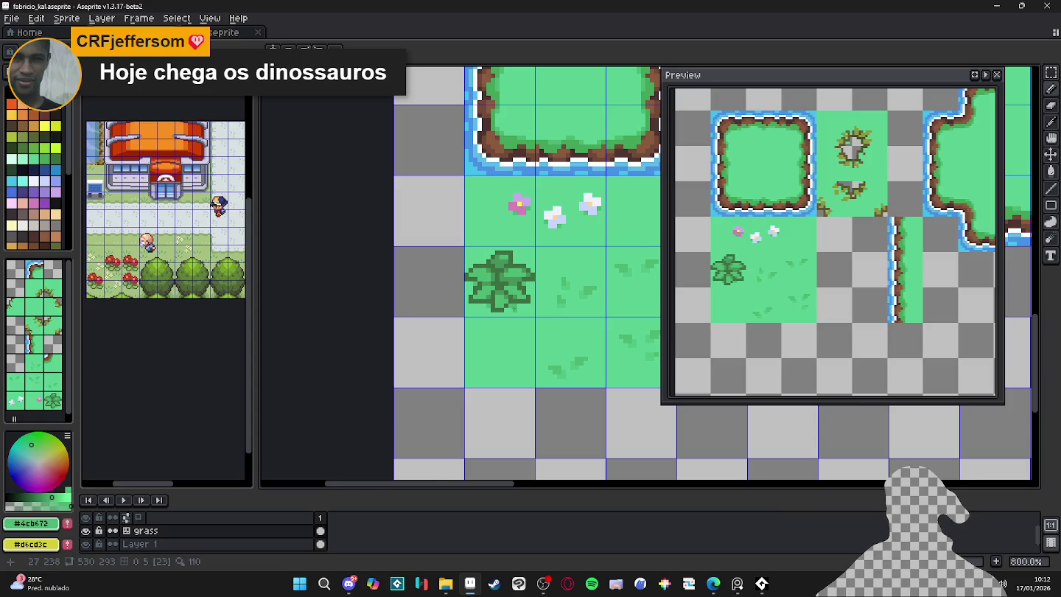
- Recolour the dark stem-tip pixels at the bush's lower leaves in light leaf green
scroll(513, 308, up, 2)
scroll(487, 250, up, 1)
scroll(494, 247, up, 2)
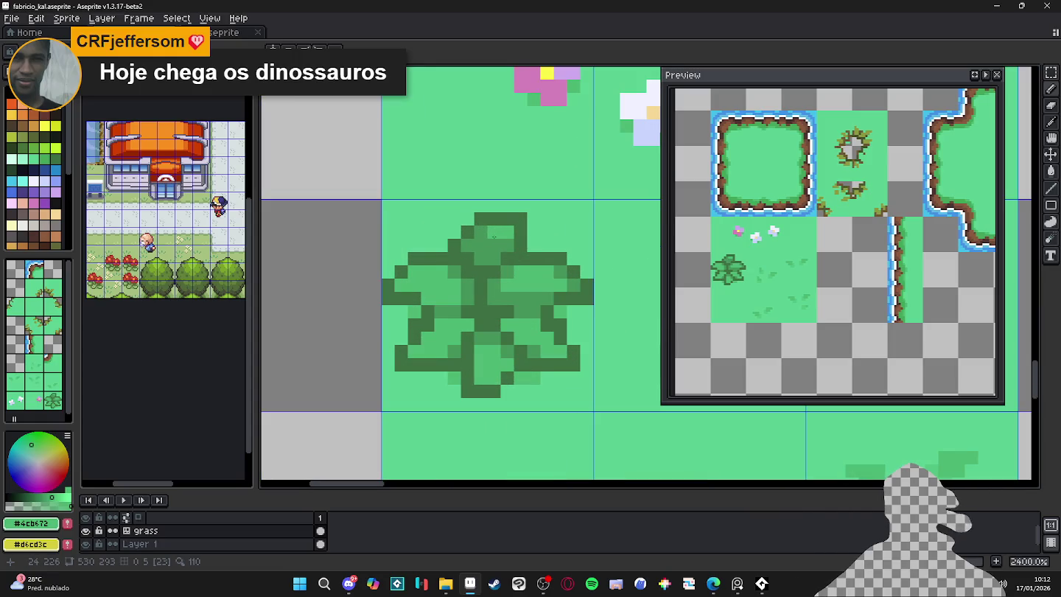
scroll(502, 254, down, 3)
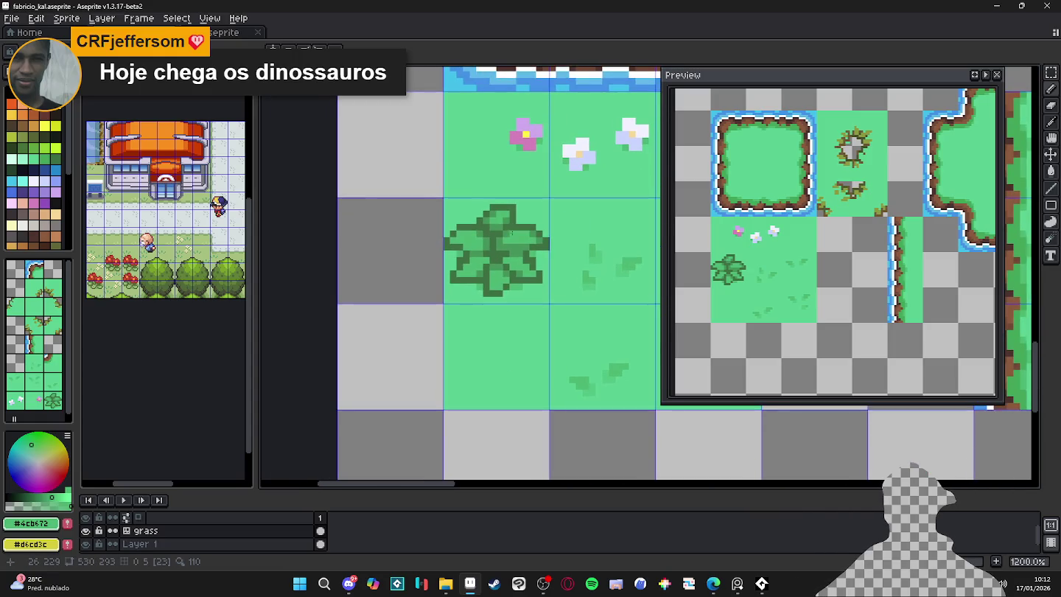
scroll(467, 293, up, 3)
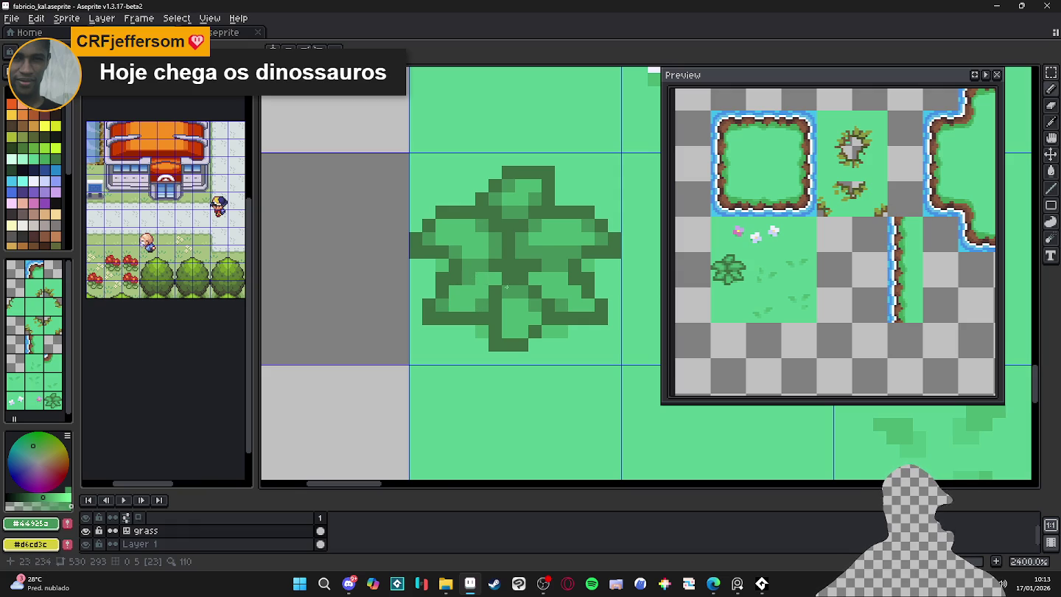
scroll(506, 286, down, 3)
scroll(526, 303, down, 3)
scroll(531, 305, down, 1)
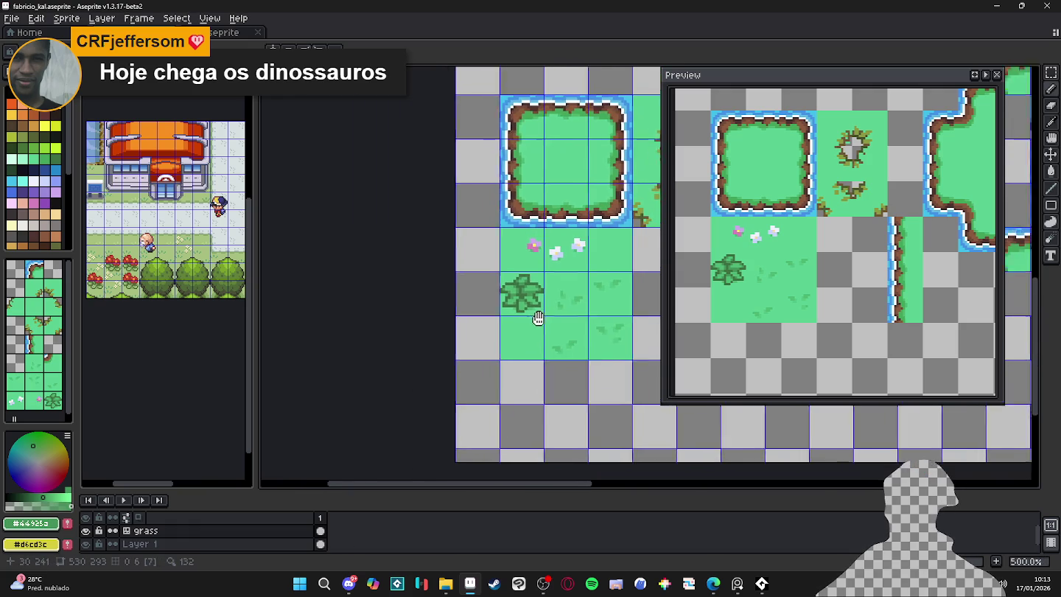
scroll(534, 308, down, 1)
scroll(536, 311, down, 1)
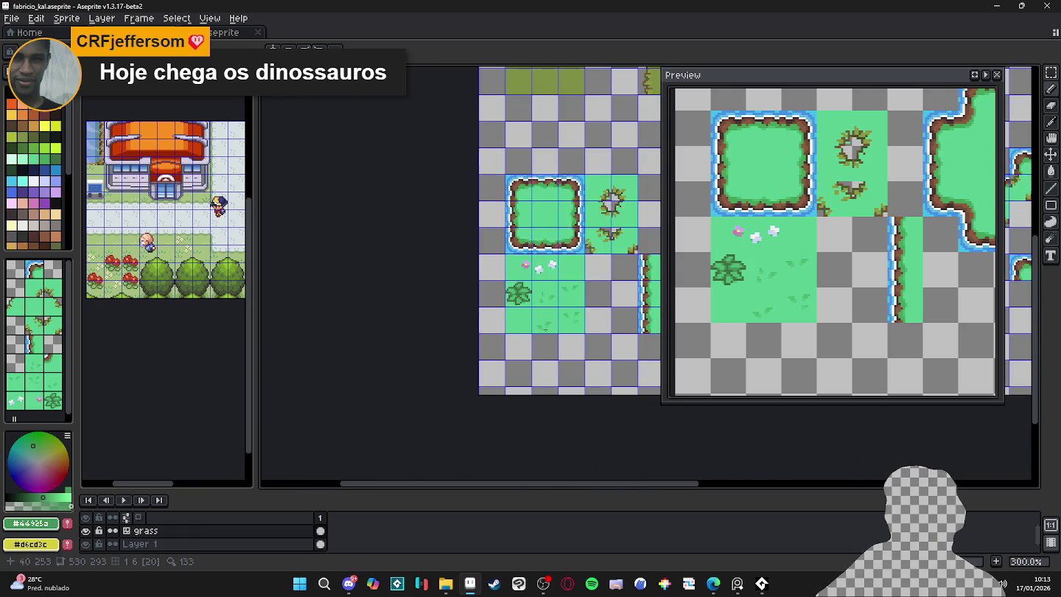
scroll(515, 289, up, 4)
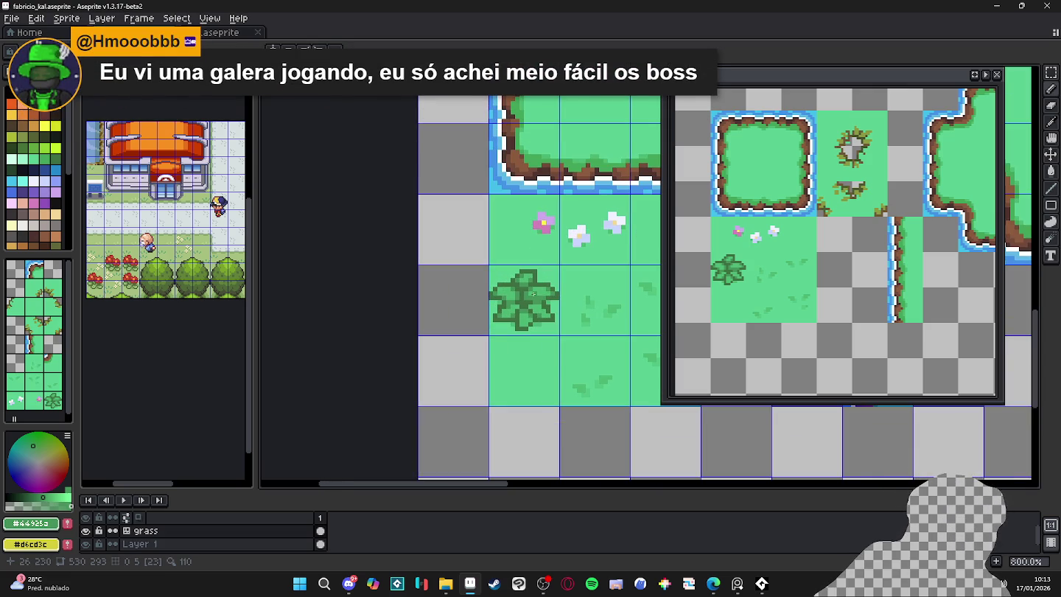
scroll(571, 354, down, 3)
scroll(547, 319, up, 2)
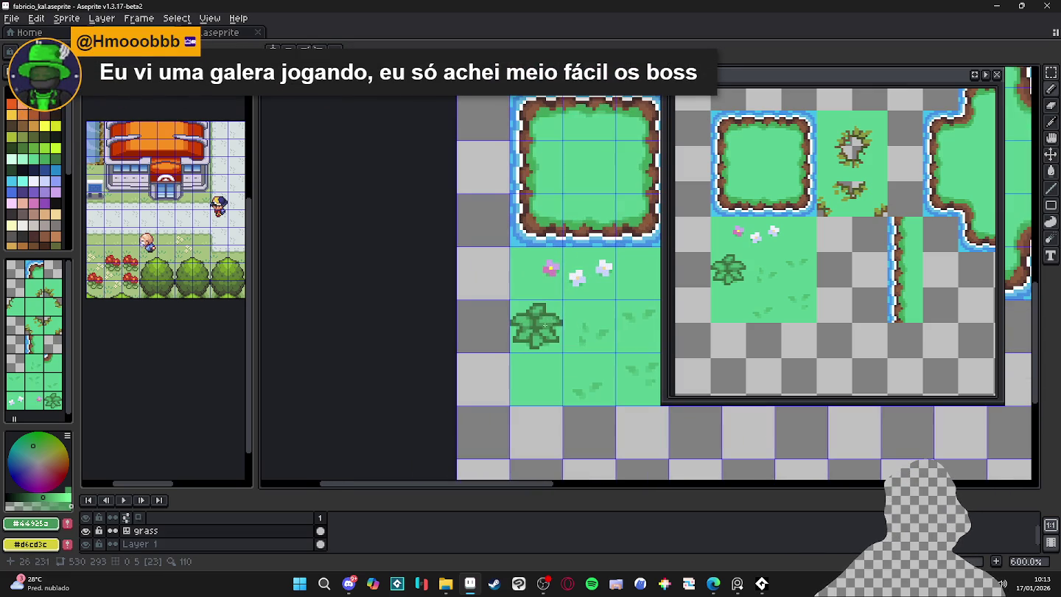
scroll(564, 325, up, 3)
scroll(546, 335, up, 2)
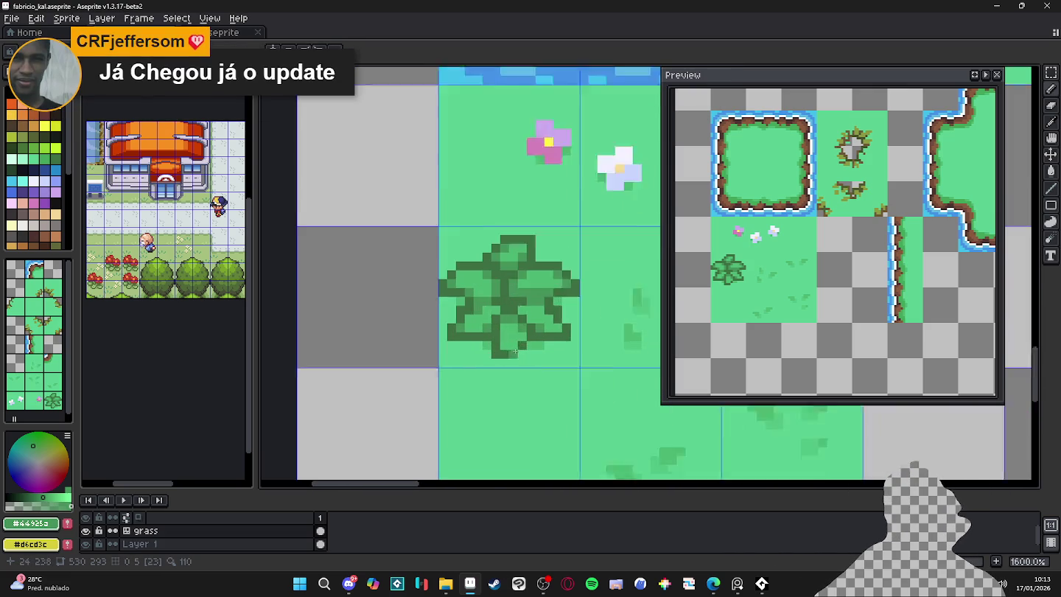
scroll(526, 345, up, 1)
alt+click(525, 345)
click(512, 355)
click(499, 355)
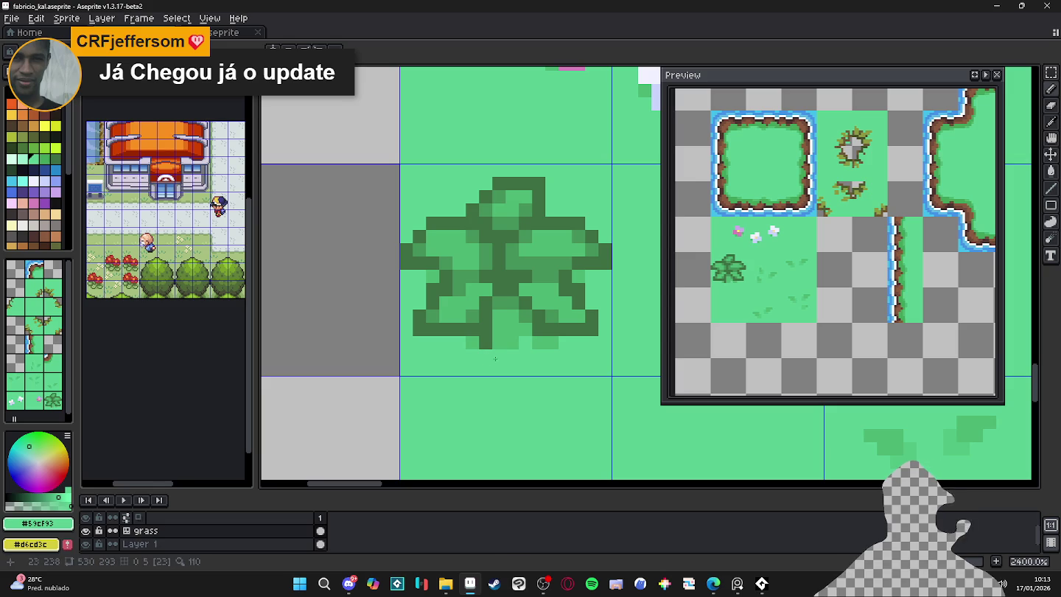
mouse_move(552, 336)
mouse_down()
mouse_move(583, 334)
mouse_move(420, 329)
mouse_up()
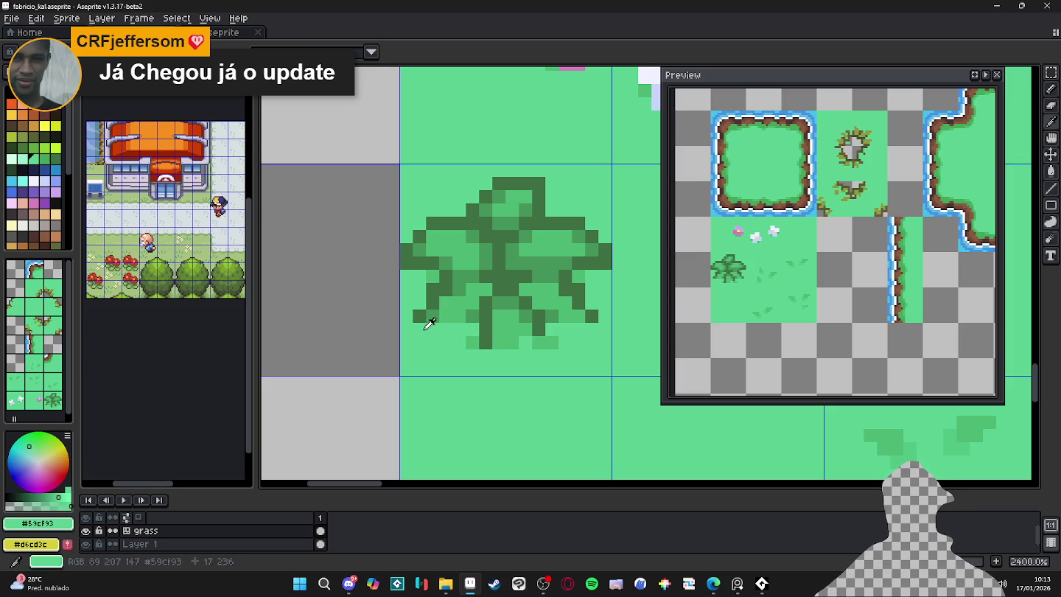
- Add dark #3d6f43 outline pixels along the leaf bottom and clear the stray lower-right pixel
alt+click(425, 328)
click(432, 329)
drag(578, 329, 591, 330)
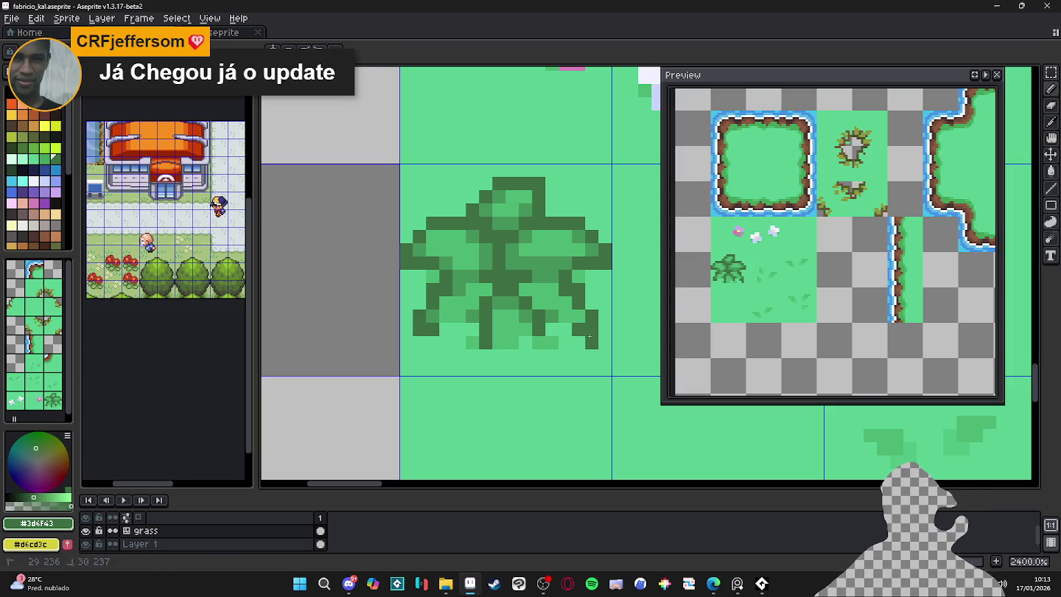
alt+click(592, 353)
click(592, 343)
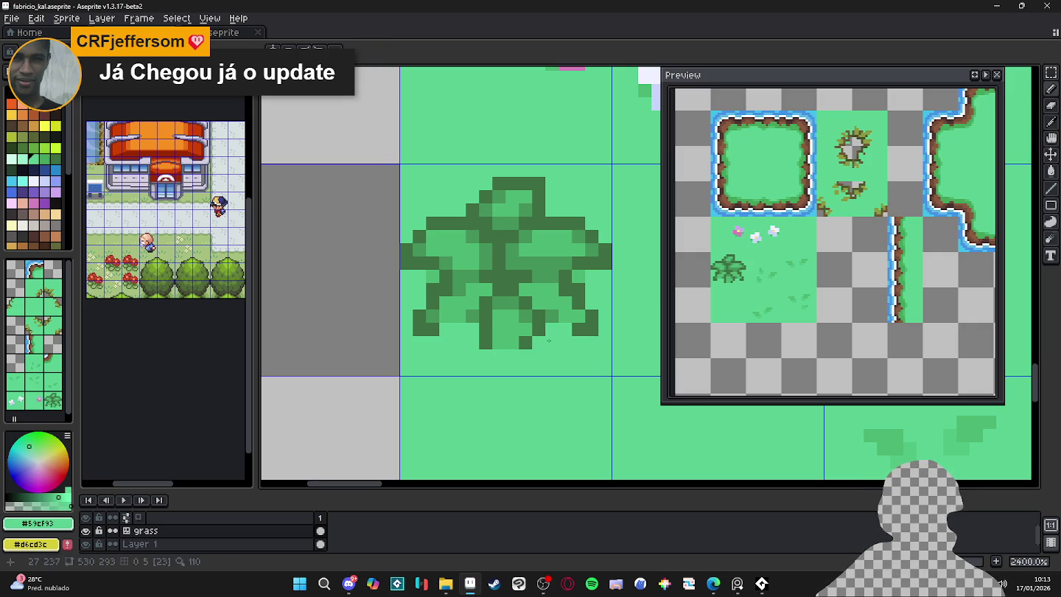
alt+click(529, 336)
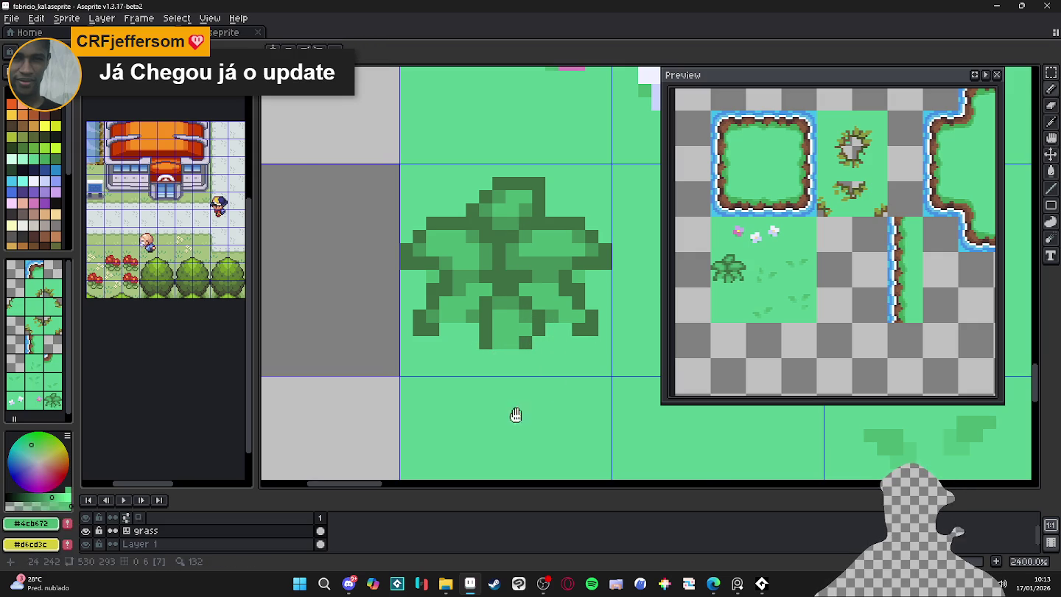
scroll(484, 385, down, 3)
scroll(486, 390, down, 3)
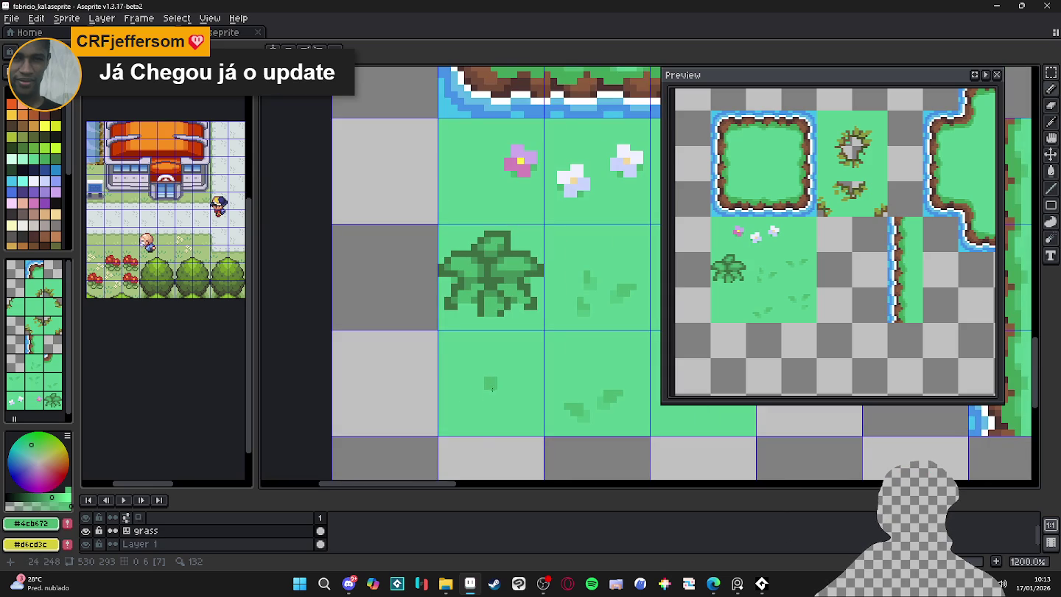
- Enlarge the dark grass patch below the bush and sample the light and mid greens
scroll(493, 395, up, 1)
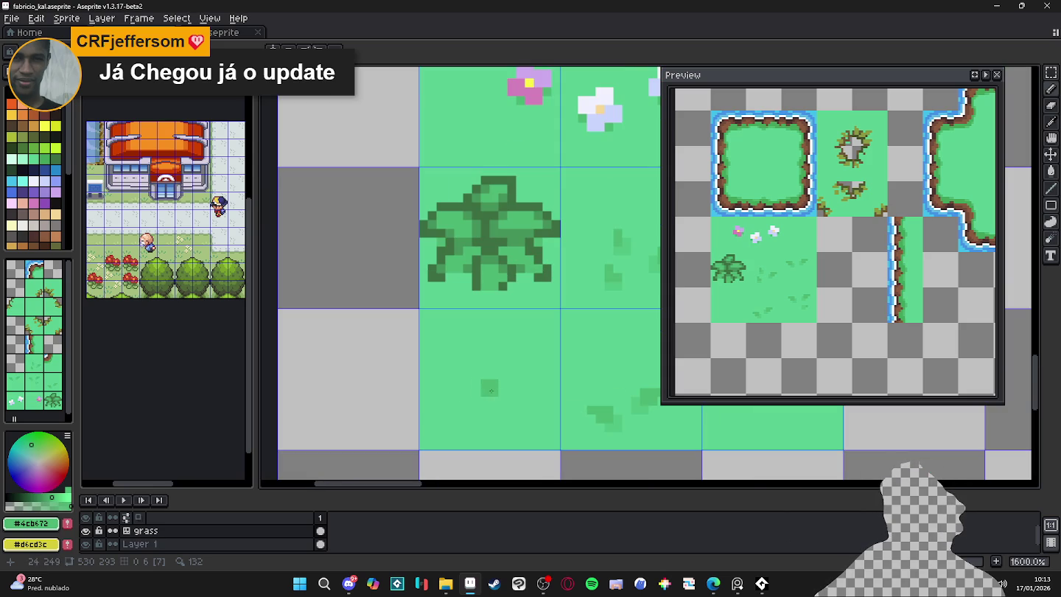
mouse_move(494, 386)
mouse_down()
mouse_move(464, 357)
mouse_move(458, 367)
mouse_move(479, 383)
mouse_move(459, 372)
mouse_up()
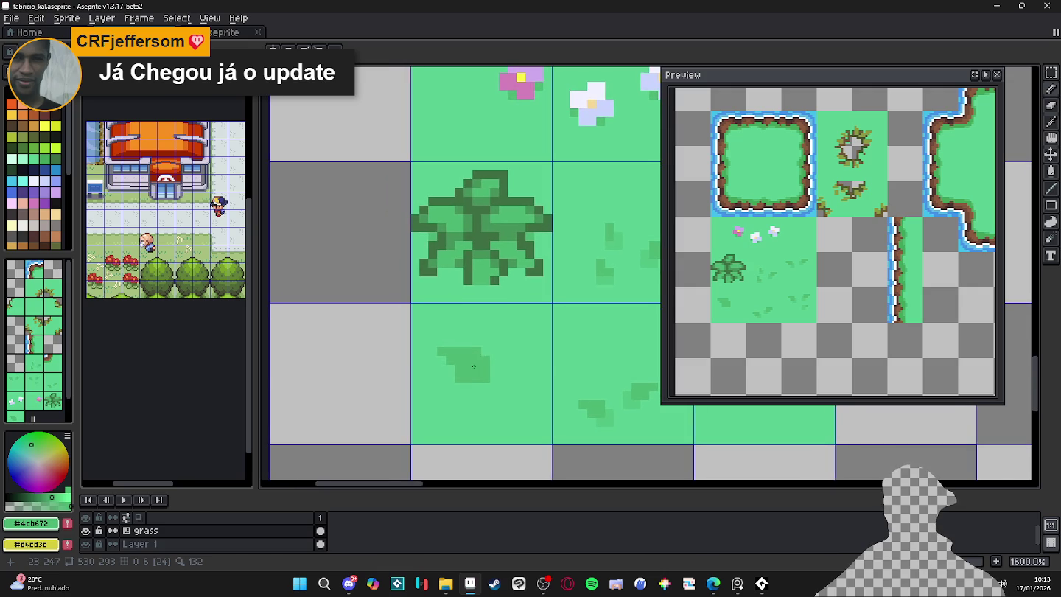
alt+click(488, 351)
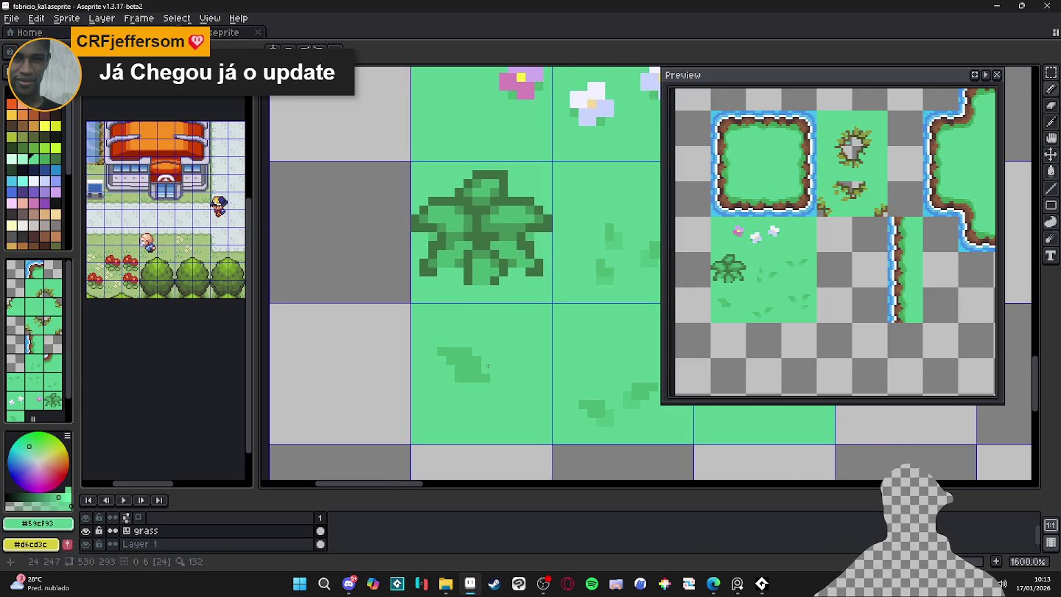
alt+click(478, 365)
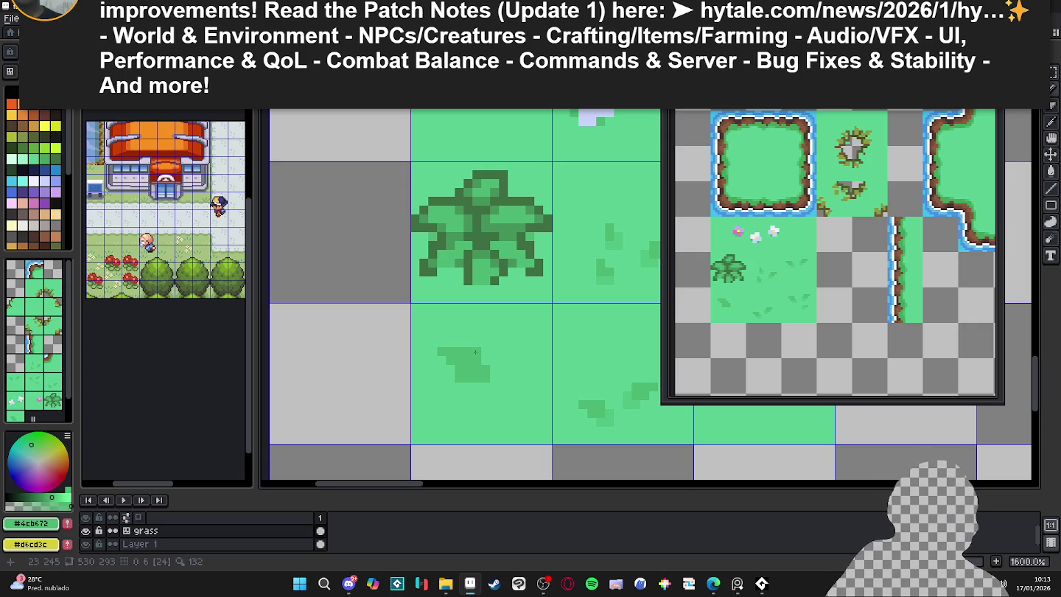
- Marquee-select the grass tuft, nudge it down-left, and fill the hole with light green
key(m)
scroll(477, 351, up, 2)
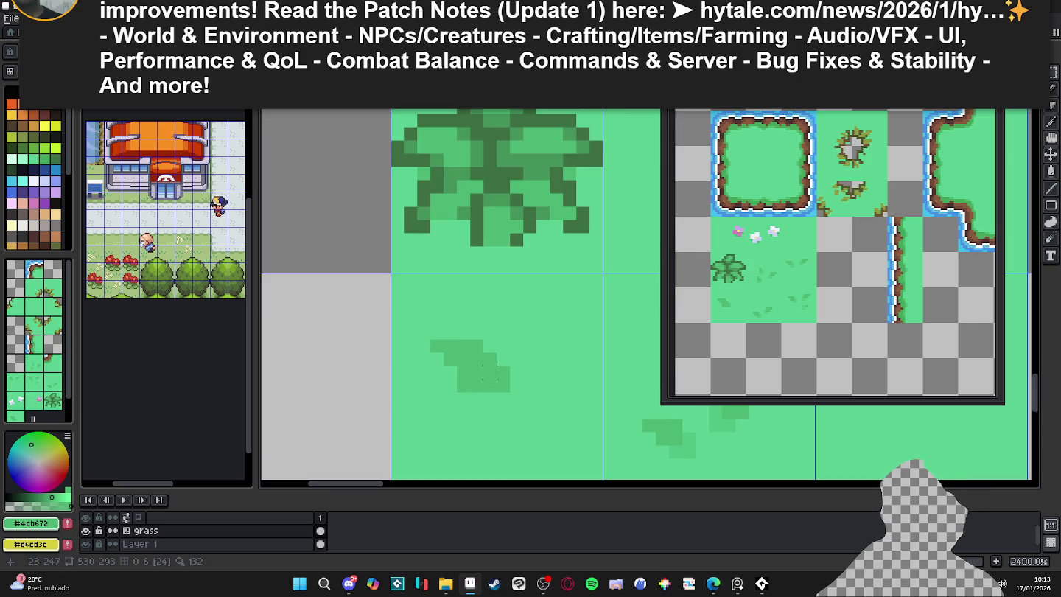
mouse_move(511, 393)
mouse_down()
mouse_move(428, 337)
mouse_move(443, 373)
mouse_up()
key(ctrl+d)
key(b)
alt+click(505, 386)
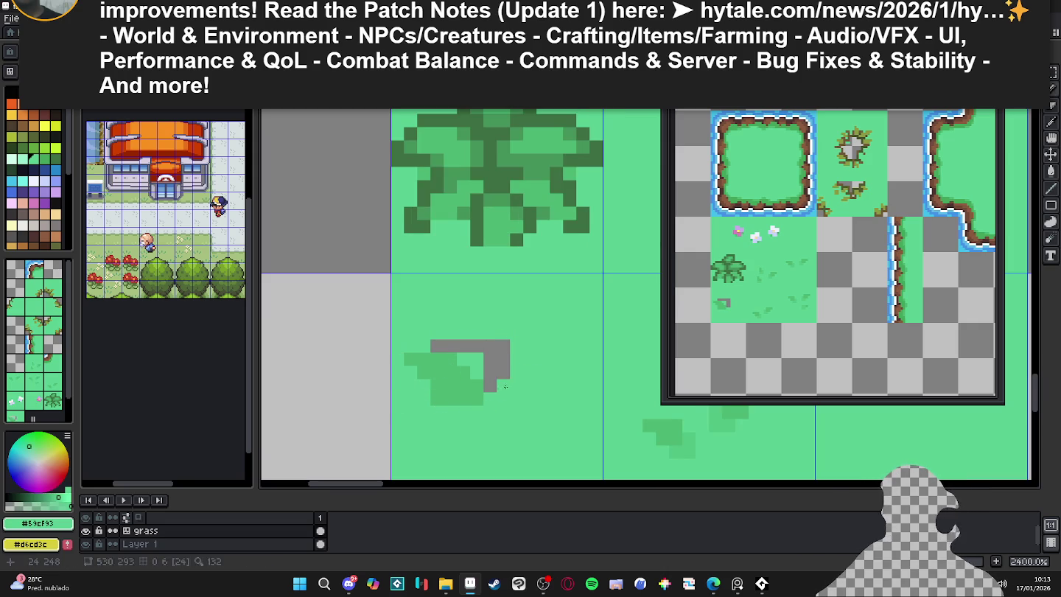
mouse_move(506, 386)
mouse_down()
mouse_move(498, 357)
mouse_move(435, 344)
mouse_move(463, 359)
mouse_up()
- Reshape the tuft in mid green, then trim its top pixels back to light grass green
alt+click(483, 376)
drag(477, 411, 467, 410)
click(427, 387)
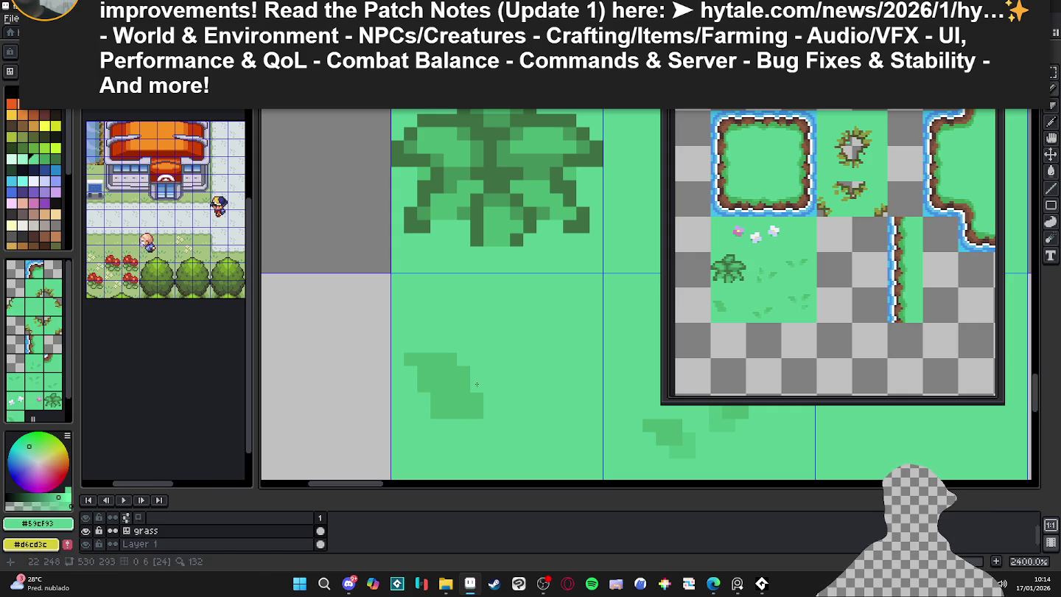
mouse_move(475, 346)
mouse_down()
mouse_move(503, 360)
mouse_move(518, 344)
mouse_up()
mouse_move(486, 378)
mouse_down()
mouse_move(497, 385)
mouse_move(503, 372)
mouse_move(502, 398)
mouse_move(516, 361)
mouse_up()
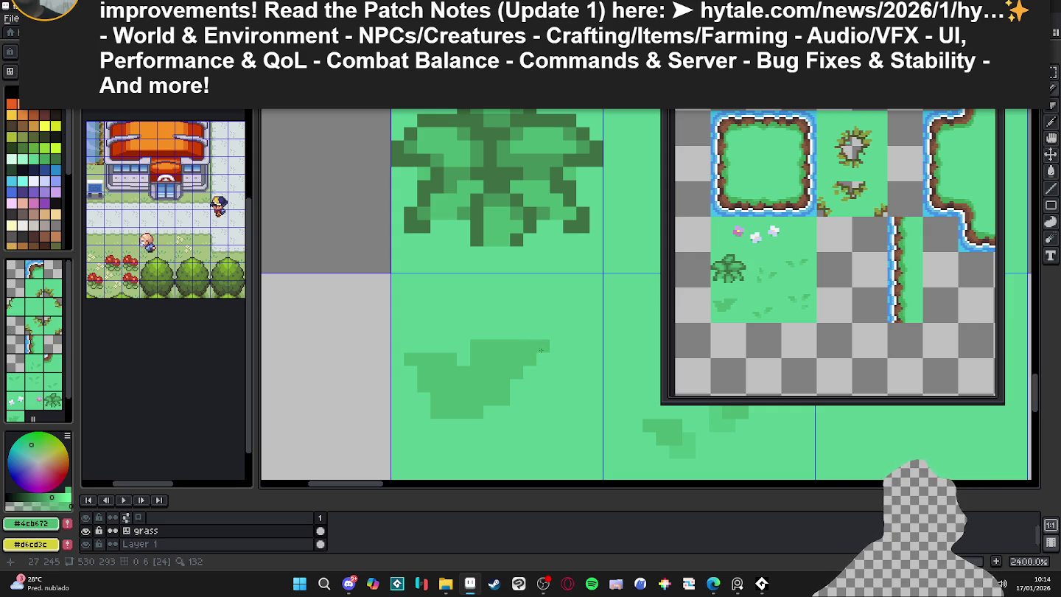
alt+click(538, 346)
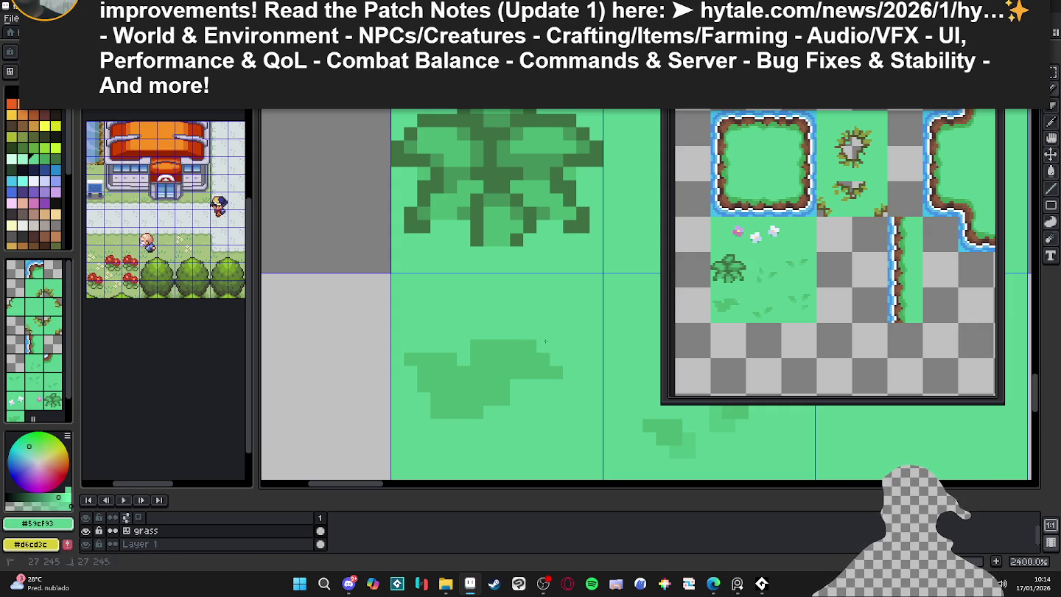
drag(529, 346, 482, 348)
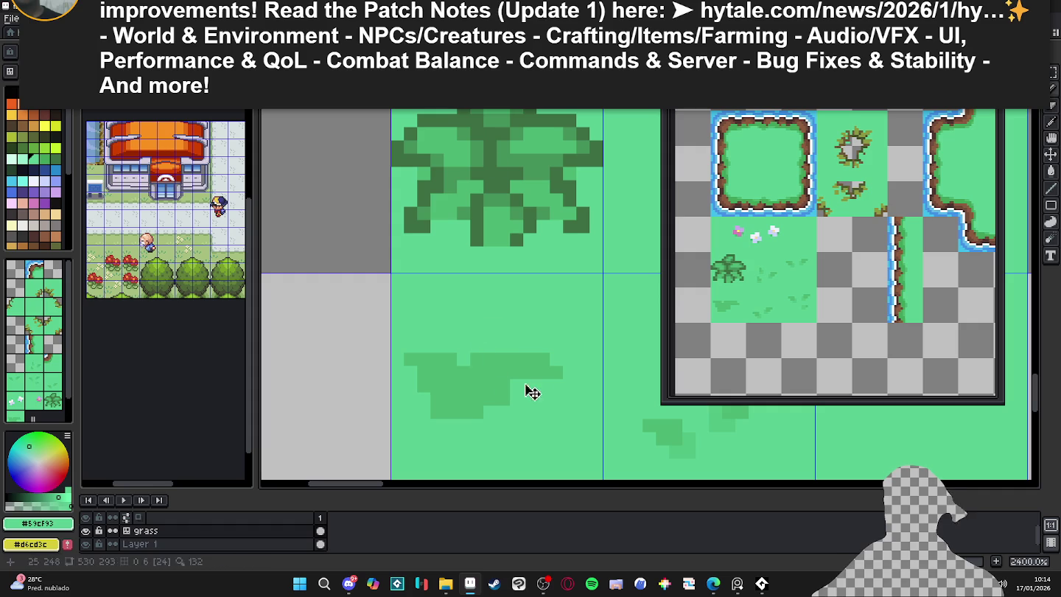
mouse_move(532, 390)
mouse_down()
mouse_move(536, 364)
mouse_move(449, 412)
mouse_move(413, 361)
mouse_move(380, 263)
mouse_up()
- Enable vertical symmetry and drag its axis to the middle of the leafy plant column
scroll(493, 256, down, 2)
scroll(493, 256, down, 4)
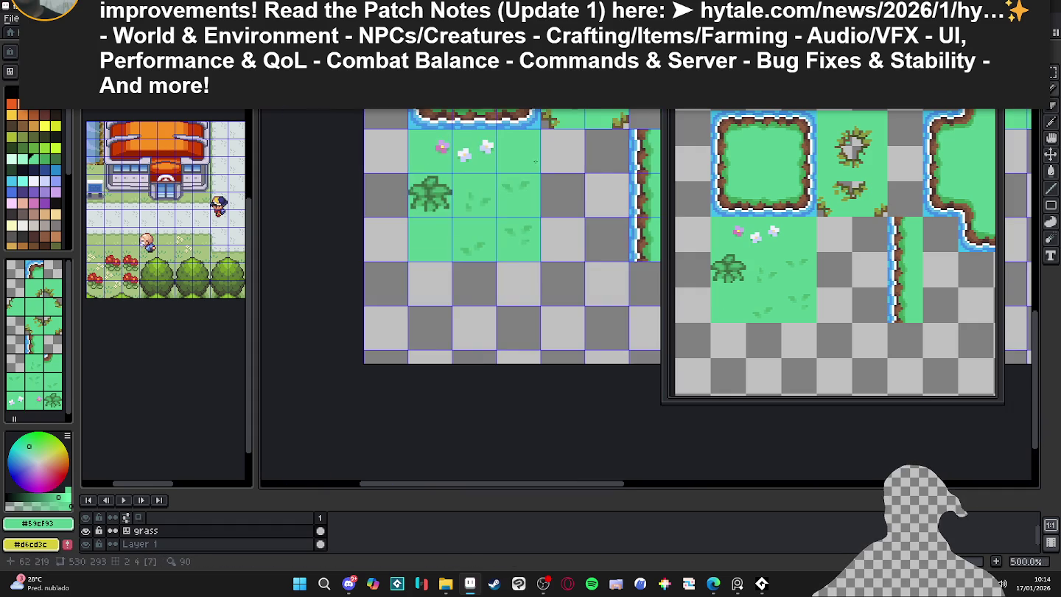
scroll(493, 256, down, 2)
scroll(494, 257, down, 1)
scroll(494, 256, down, 1)
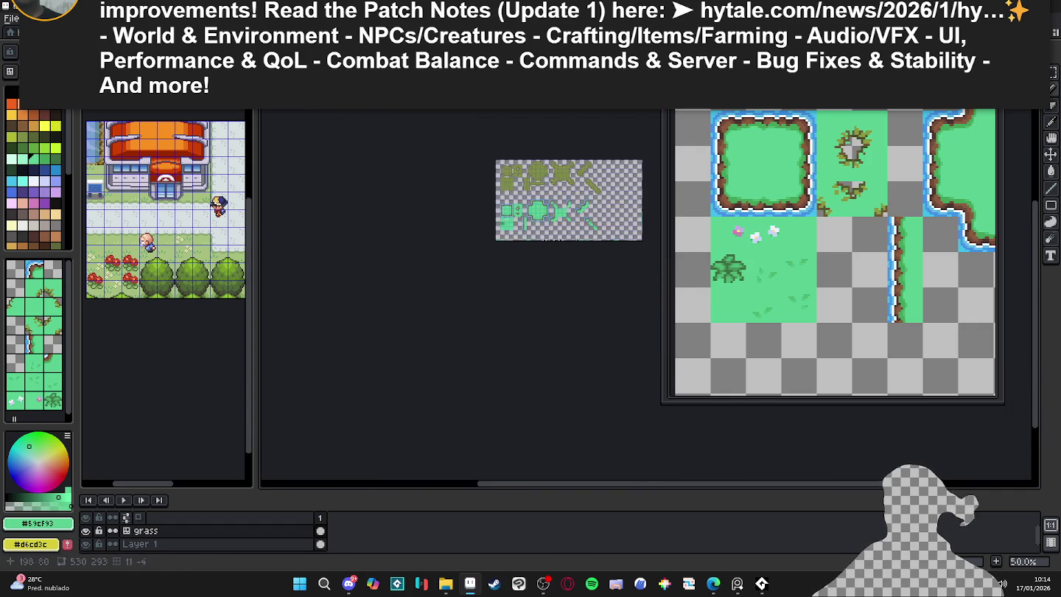
scroll(494, 256, up, 3)
scroll(494, 256, down, 3)
scroll(494, 256, up, 3)
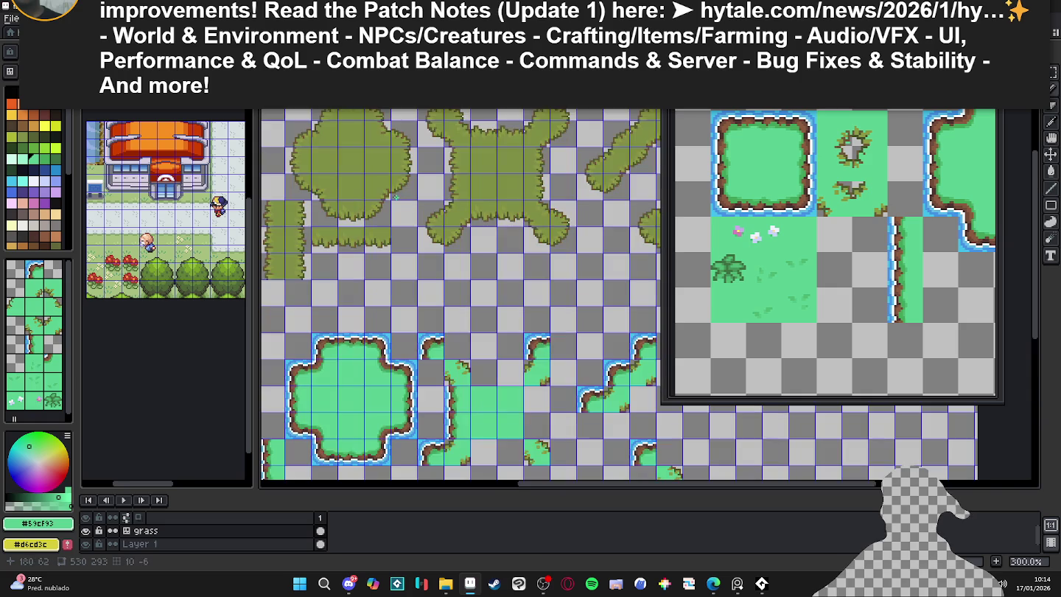
scroll(493, 256, down, 2)
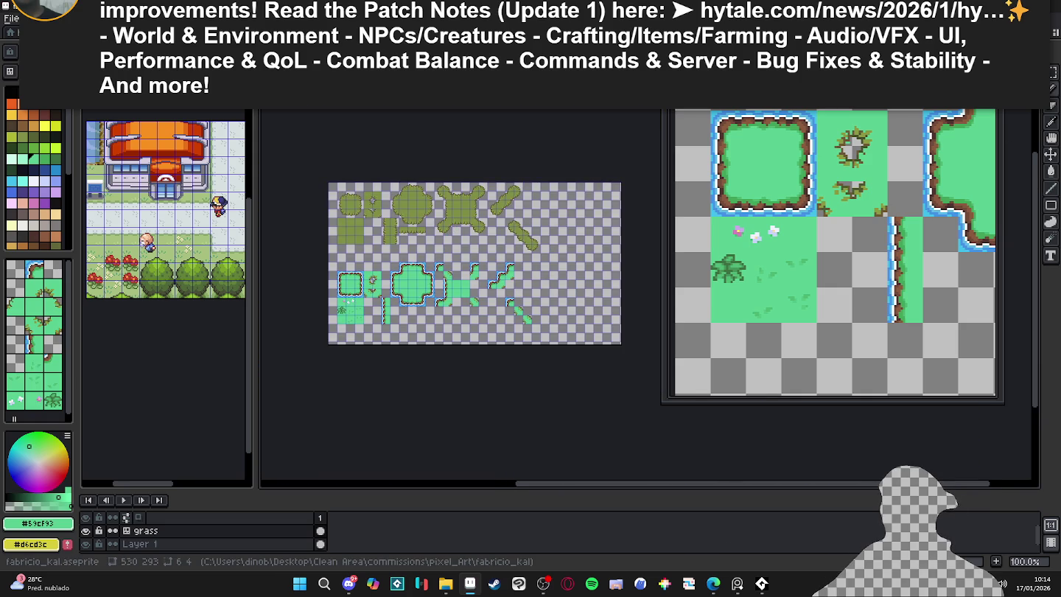
key(shift+s)
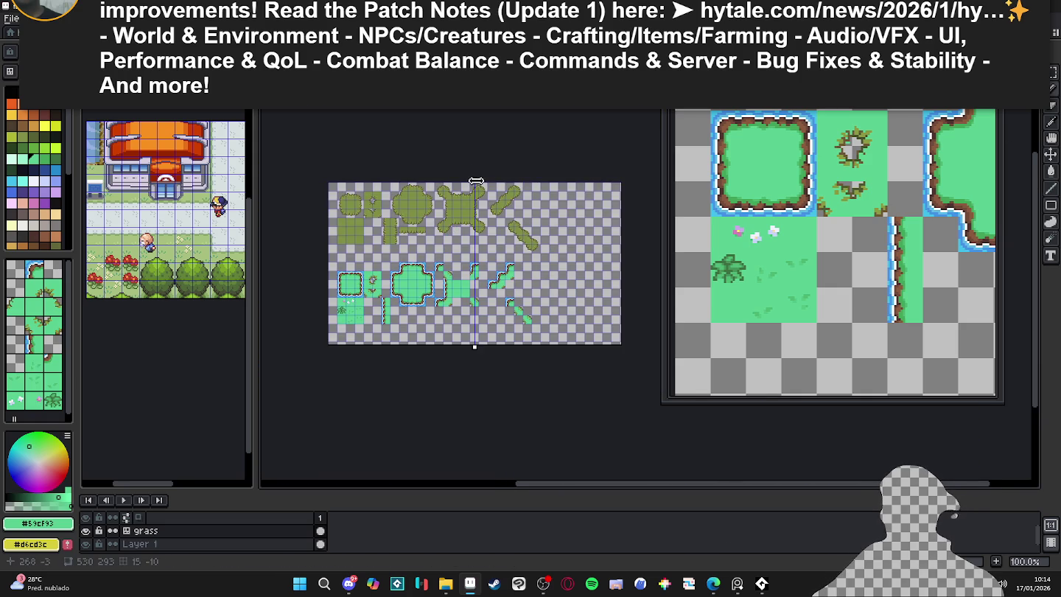
drag(476, 181, 341, 181)
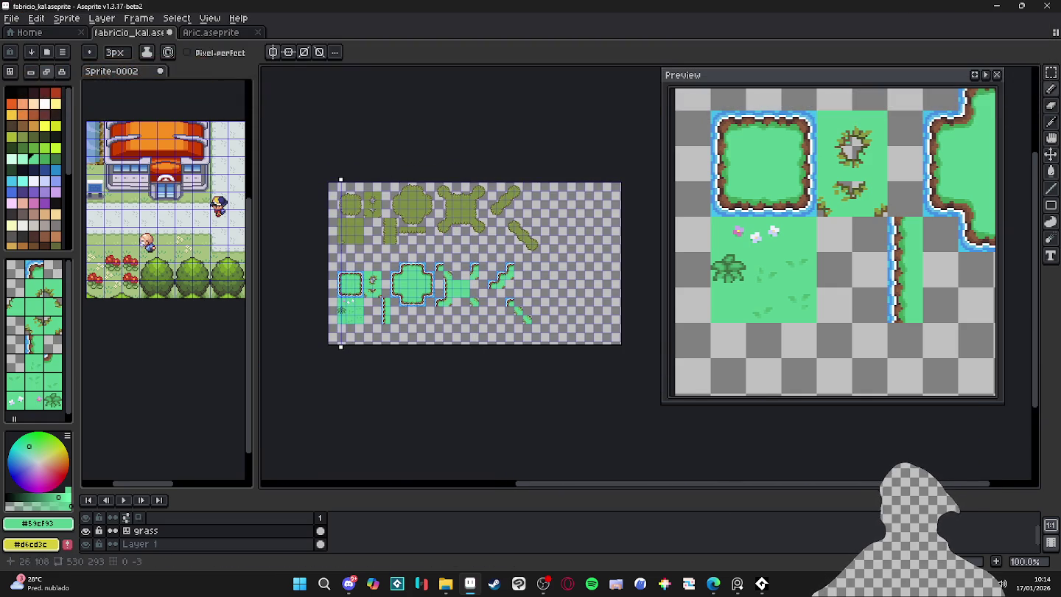
scroll(367, 343, up, 3)
scroll(367, 324, up, 2)
scroll(366, 303, up, 2)
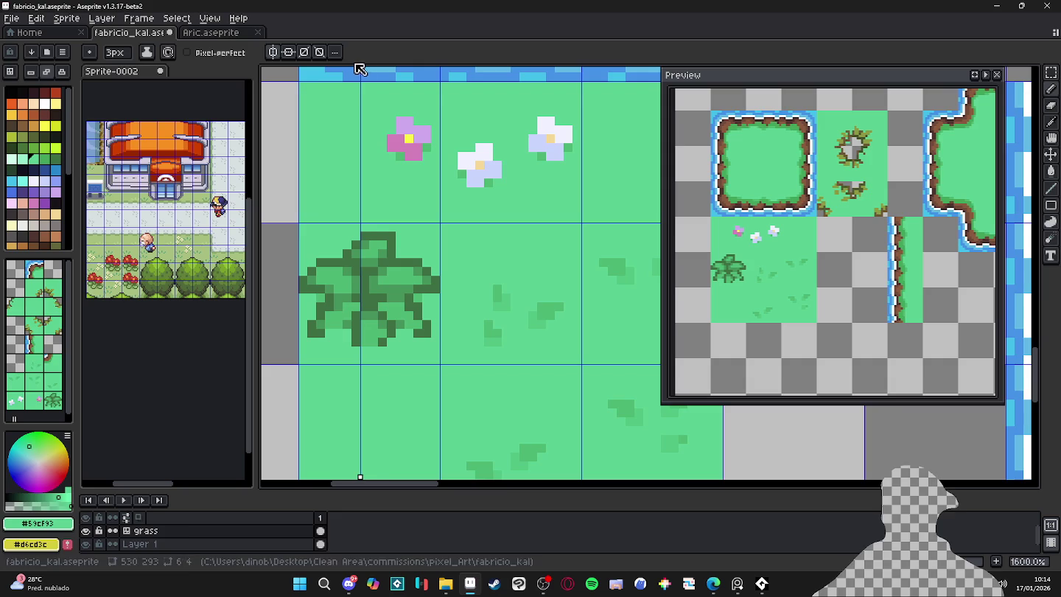
drag(361, 69, 369, 69)
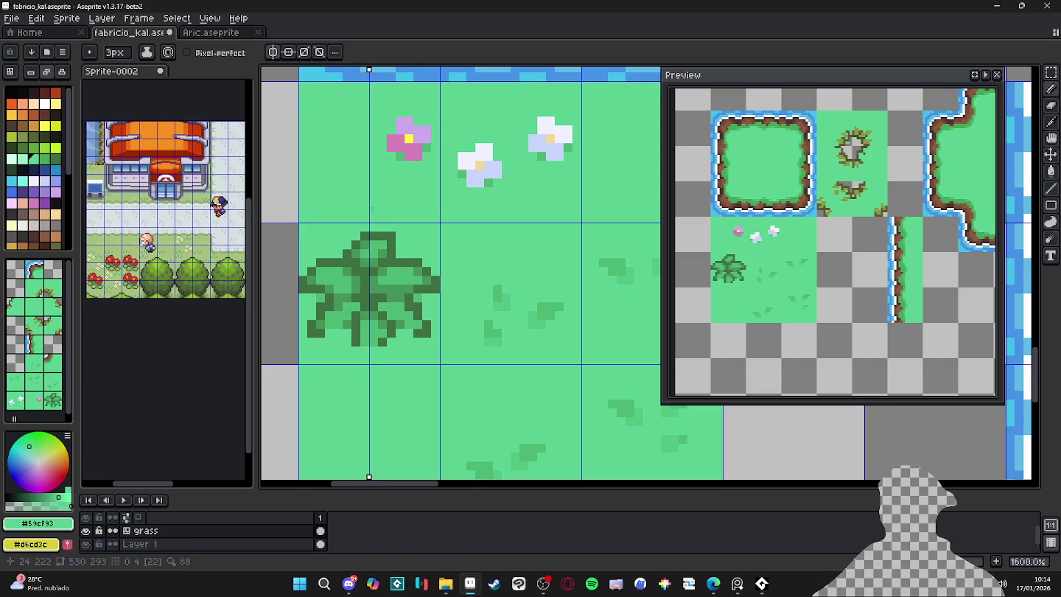
scroll(362, 348, down, 1)
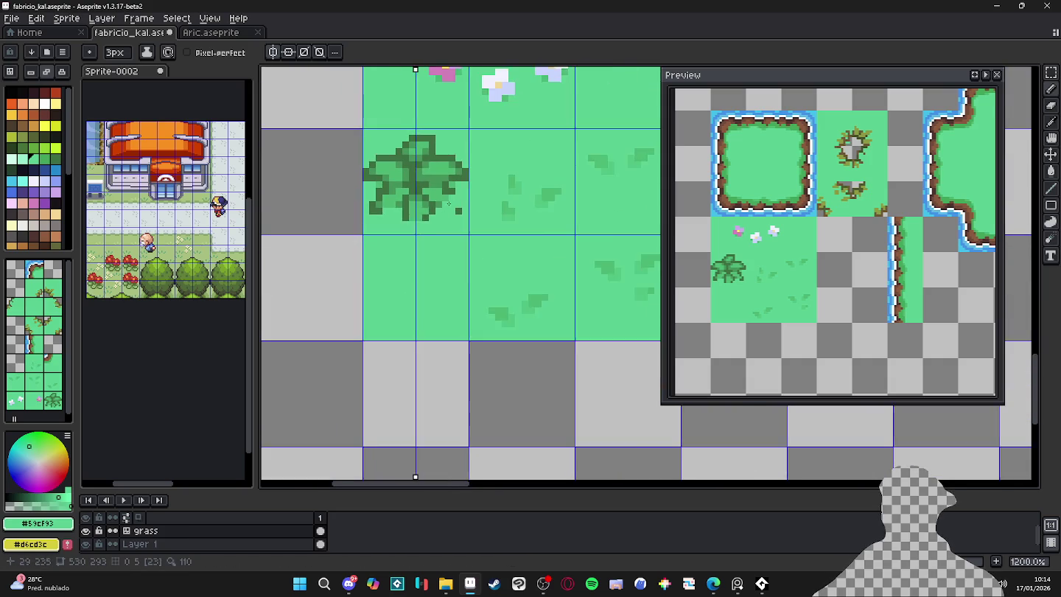
- Paint mirrored L-shaped base leaves in mid grass green in the empty tile
alt+click(458, 296)
scroll(442, 309, up, 3)
key(minus)
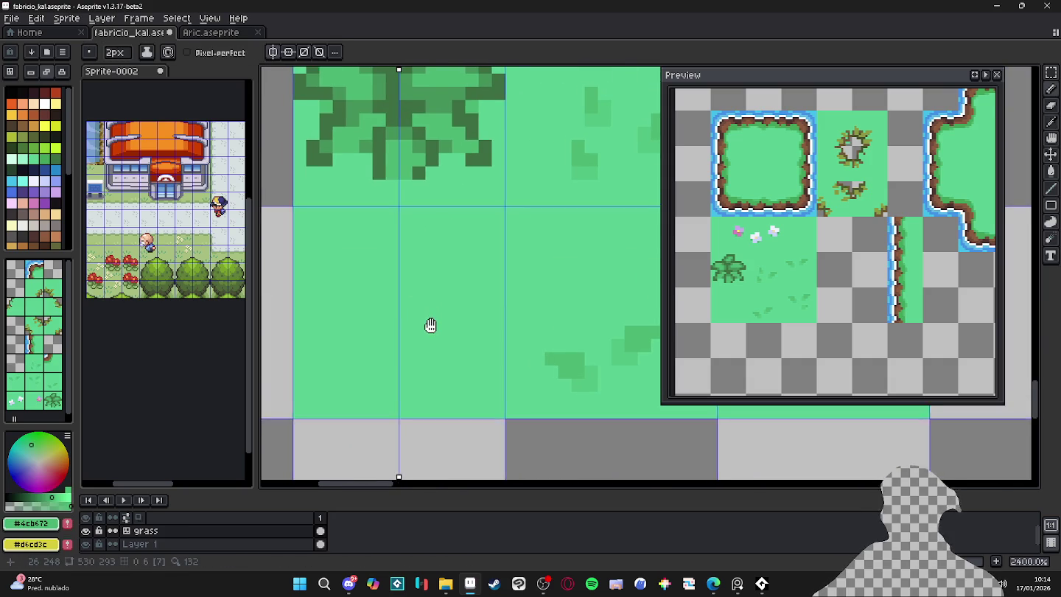
drag(431, 325, 438, 332)
click(439, 352)
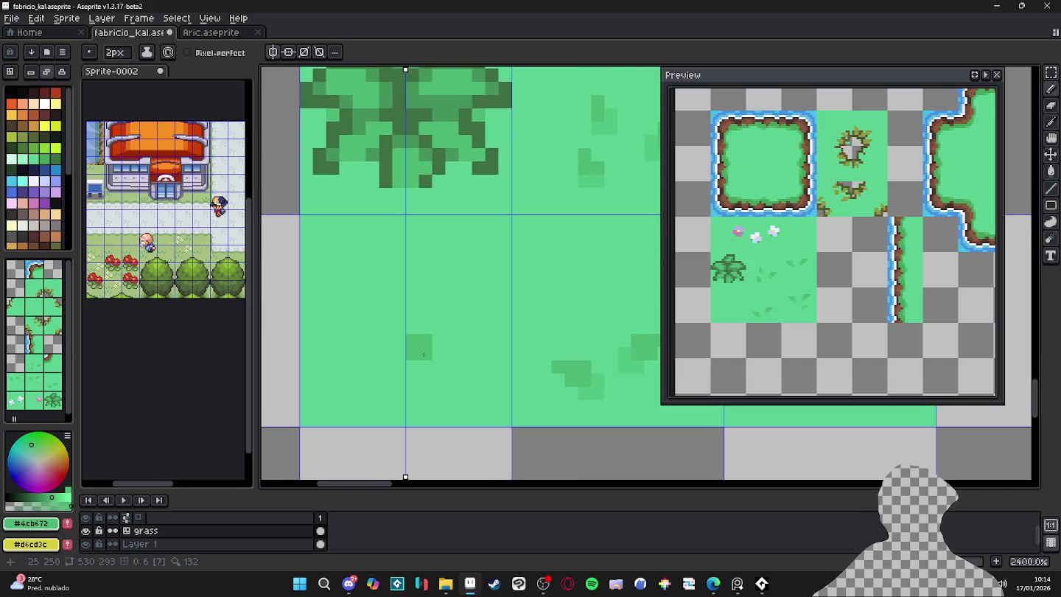
click(385, 352)
mouse_move(439, 340)
mouse_down()
mouse_move(446, 320)
mouse_move(466, 319)
mouse_up()
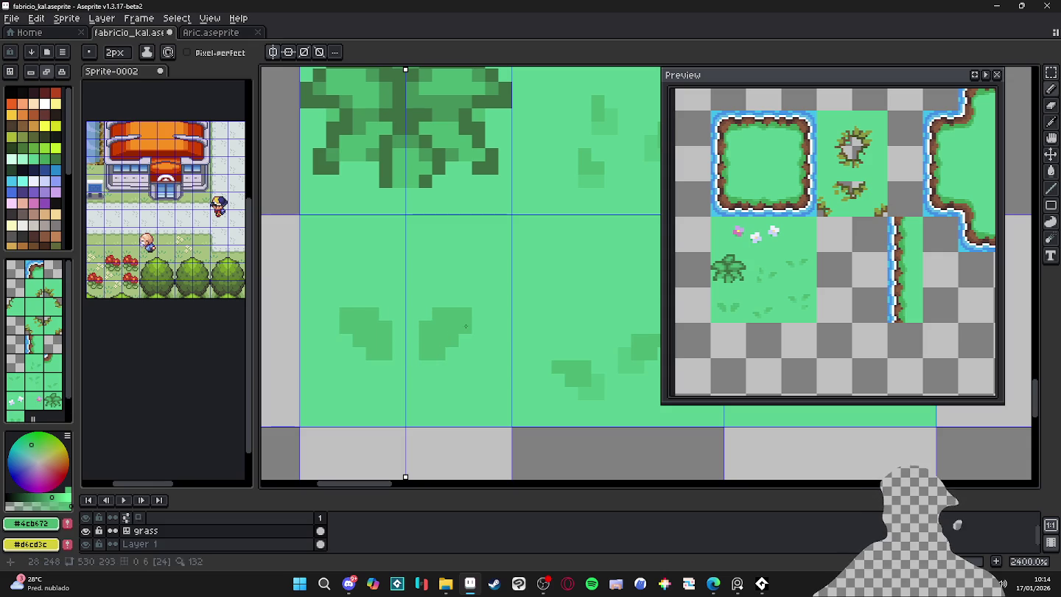
key(minus)
click(490, 327)
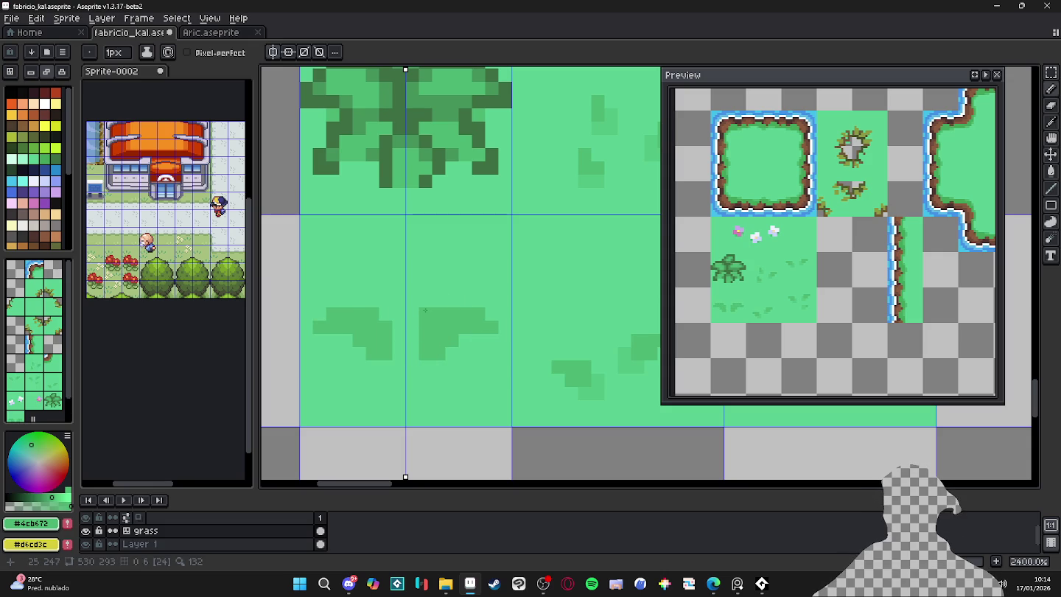
- Spread the plant's leaves into a wide V shape in darker green #44925a
alt+click(425, 146)
key(plus)
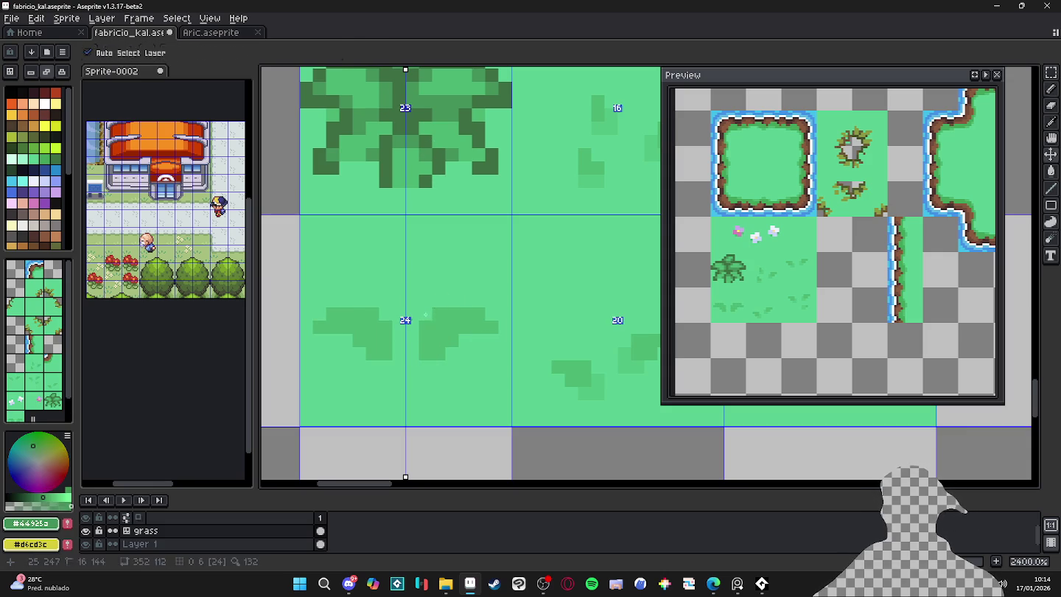
click(435, 296)
key(minus)
click(445, 285)
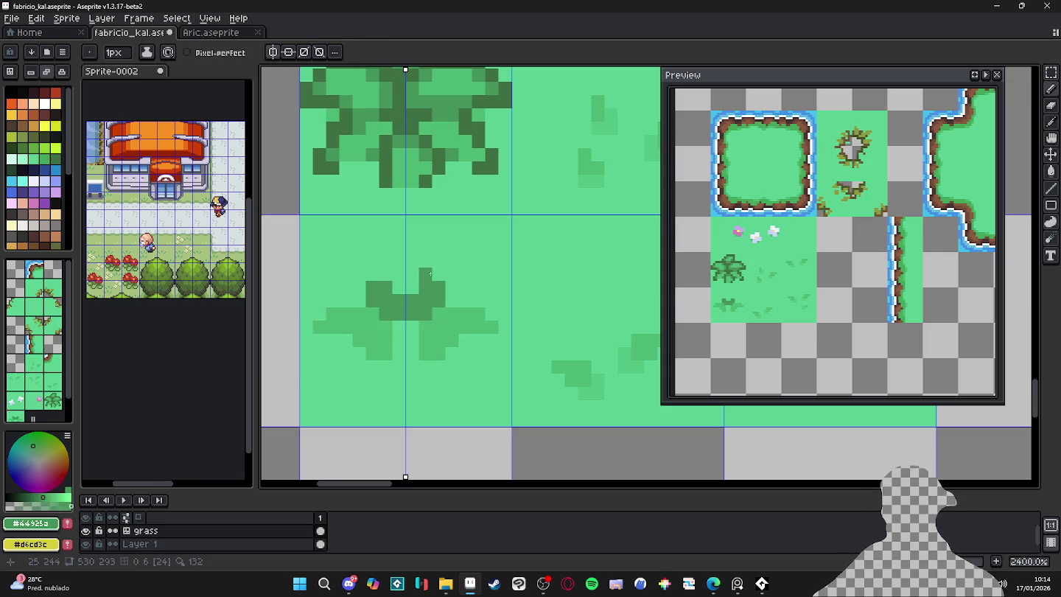
click(438, 274)
click(411, 287)
drag(451, 274, 451, 287)
click(464, 274)
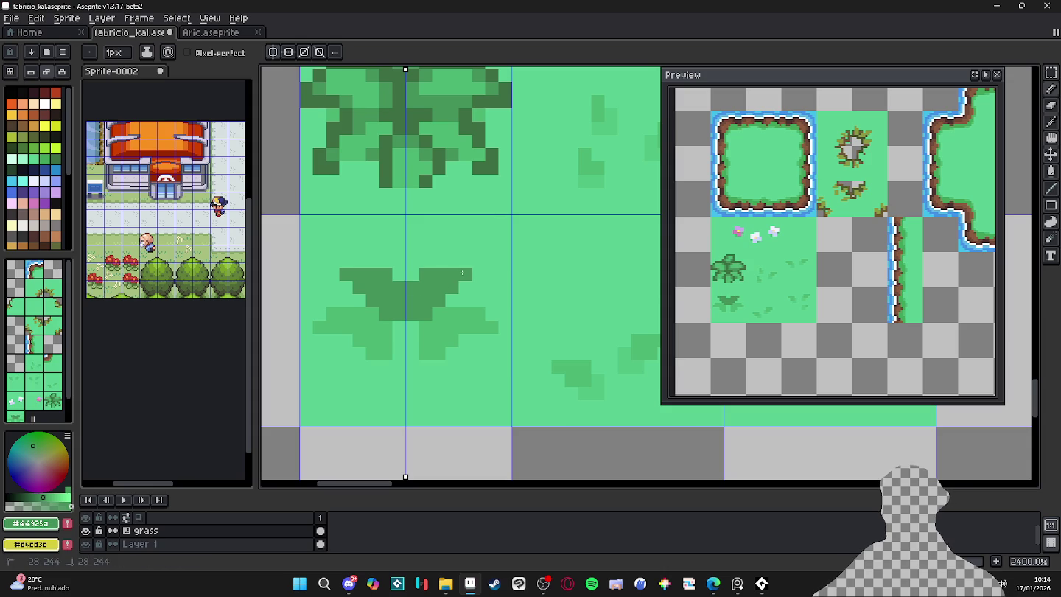
- Fill the plant's centre into a cross shape with a 2px central stem
click(474, 285)
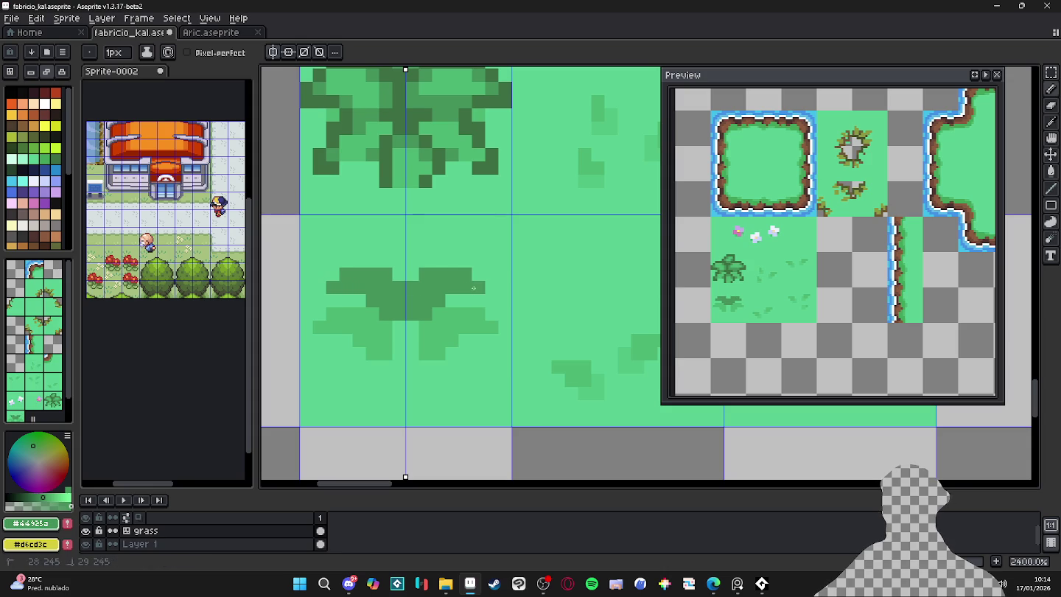
click(413, 274)
key(plus)
click(414, 264)
key(minus)
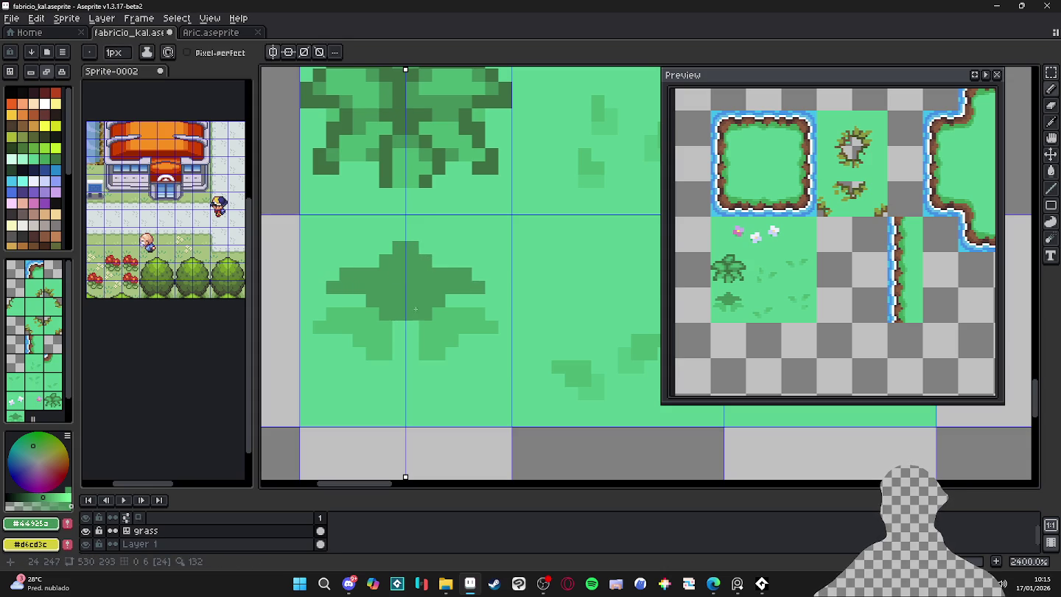
- Outline the lower leaves and centre row in darkest green #3d6f43
alt+click(485, 158)
click(425, 260)
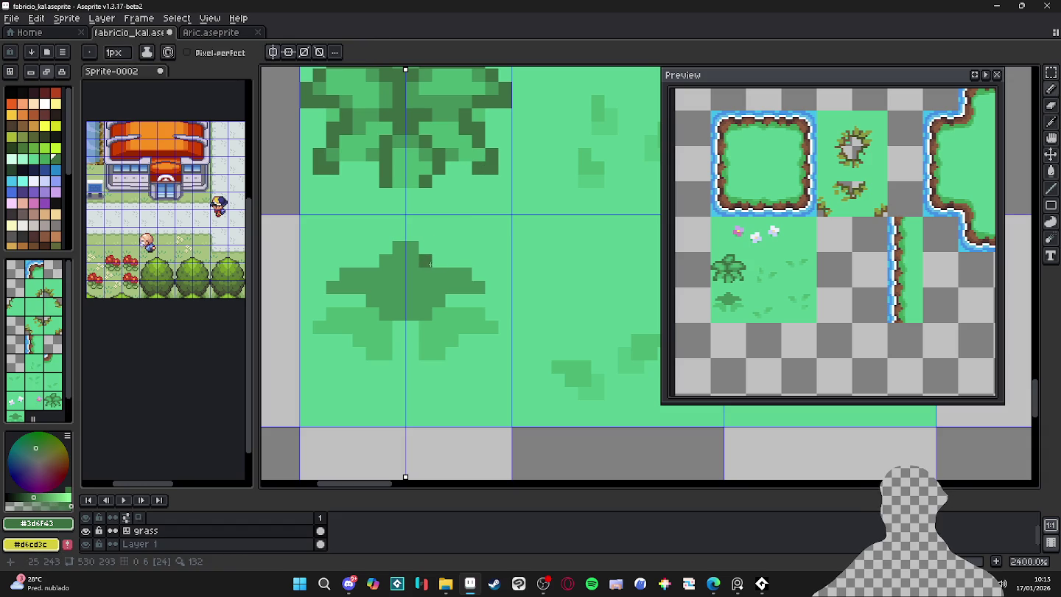
click(386, 261)
click(399, 274)
mouse_move(438, 261)
mouse_down()
mouse_move(492, 288)
mouse_move(484, 300)
mouse_move(451, 300)
mouse_move(504, 314)
mouse_move(505, 340)
mouse_move(413, 350)
mouse_up()
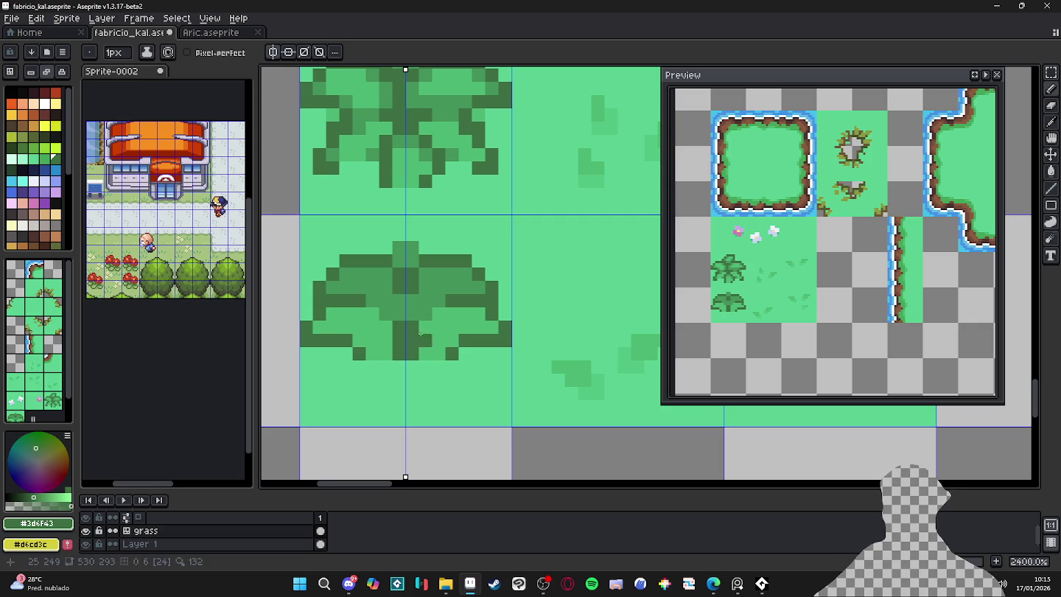
mouse_move(426, 314)
mouse_down()
mouse_move(399, 313)
mouse_move(407, 258)
mouse_up()
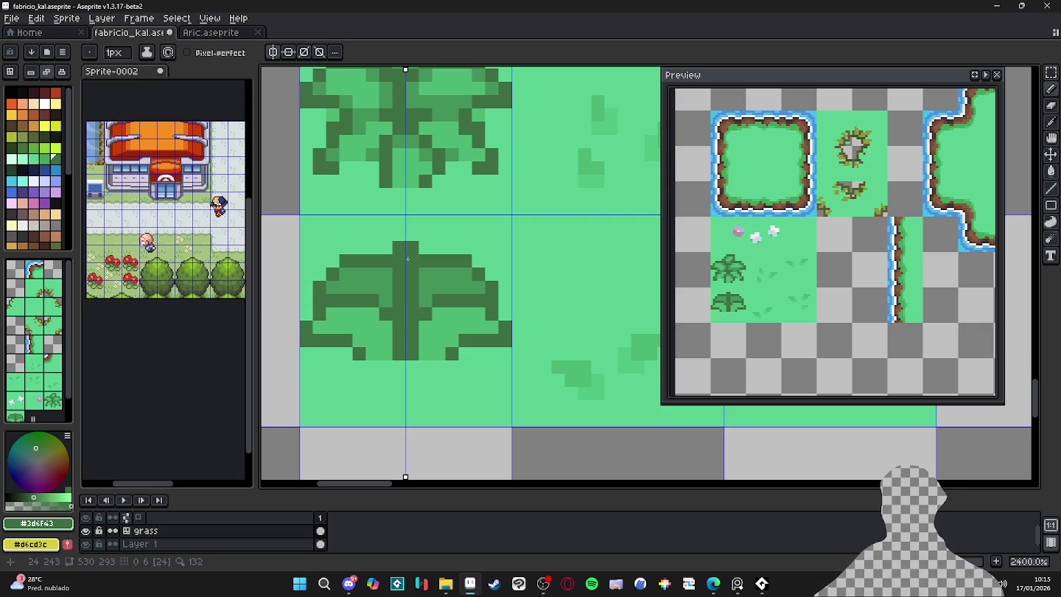
- Shade the plant's bottom edge in mid green #44925a, undoing stray pixels
key(alt)
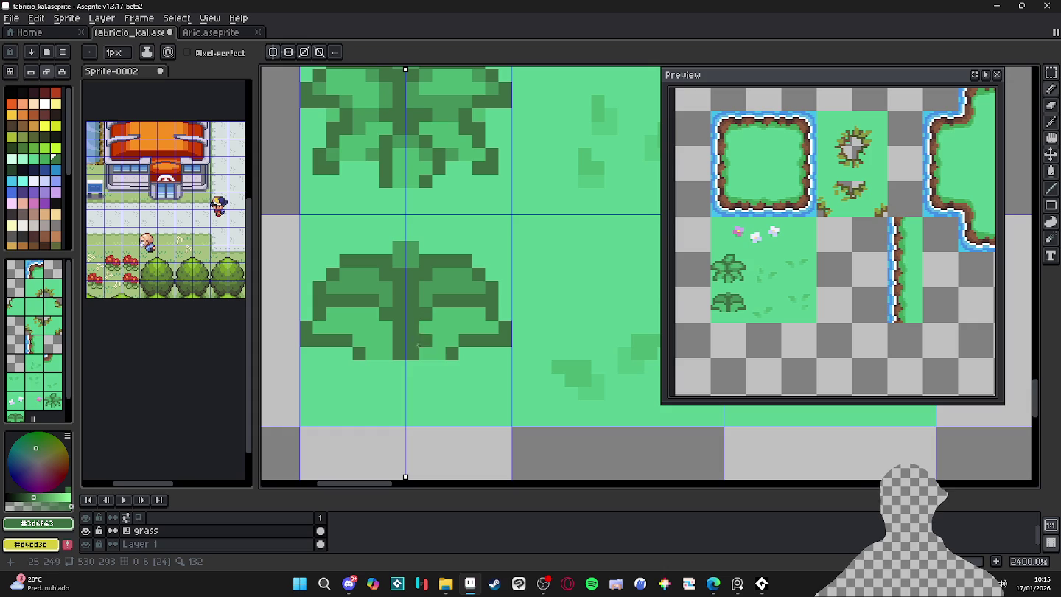
alt+click(426, 147)
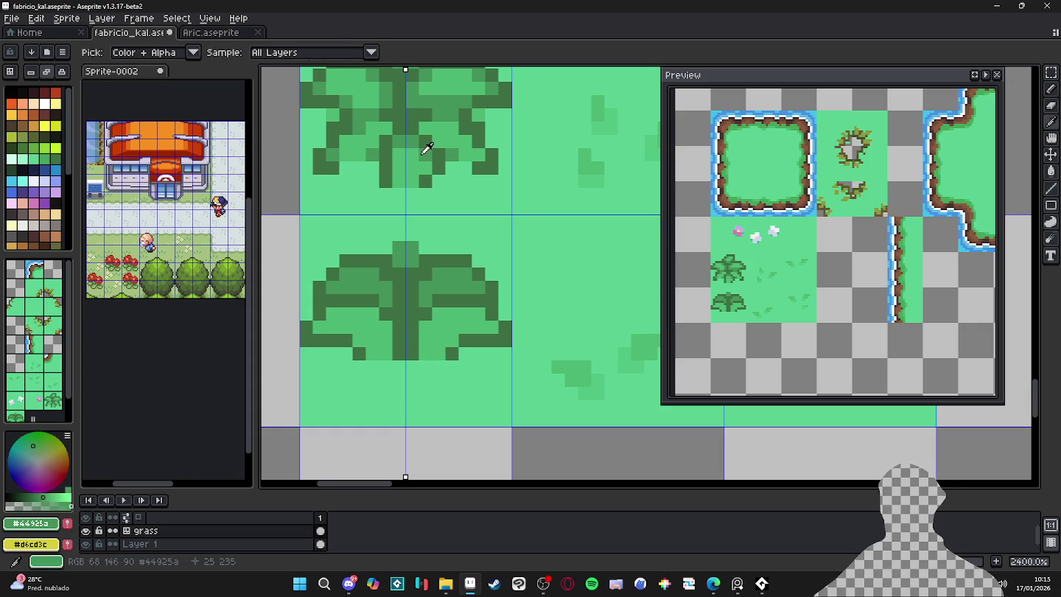
click(346, 353)
drag(465, 353, 450, 364)
key(ctrl+z)
click(436, 364)
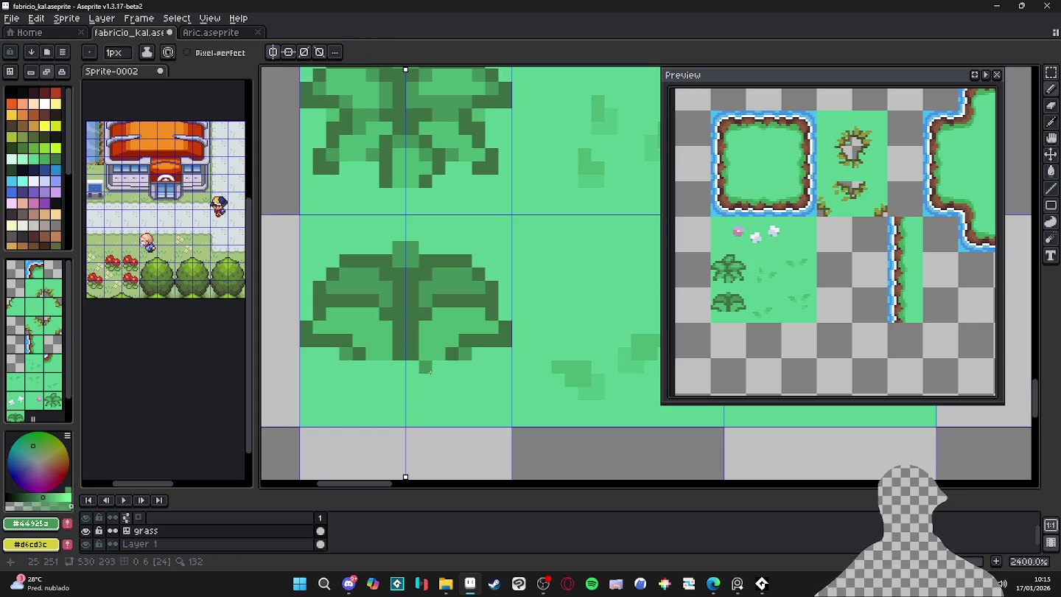
click(449, 361)
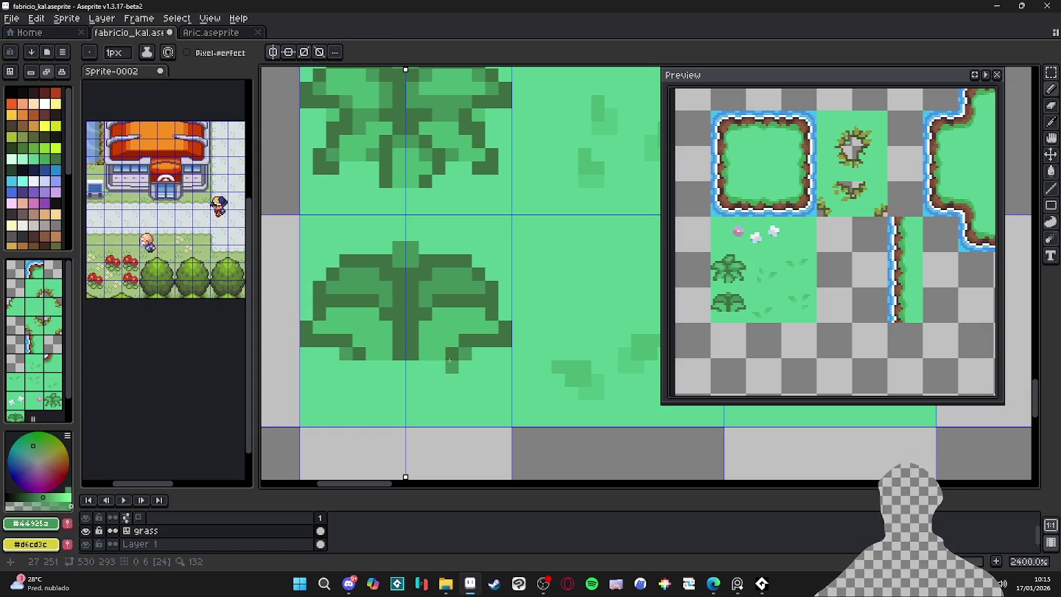
key(ctrl+z)
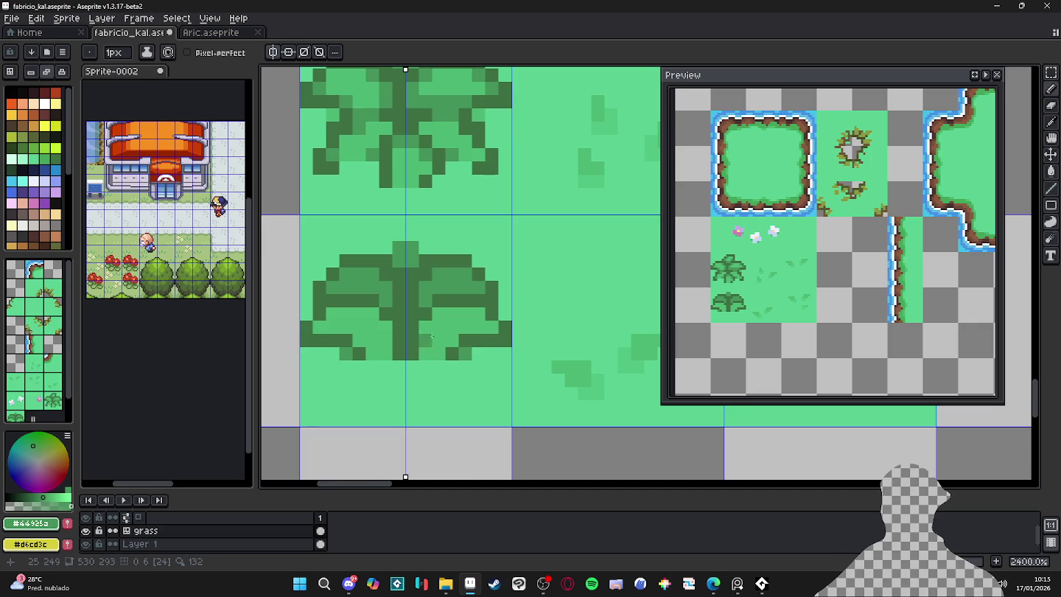
scroll(432, 337, down, 3)
scroll(449, 351, down, 2)
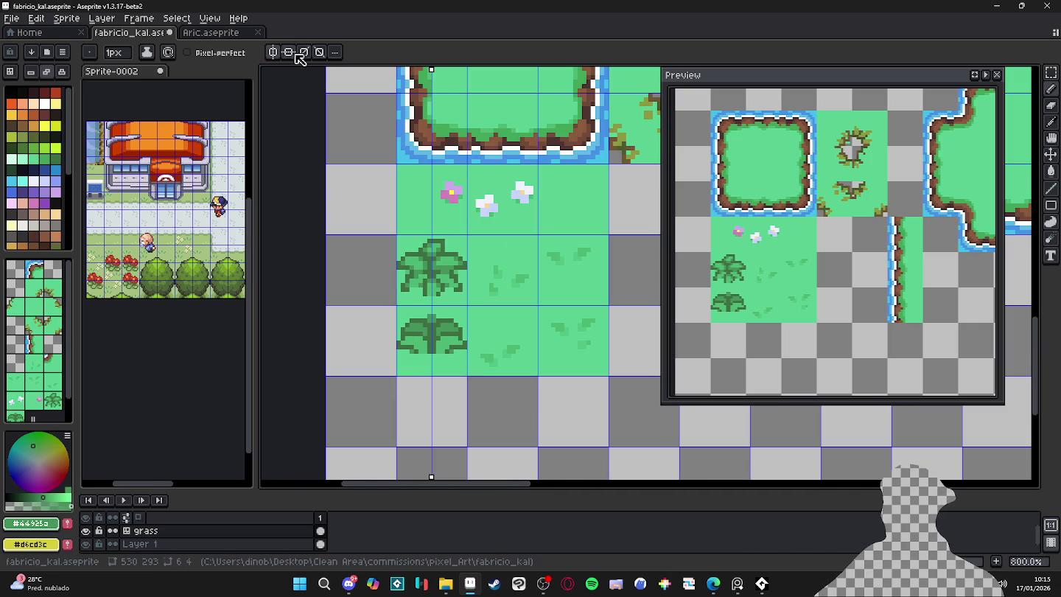
scroll(430, 392, up, 2)
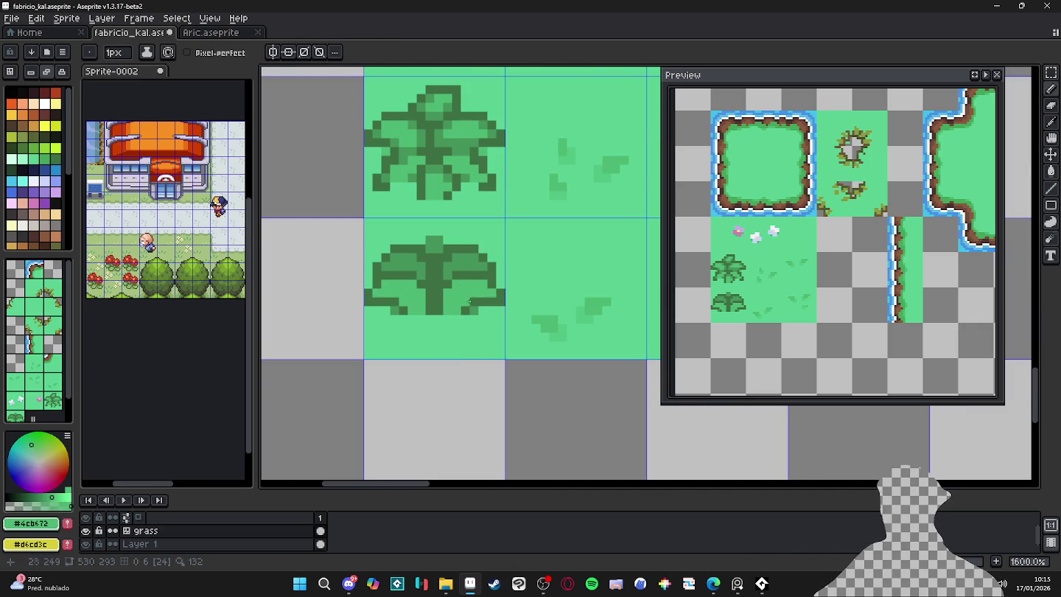
alt+click(515, 318)
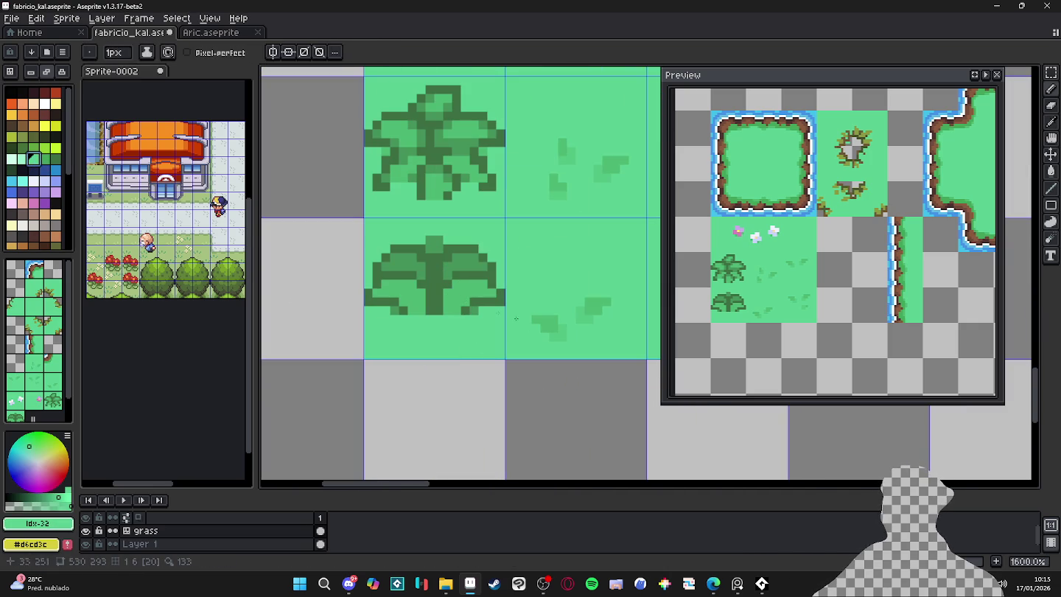
- Paint a light-green highlight patch on the plant's right leaf with a 2px brush
click(23, 158)
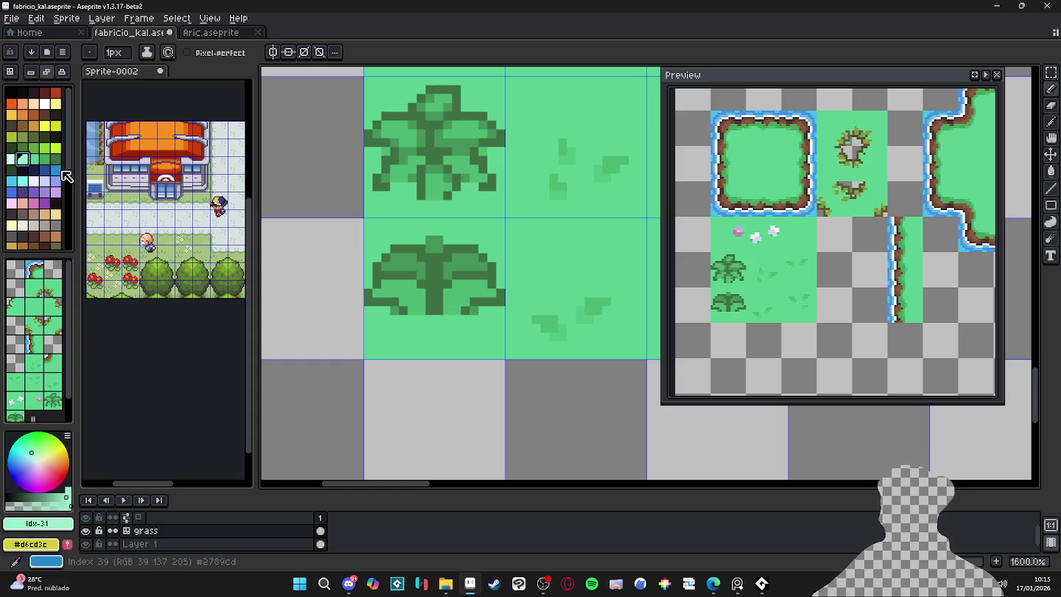
key(plus)
mouse_move(464, 308)
mouse_down()
mouse_move(475, 309)
mouse_move(478, 331)
mouse_up()
key(minus)
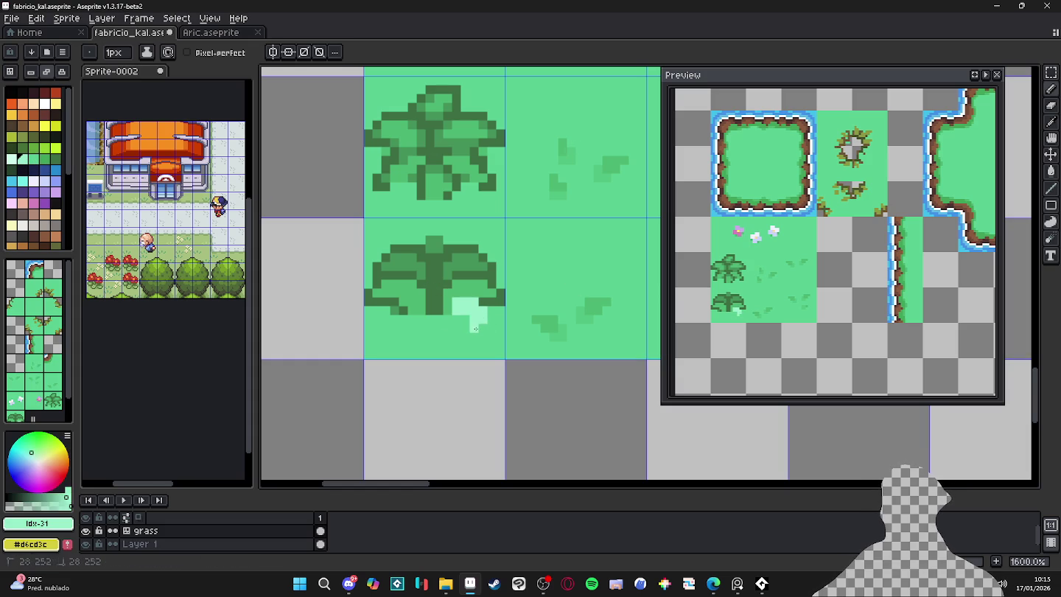
- Add a light-green highlight patch under the plant's left leaf
key(plus)
click(414, 310)
click(414, 310)
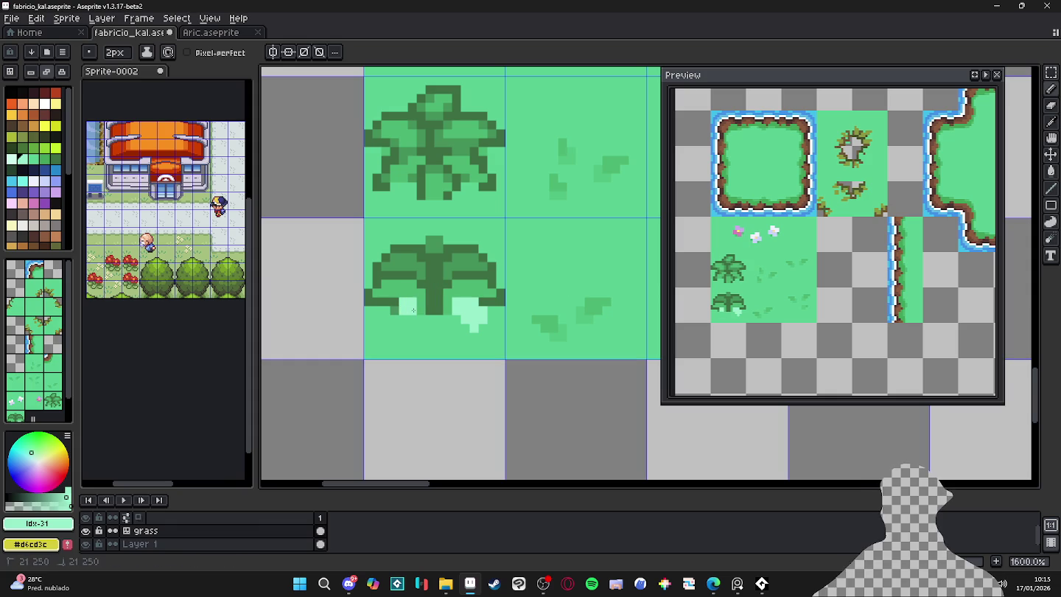
key(minus)
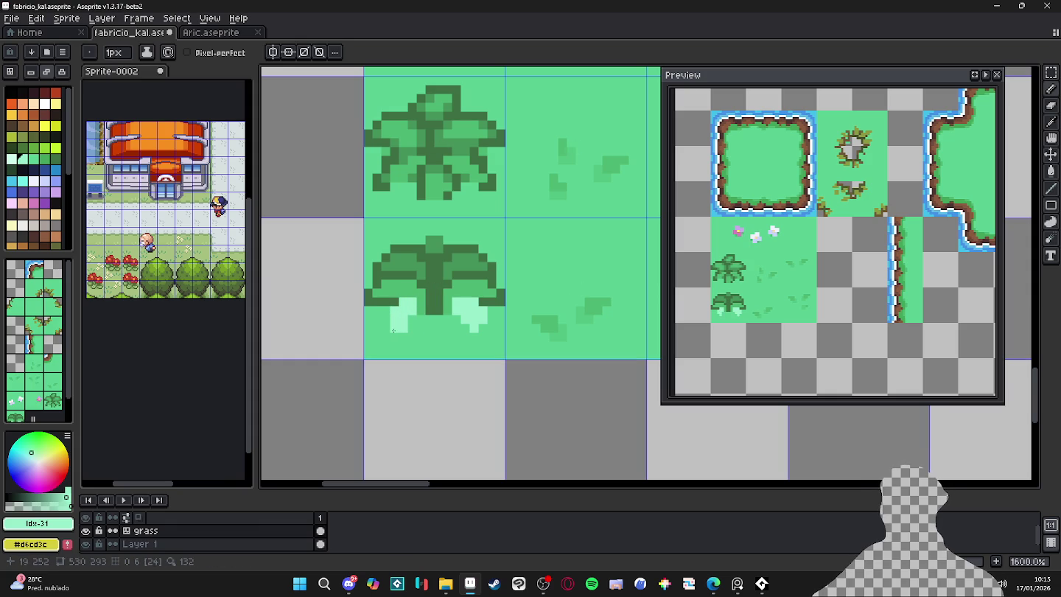
key(ctrl+z)
key(ctrl+z)
click(398, 319)
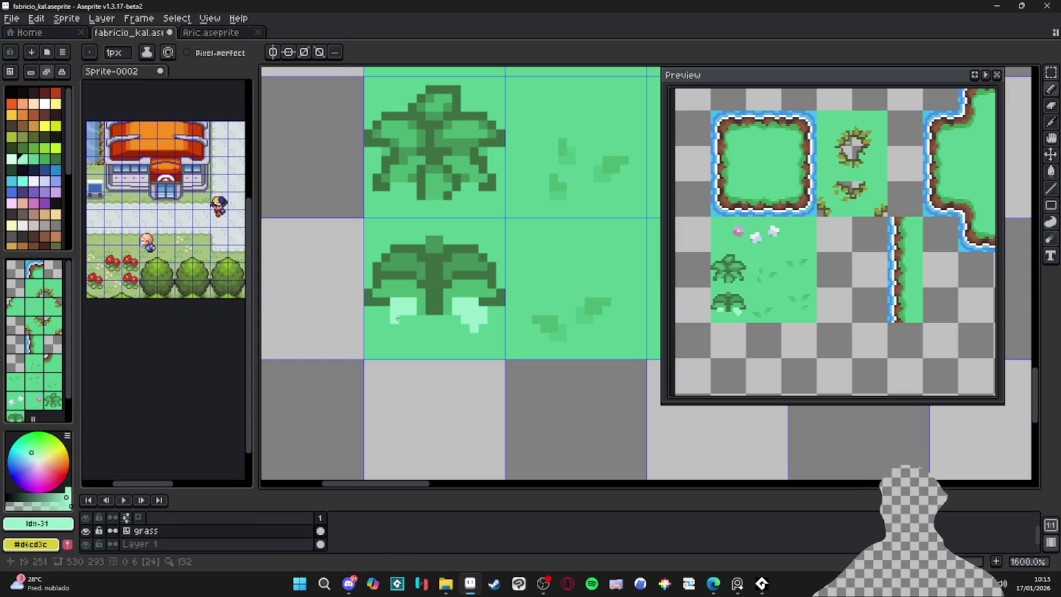
drag(391, 320, 386, 320)
click(394, 328)
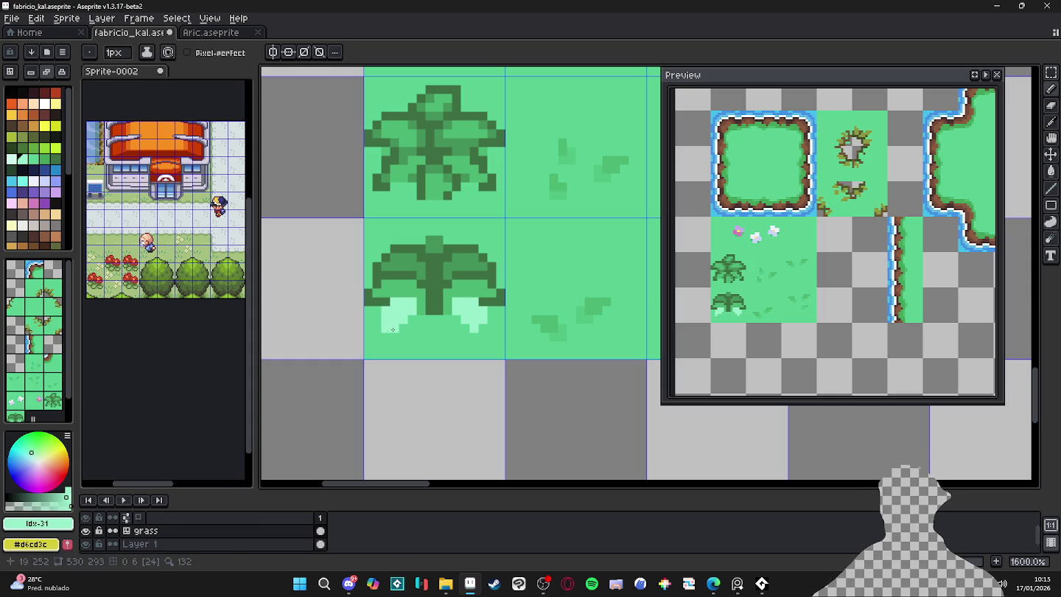
click(398, 326)
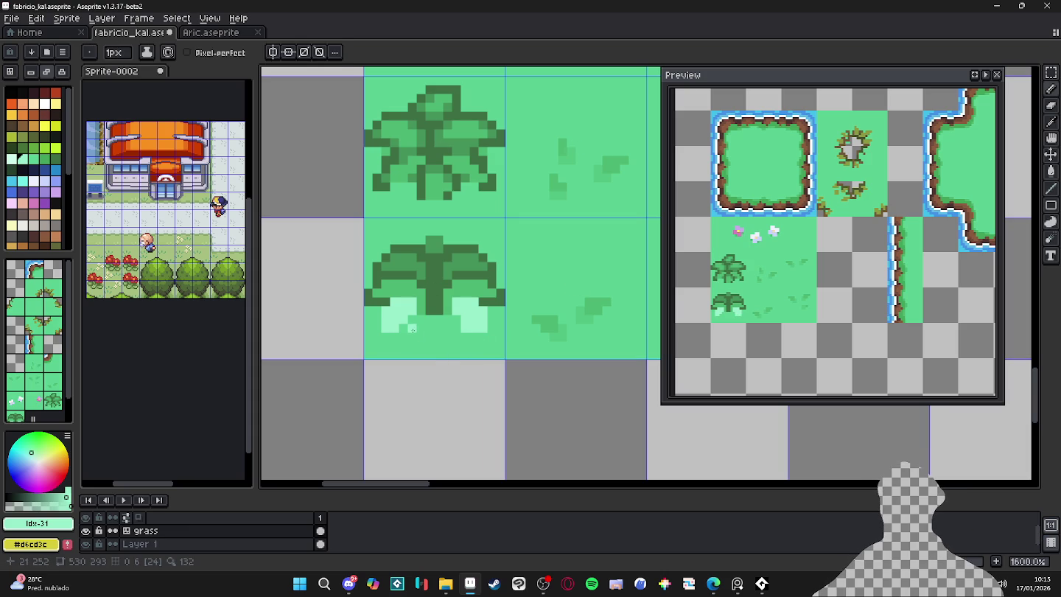
- Outline the right light patch in darkest green #3d6f43
alt+click(491, 332)
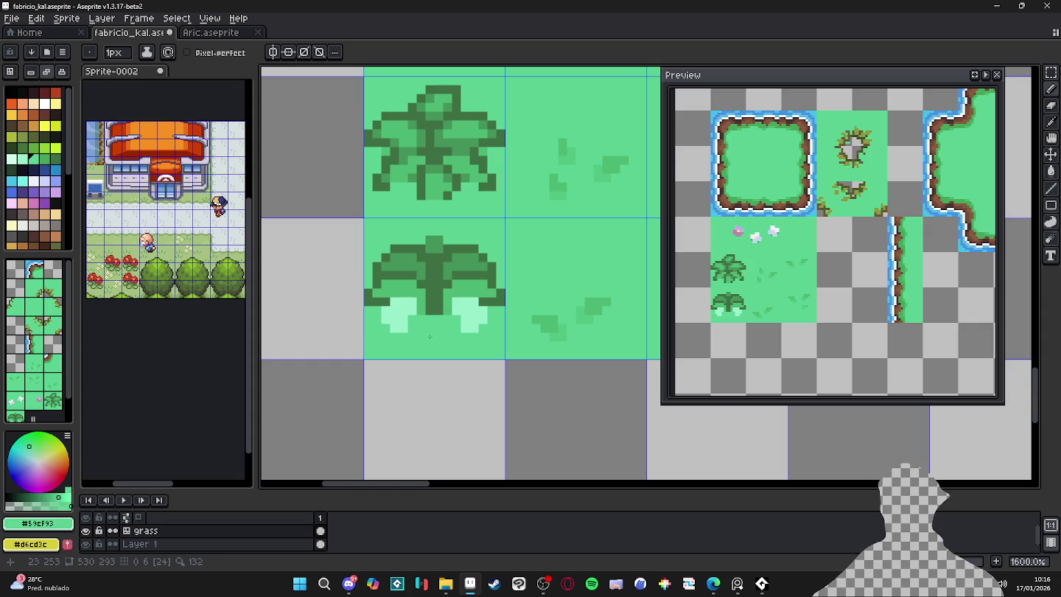
scroll(429, 336, up, 2)
alt+click(435, 289)
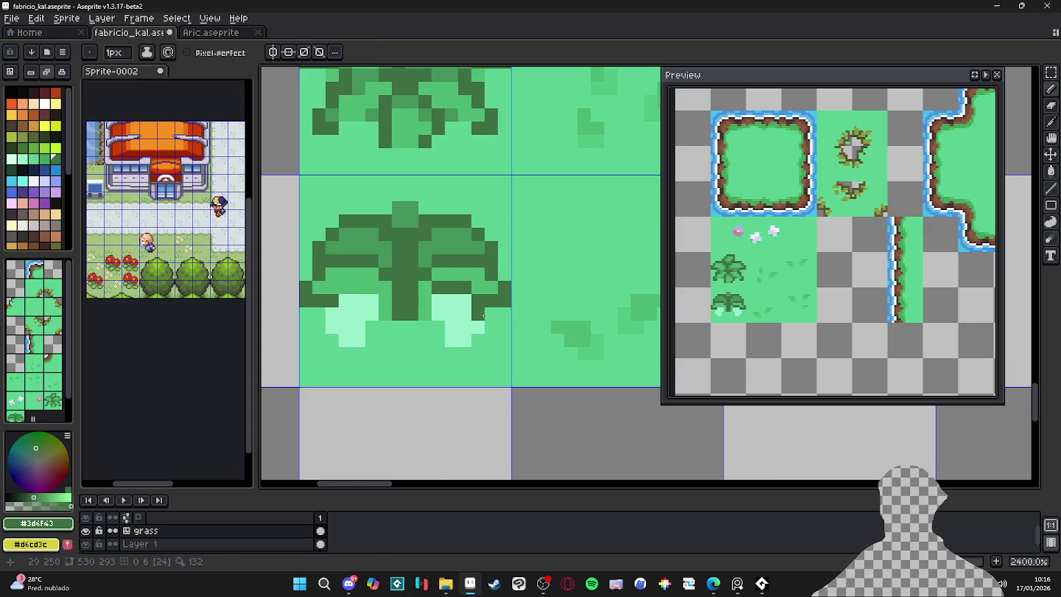
mouse_move(483, 315)
mouse_down()
mouse_move(491, 327)
mouse_move(465, 354)
mouse_move(452, 354)
mouse_move(438, 326)
mouse_up()
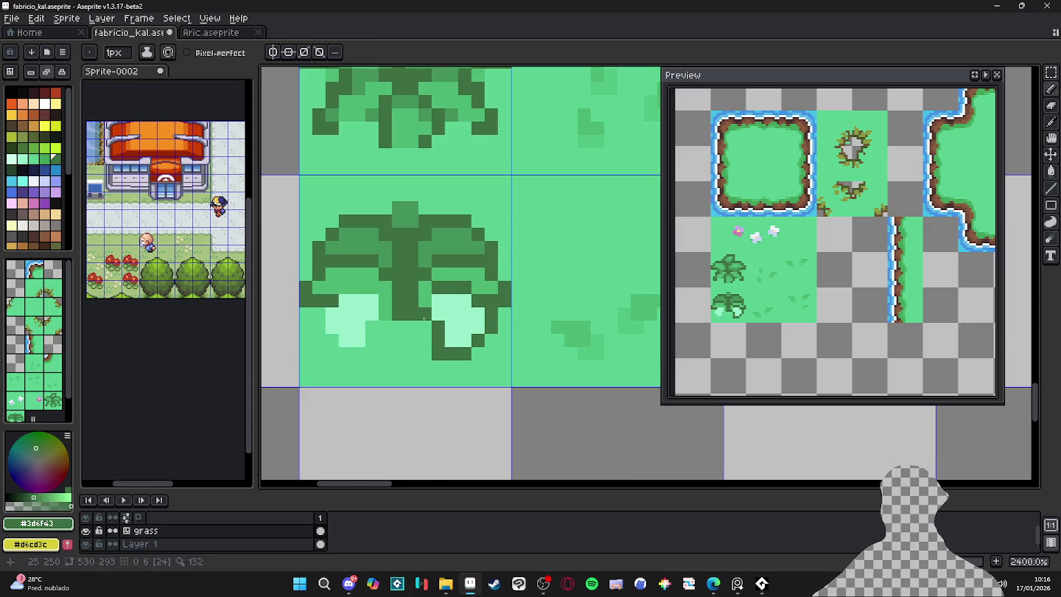
- Repaint the right mint highlight pixels in medium leaf green
key(alt)
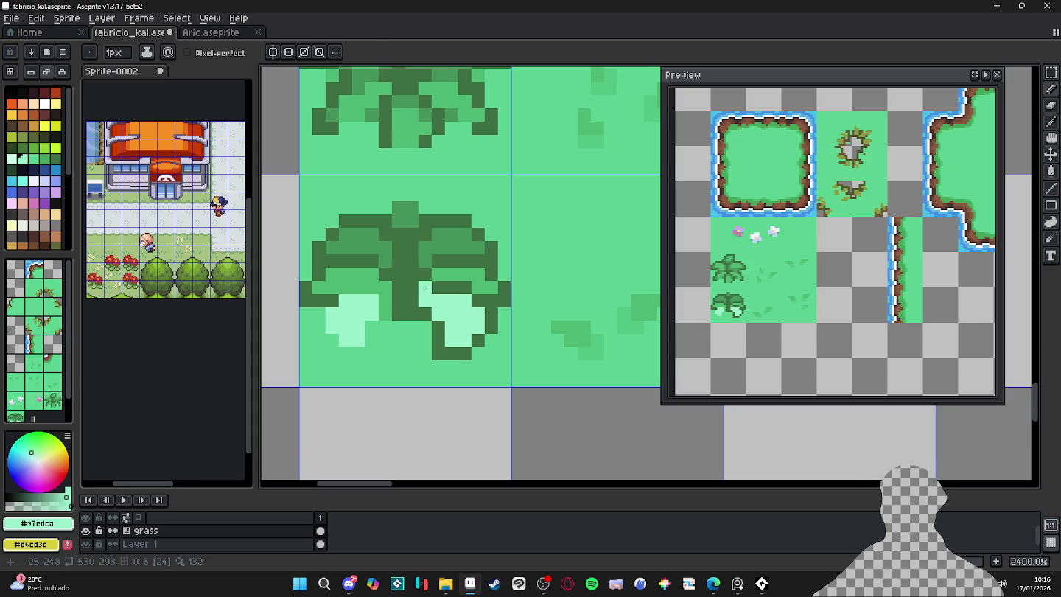
click(451, 313)
drag(442, 308, 473, 328)
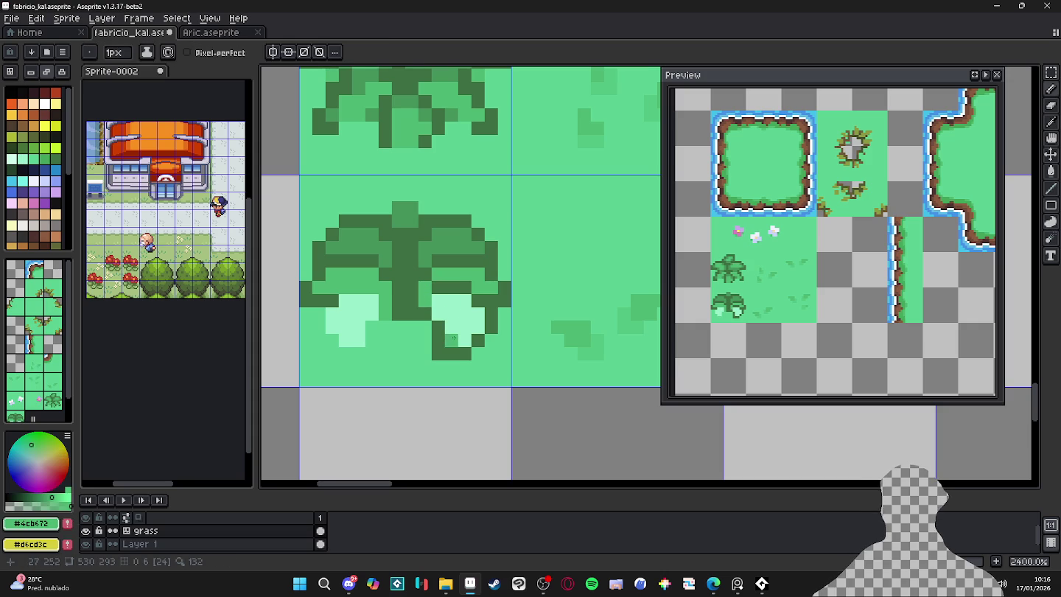
click(473, 311)
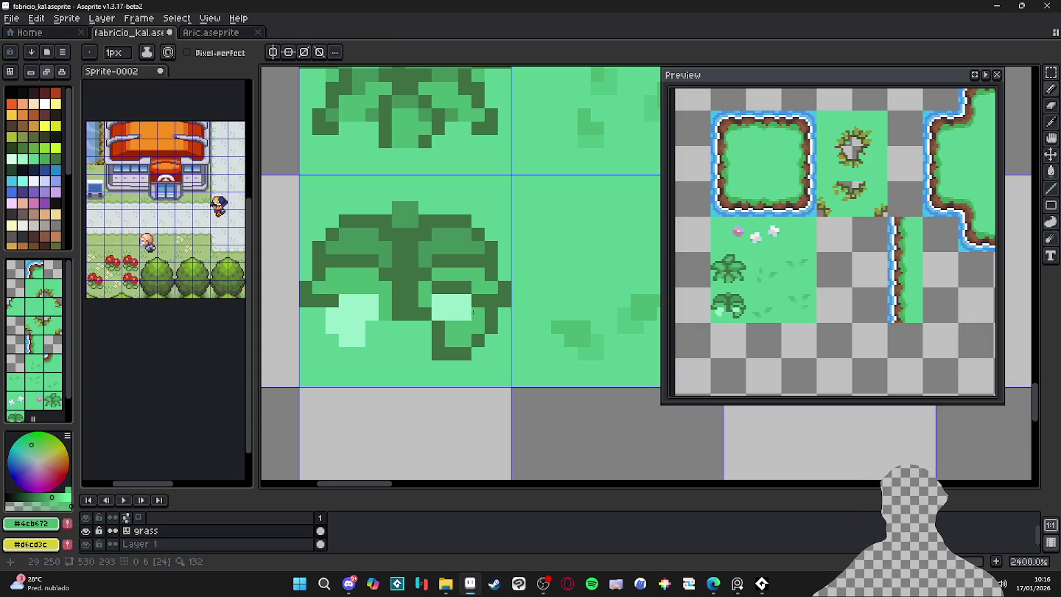
drag(457, 311, 434, 299)
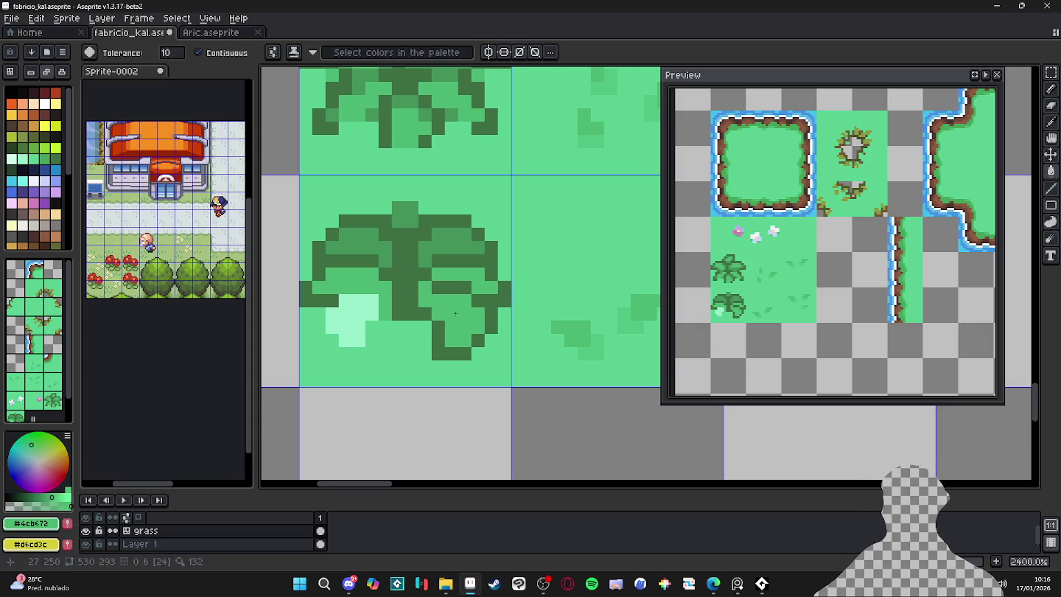
alt+click(431, 298)
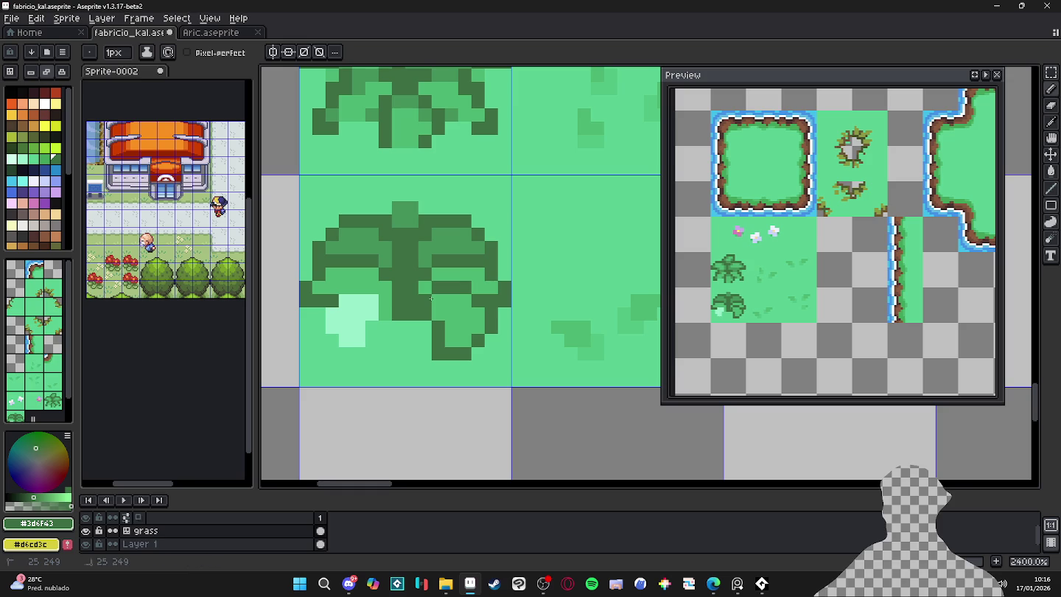
- Zoom out to review the grass tileset, zoom back to 1600%, and select the 12px round eraser
scroll(490, 347, down, 2)
scroll(490, 347, down, 1)
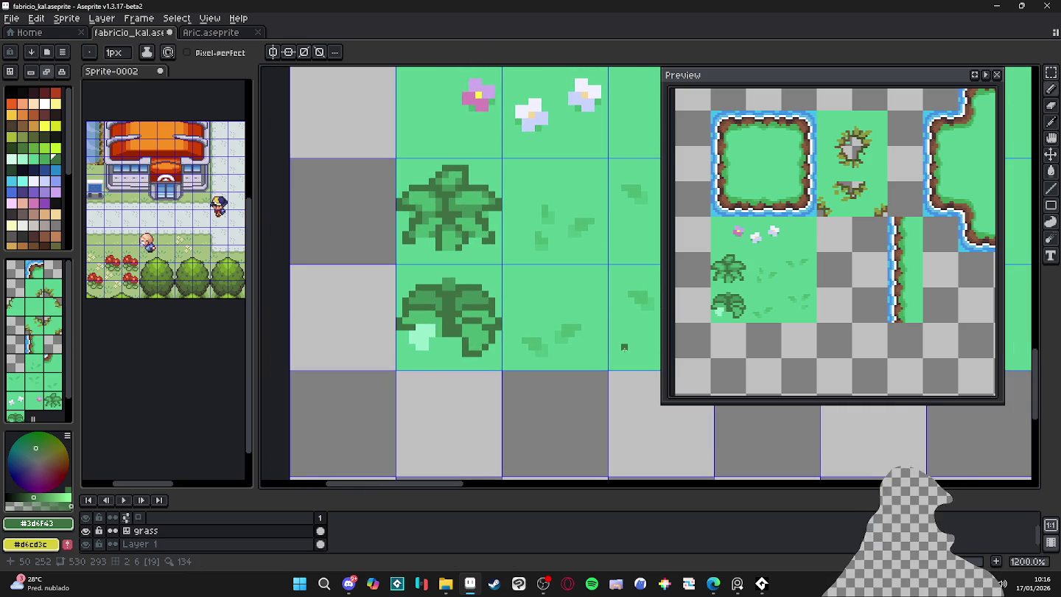
scroll(624, 347, down, 2)
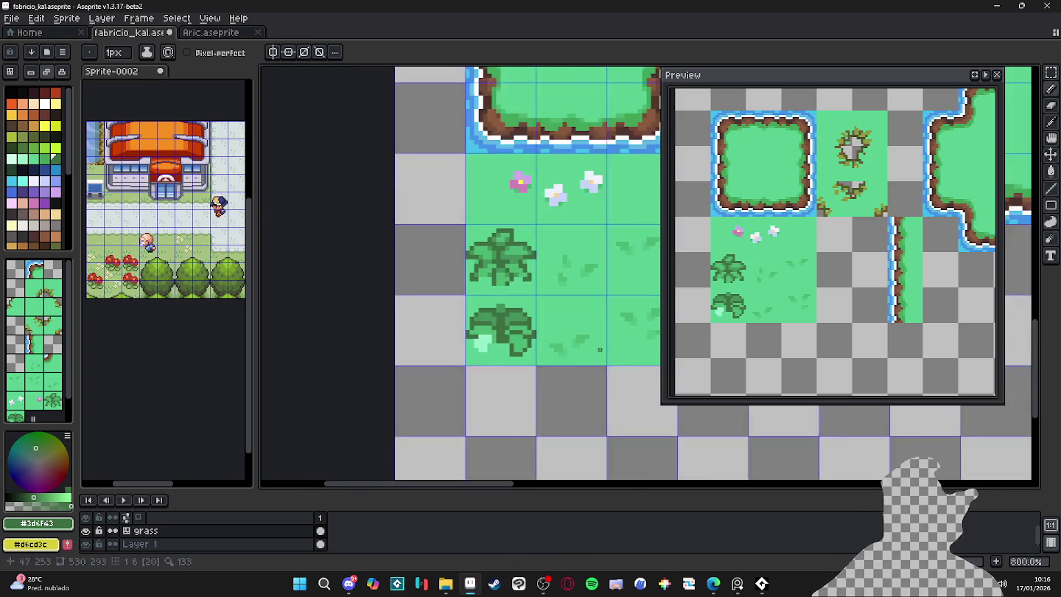
scroll(624, 347, down, 2)
scroll(451, 395, down, 1)
scroll(448, 388, up, 2)
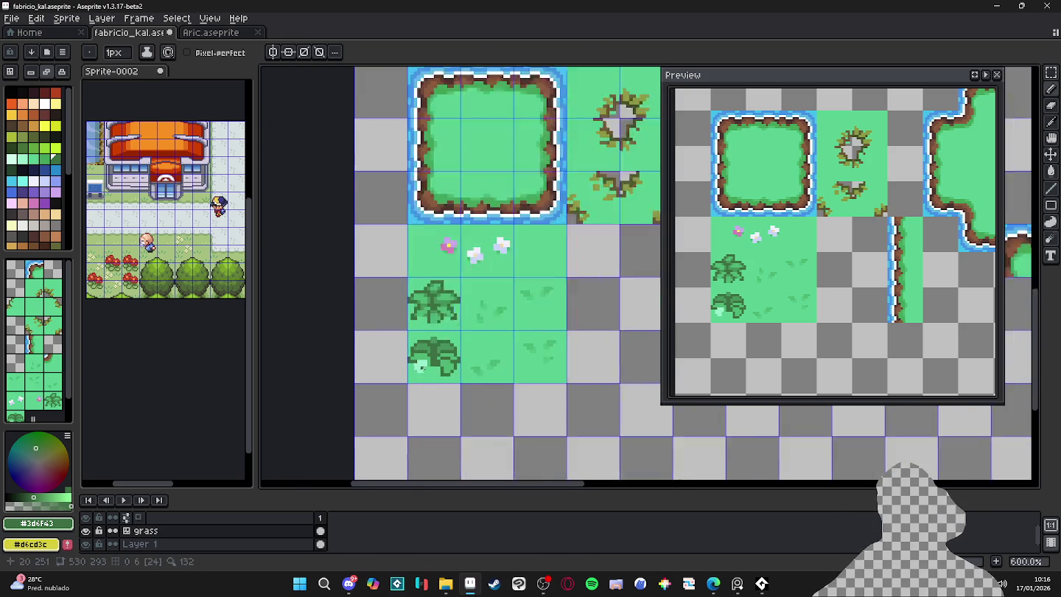
scroll(431, 372, up, 1)
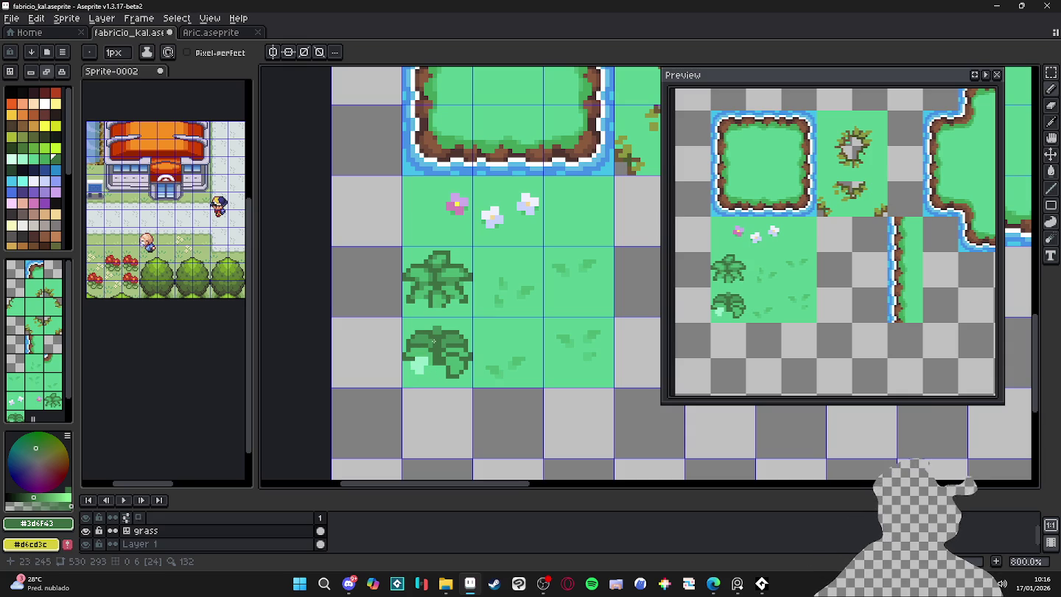
scroll(443, 349, up, 2)
key(e)
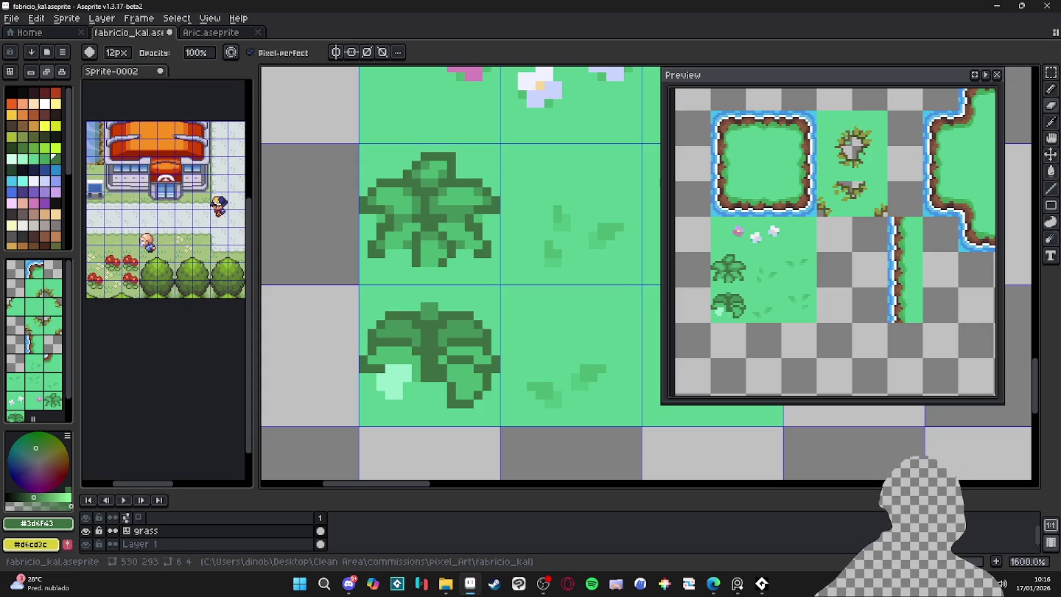
key(alt+Tab)
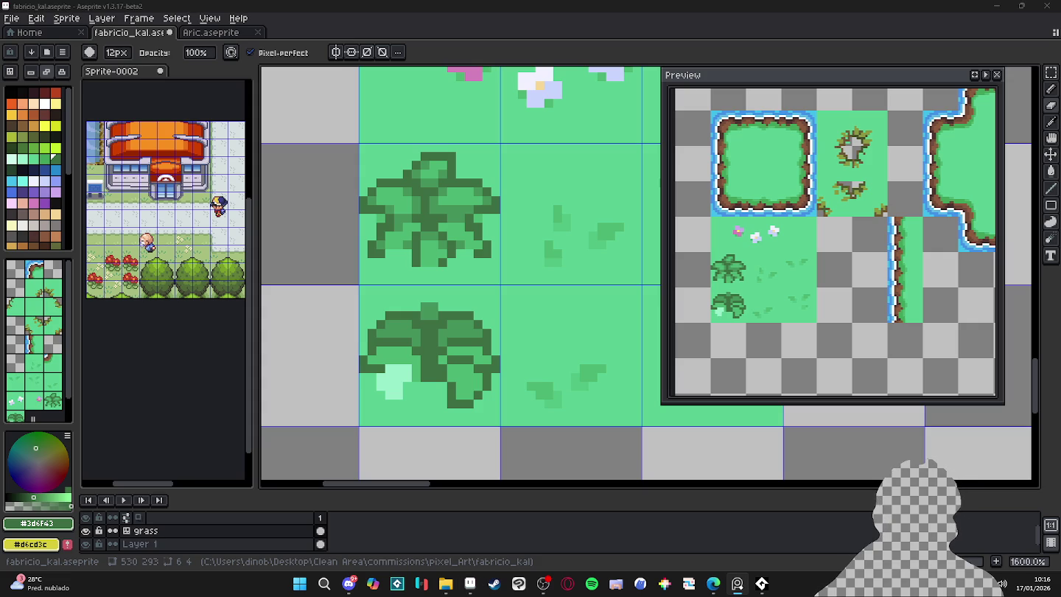
scroll(431, 350, down, 5)
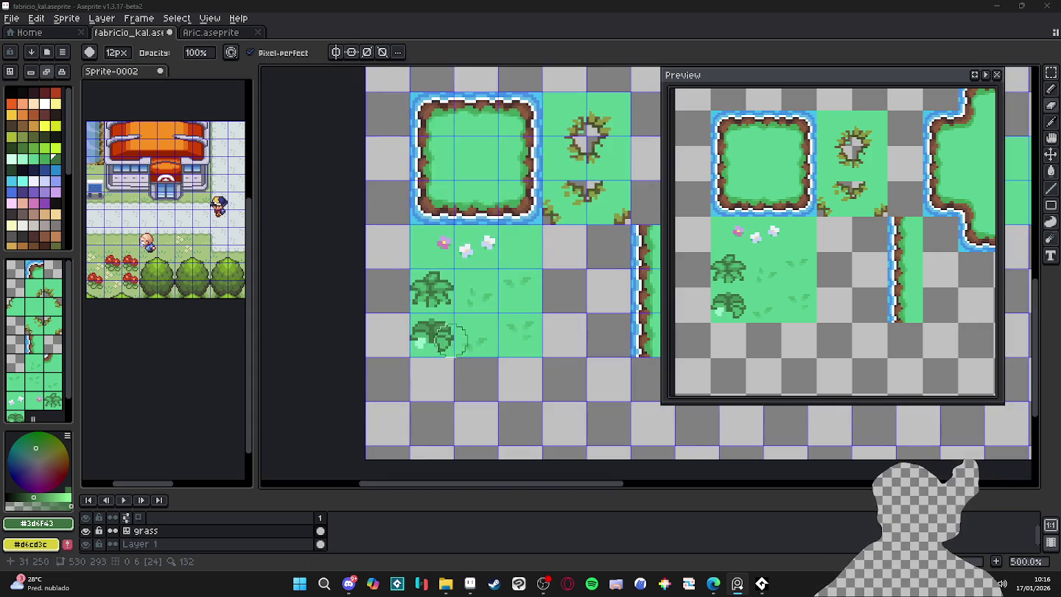
scroll(464, 339, up, 8)
- Erase the old lower leaf tile and refill the area with background grass green
scroll(462, 329, down, 1)
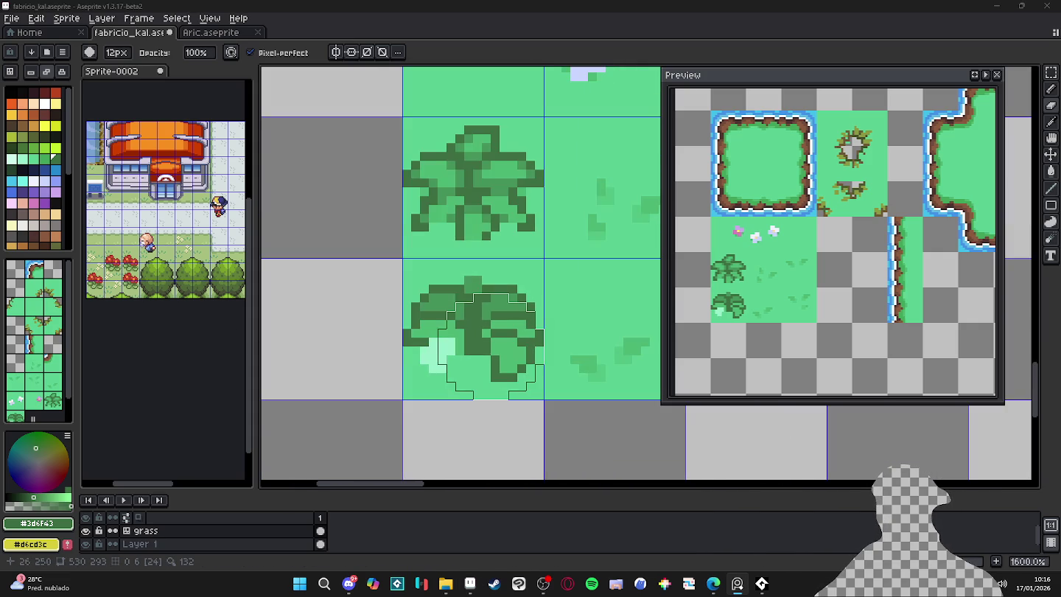
drag(486, 332, 438, 329)
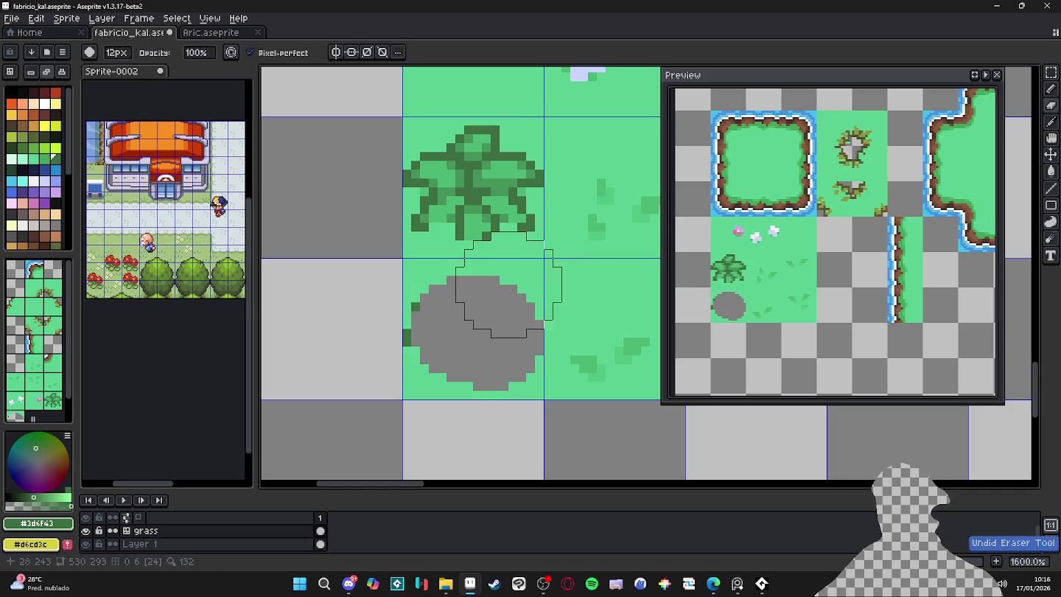
key(b)
alt+click(506, 273)
click(507, 343)
key(plus)
key(plus)
key(plus)
drag(486, 346, 508, 295)
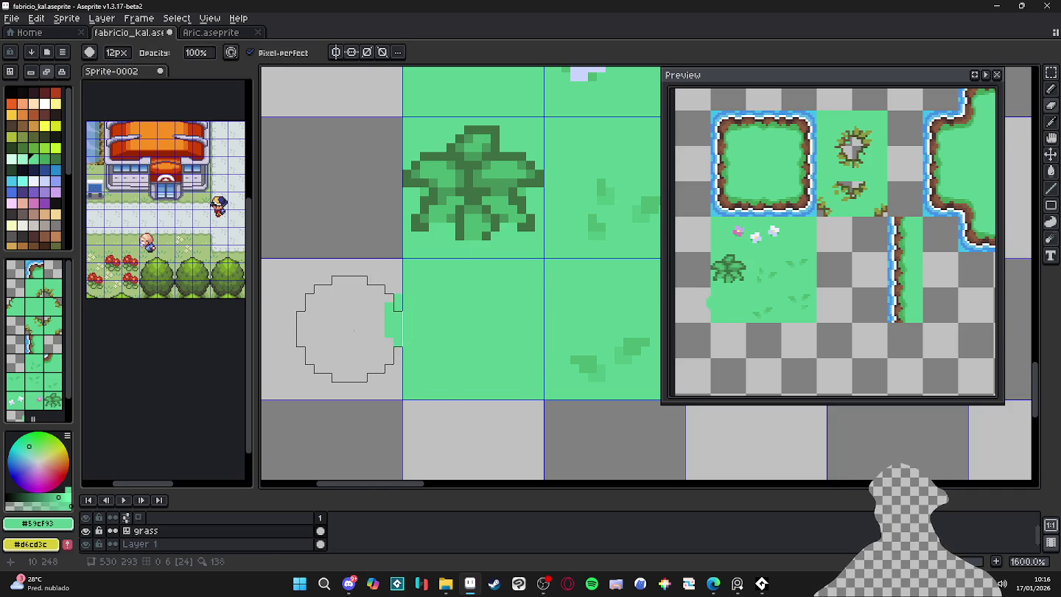
click(469, 244)
- Paint a new small bush body in medium green and start its dark-green outline
alt+click(505, 208)
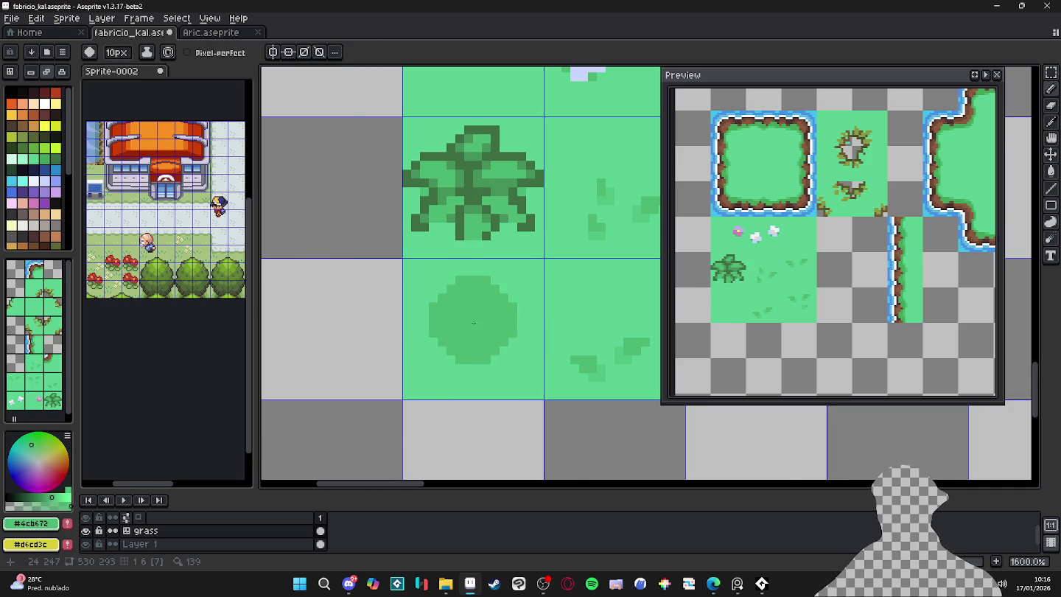
scroll(473, 320, up, 2)
key(minus)
key(minus)
key(minus)
key(minus)
key(minus)
key(minus)
drag(468, 330, 416, 299)
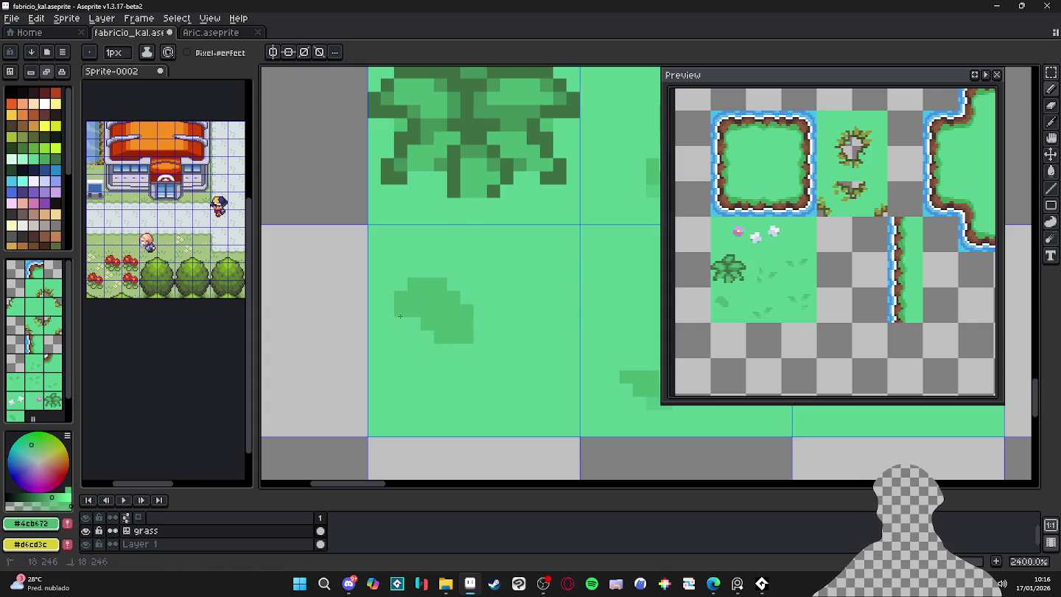
alt+click(493, 187)
click(480, 324)
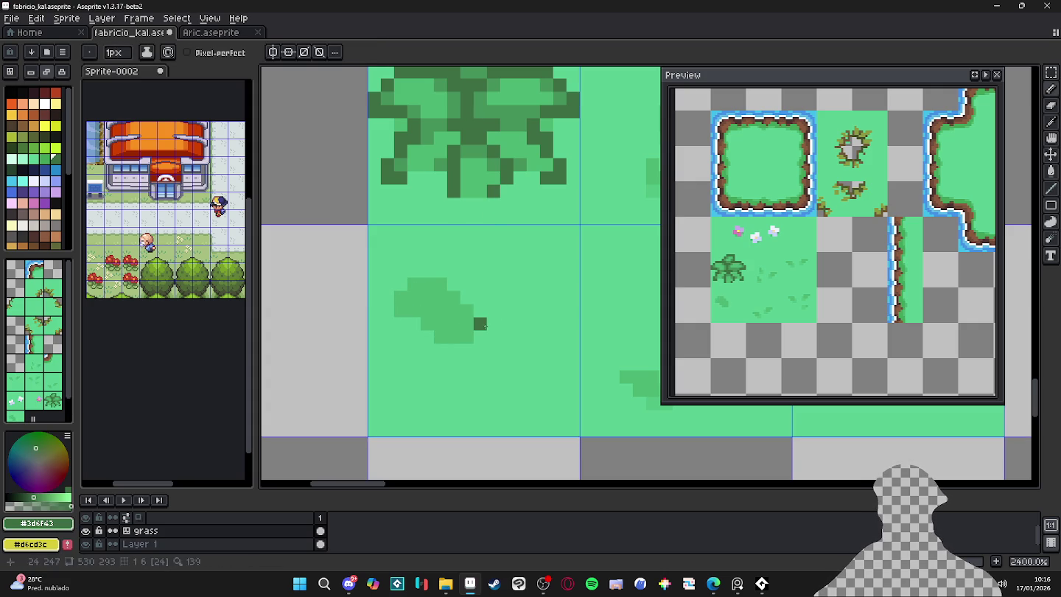
key(shift)
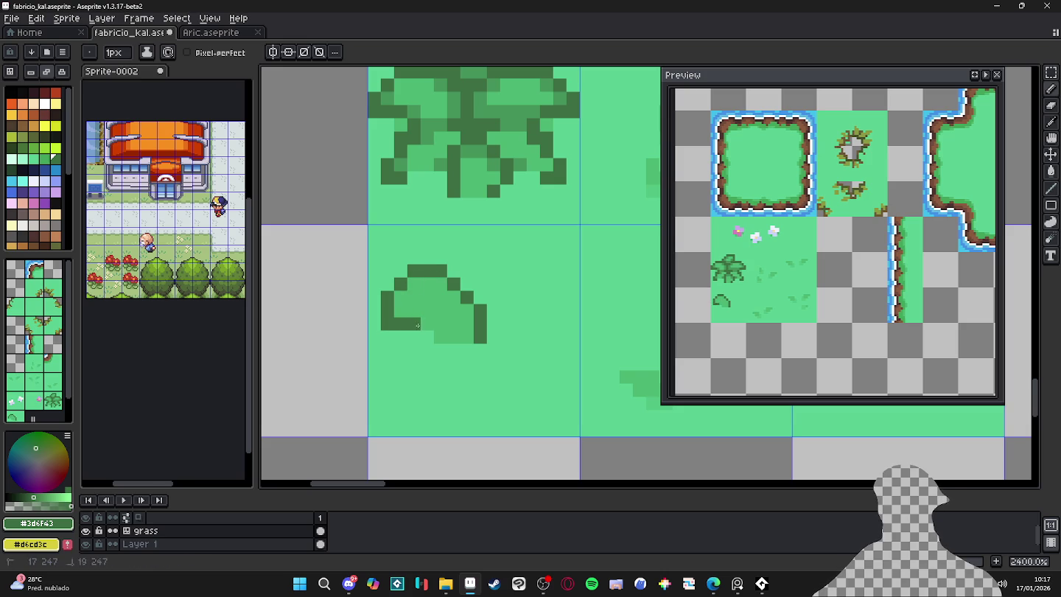
- Shape the bush's top bumps, clearing stray dark top pixels to light grass green
scroll(427, 341, down, 3)
scroll(413, 315, up, 3)
key(alt)
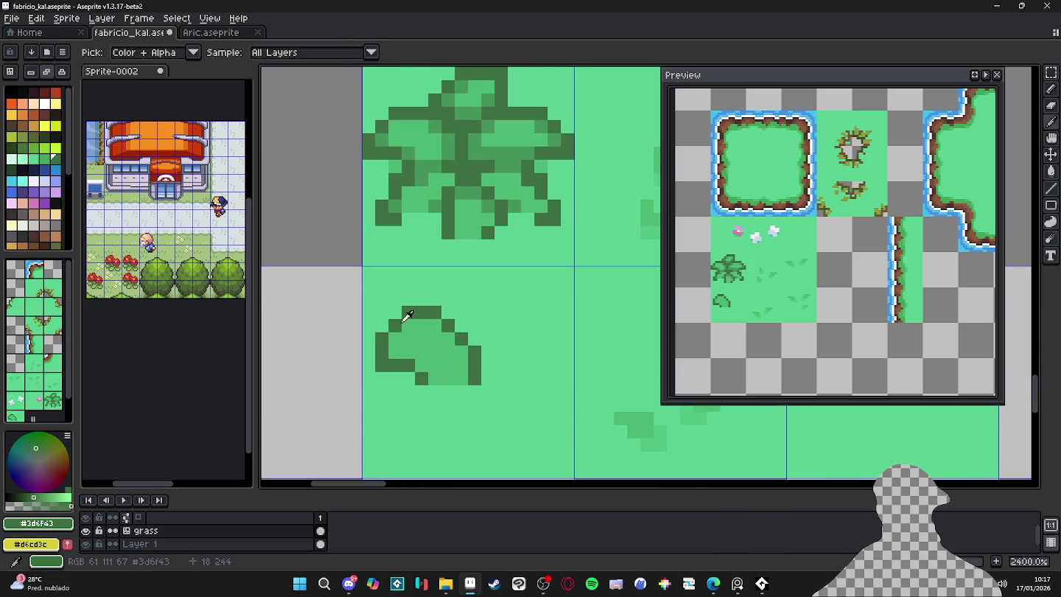
alt+click(451, 305)
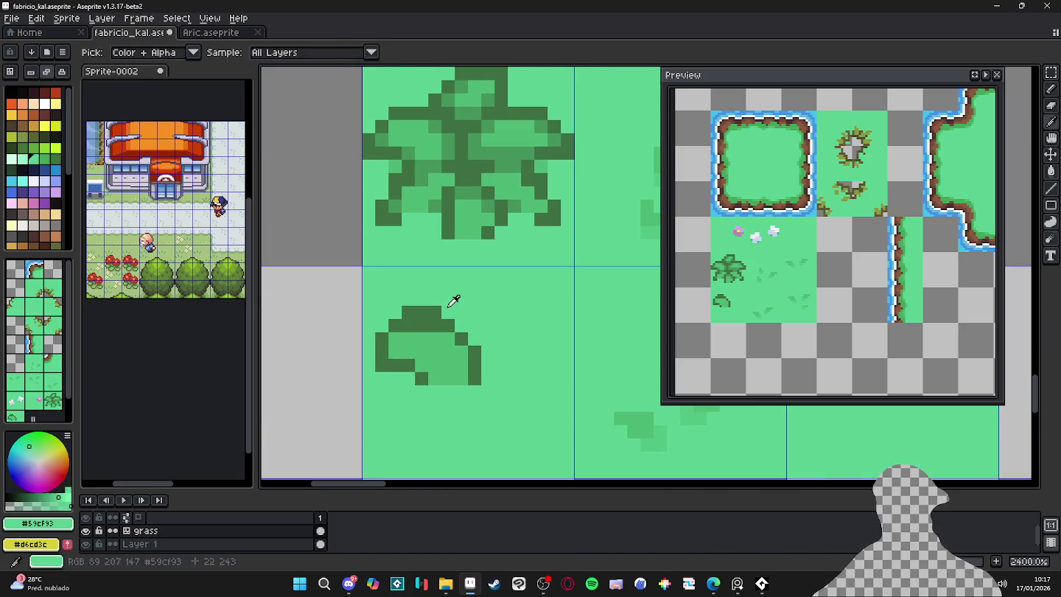
drag(449, 312, 409, 312)
alt+click(451, 326)
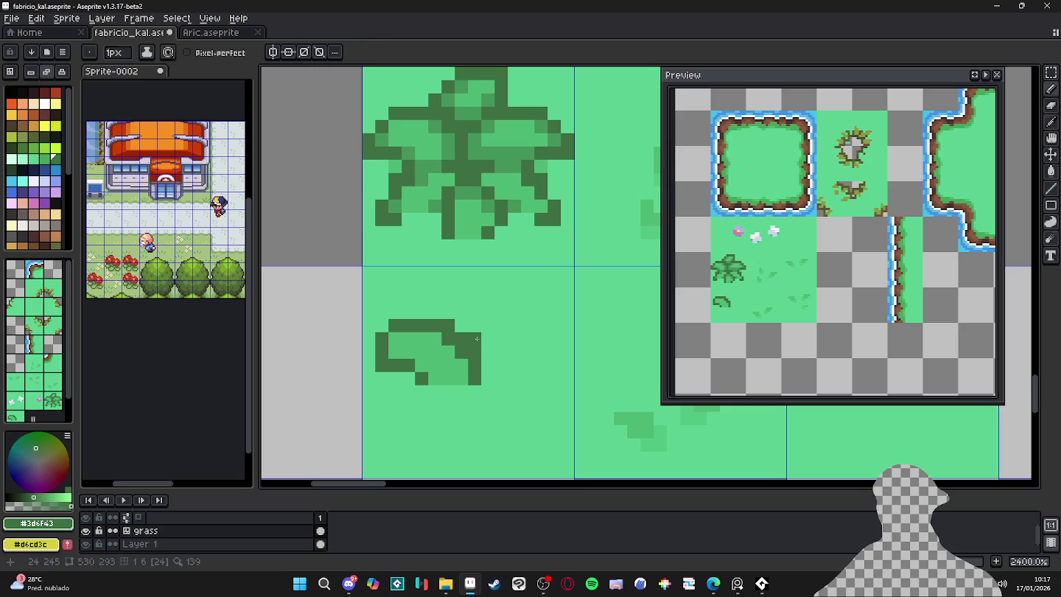
alt+click(477, 339)
click(444, 323)
key(alt)
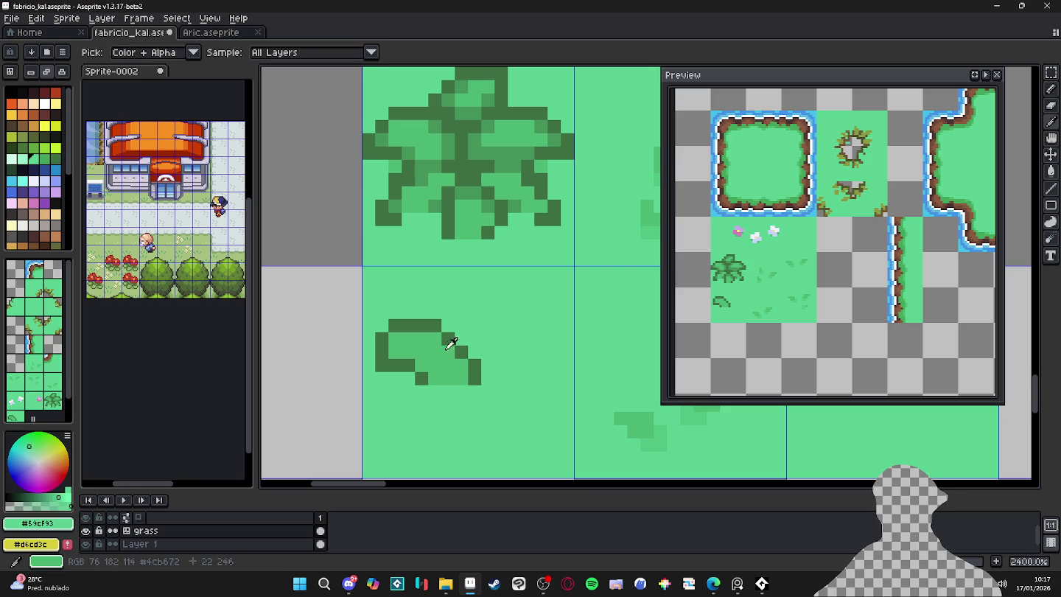
click(396, 325)
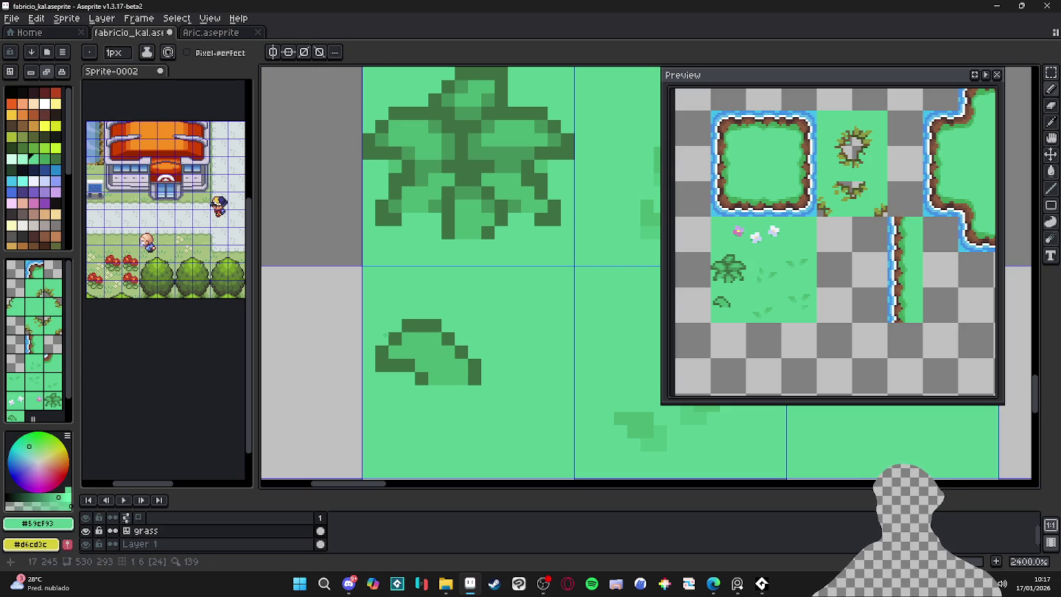
- Adjust the bush's bottom row with dark outline and medium green pixels
alt+click(422, 378)
click(413, 376)
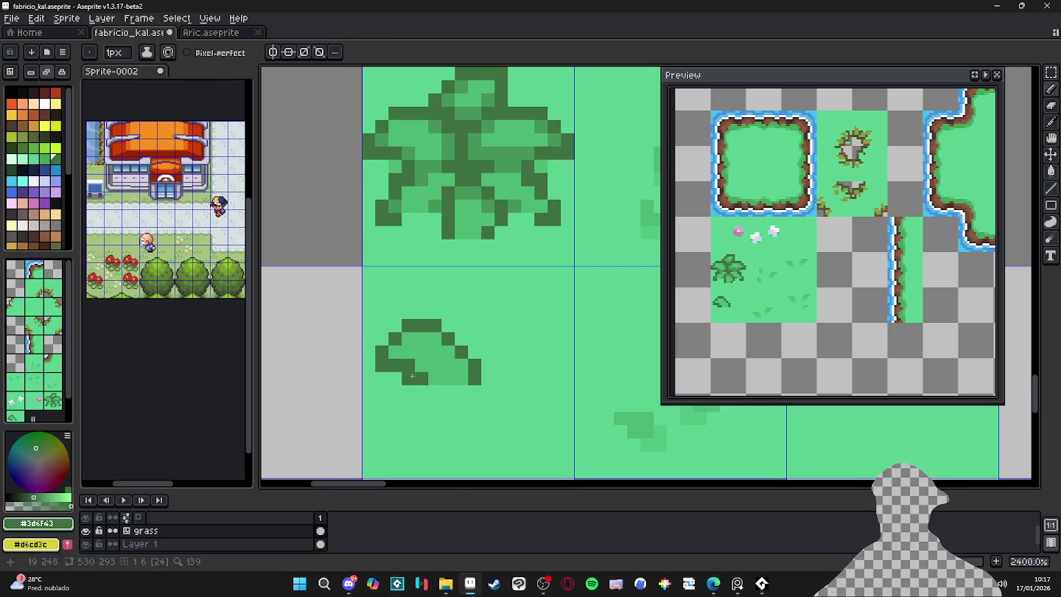
scroll(412, 377, down, 3)
scroll(465, 363, up, 1)
scroll(439, 371, up, 2)
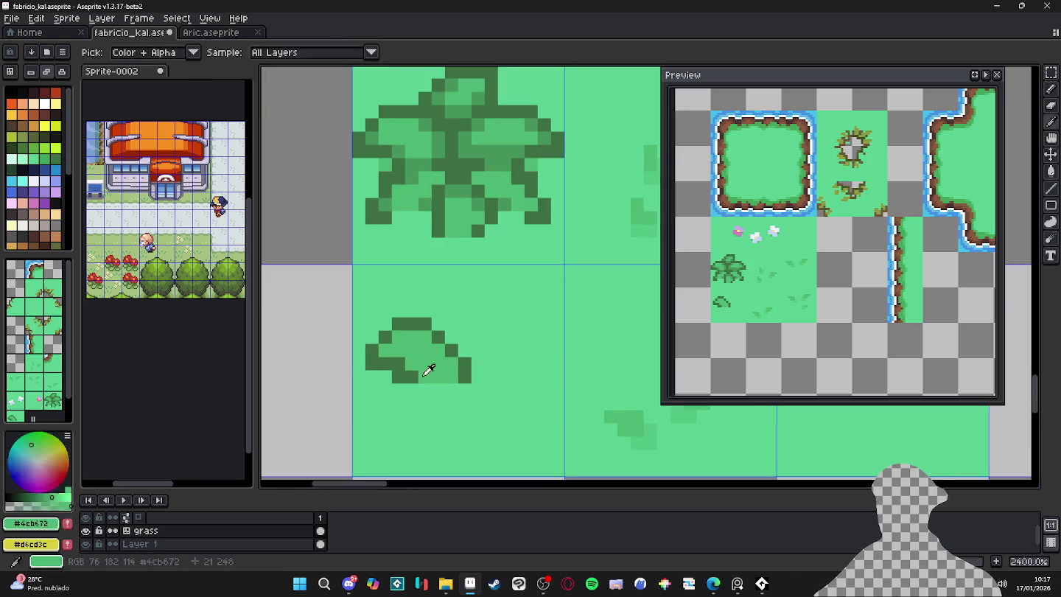
alt+click(411, 375)
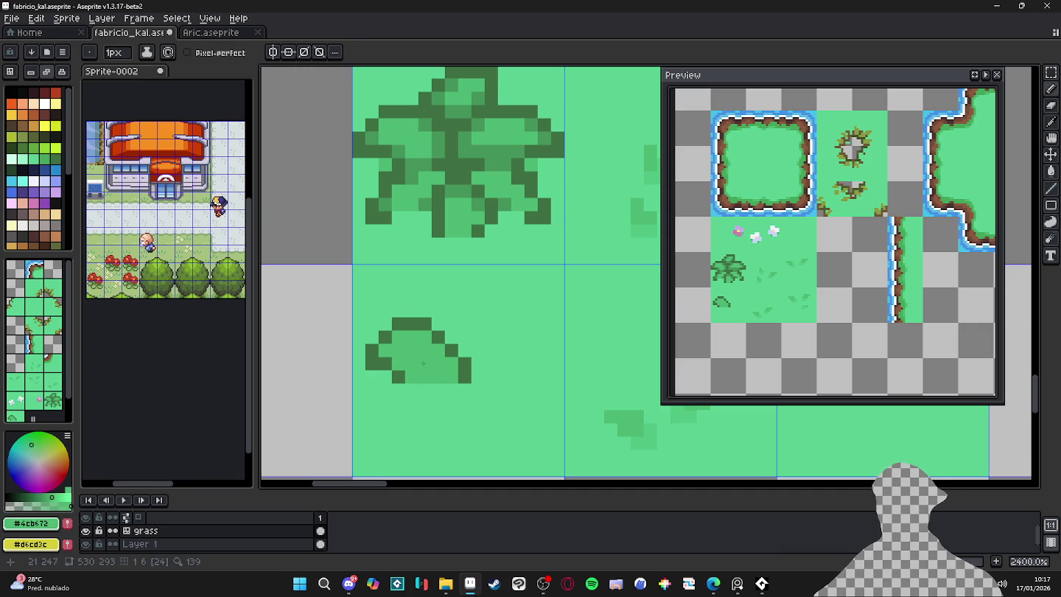
alt+click(402, 364)
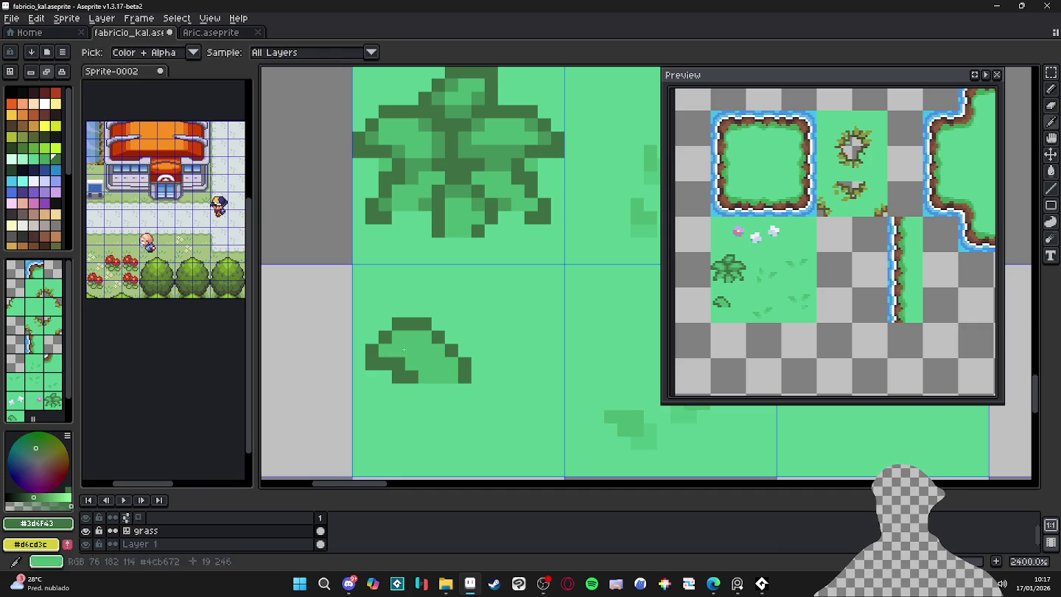
alt+click(474, 209)
click(401, 377)
- Clear the bush's right column to grass green and add a medium-green column above
scroll(461, 377, down, 5)
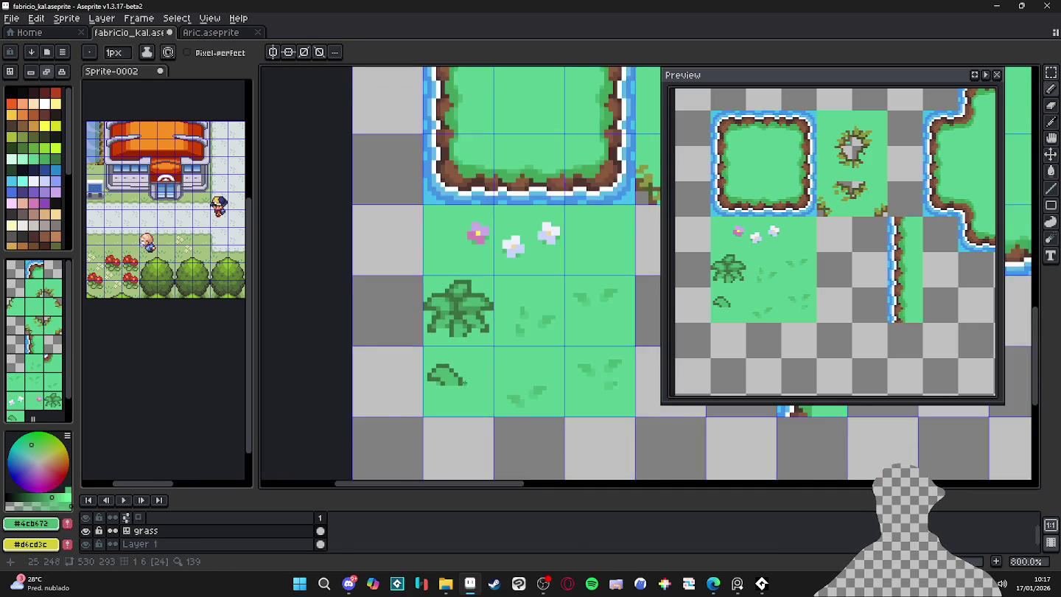
scroll(461, 379, up, 2)
scroll(460, 377, up, 1)
scroll(458, 379, up, 2)
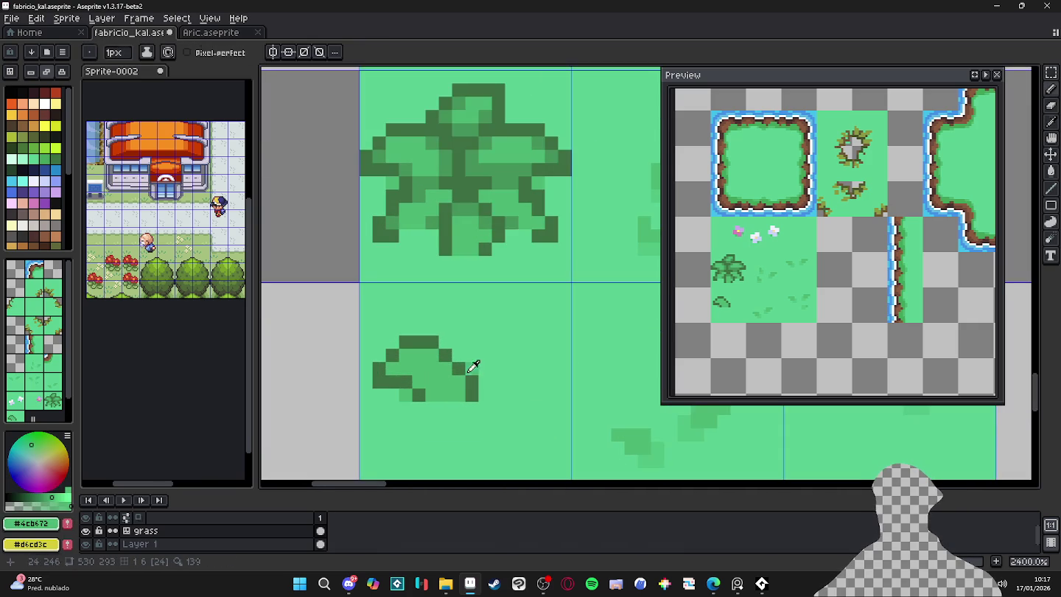
alt+click(456, 383)
alt+click(482, 389)
drag(471, 382, 473, 396)
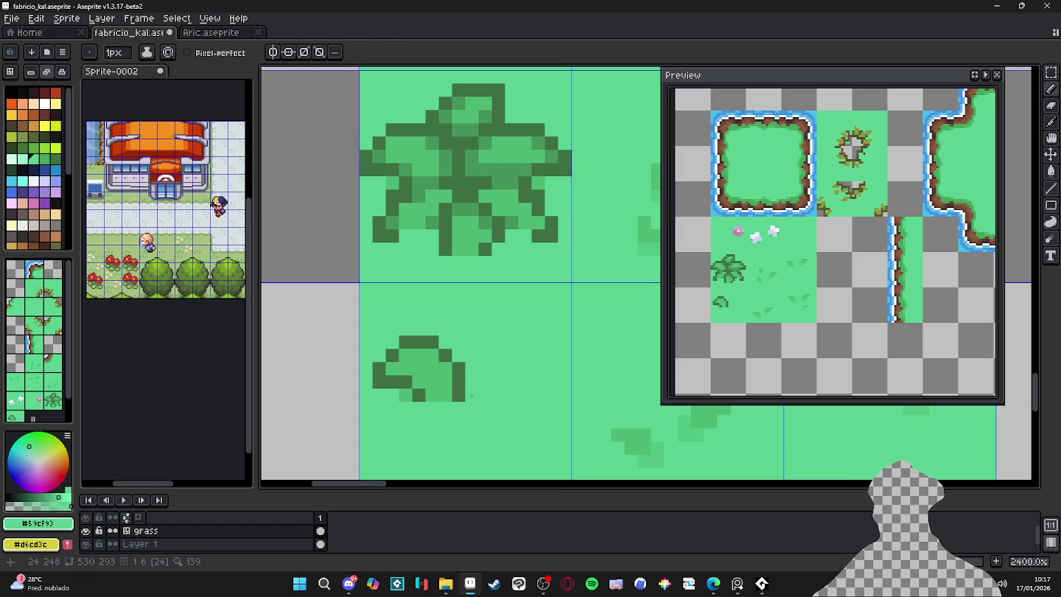
alt+click(445, 381)
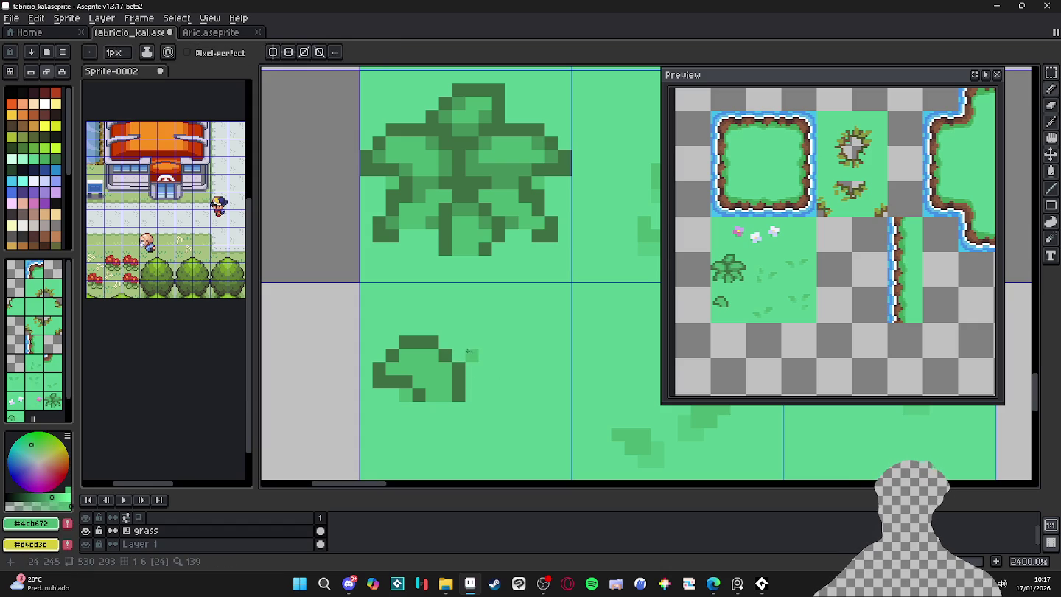
key(plus)
drag(477, 356, 477, 341)
click(479, 328)
key(minus)
click(484, 341)
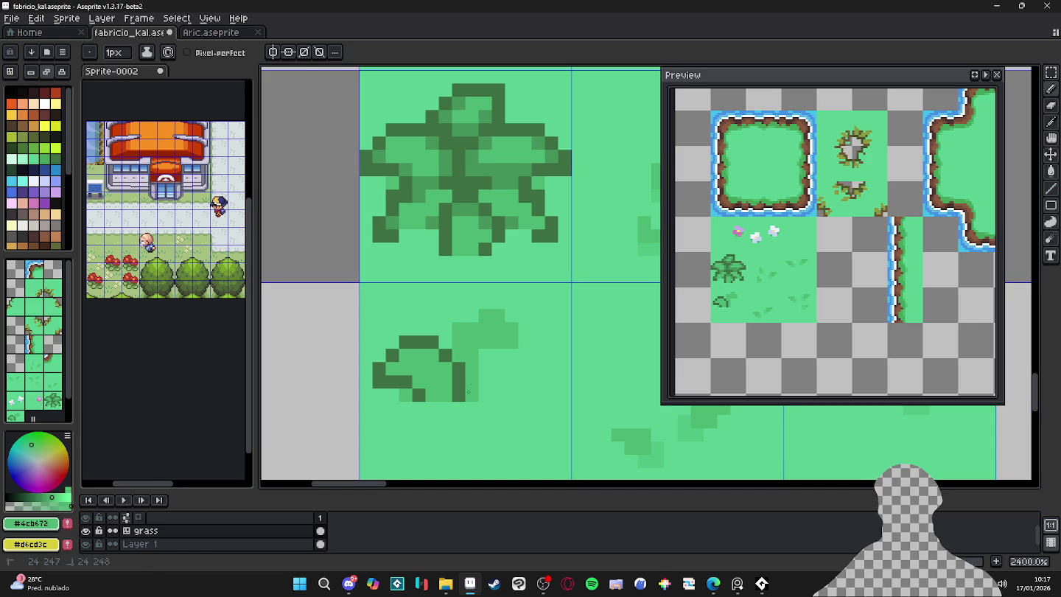
- Redraw the bush's dark #3d6f43 outline along its base, top edge and top-right
alt+click(448, 340)
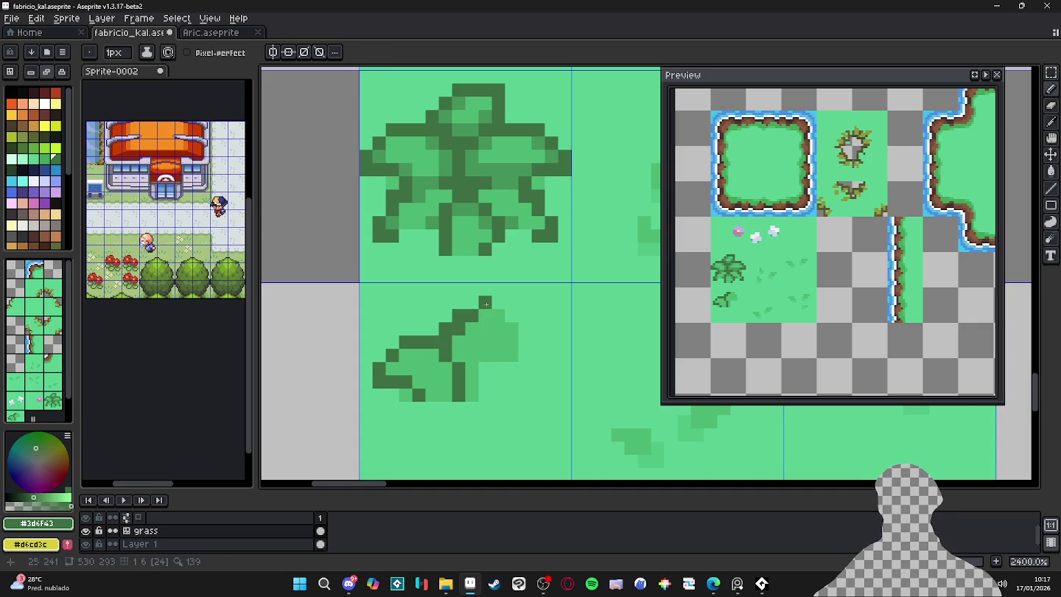
mouse_move(526, 353)
mouse_down()
mouse_move(489, 354)
mouse_move(485, 397)
mouse_up()
alt+click(473, 338)
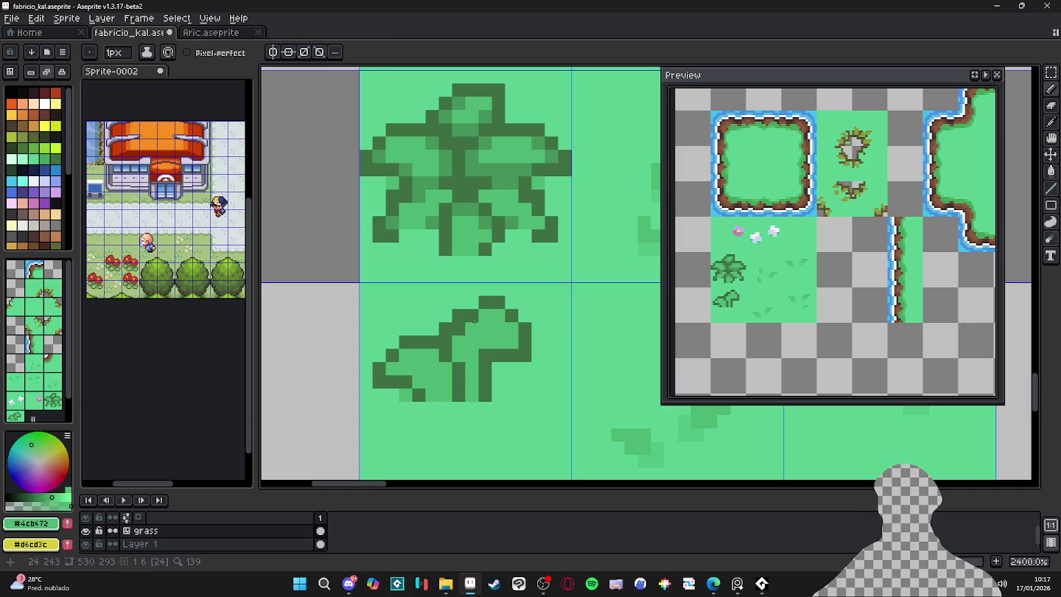
alt+click(457, 309)
alt+click(472, 316)
mouse_move(486, 315)
mouse_down()
mouse_move(501, 303)
mouse_move(512, 315)
mouse_up()
alt+click(492, 331)
alt+click(516, 313)
alt+click(525, 316)
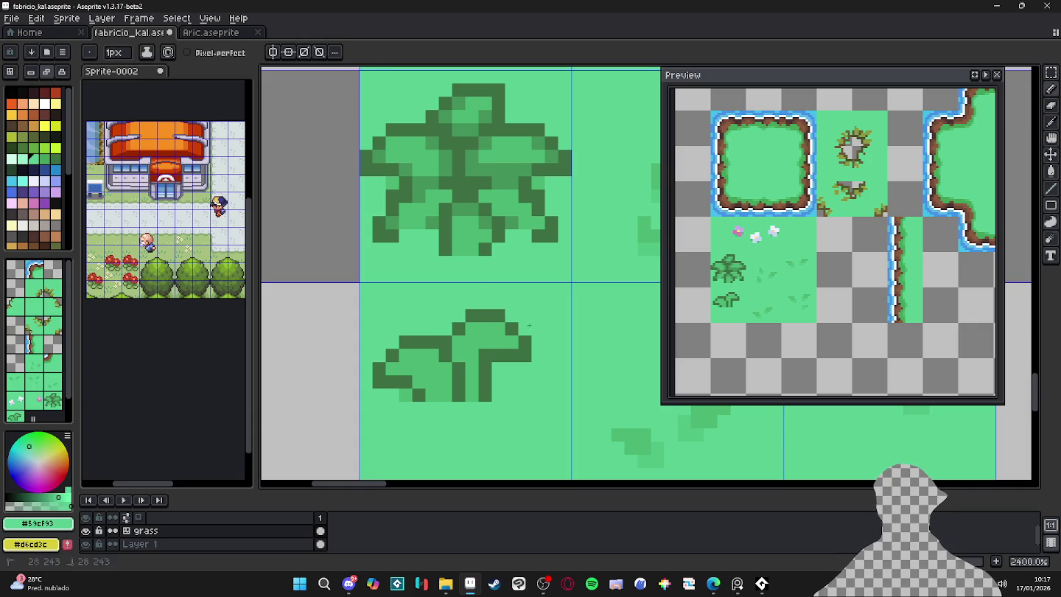
alt+click(524, 341)
click(512, 328)
click(512, 367)
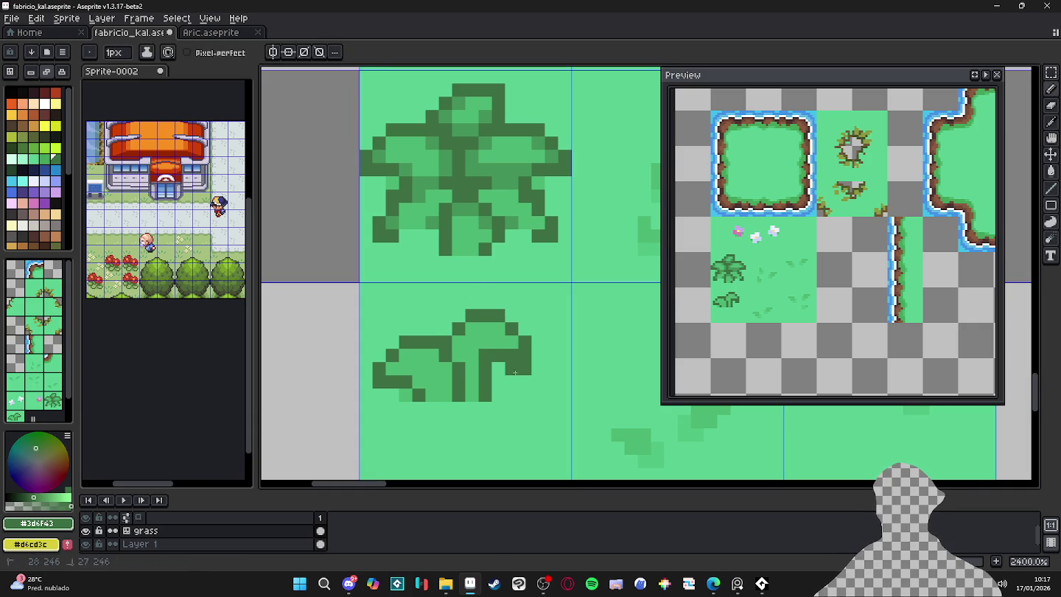
- Touch up interior mid-green pixels and add dark pixels at the bush's bottom right
alt+click(506, 342)
click(499, 355)
alt+click(486, 356)
click(473, 342)
alt+click(499, 369)
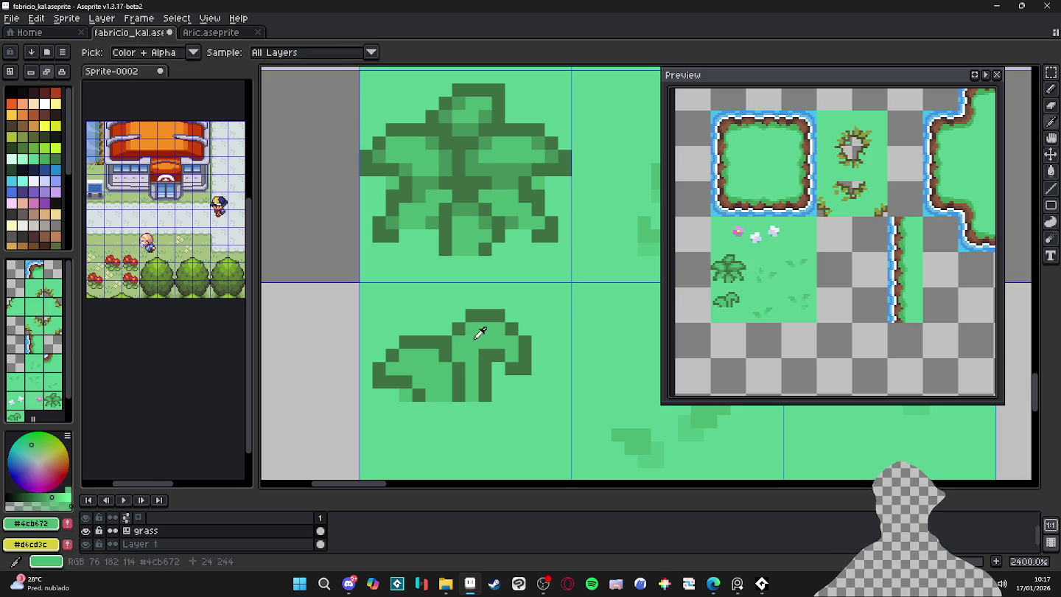
click(485, 368)
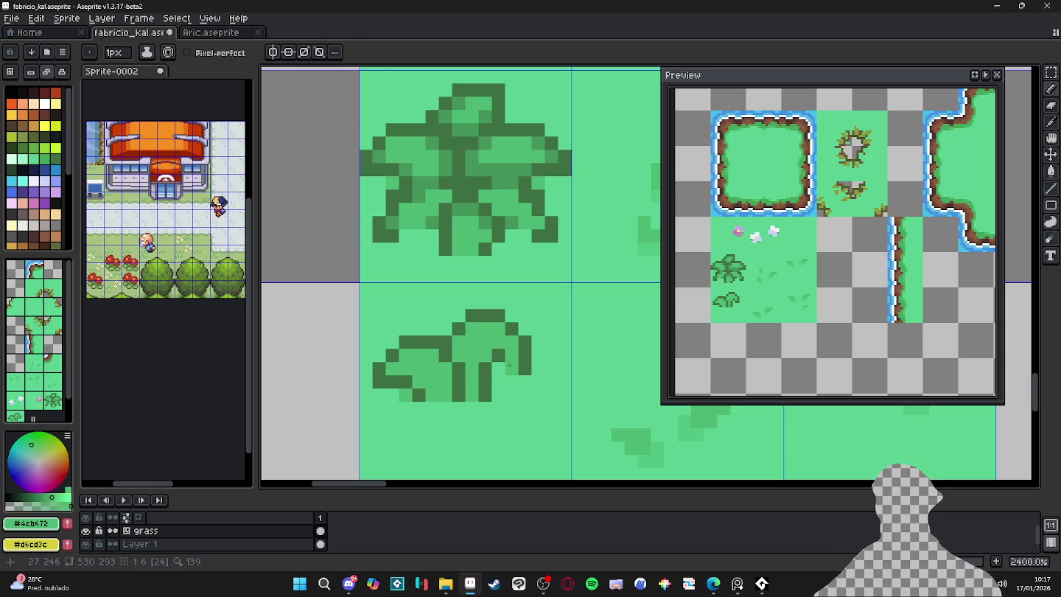
key(alt)
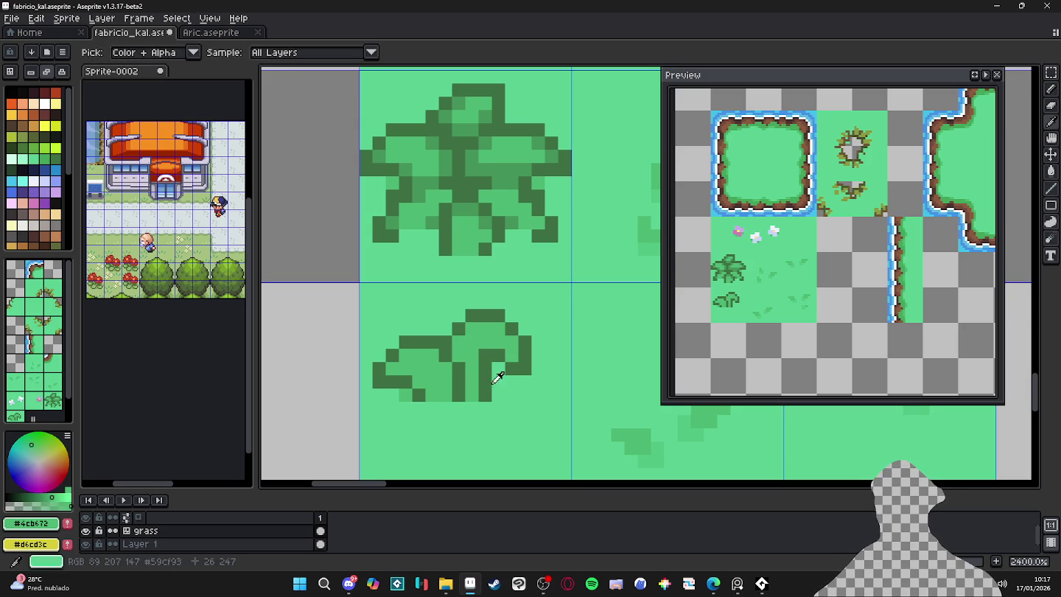
alt+click(493, 382)
drag(499, 395, 512, 395)
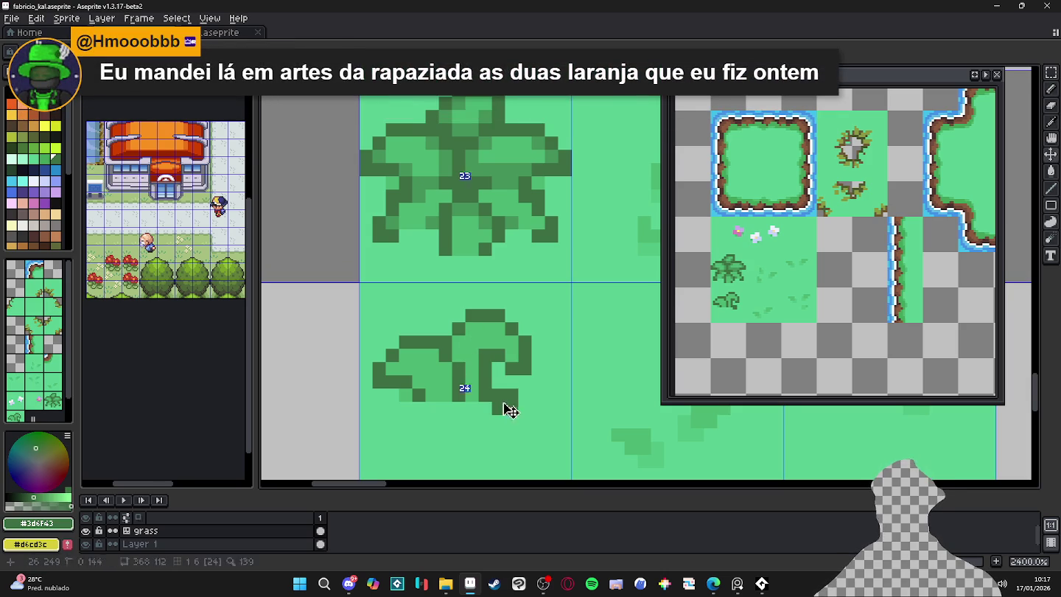
- Add dark-green pixels along the bush's bottom, undoing mistakes and refilling the bottom right
click(485, 408)
click(520, 409)
click(509, 423)
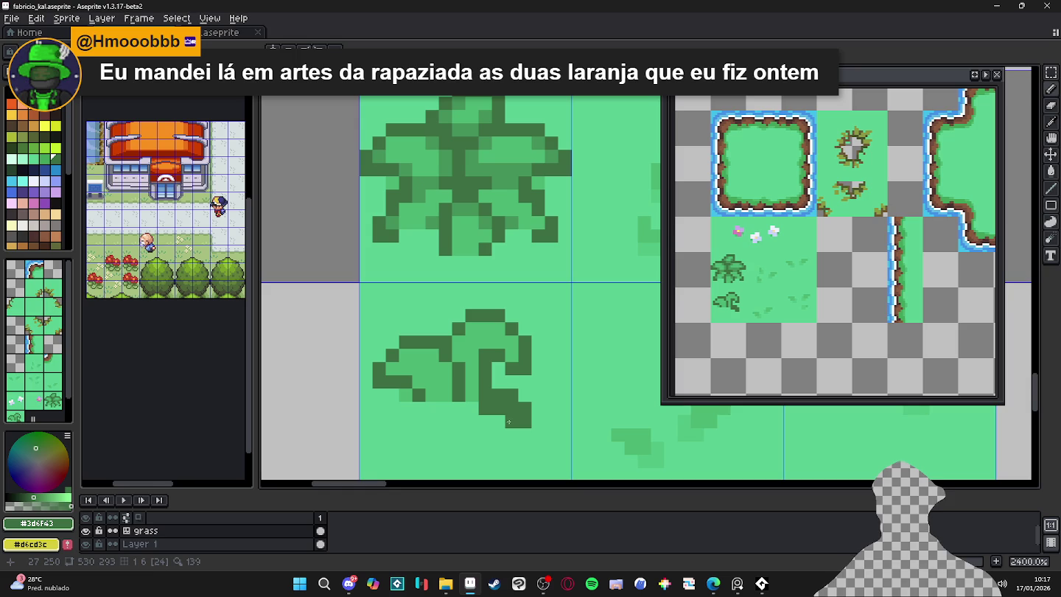
key(ctrl+z)
key(ctrl+z)
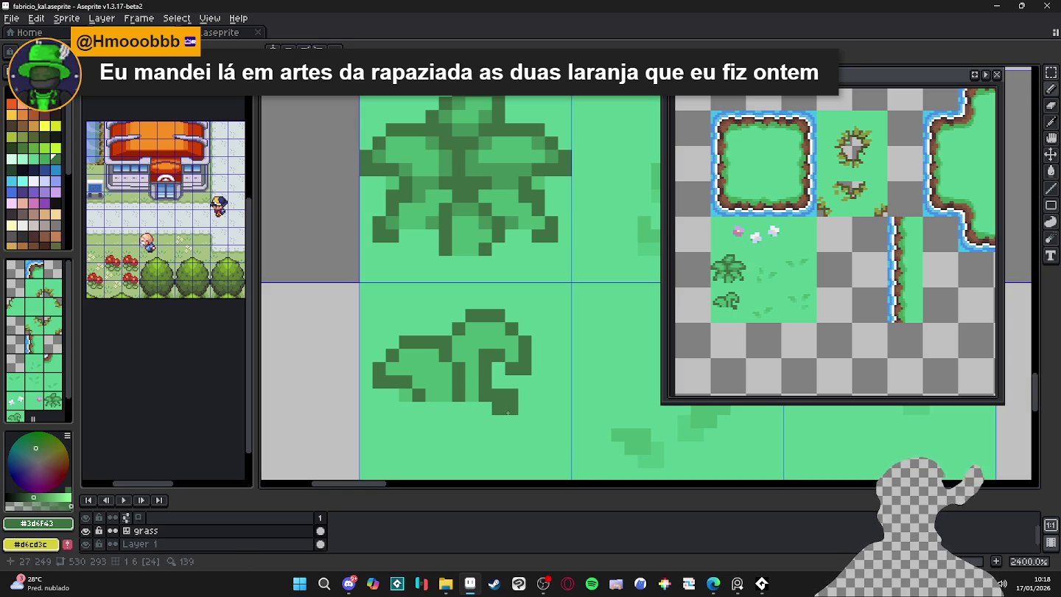
key(ctrl+z)
drag(494, 391, 507, 391)
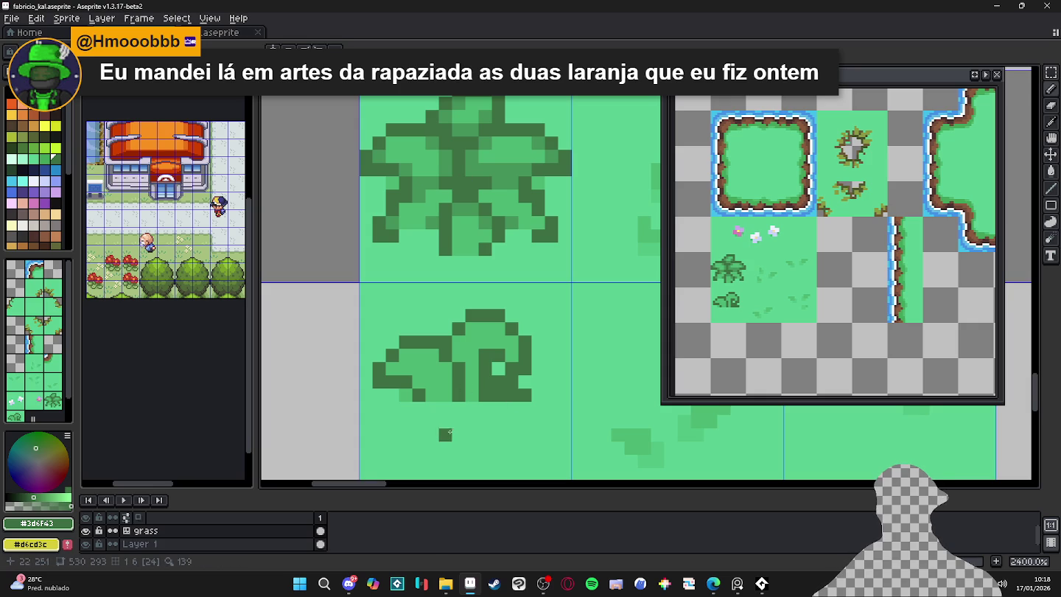
click(525, 407)
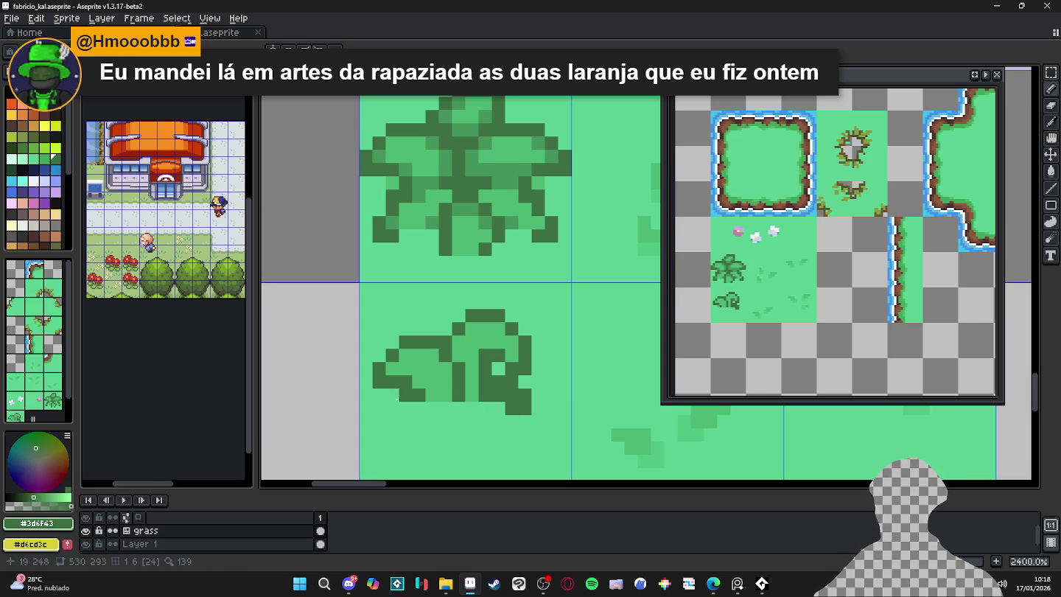
- Paint a dark leaf hanging under the bush and lighten its interior with mid green
drag(445, 394, 438, 409)
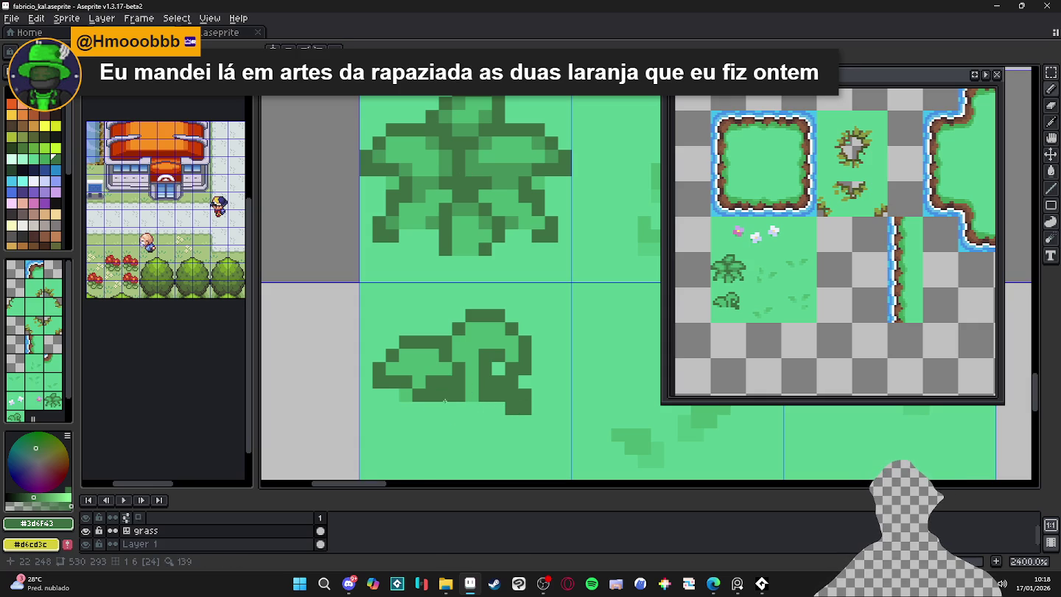
click(420, 408)
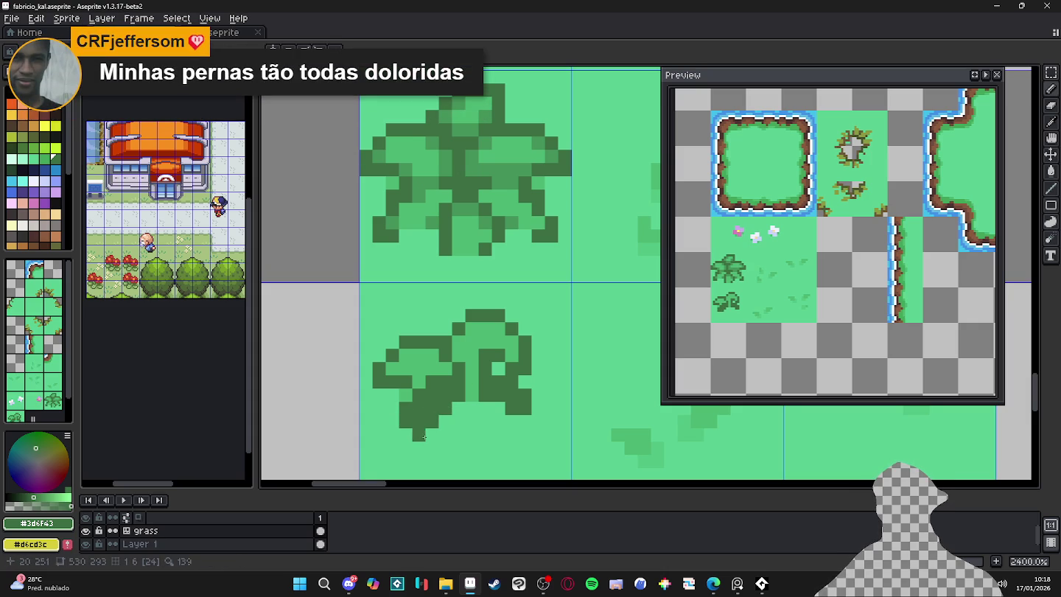
alt+click(424, 362)
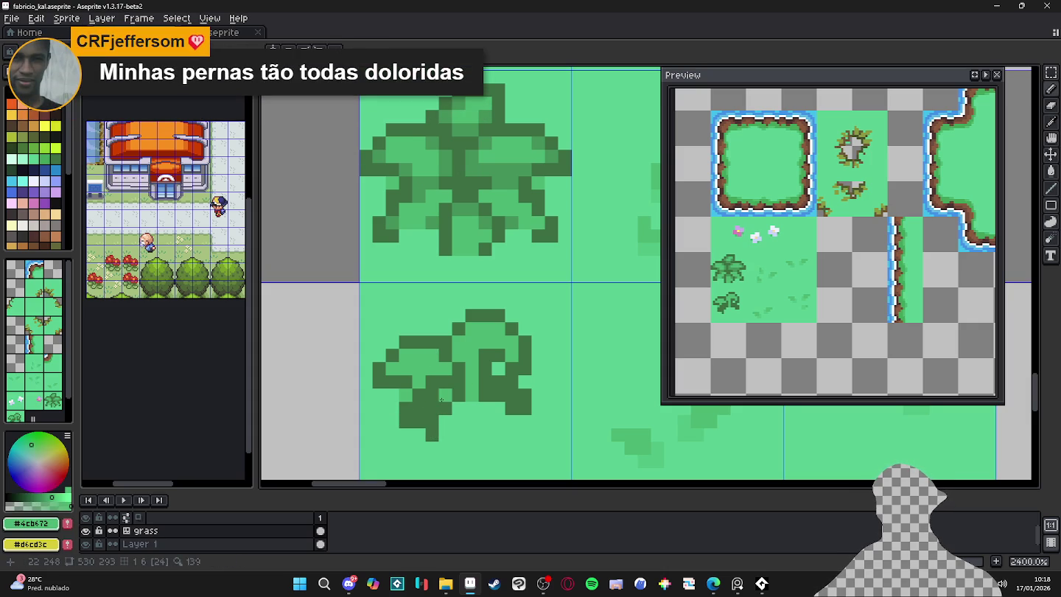
mouse_move(441, 400)
mouse_down()
mouse_move(419, 409)
mouse_move(419, 421)
mouse_move(439, 409)
mouse_move(423, 447)
mouse_move(447, 424)
mouse_up()
click(439, 408)
alt+click(408, 417)
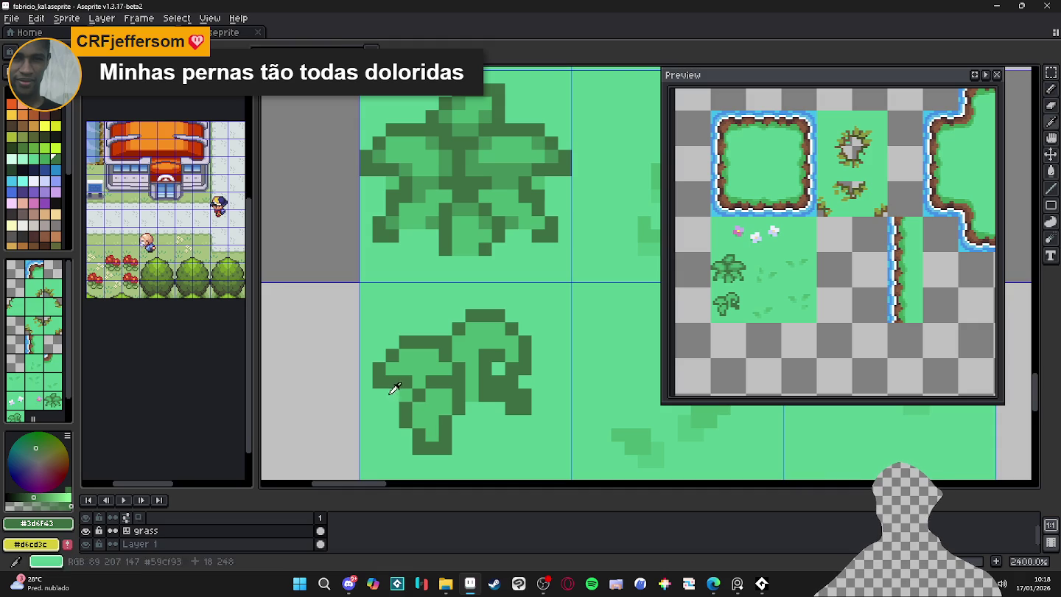
- Shade the lower bush's stem and body with medium green #44925a
alt+click(472, 395)
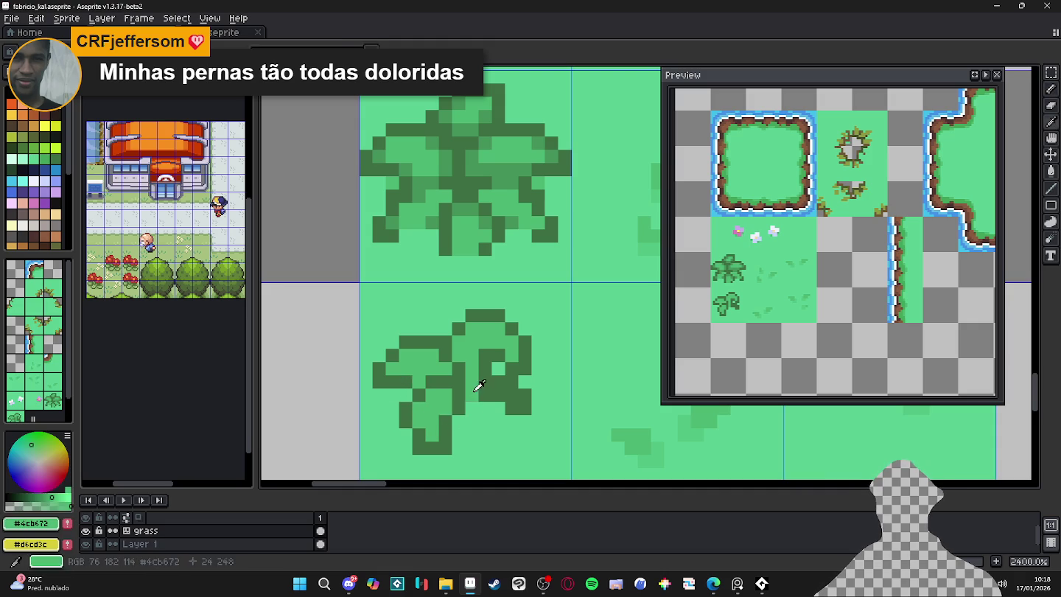
click(472, 407)
alt+click(466, 199)
drag(445, 382, 445, 407)
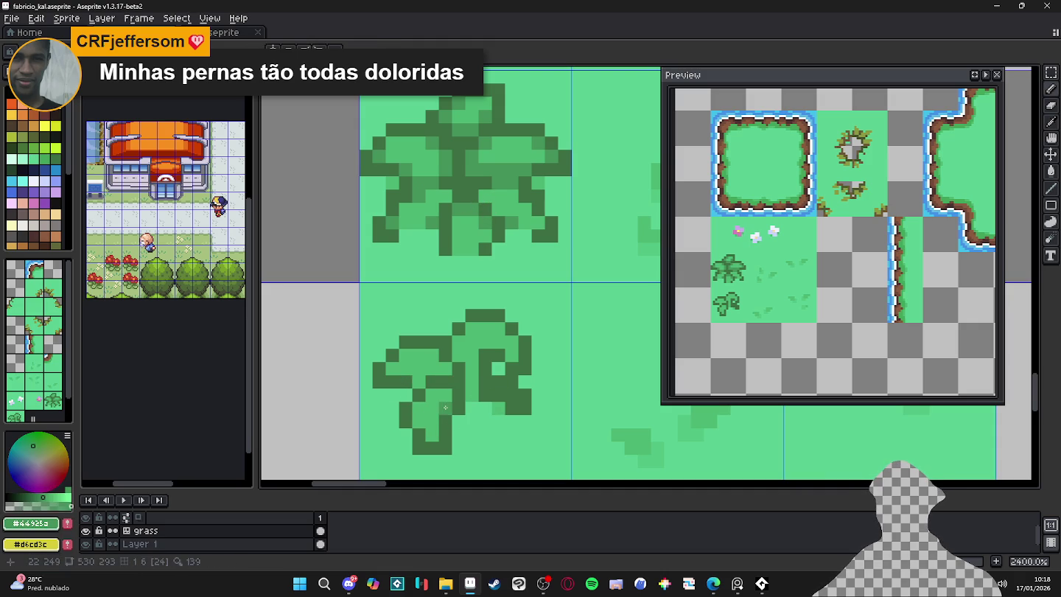
click(438, 378)
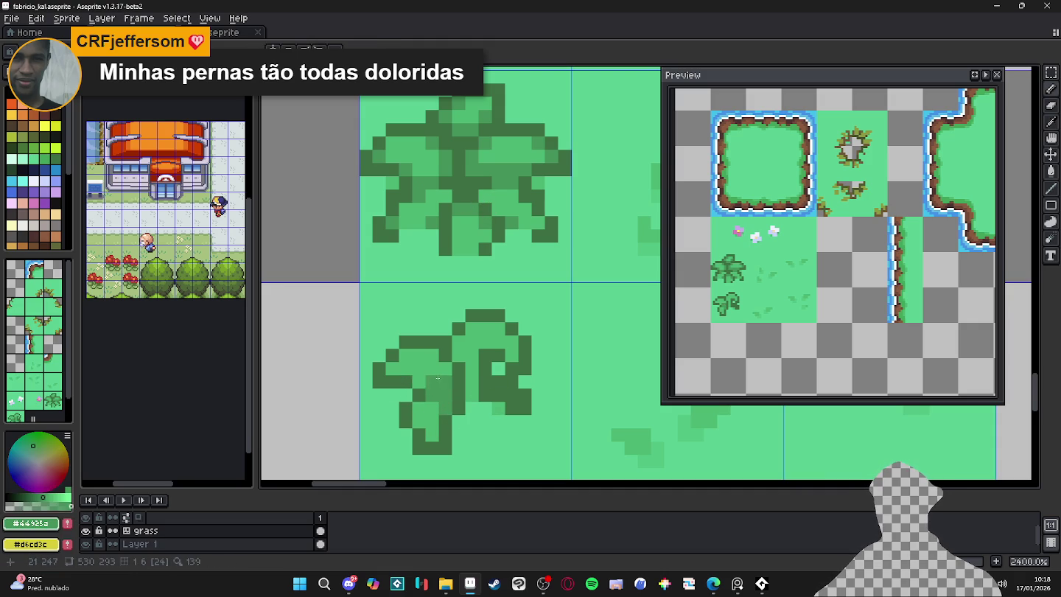
drag(477, 389, 472, 367)
click(458, 356)
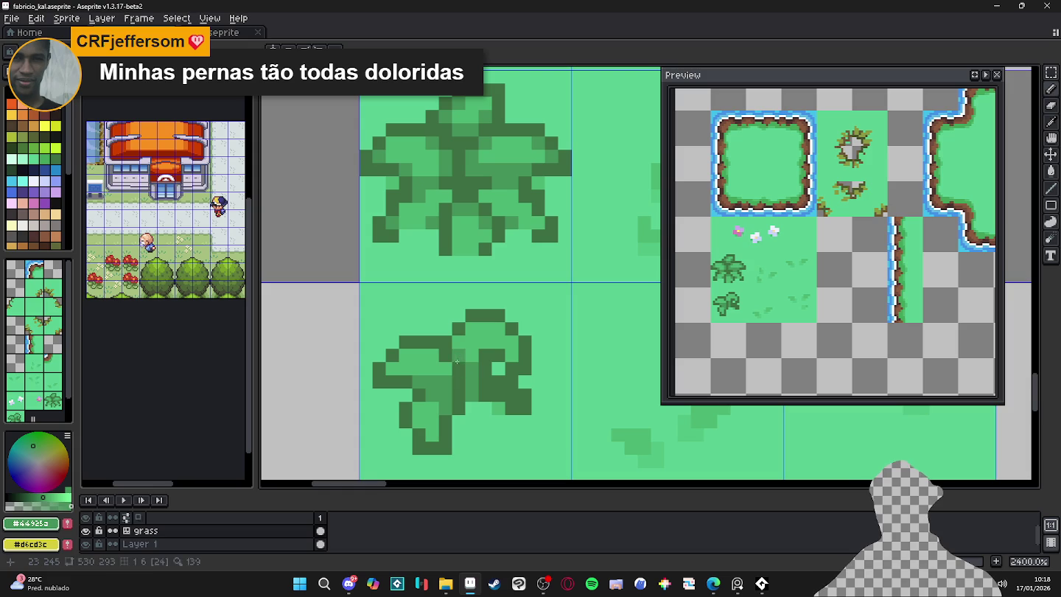
click(508, 358)
click(472, 356)
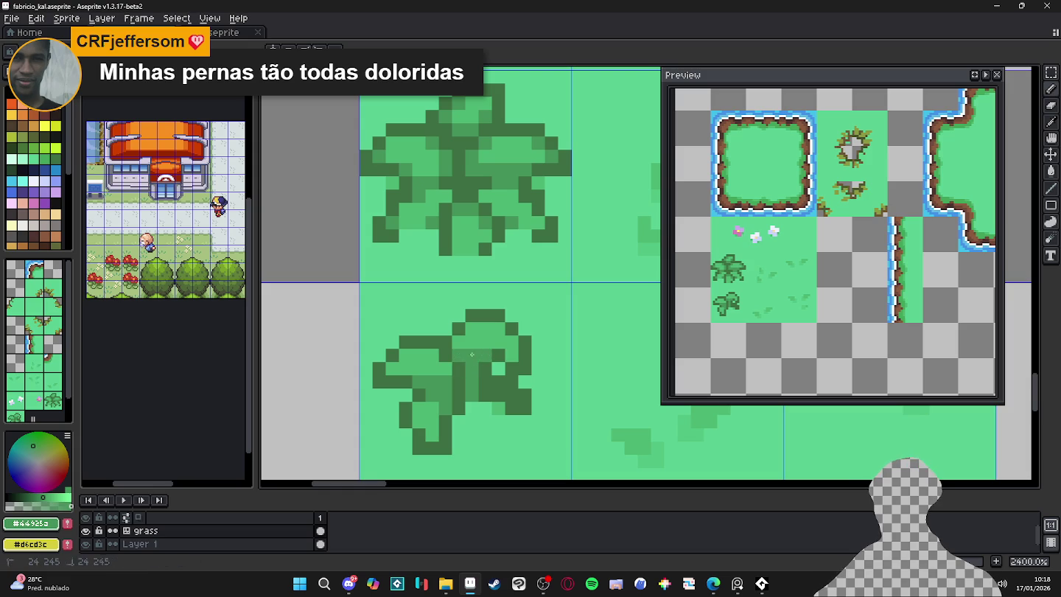
click(458, 341)
click(498, 407)
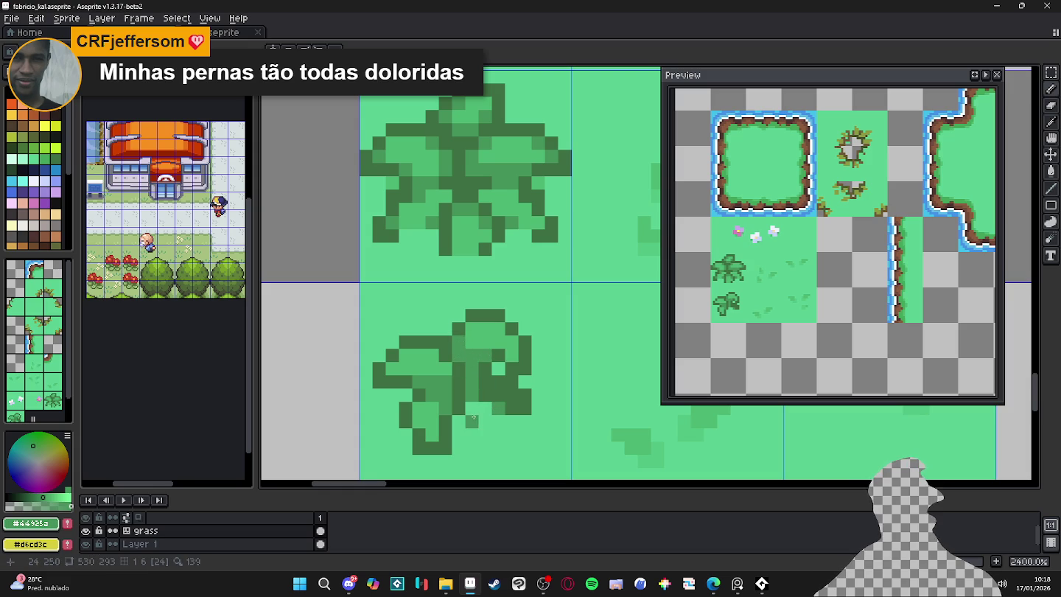
- Lighten the bush's right and lower-right pixels and remove the stray dark pixel below
click(511, 395)
click(485, 395)
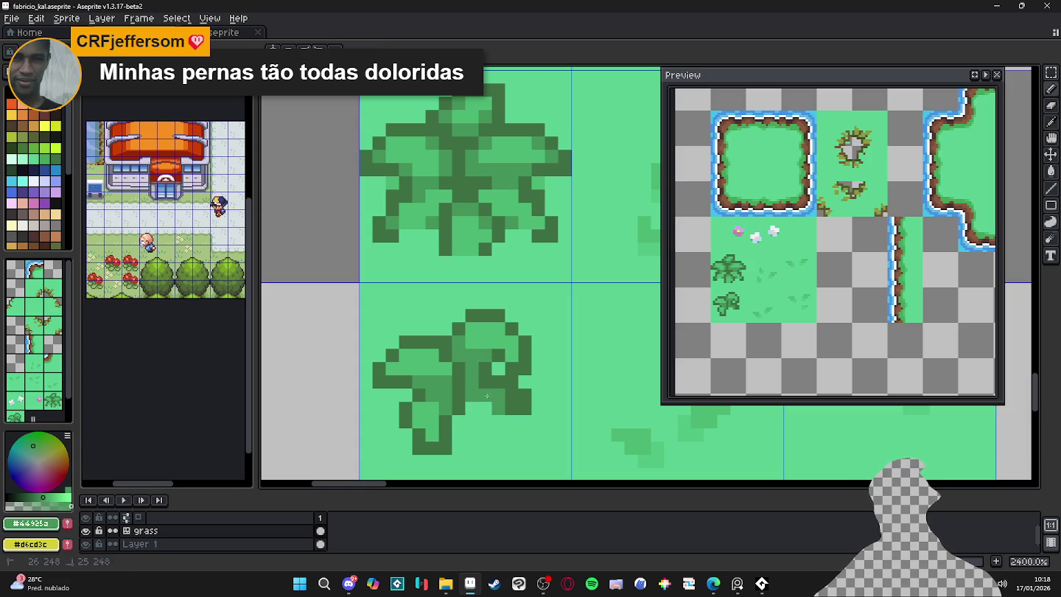
click(505, 402)
click(511, 395)
click(511, 408)
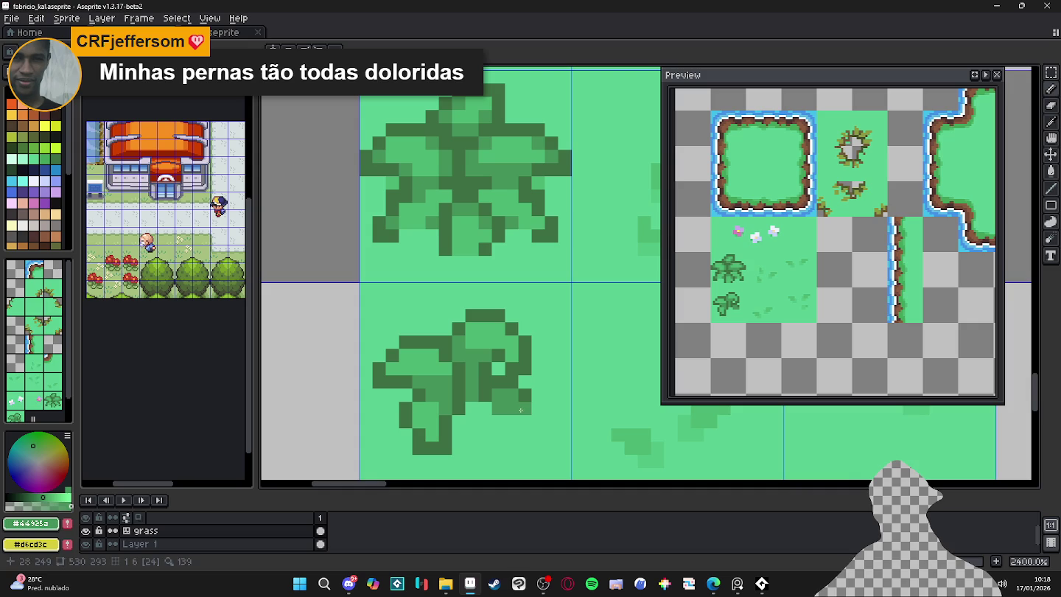
click(507, 418)
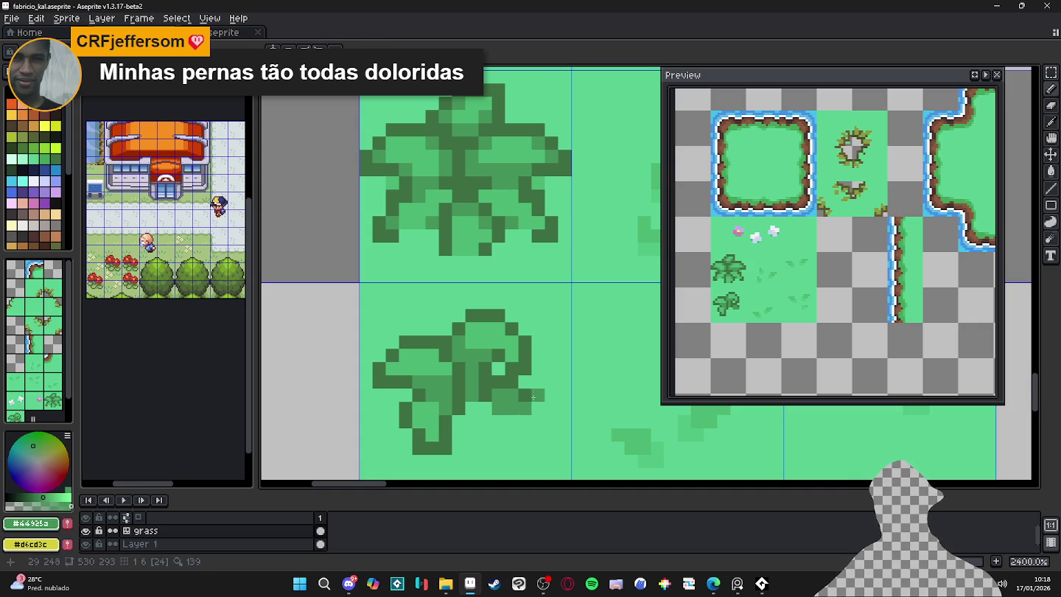
- Add dark #3d6f43 pixels along the bush's lower right and bottom, then light pixels beneath
alt+click(525, 382)
click(538, 406)
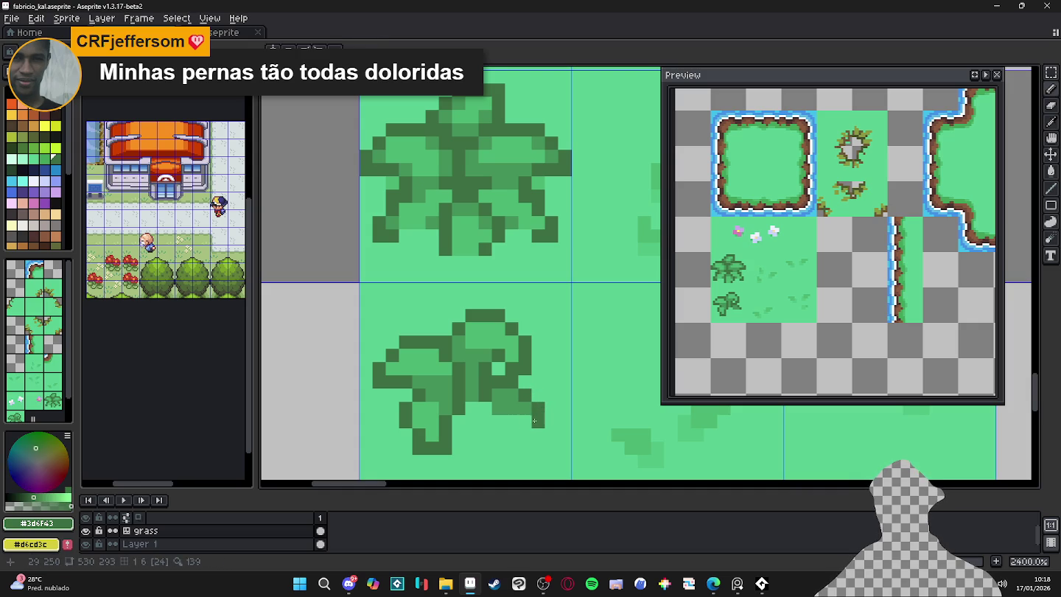
click(526, 420)
click(499, 421)
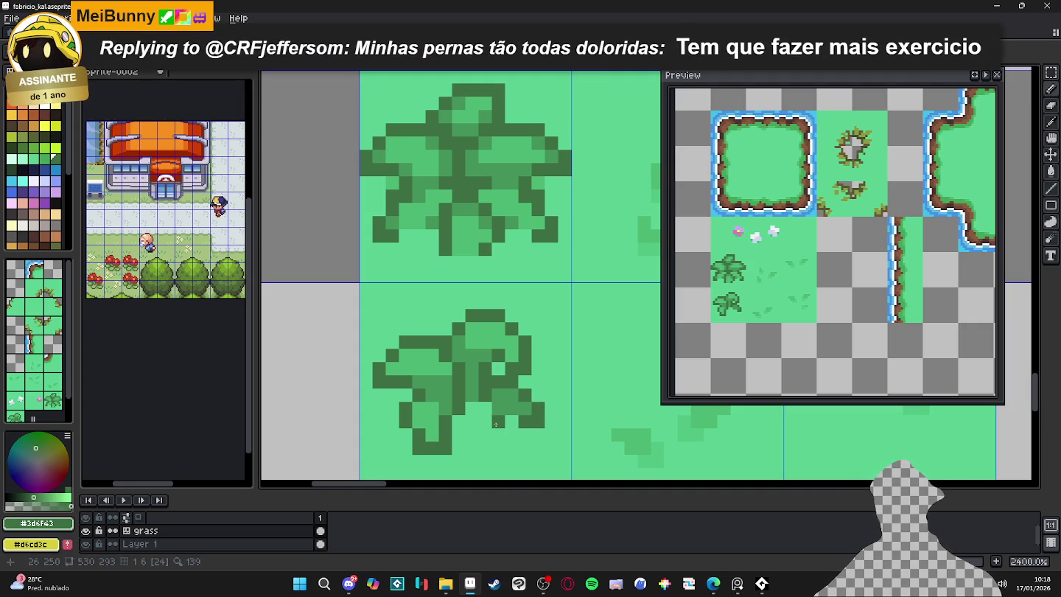
click(472, 420)
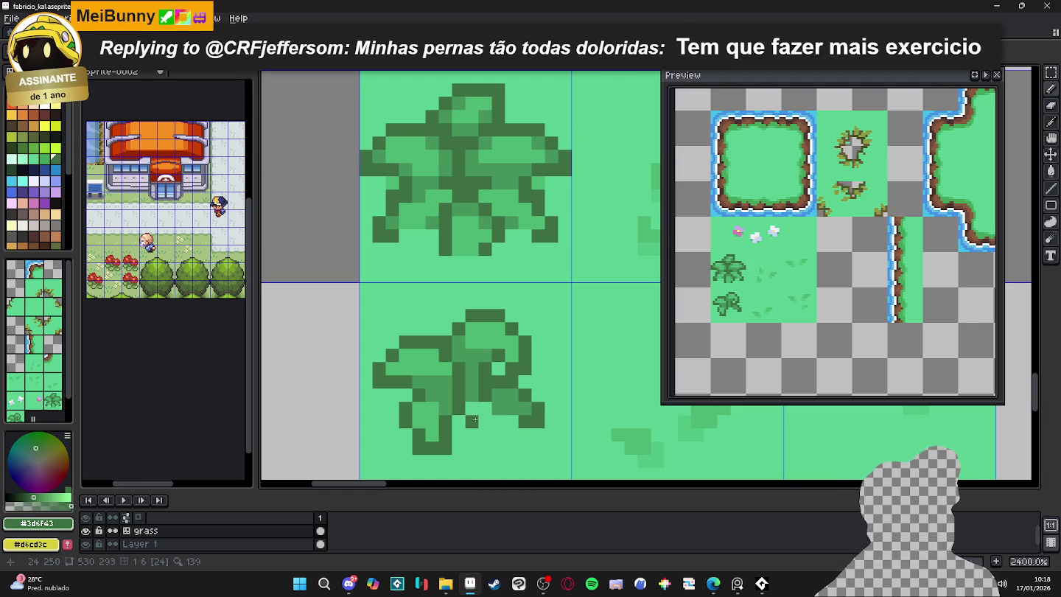
alt+click(472, 409)
alt+click(484, 414)
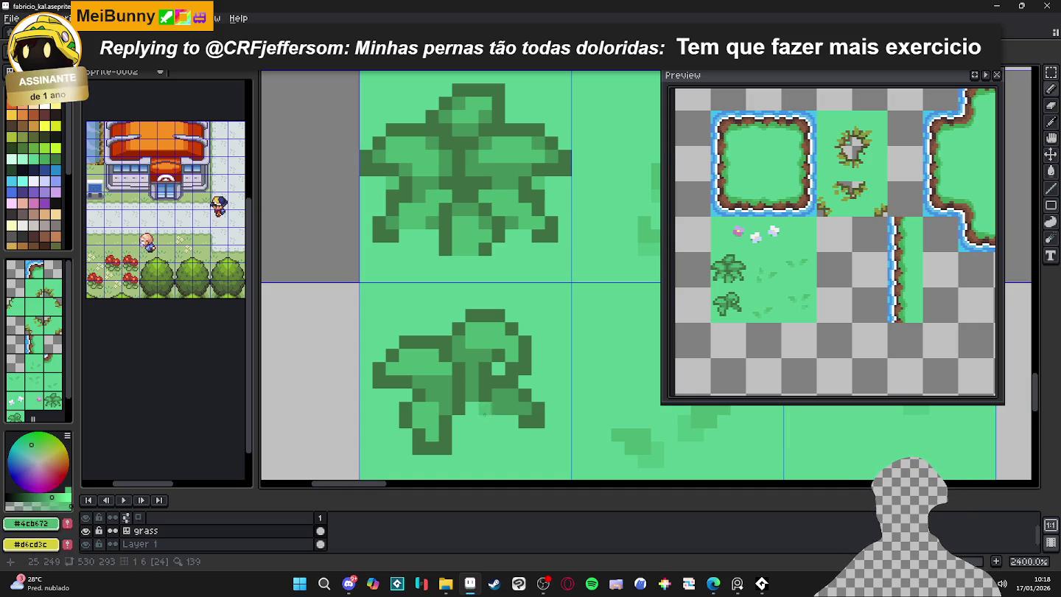
drag(492, 448, 472, 422)
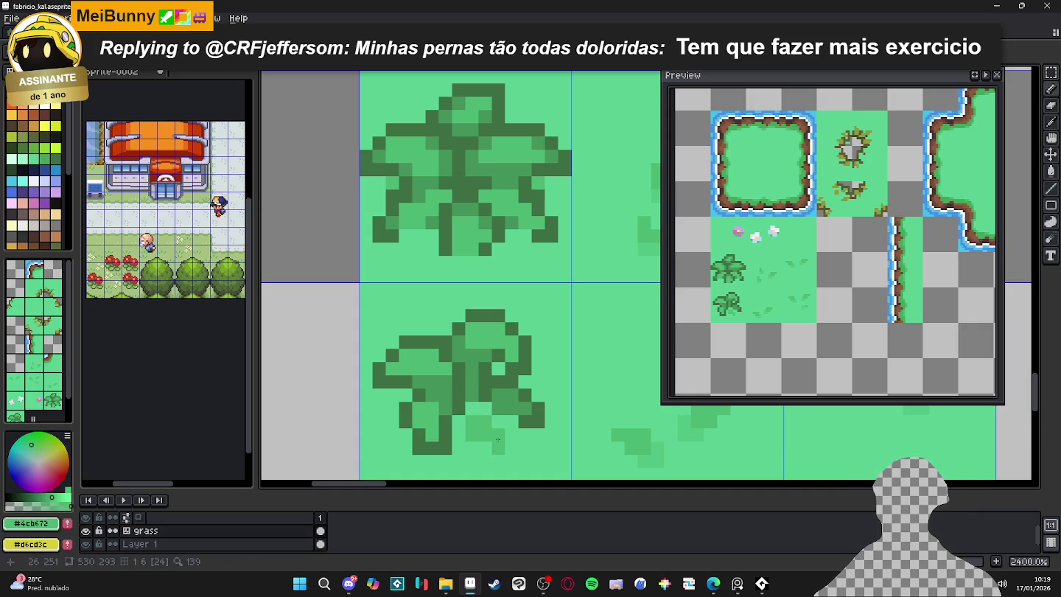
- Paint dark #3d6f43 pixels along the lower bush's edge and into its body
scroll(495, 458, down, 2)
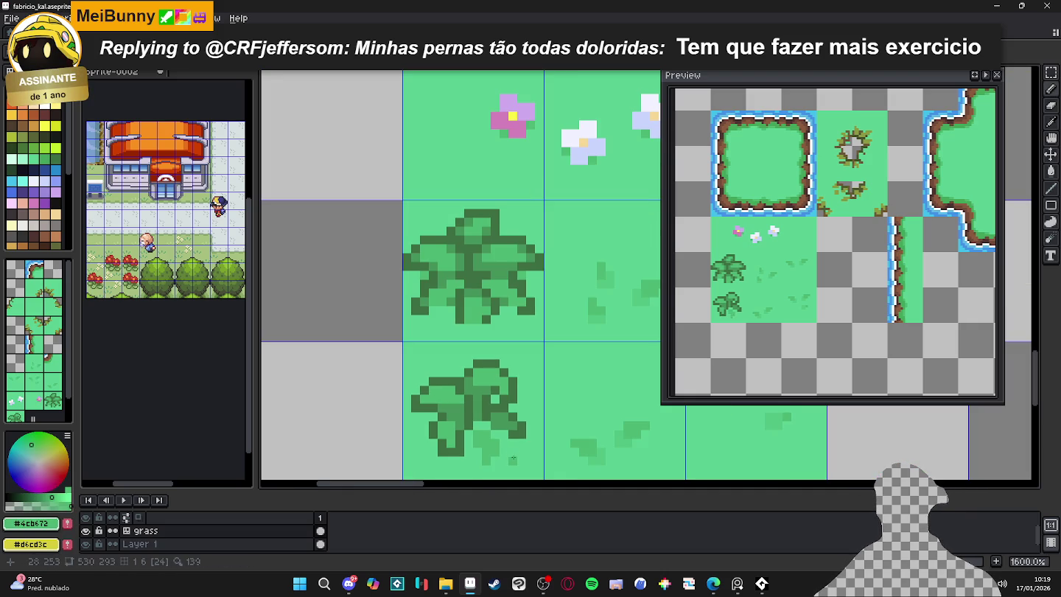
key(ctrl+z)
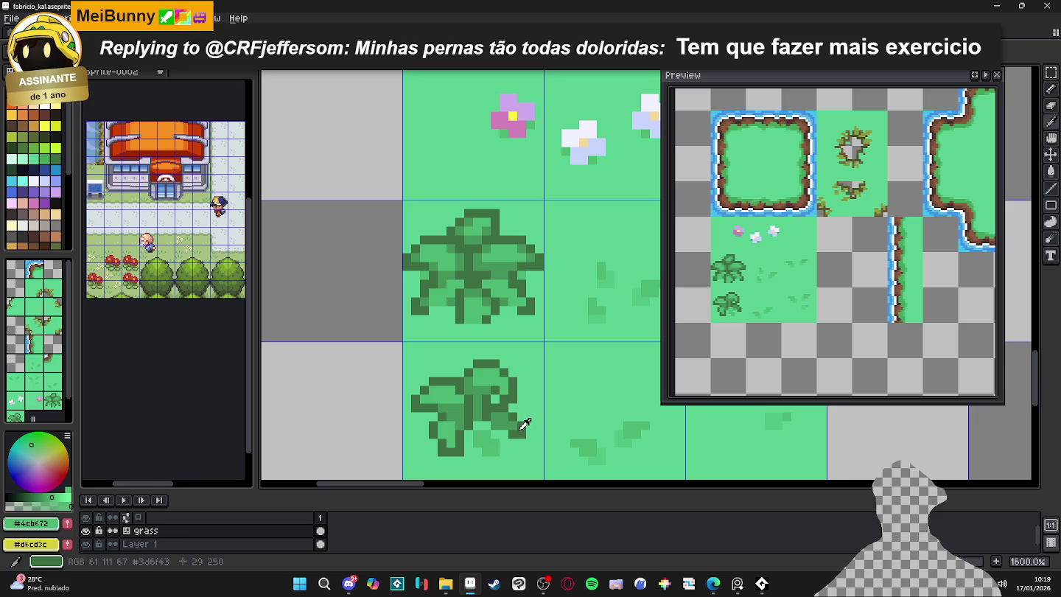
alt+click(516, 427)
scroll(516, 425, up, 1)
scroll(508, 409, down, 1)
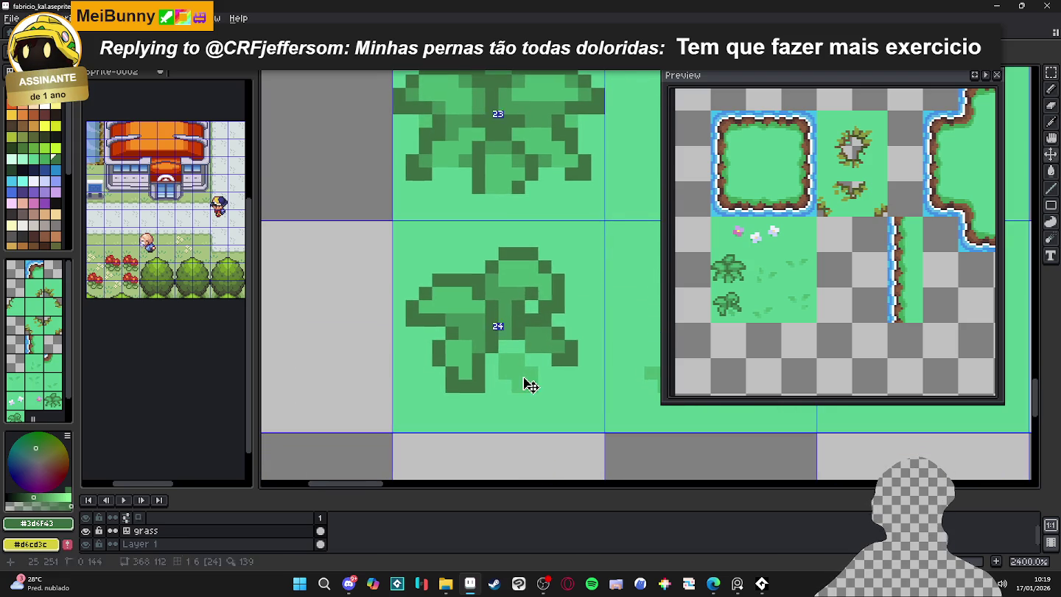
scroll(516, 363, up, 1)
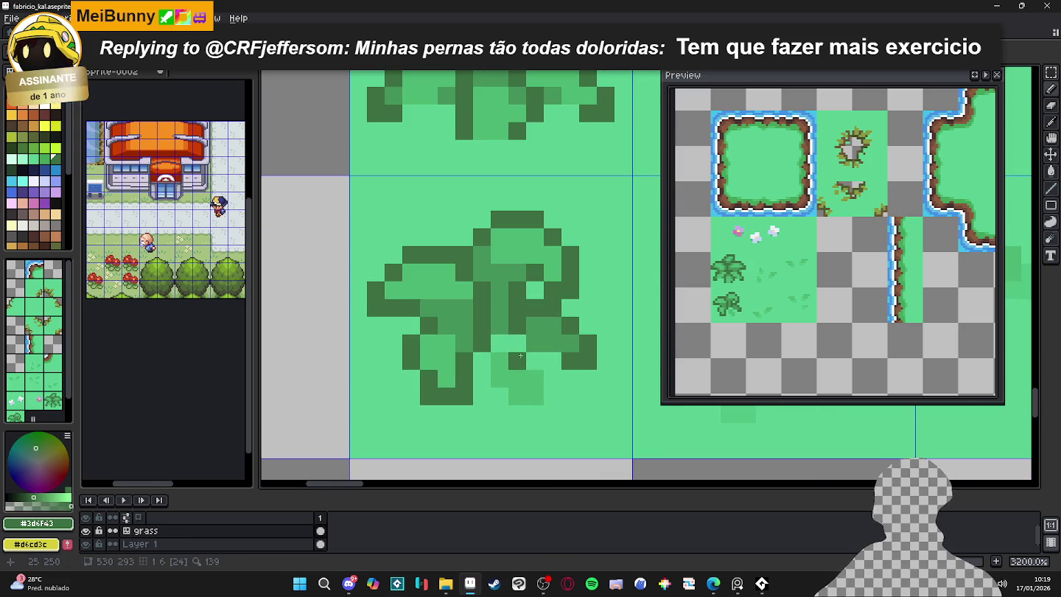
mouse_move(516, 345)
mouse_down()
mouse_move(549, 376)
mouse_move(553, 414)
mouse_move(501, 414)
mouse_move(504, 403)
mouse_up()
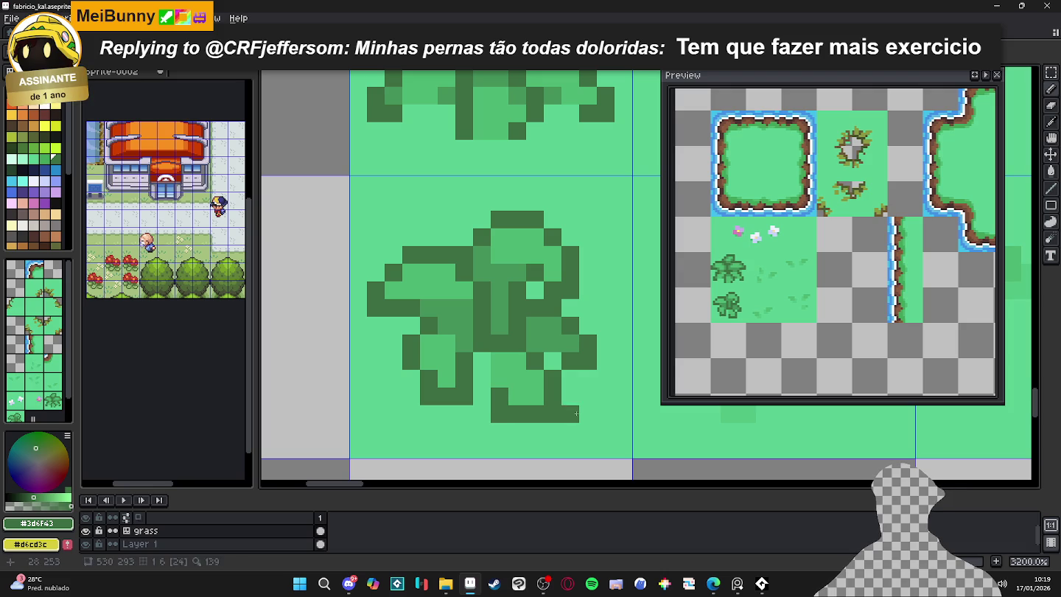
alt+click(571, 413)
click(552, 413)
key(ctrl+z)
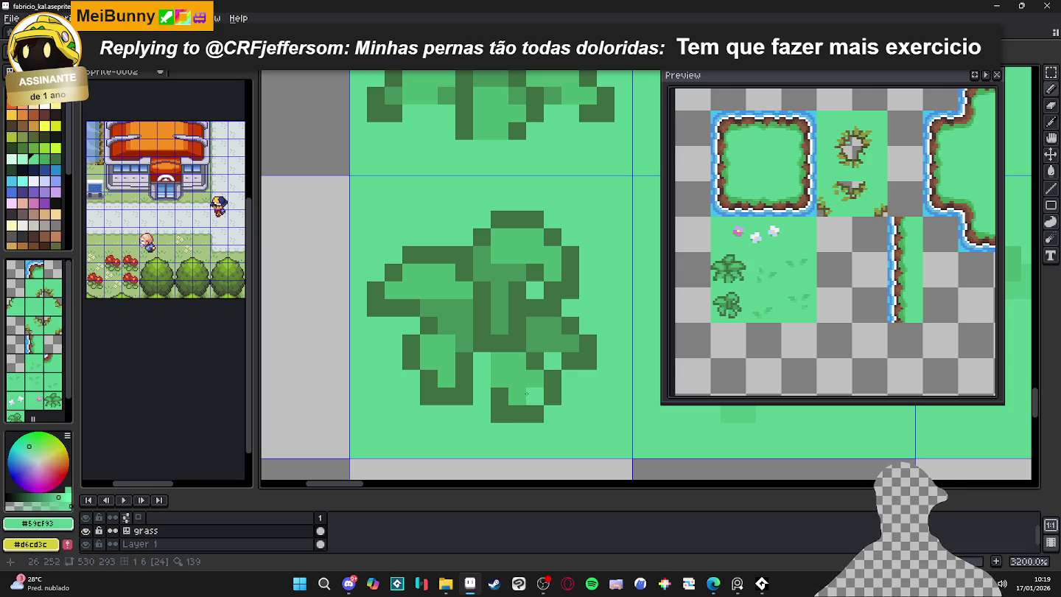
alt+click(490, 333)
click(486, 358)
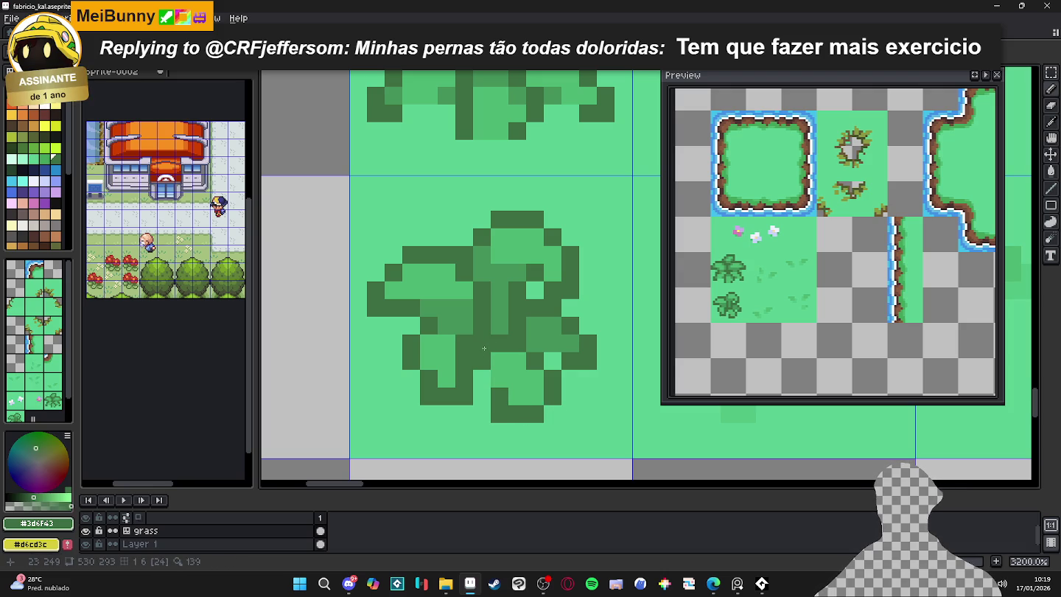
- Shade diagonal bush pixels in mid green and clear one bottom pixel to grass green
scroll(490, 361, down, 1)
scroll(501, 380, up, 1)
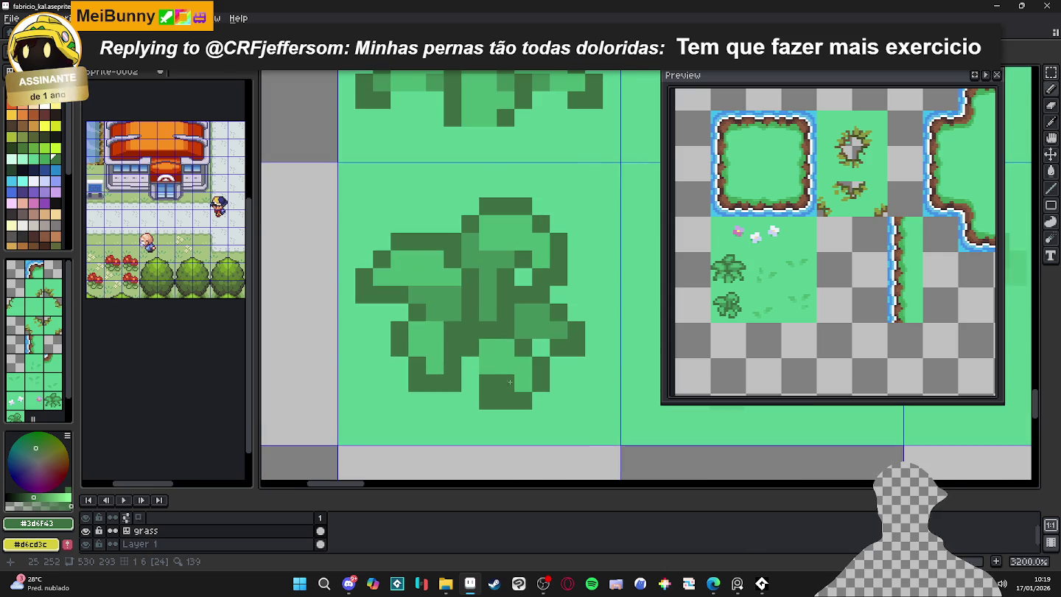
alt+click(505, 418)
click(488, 400)
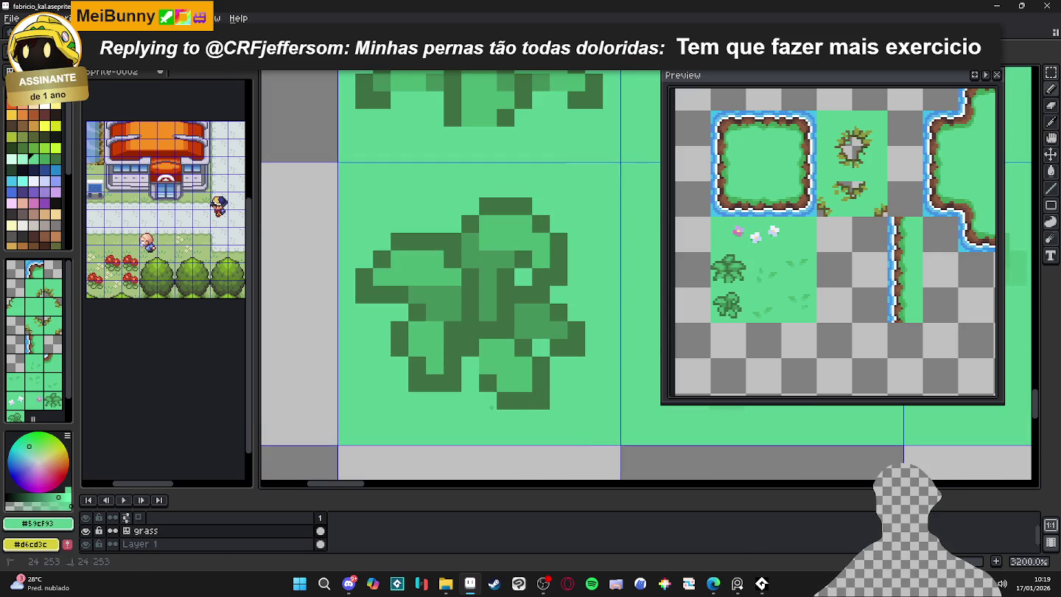
key(ctrl+z)
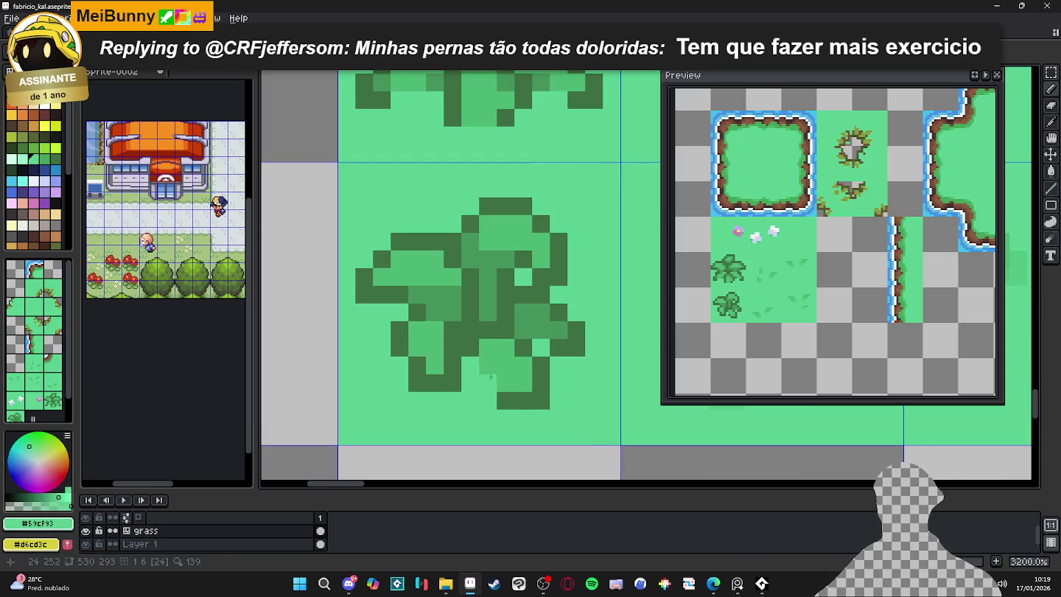
alt+click(532, 318)
click(495, 349)
drag(496, 349, 492, 366)
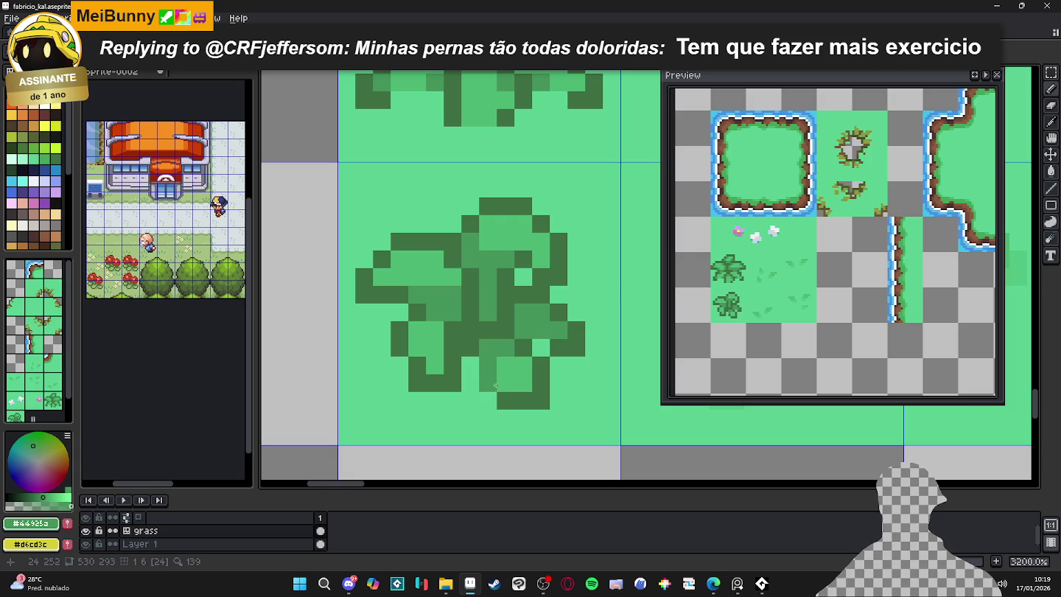
click(505, 383)
alt+click(487, 418)
click(498, 406)
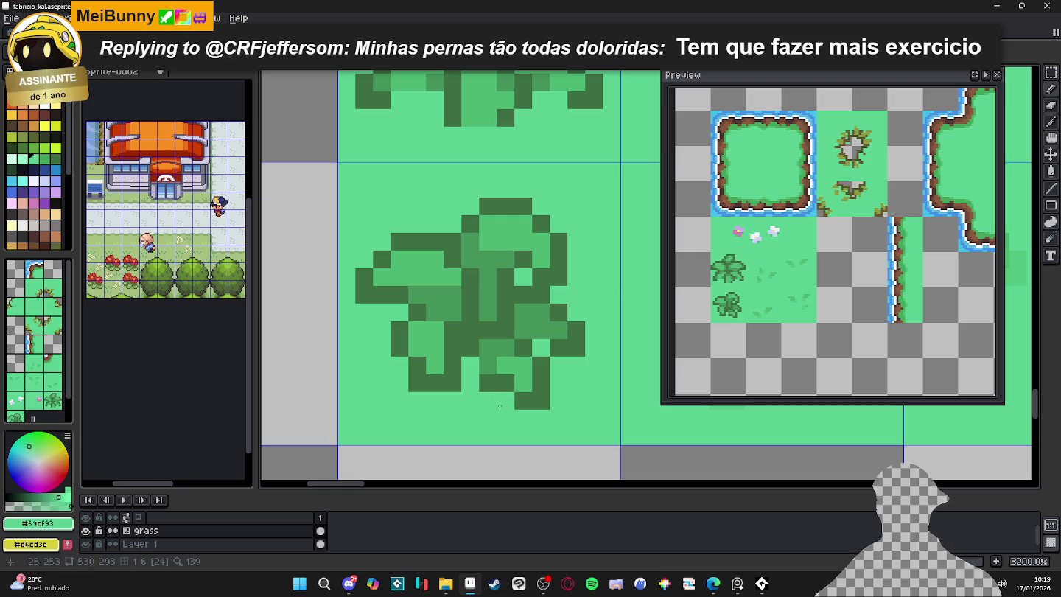
- Repaint lower bush pixels dark, then shade and lighten the bush's middle with lighter greens
click(488, 383)
key(ctrl+z)
alt+click(488, 383)
click(488, 366)
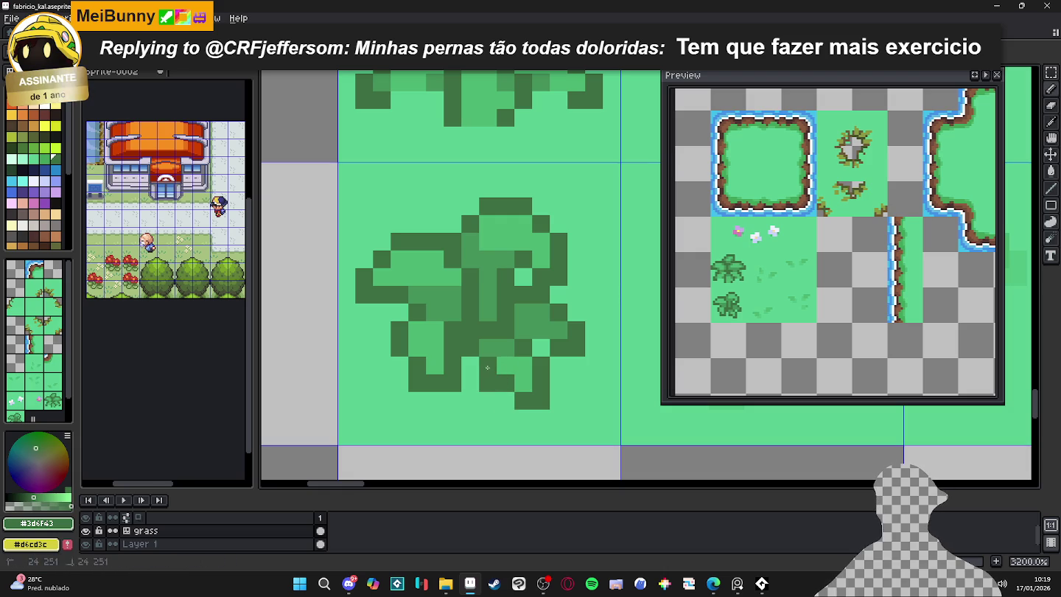
click(470, 383)
click(470, 400)
alt+click(509, 365)
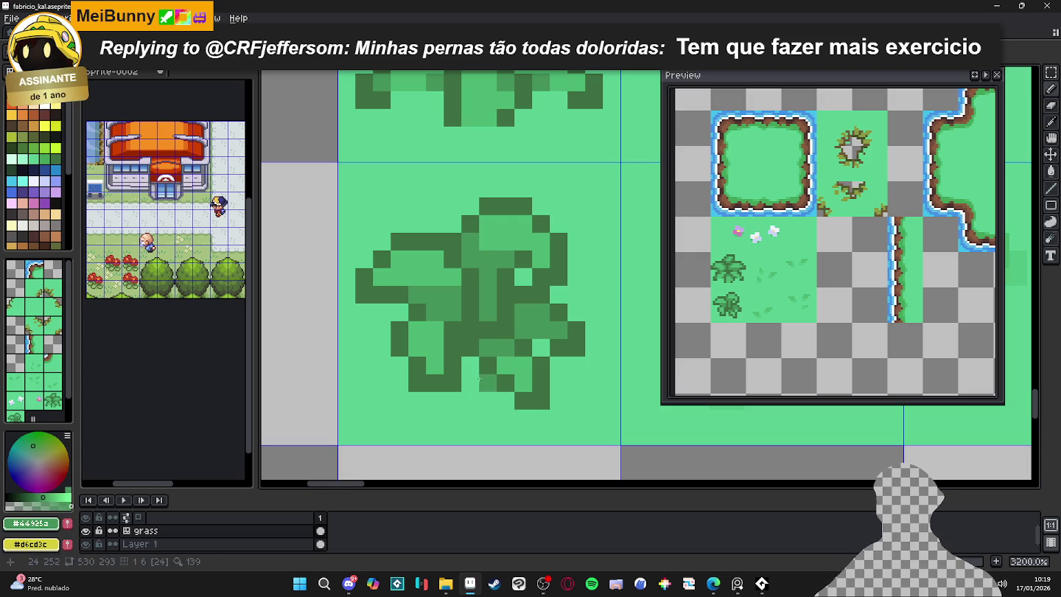
click(470, 383)
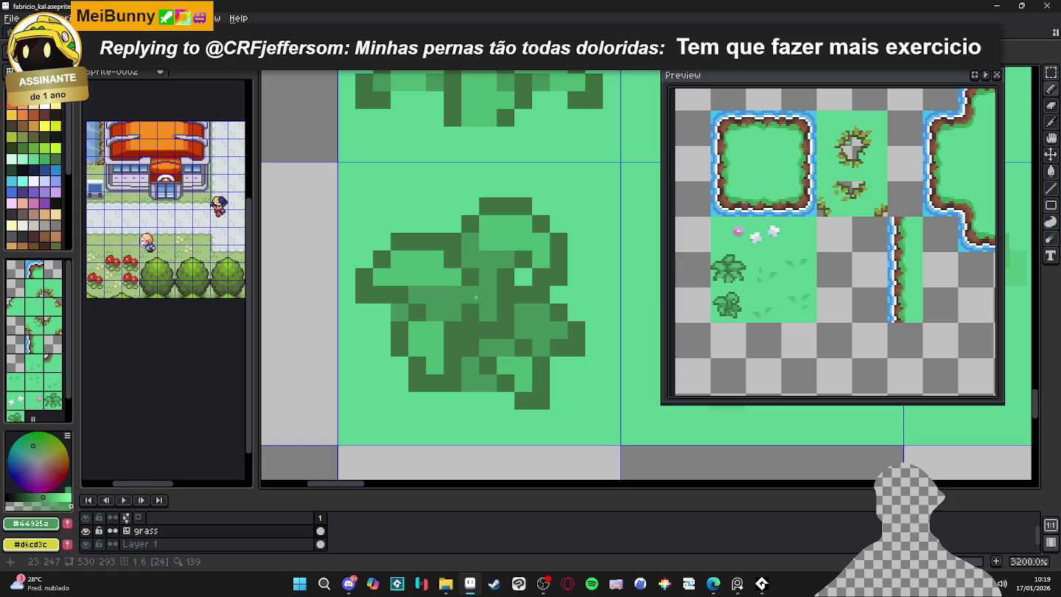
alt+click(529, 364)
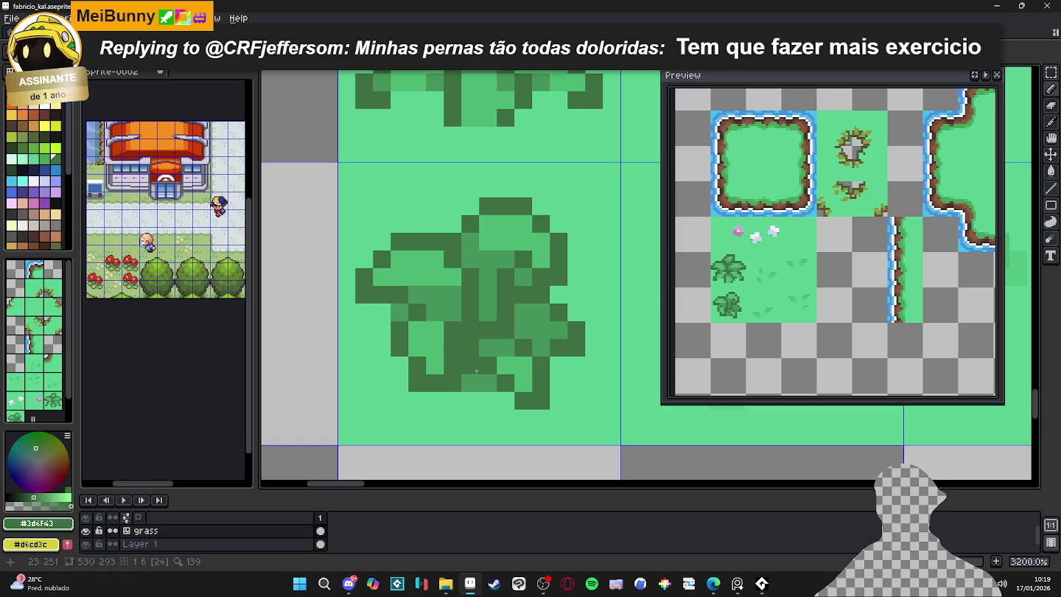
click(470, 383)
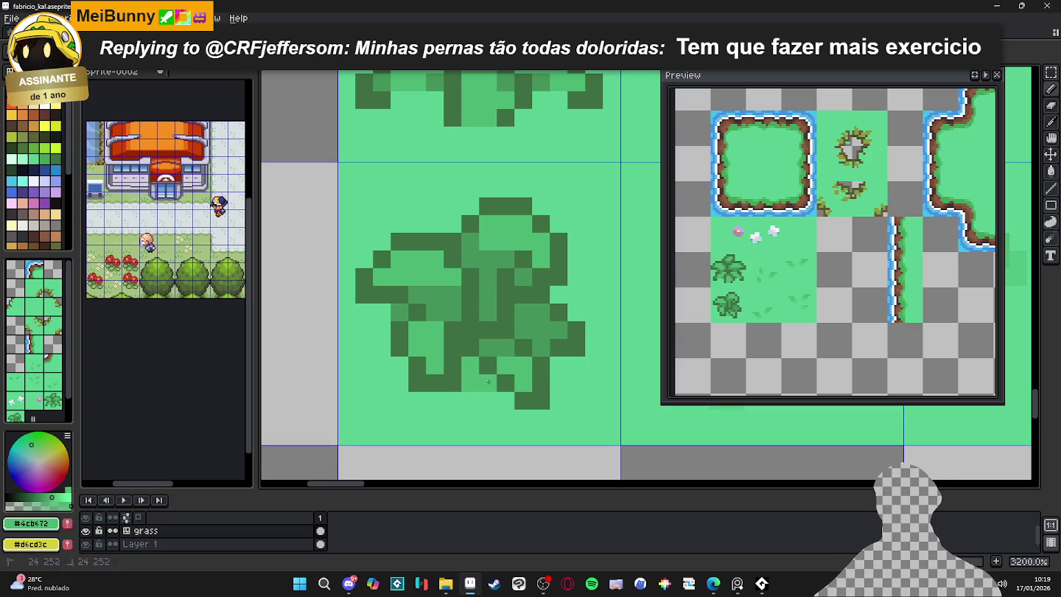
click(488, 383)
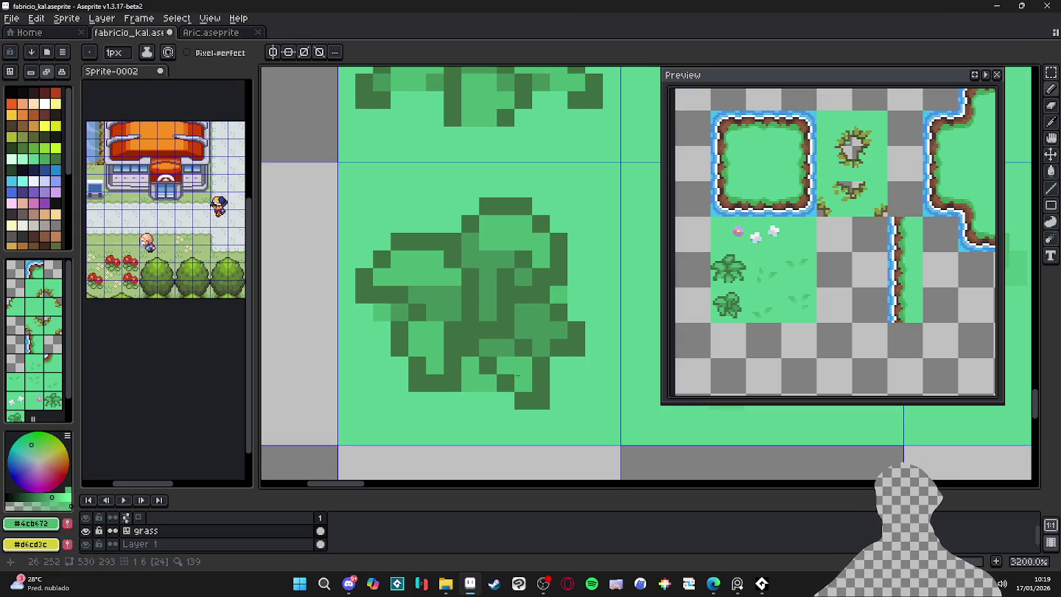
scroll(461, 381, down, 4)
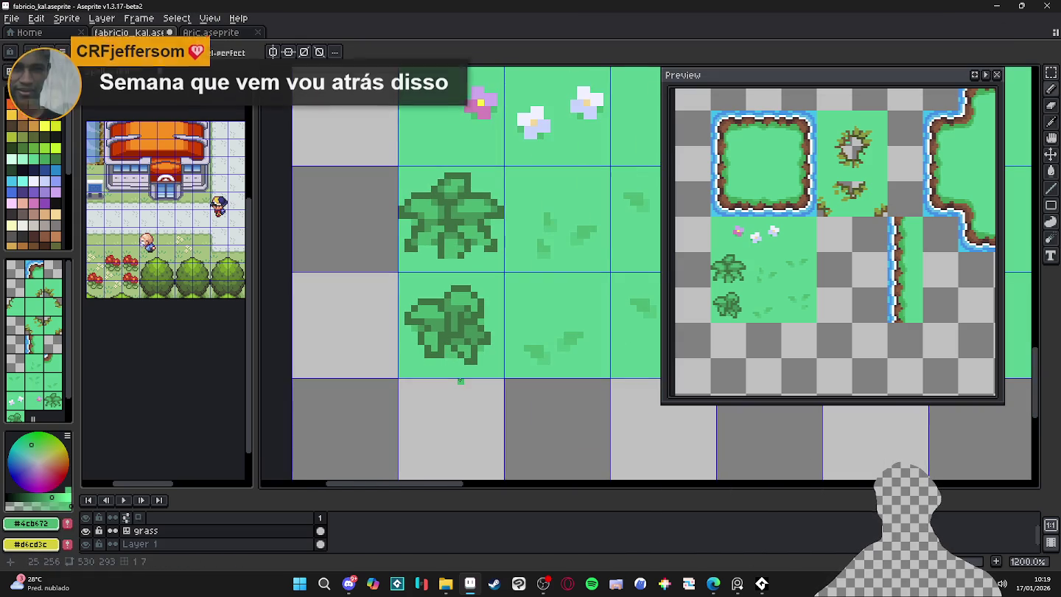
scroll(455, 380, down, 3)
scroll(472, 387, down, 1)
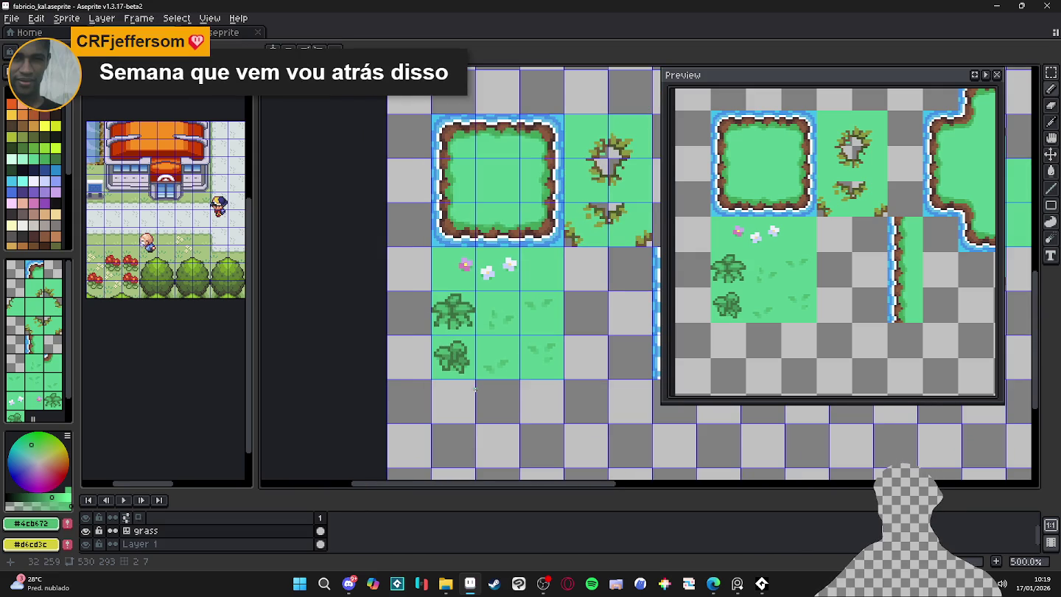
scroll(475, 389, down, 1)
scroll(479, 394, down, 1)
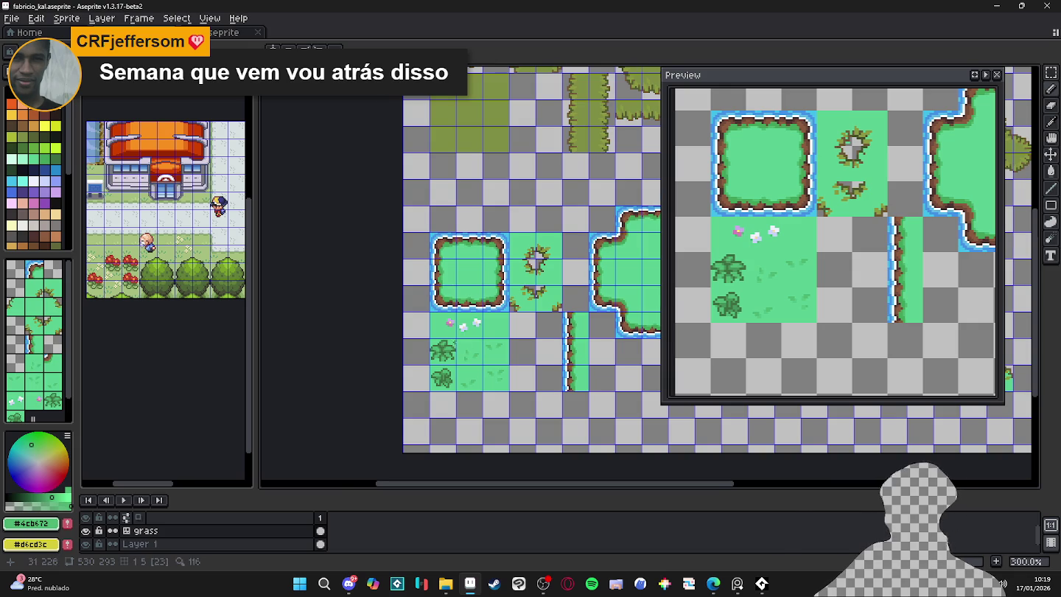
scroll(464, 341, up, 5)
scroll(472, 346, up, 1)
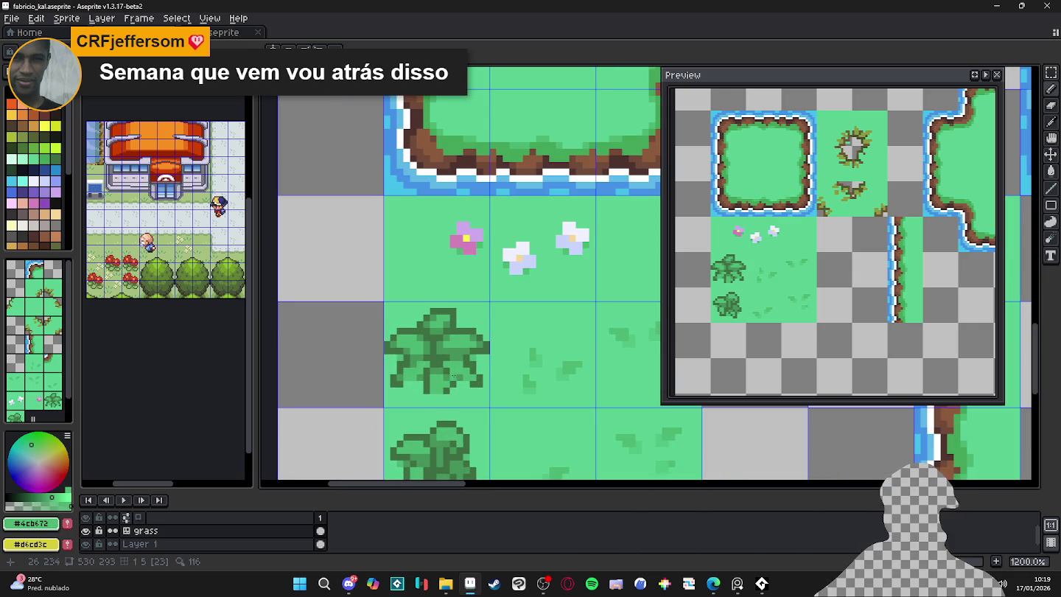
scroll(455, 376, up, 1)
alt+click(421, 371)
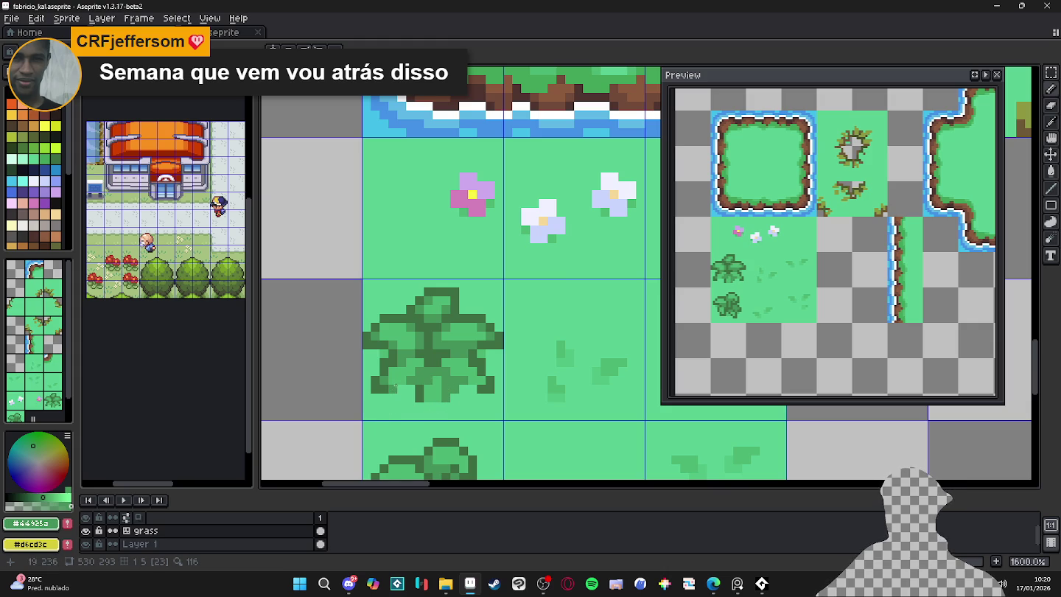
scroll(401, 328, up, 3)
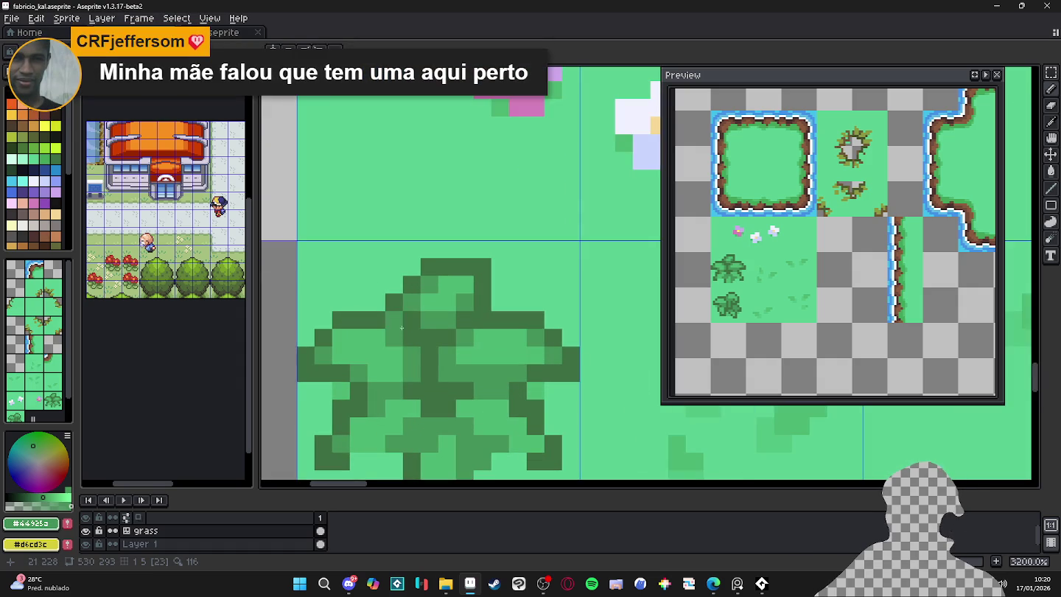
key(ctrl+z)
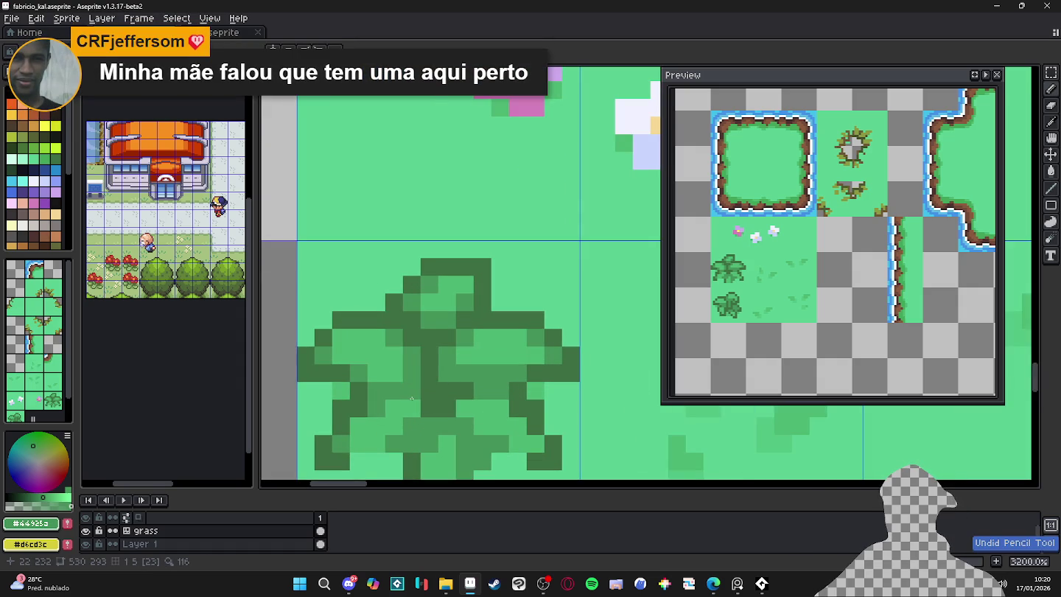
scroll(434, 396, down, 1)
scroll(469, 393, down, 2)
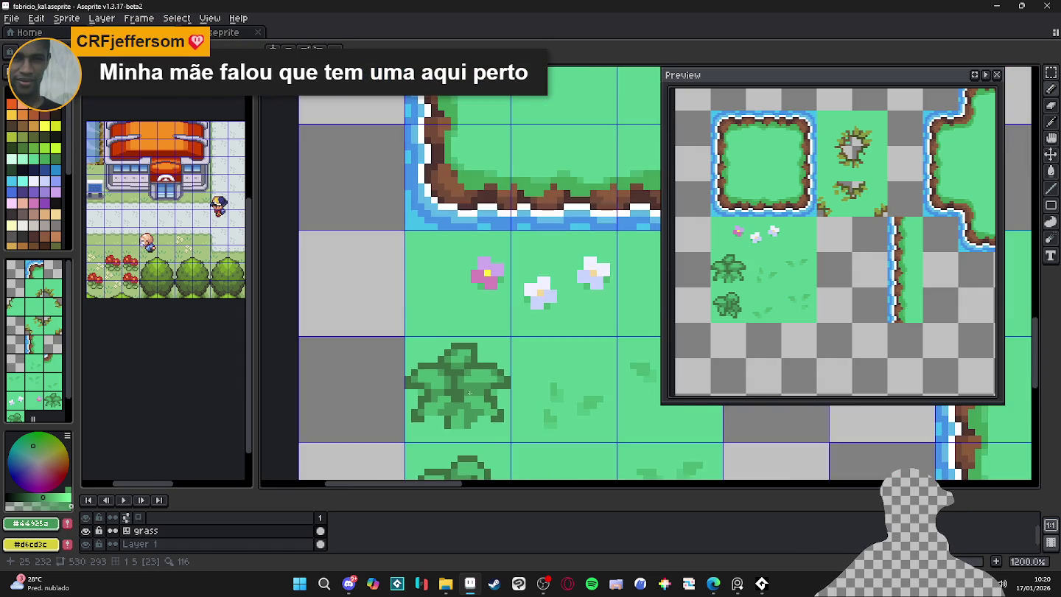
scroll(469, 393, up, 2)
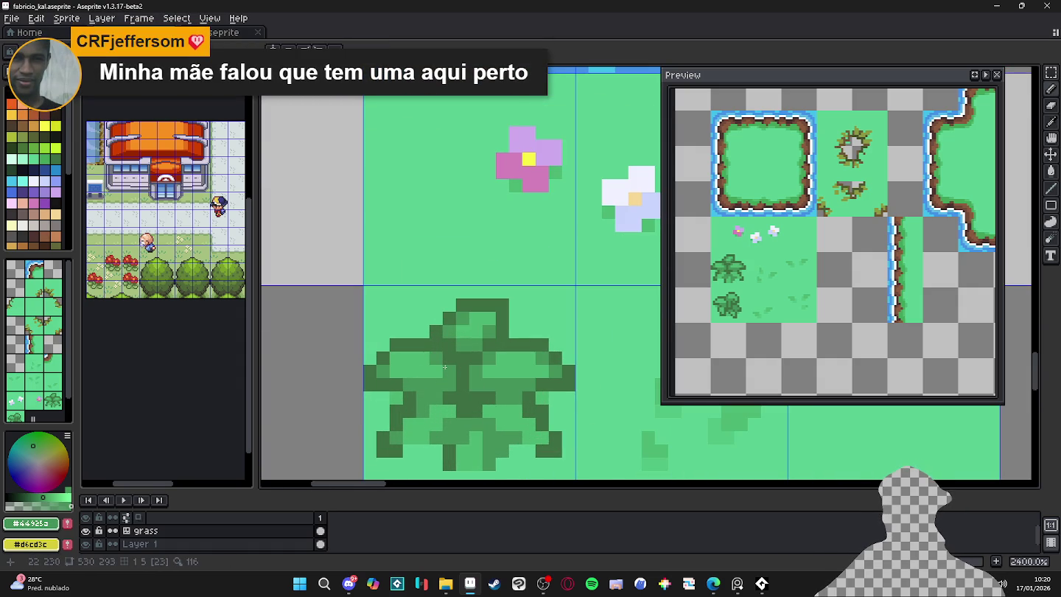
scroll(447, 362, down, 3)
scroll(453, 355, down, 2)
scroll(461, 348, down, 1)
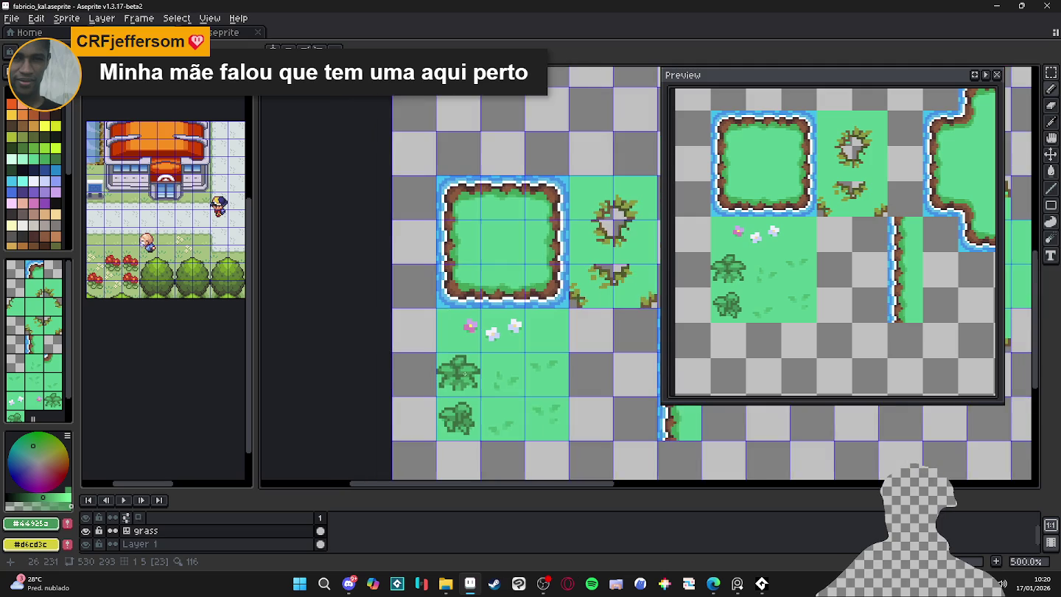
scroll(470, 339, down, 1)
scroll(470, 339, up, 1)
scroll(470, 340, up, 1)
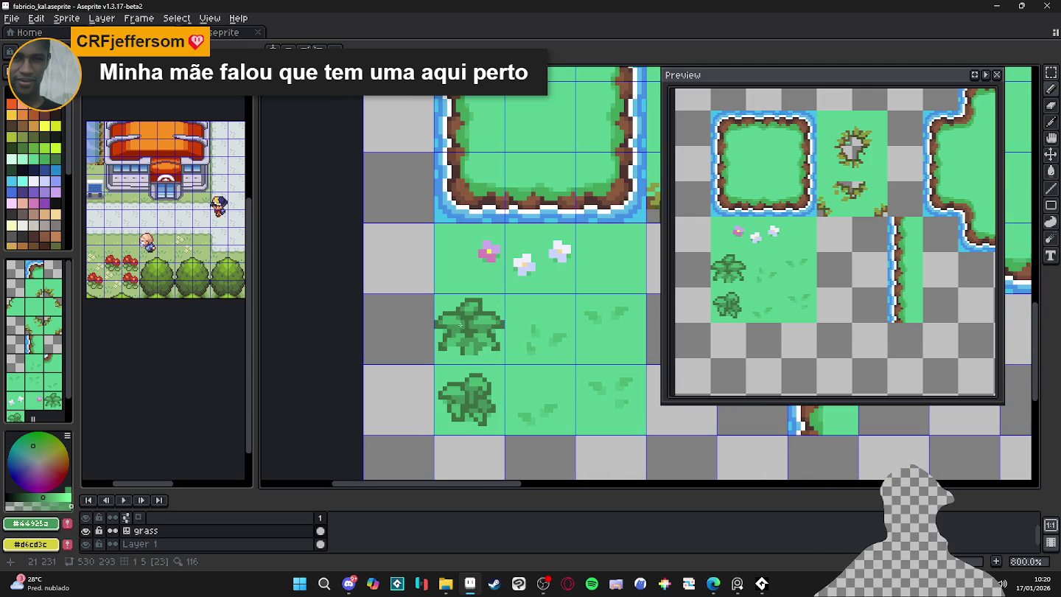
- Erase the lower bush tile and fill it with plain #59cf93 grass
click(475, 407)
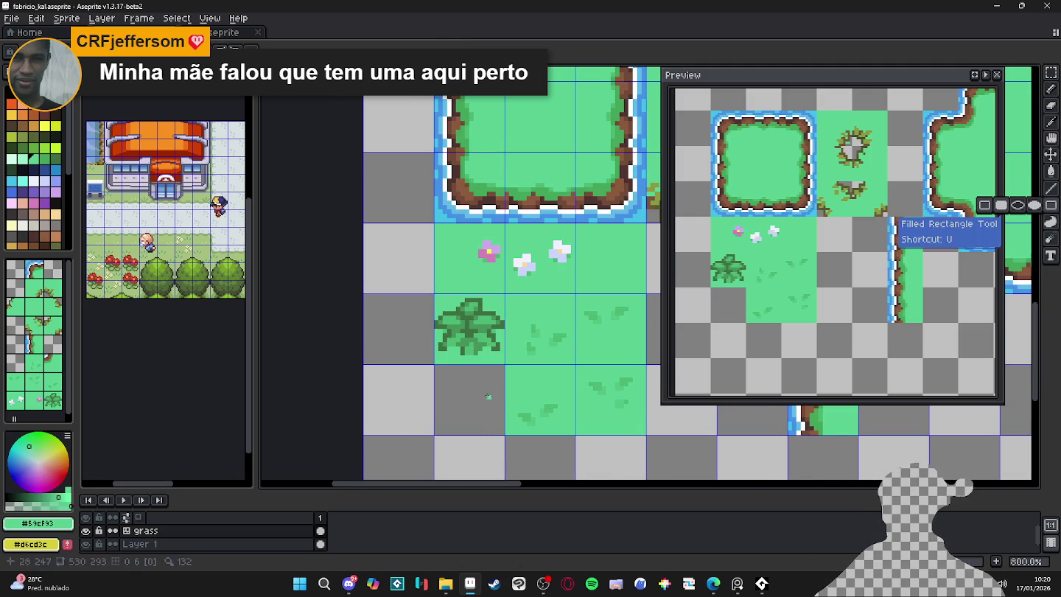
key(m)
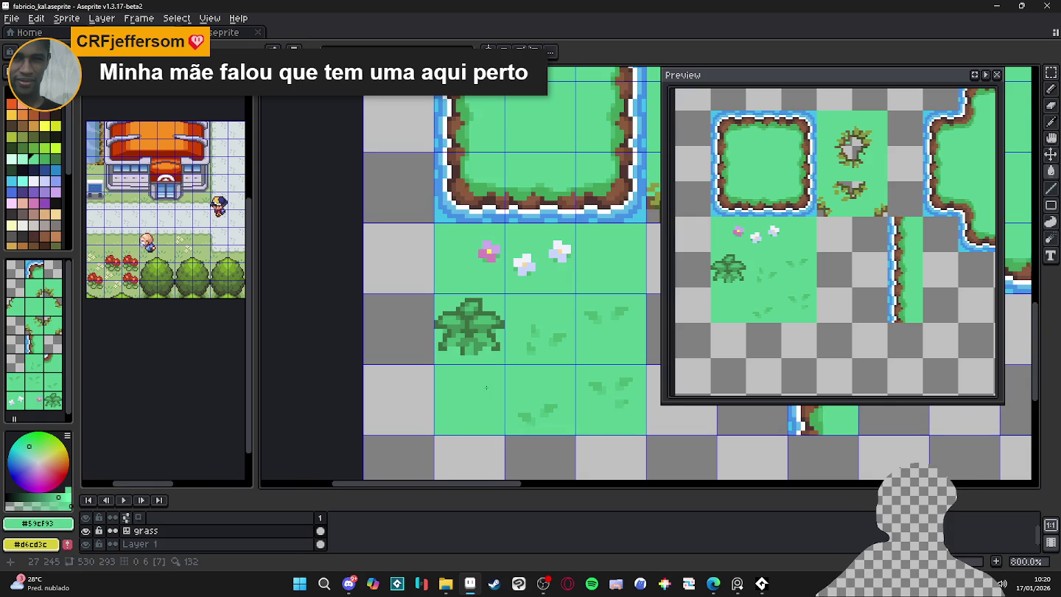
scroll(479, 397, down, 2)
- Save fabricio_kal.aseprite with the new grass tile
key(ctrl+s)
scroll(494, 368, right, 1)
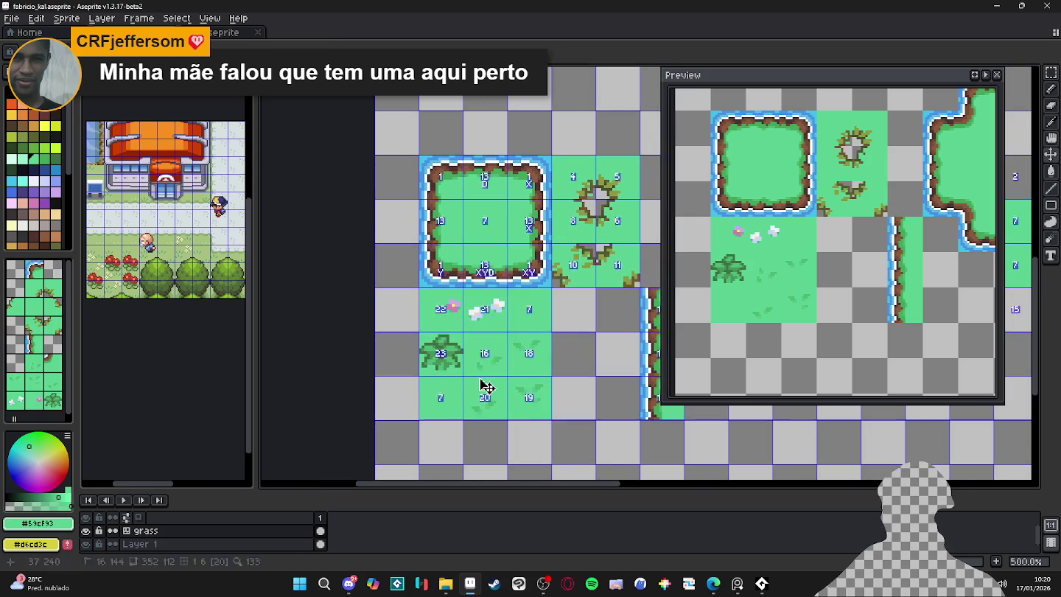
scroll(503, 381, down, 1)
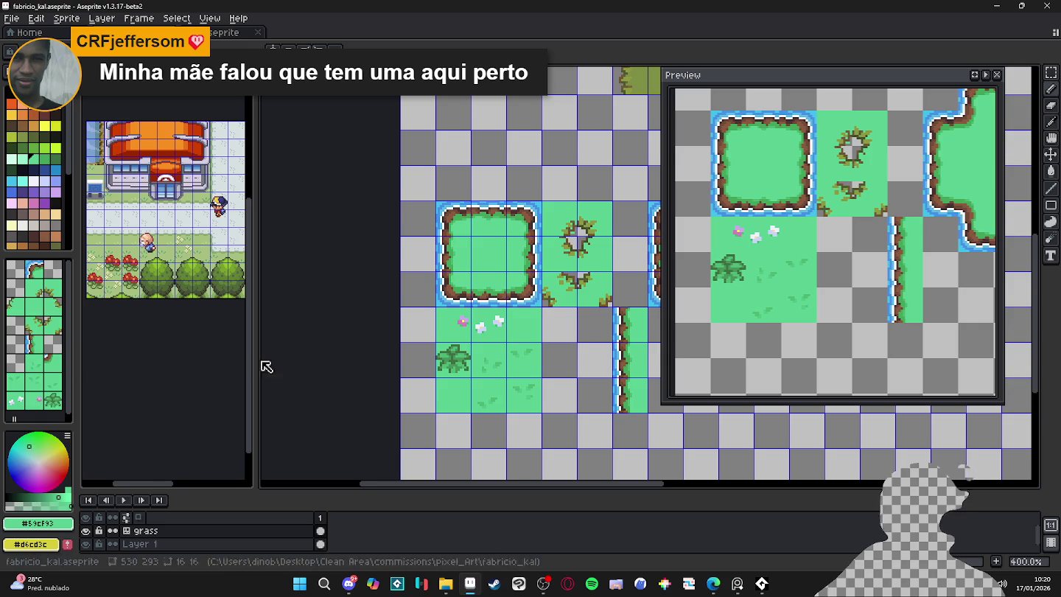
scroll(471, 368, up, 3)
- Sample the plant's mid green and pencil two diagonal leaf strokes below the plant
scroll(472, 369, up, 5)
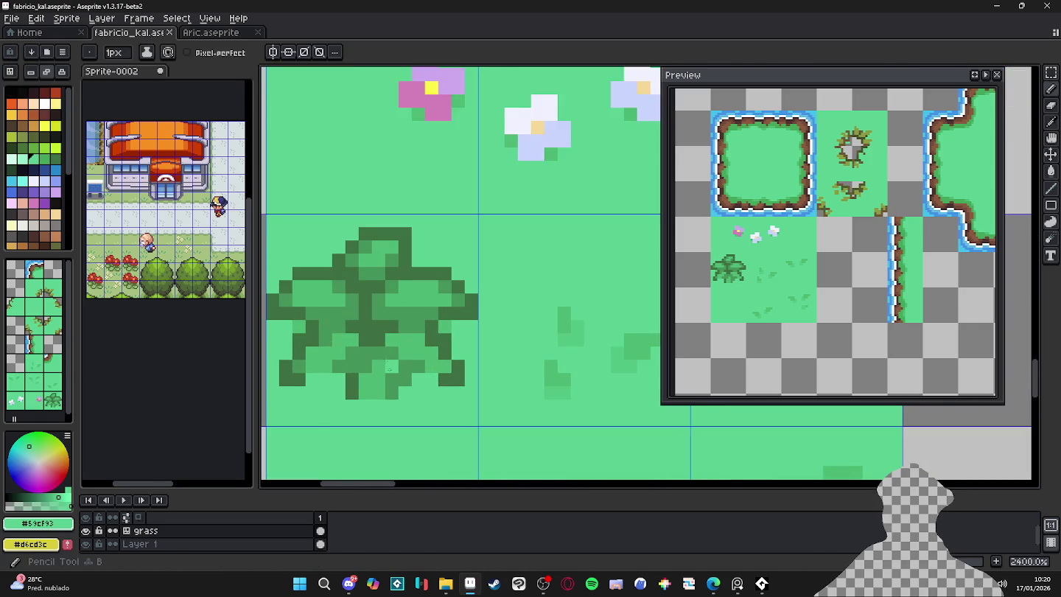
drag(379, 411, 402, 378)
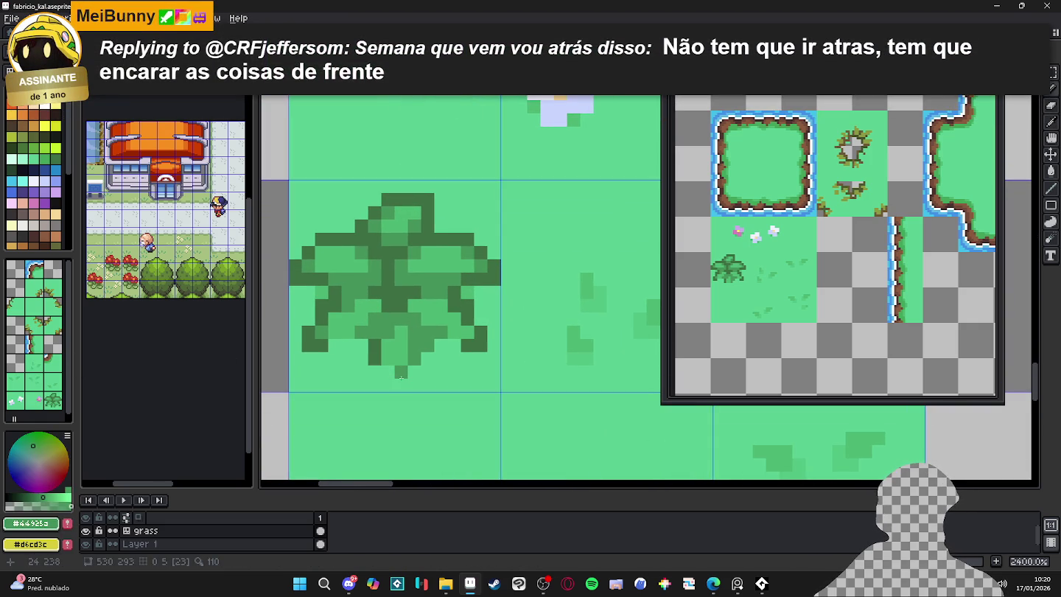
scroll(397, 453, down, 3)
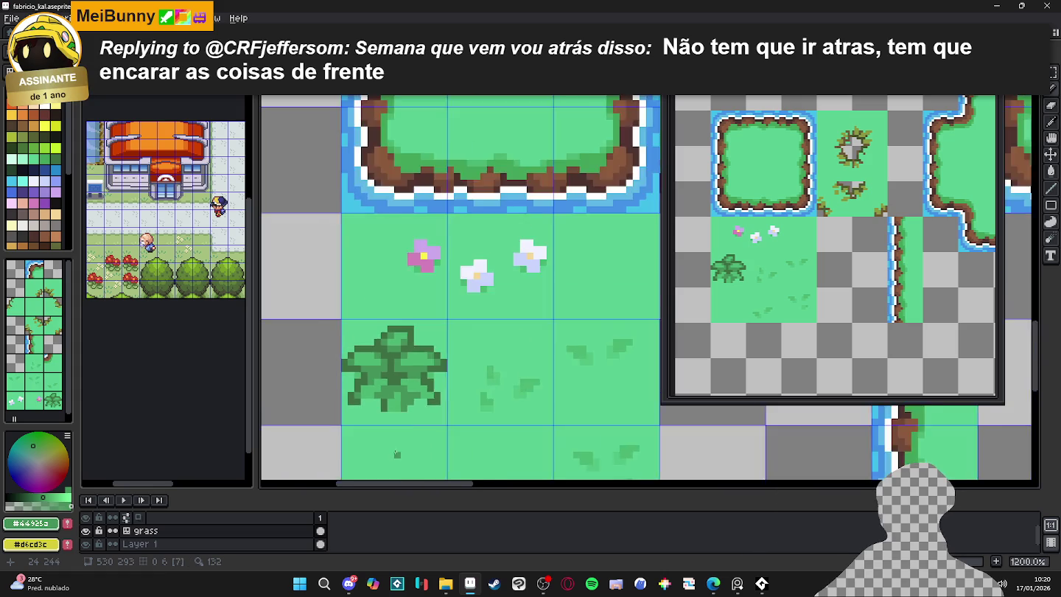
scroll(397, 454, up, 2)
scroll(406, 365, down, 1)
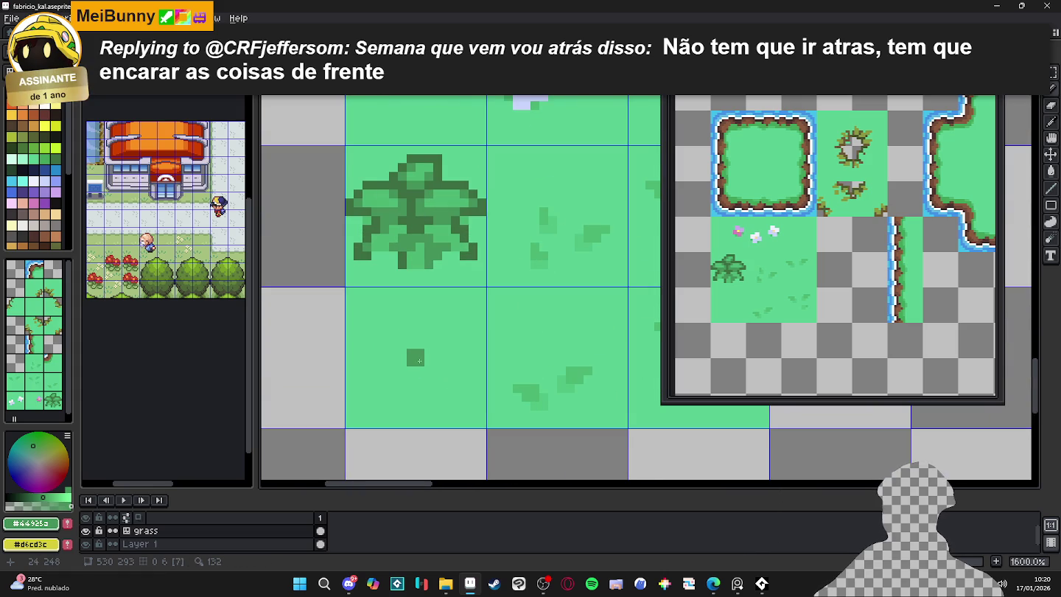
drag(416, 358, 384, 326)
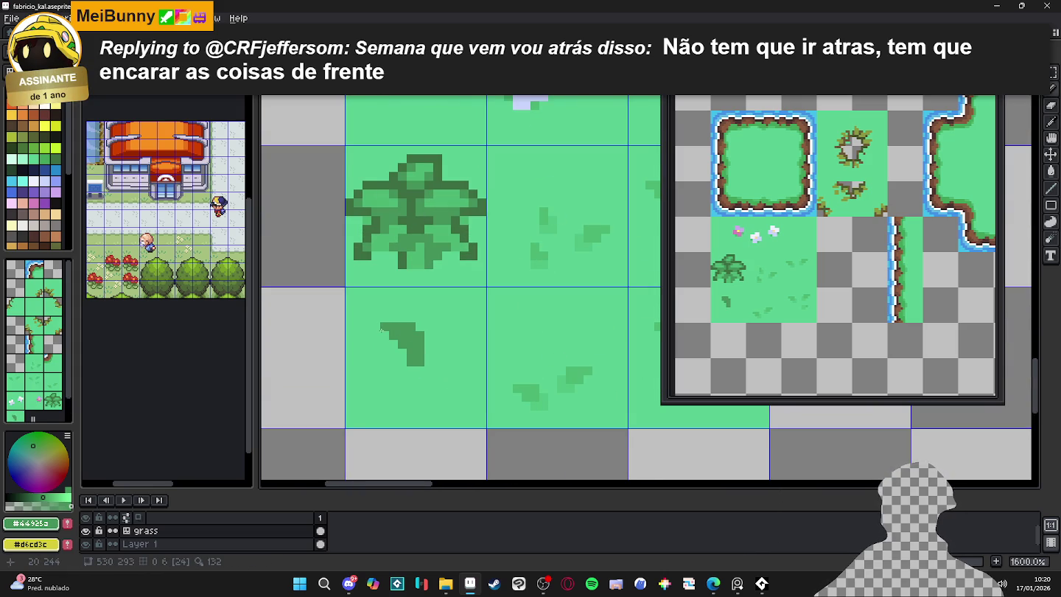
mouse_move(442, 380)
mouse_down()
mouse_move(462, 344)
mouse_move(472, 353)
mouse_up()
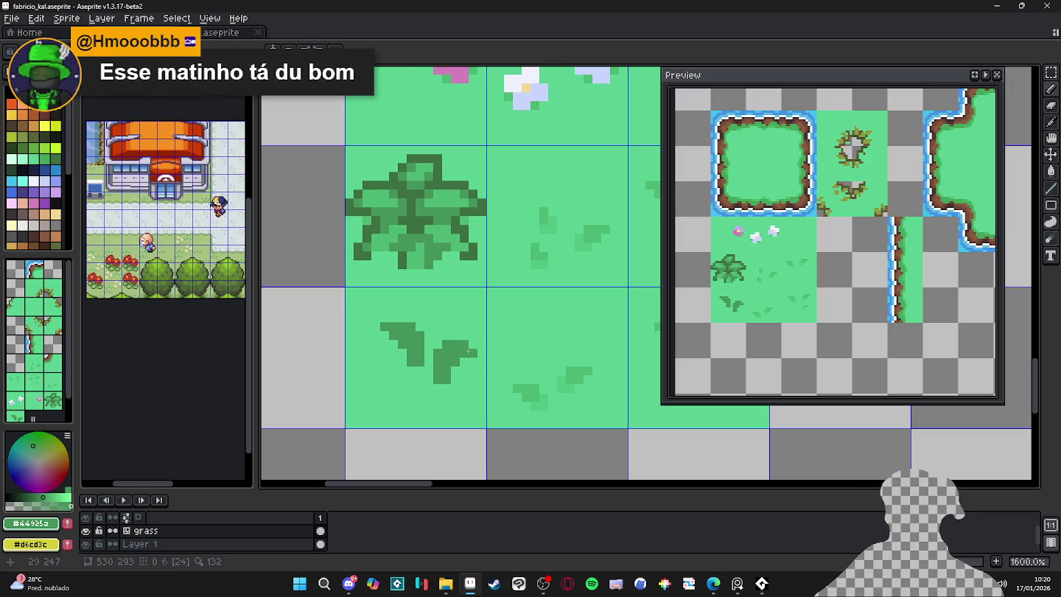
click(471, 361)
click(463, 370)
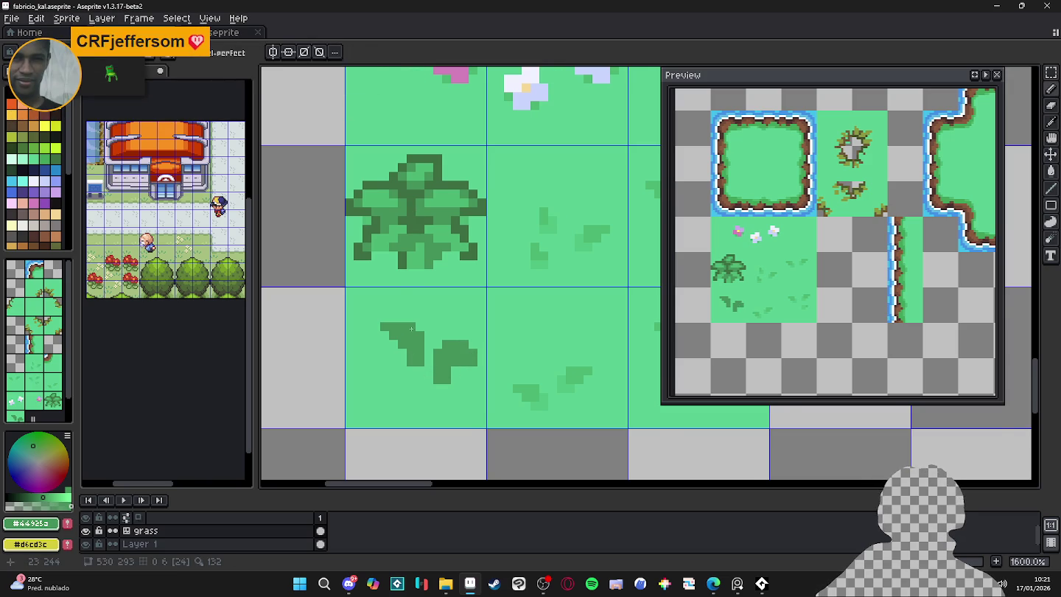
scroll(411, 327, down, 3)
scroll(418, 294, up, 3)
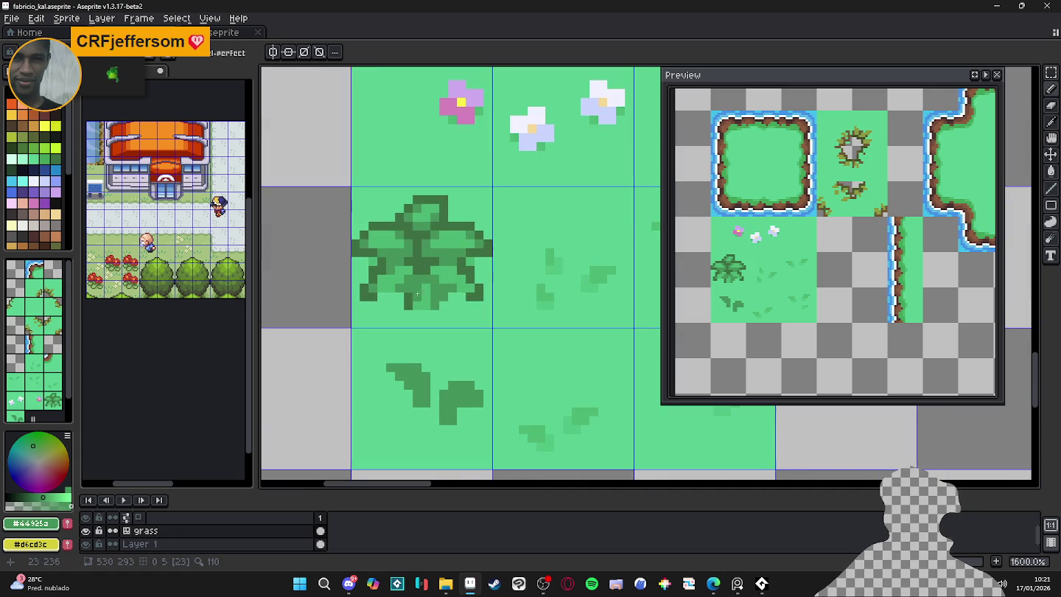
- Outline the sprig's lower leaf in the plant's dark green, undoing one stray stroke
alt+click(414, 286)
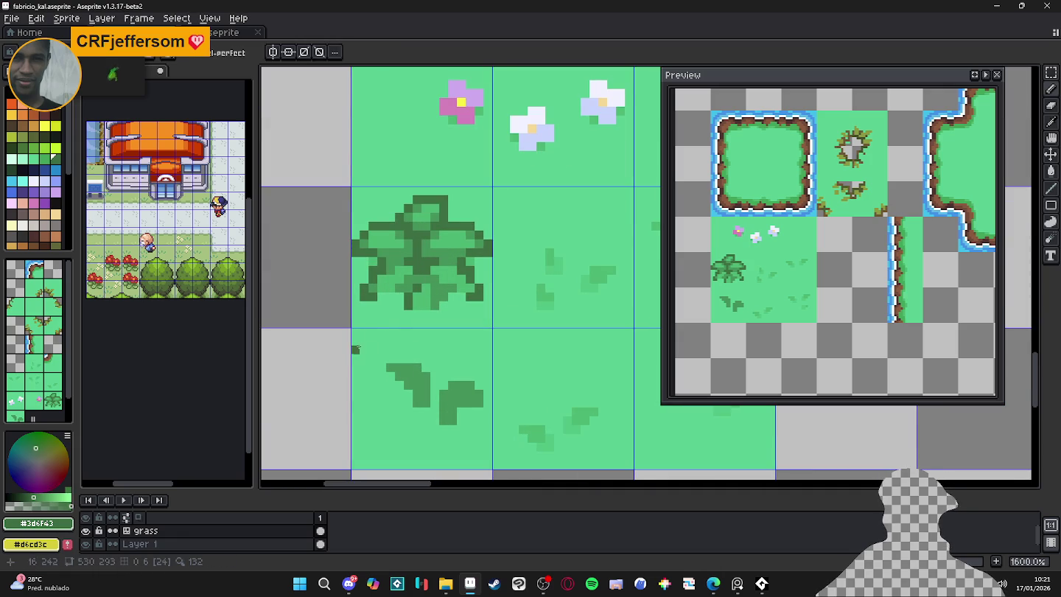
scroll(400, 316, down, 1)
scroll(401, 309, down, 1)
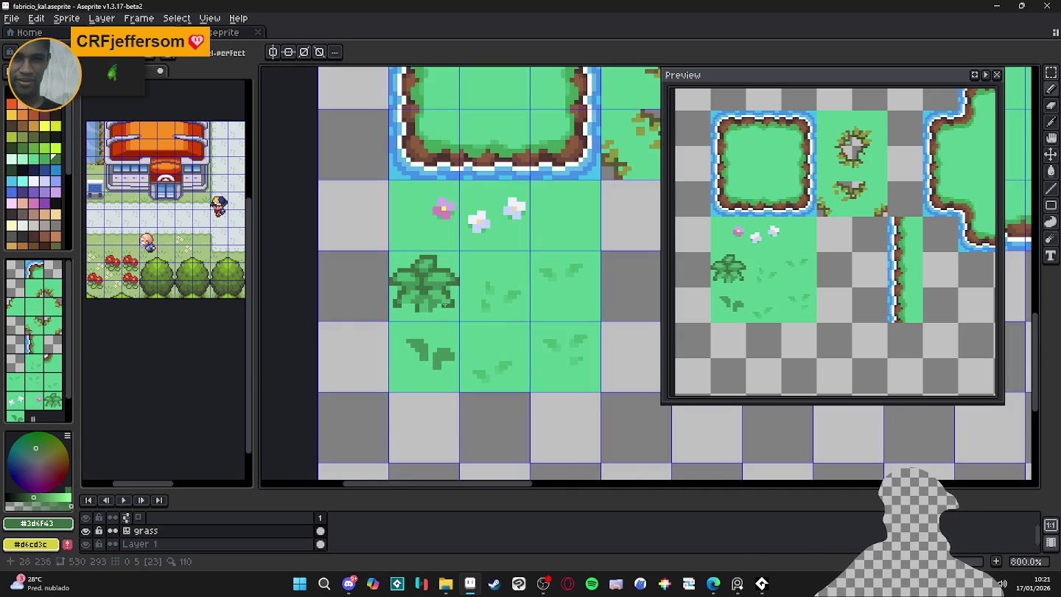
scroll(427, 260, up, 2)
scroll(427, 261, up, 2)
alt+click(426, 269)
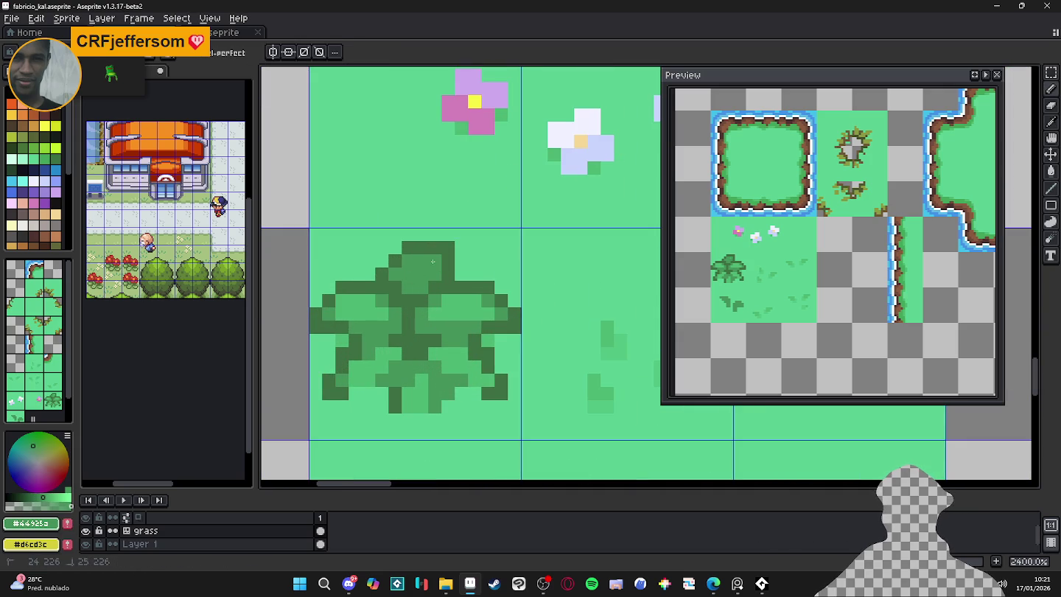
scroll(431, 265, down, 2)
scroll(432, 276, down, 1)
scroll(433, 291, down, 1)
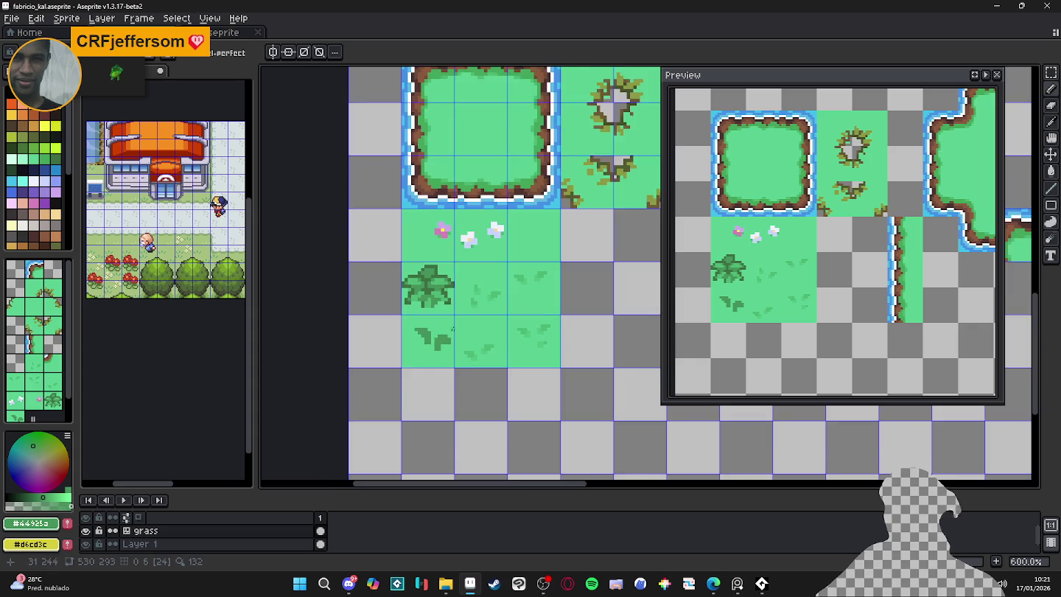
scroll(436, 305, up, 2)
alt+click(461, 269)
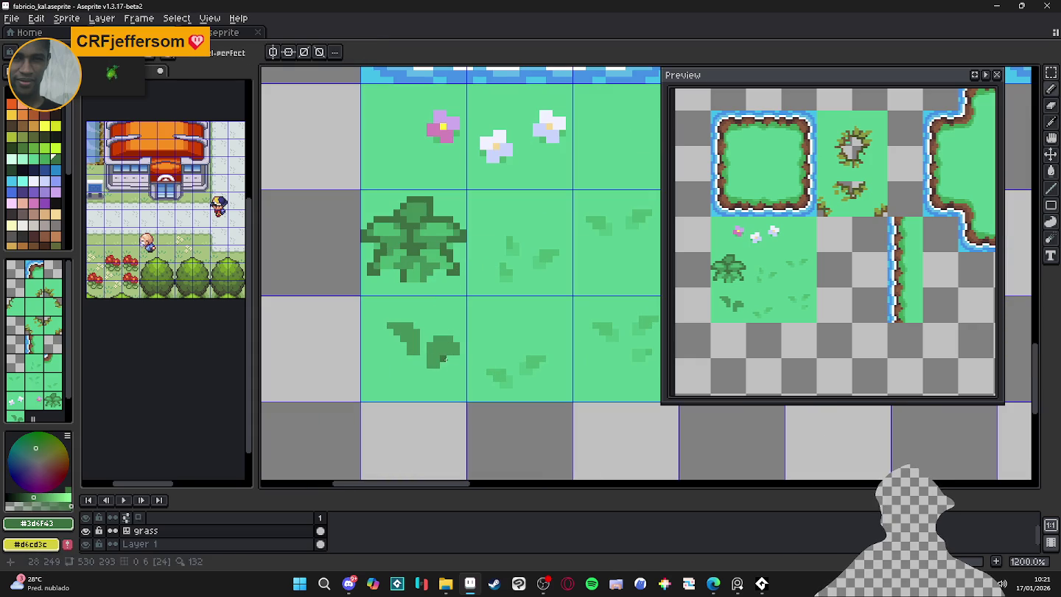
click(463, 359)
click(463, 352)
click(463, 345)
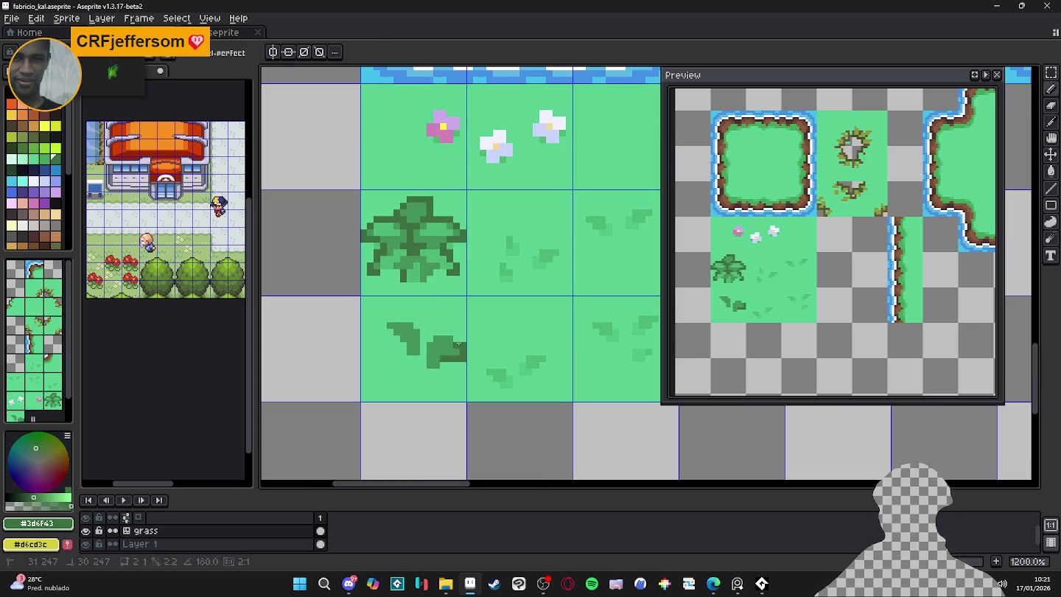
click(449, 332)
drag(450, 333, 435, 332)
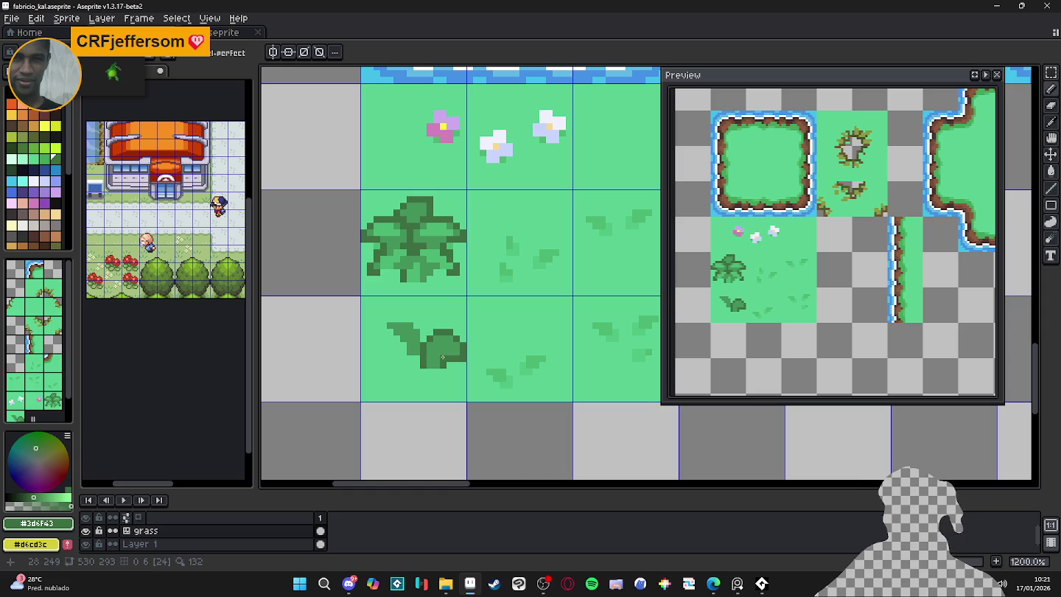
key(ctrl+z)
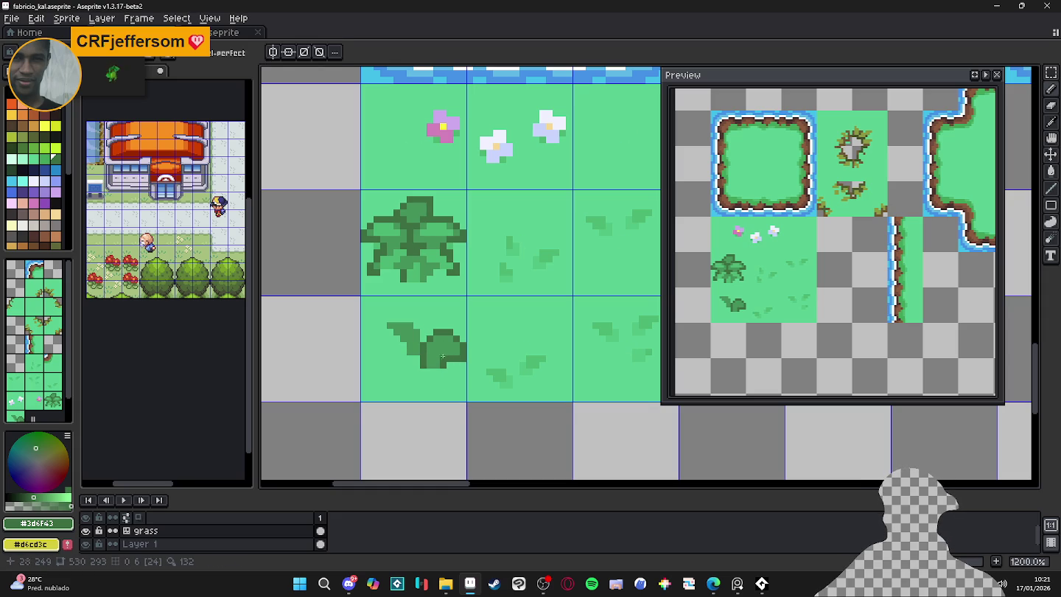
- Redraw the lower leaf's top outline in dark green
drag(460, 356, 437, 352)
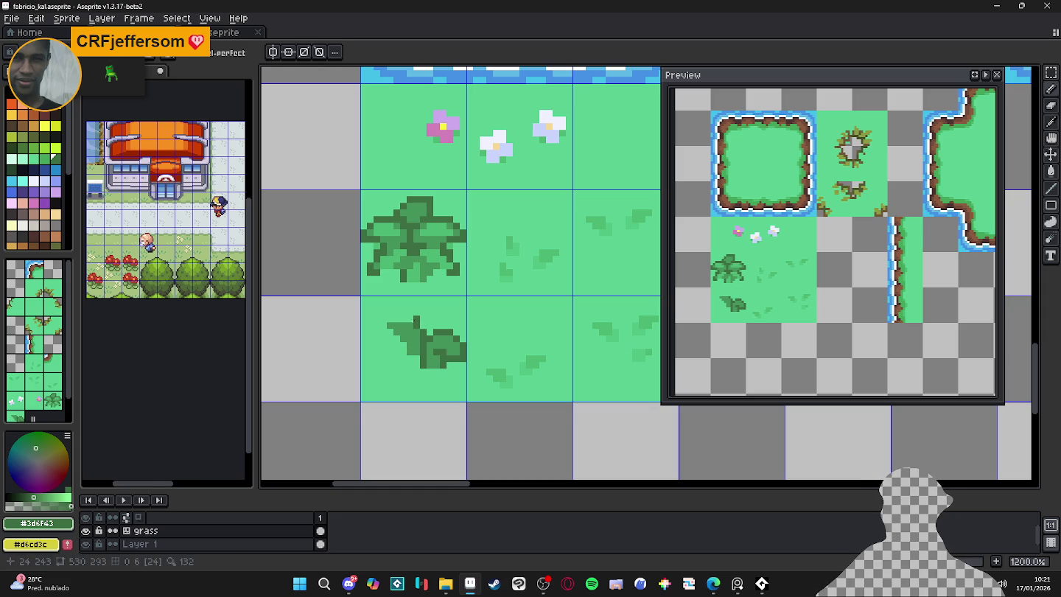
drag(415, 319, 388, 321)
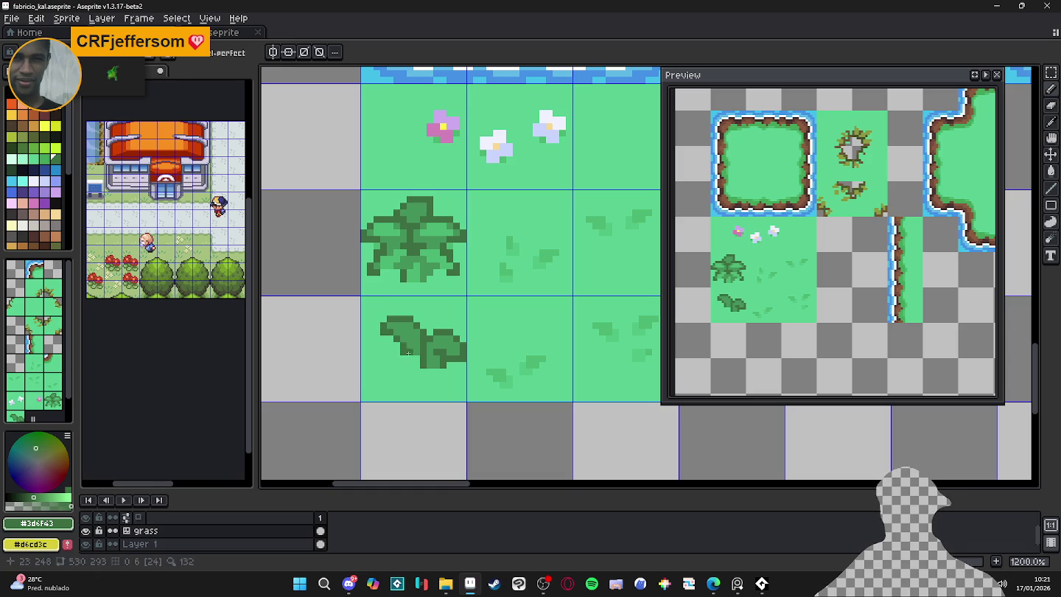
alt+click(411, 361)
alt+click(402, 353)
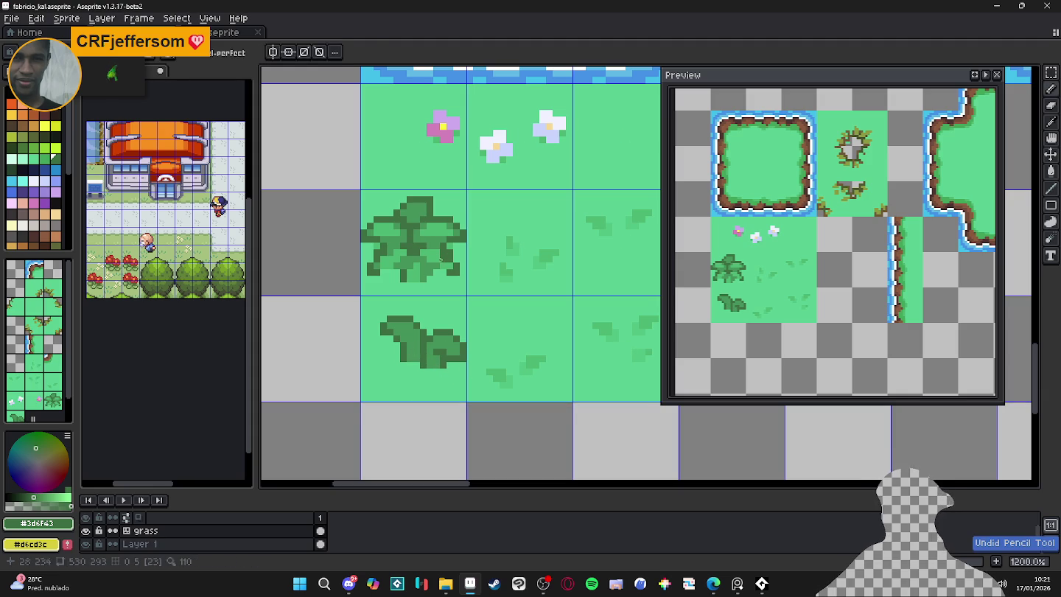
- Recolour the leaf's right part and inner pixels with the lighter leaf green
alt+click(406, 332)
scroll(424, 322, up, 1)
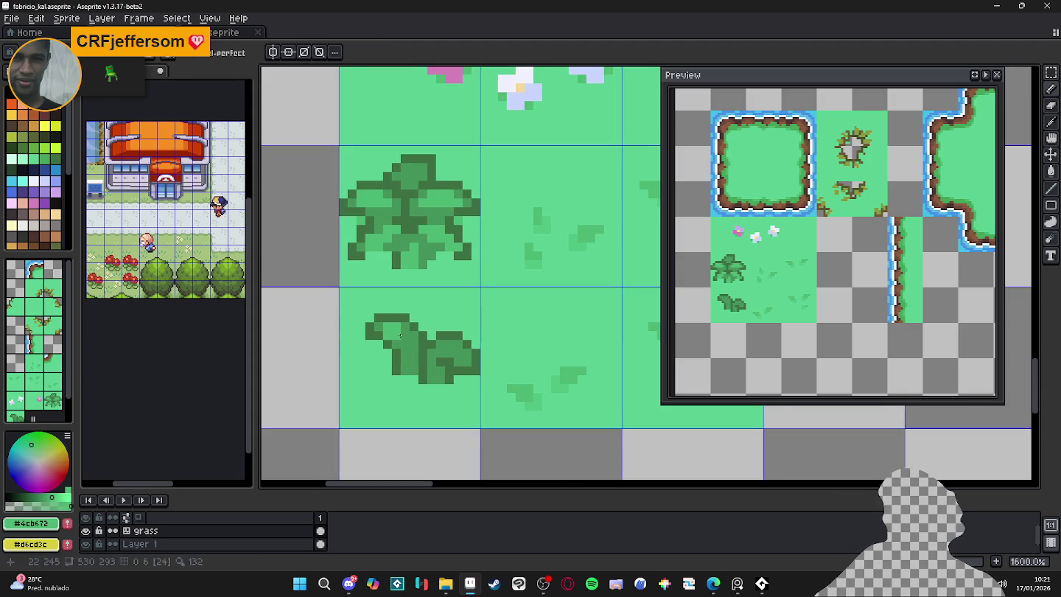
click(445, 348)
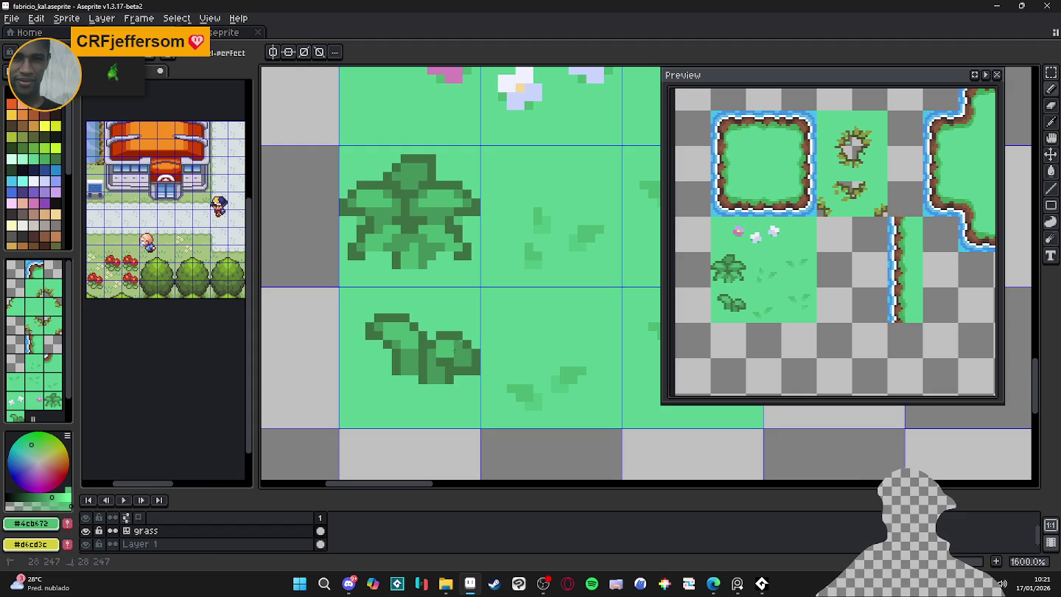
click(457, 350)
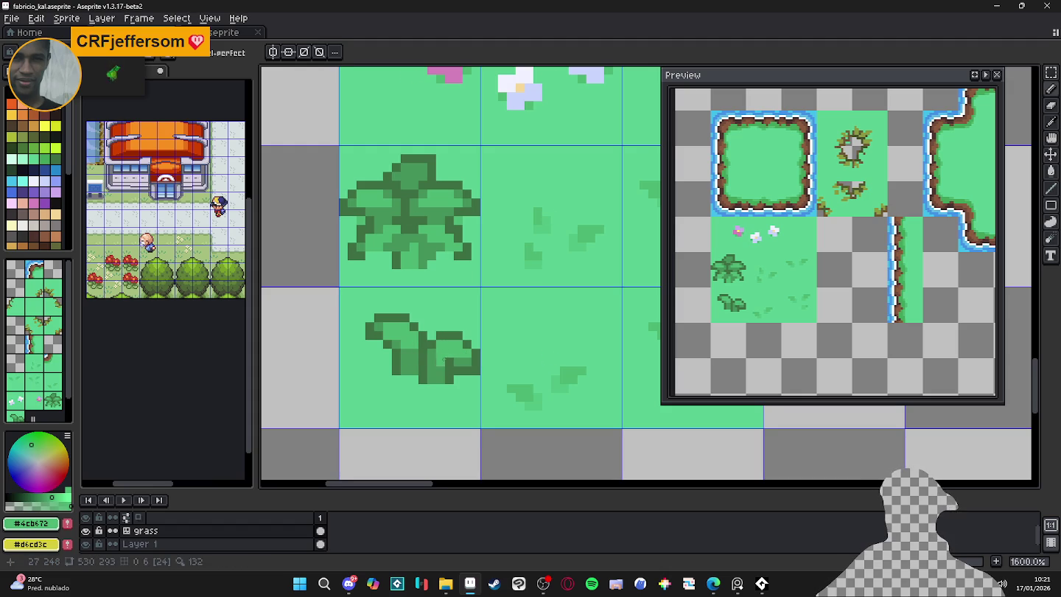
scroll(439, 371, up, 2)
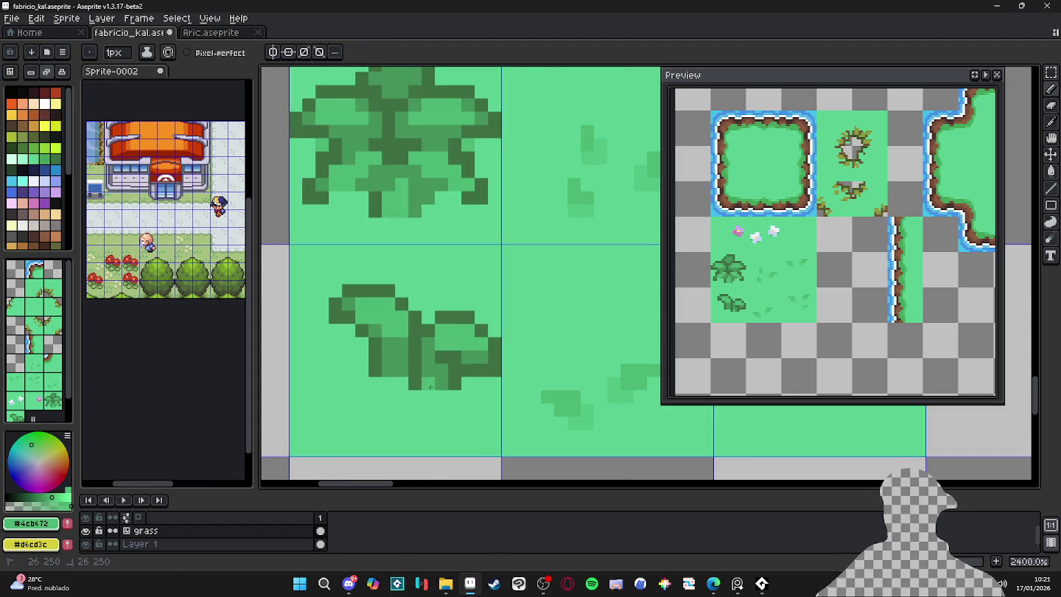
click(388, 383)
click(401, 383)
click(388, 370)
click(402, 369)
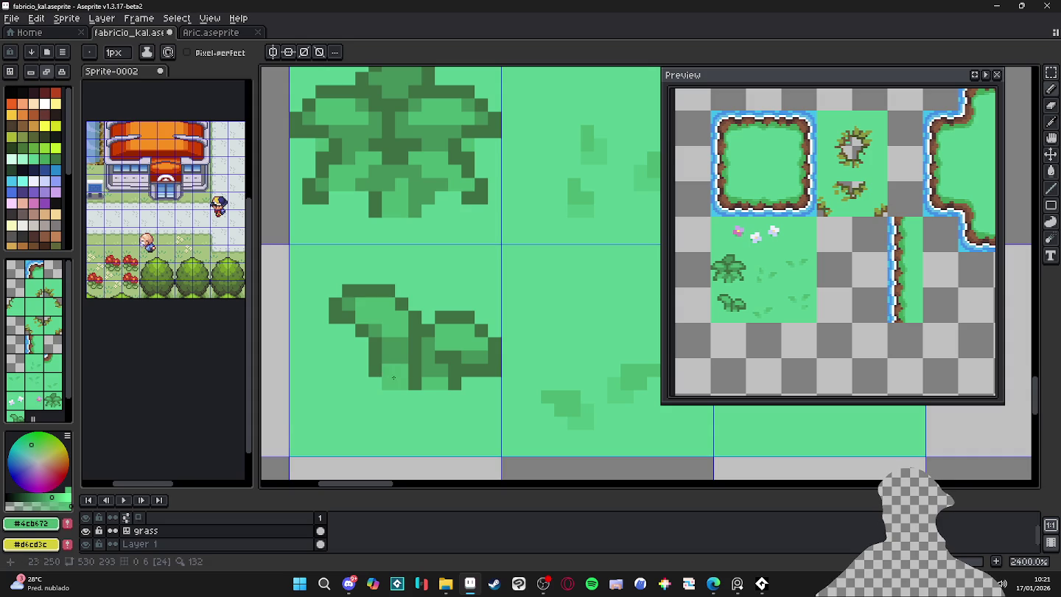
- Darken a couple of the leaf's outline pixels using the sampled mid green
alt+click(377, 367)
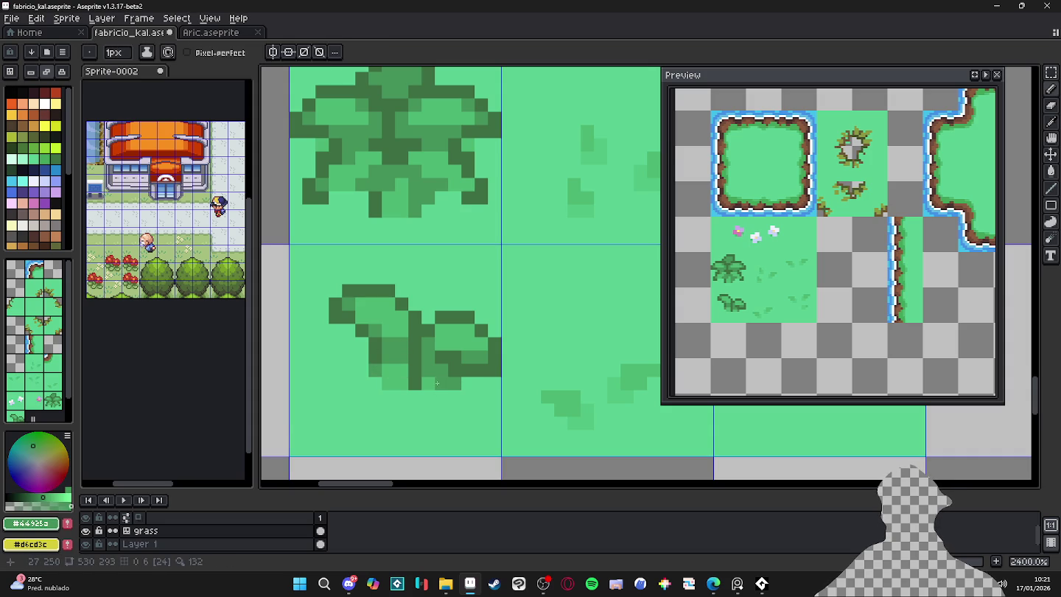
scroll(432, 375, down, 3)
scroll(433, 376, down, 2)
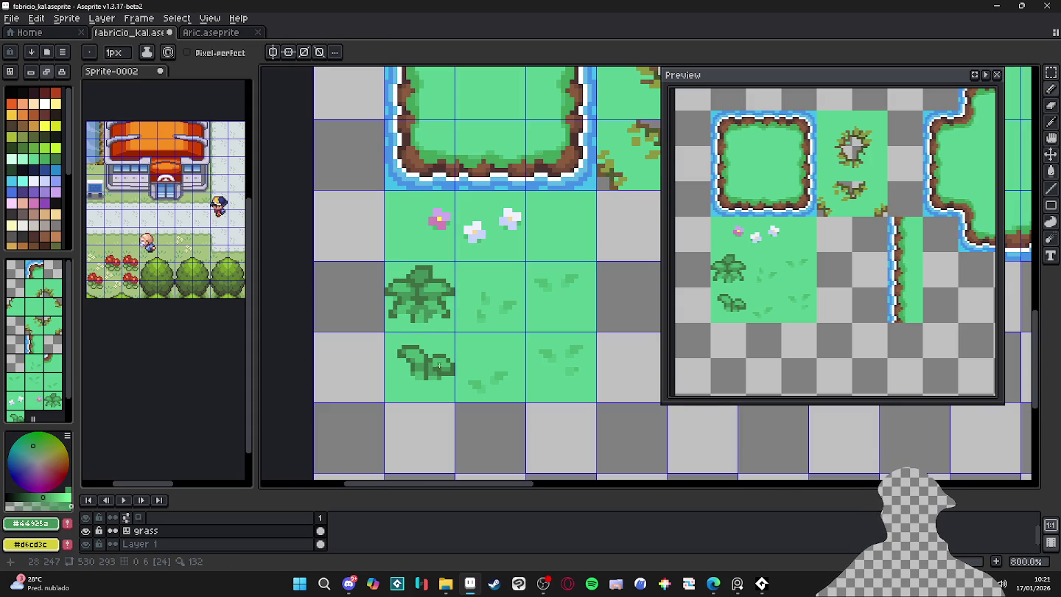
scroll(440, 365, down, 2)
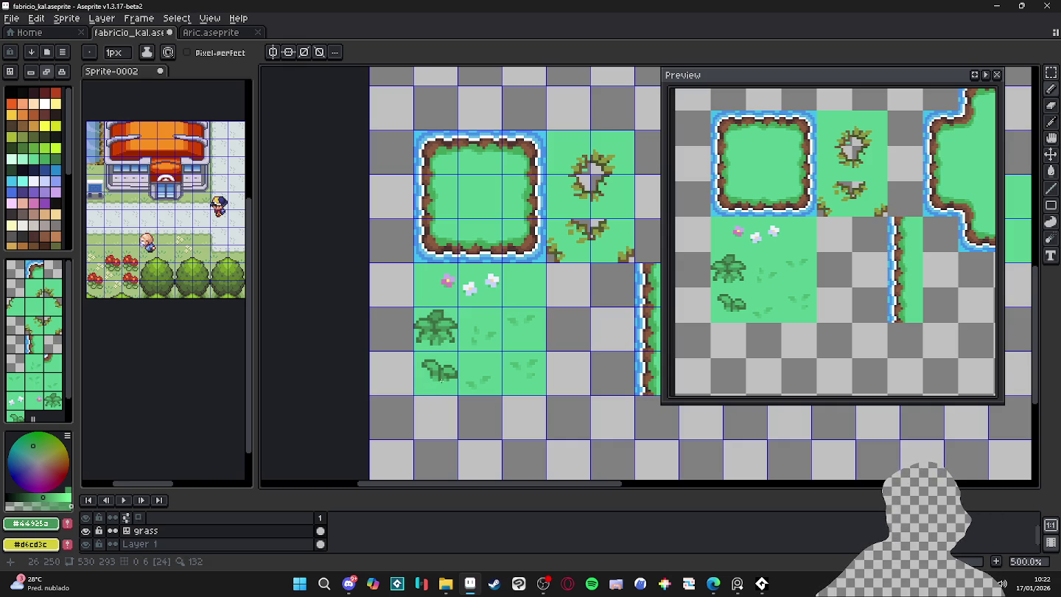
scroll(444, 376, up, 1)
scroll(444, 375, up, 6)
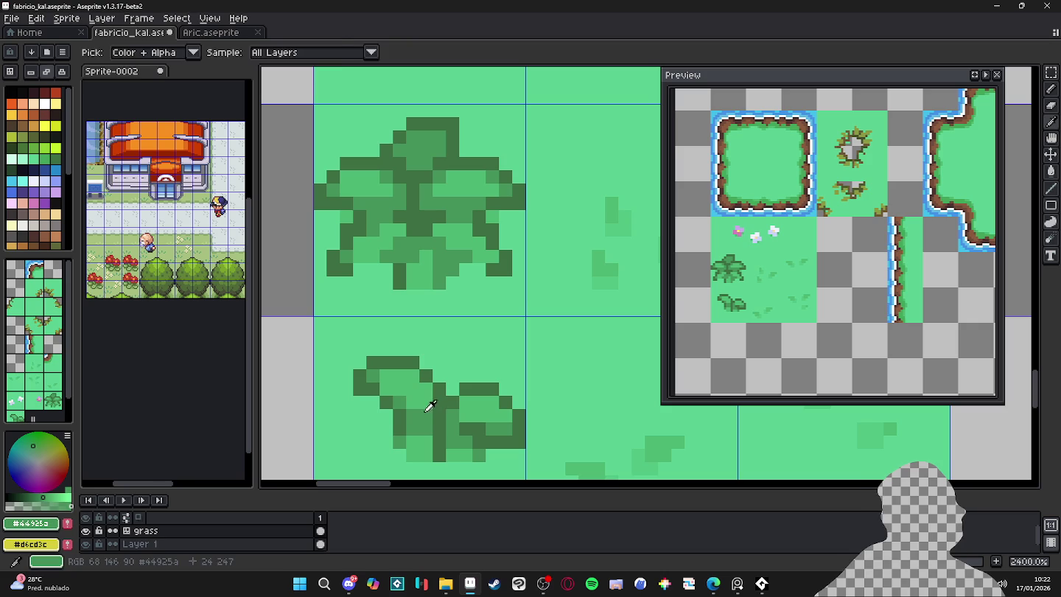
drag(427, 375, 427, 368)
- Add a new upper leaf tip and shade its upper-right outline dark green
click(426, 351)
click(439, 336)
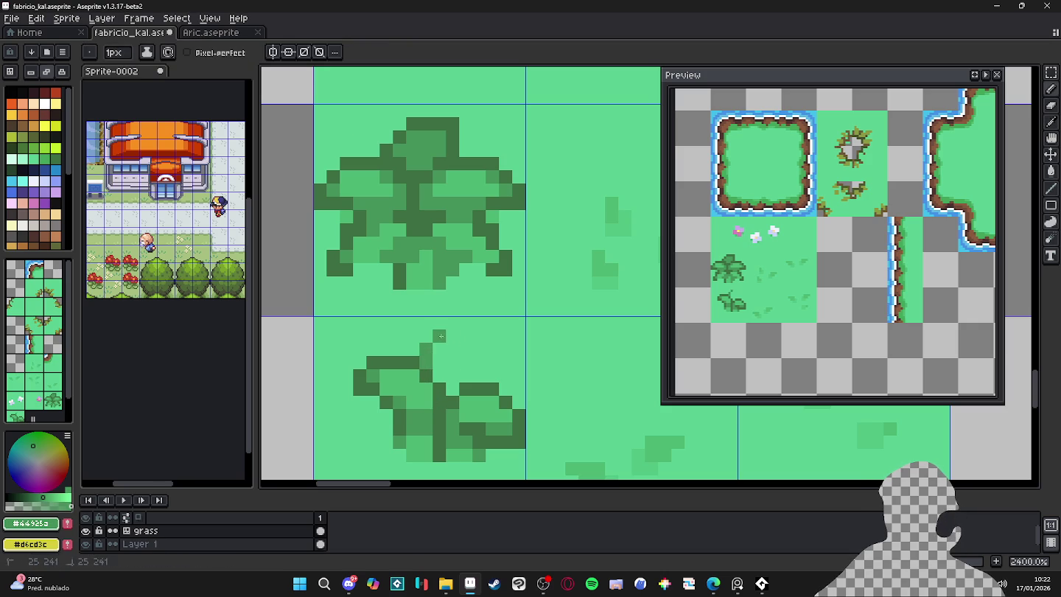
click(453, 335)
click(439, 349)
alt+click(431, 347)
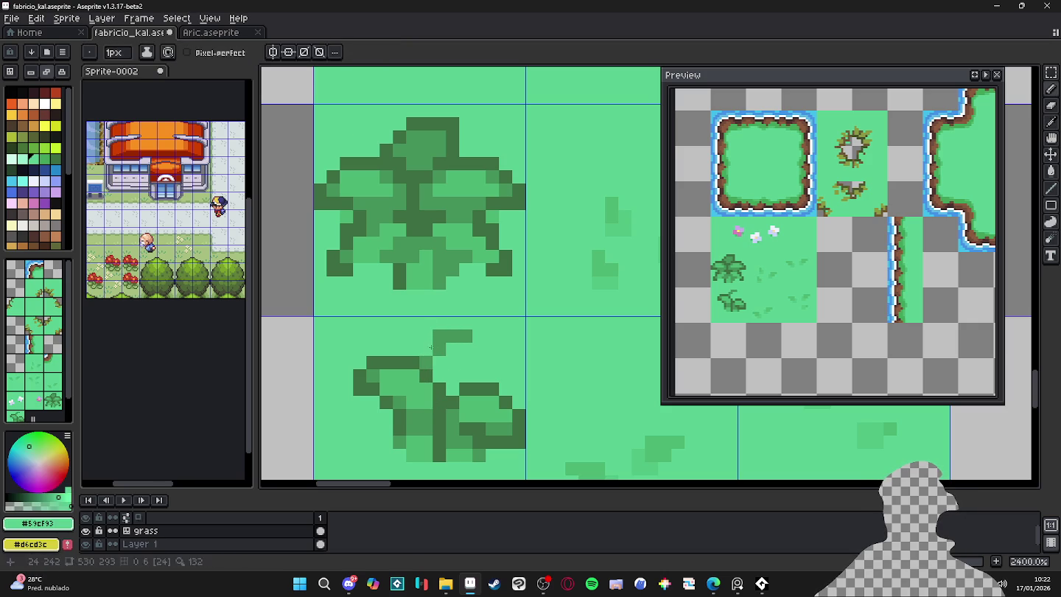
alt+click(465, 336)
mouse_move(479, 343)
mouse_down()
mouse_move(492, 350)
mouse_move(466, 379)
mouse_up()
click(490, 364)
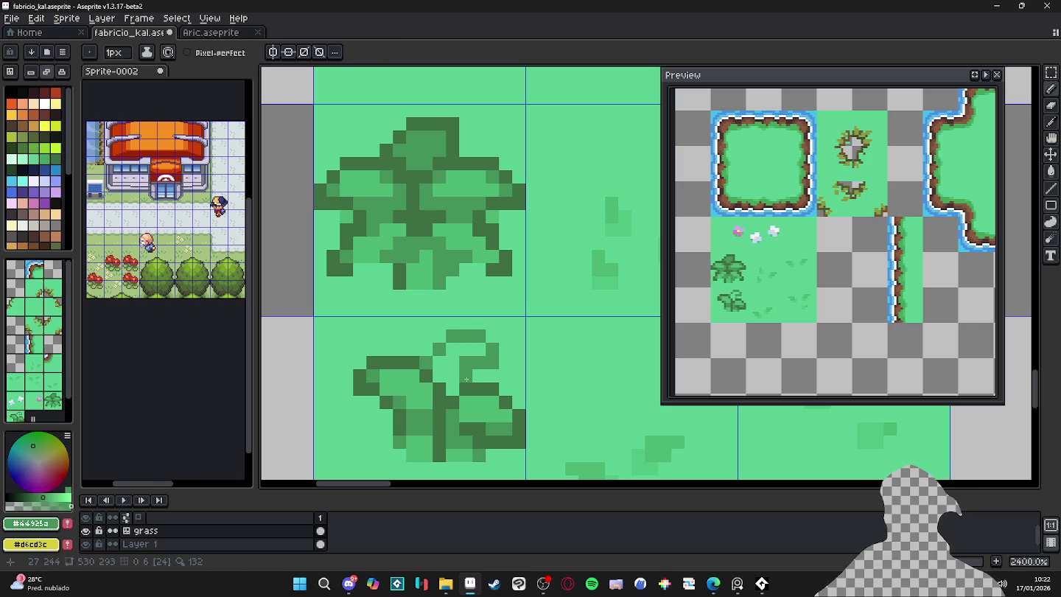
click(450, 384)
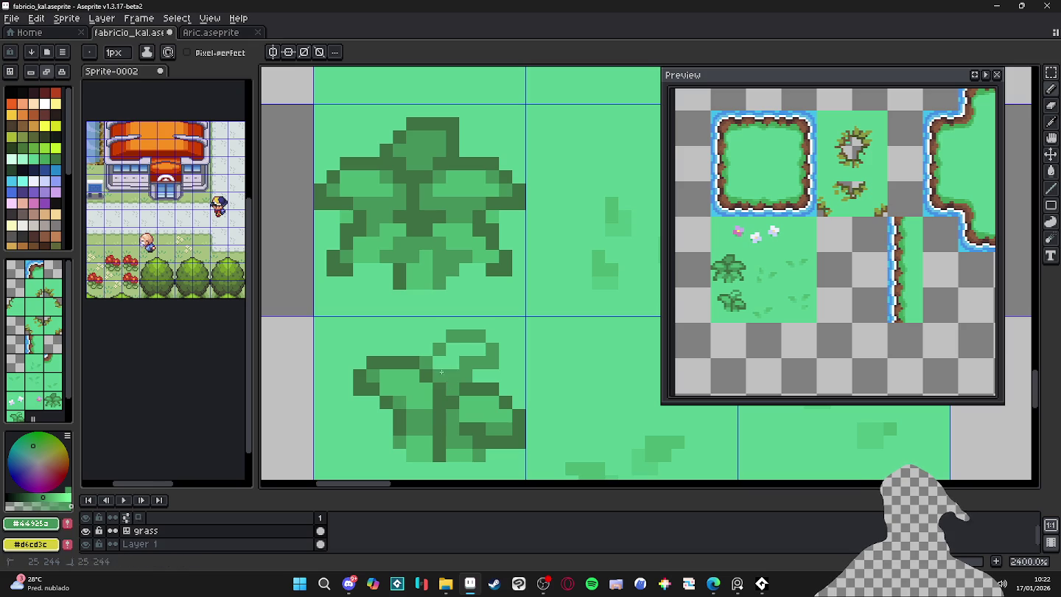
mouse_move(442, 372)
mouse_down()
mouse_move(452, 349)
mouse_move(479, 349)
mouse_up()
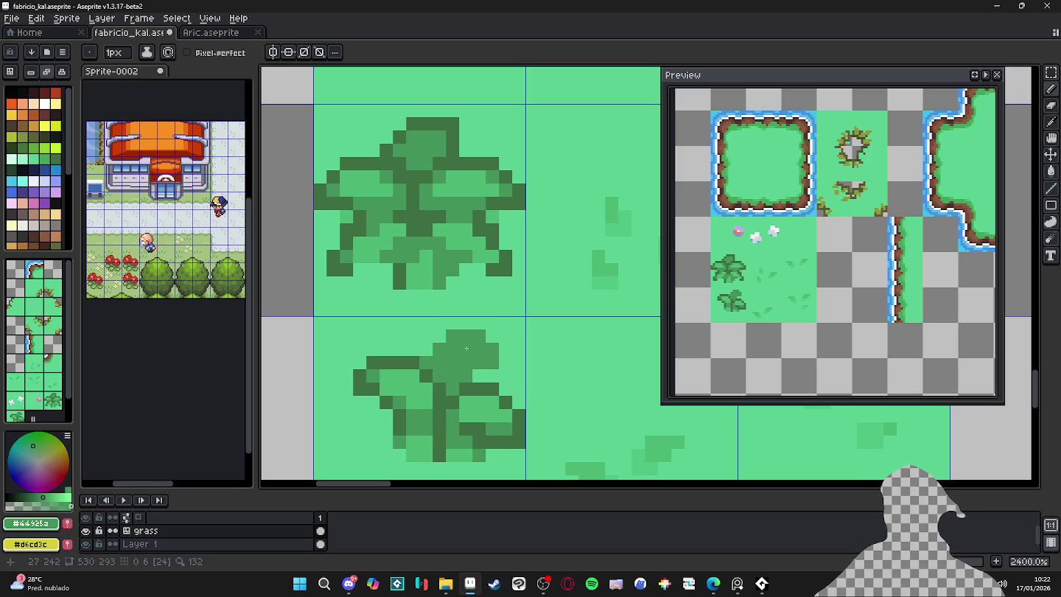
- Paint lighter green into the upper leaf's top, undoing the last stroke
alt+click(486, 396)
click(455, 349)
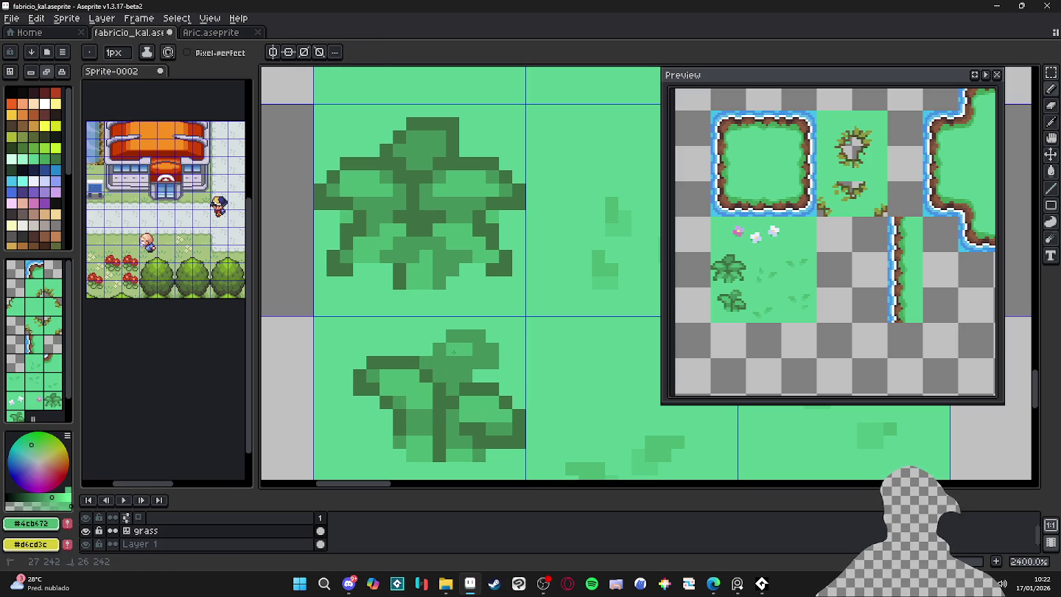
click(467, 362)
scroll(464, 366, down, 2)
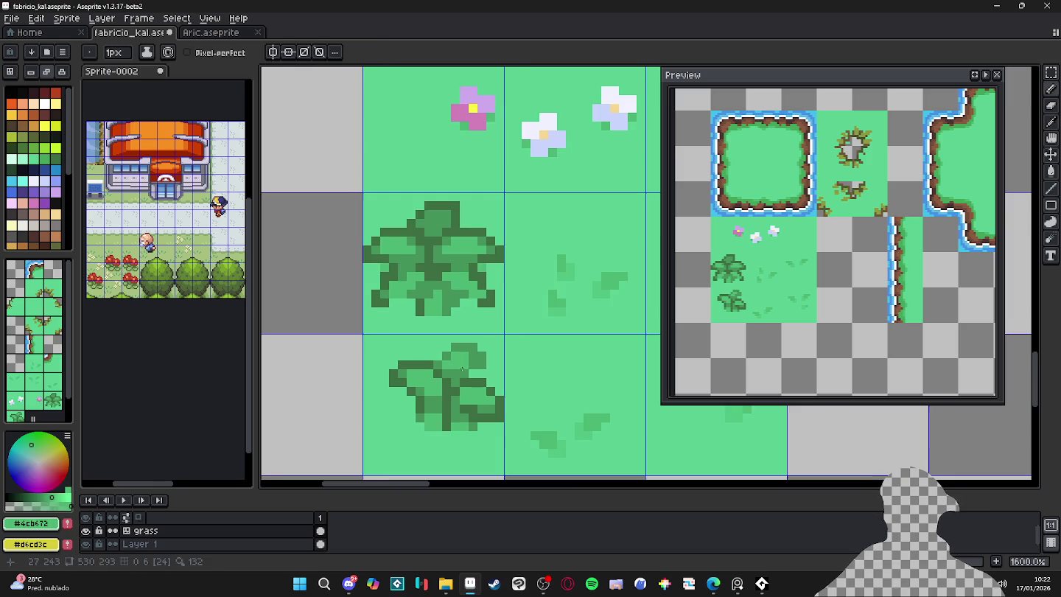
scroll(464, 368, down, 3)
key(ctrl+z)
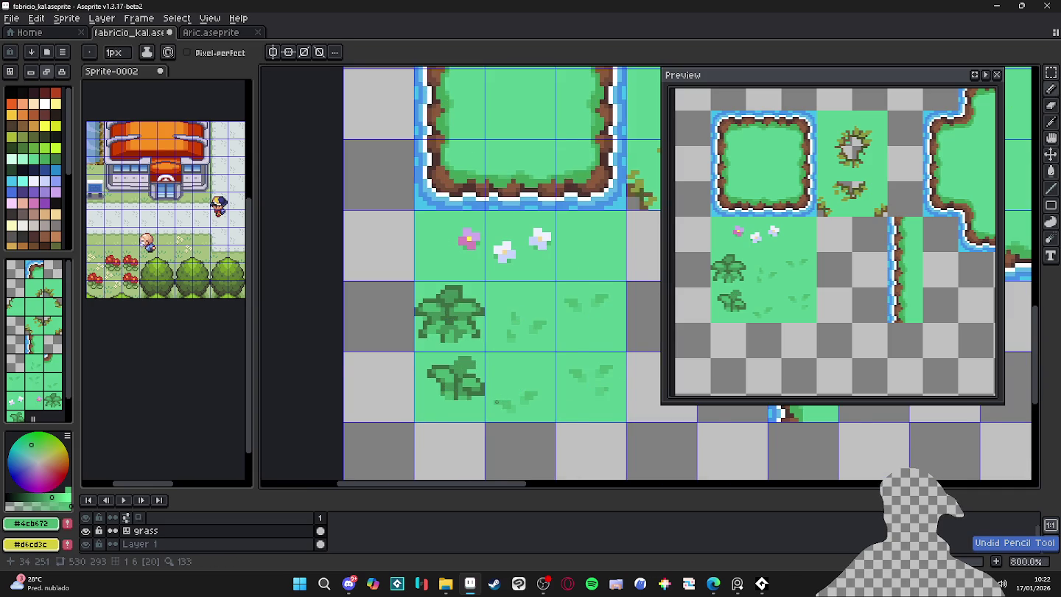
scroll(496, 403, down, 1)
scroll(442, 366, up, 5)
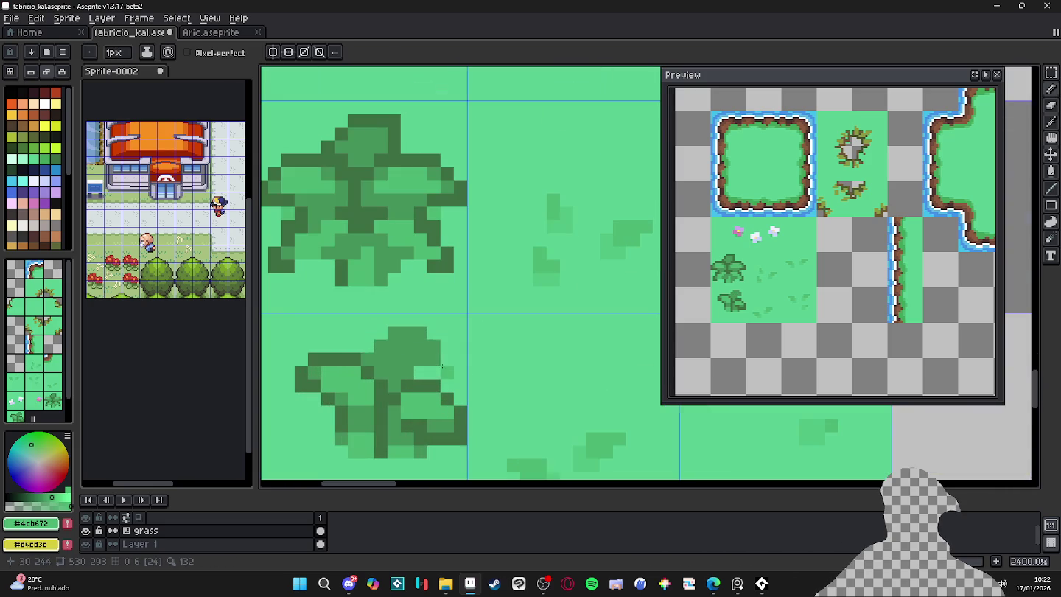
- Cover stray dark leaf pixels with grass green and darken a few leaf pixels
alt+click(443, 362)
click(434, 345)
click(421, 332)
click(421, 359)
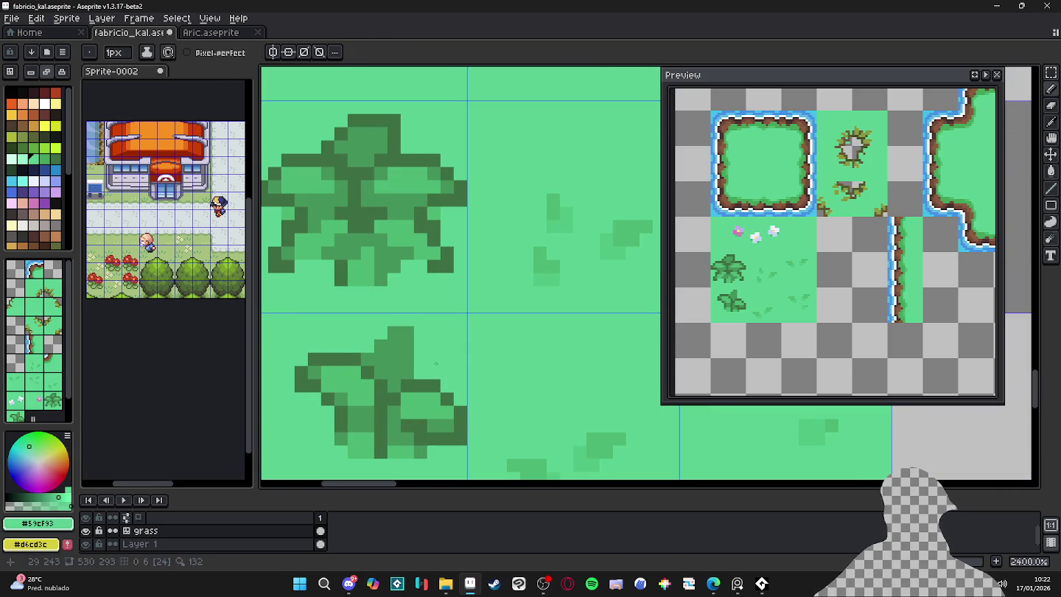
alt+click(381, 355)
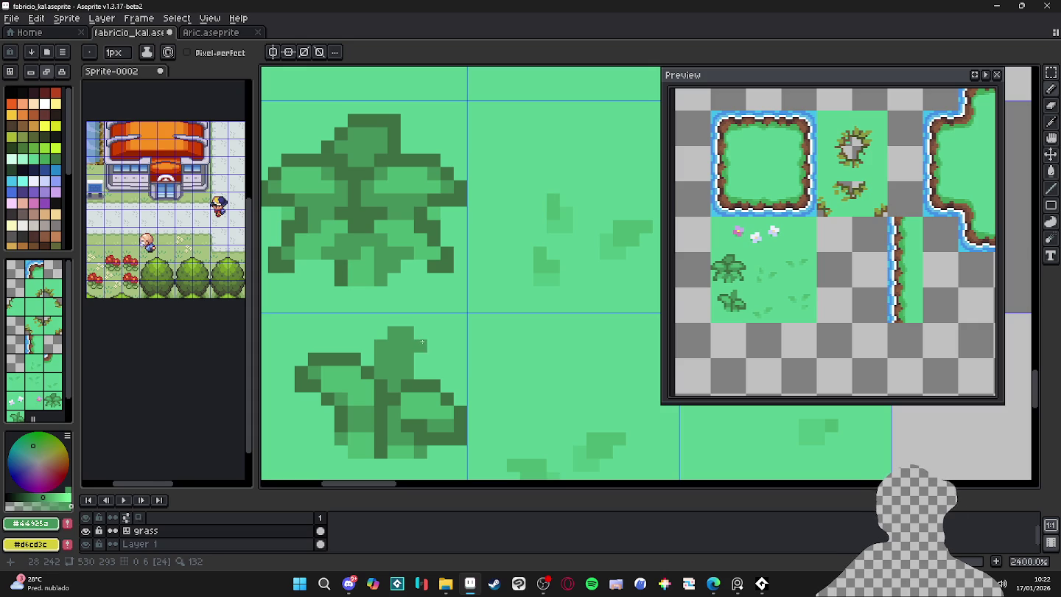
click(422, 342)
scroll(442, 375, down, 5)
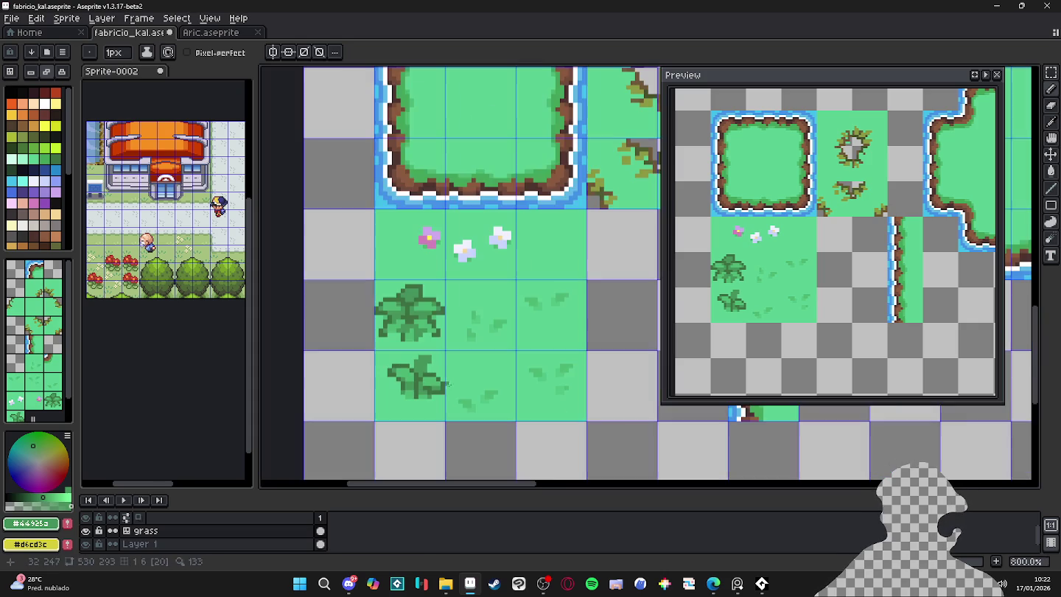
scroll(456, 398, down, 2)
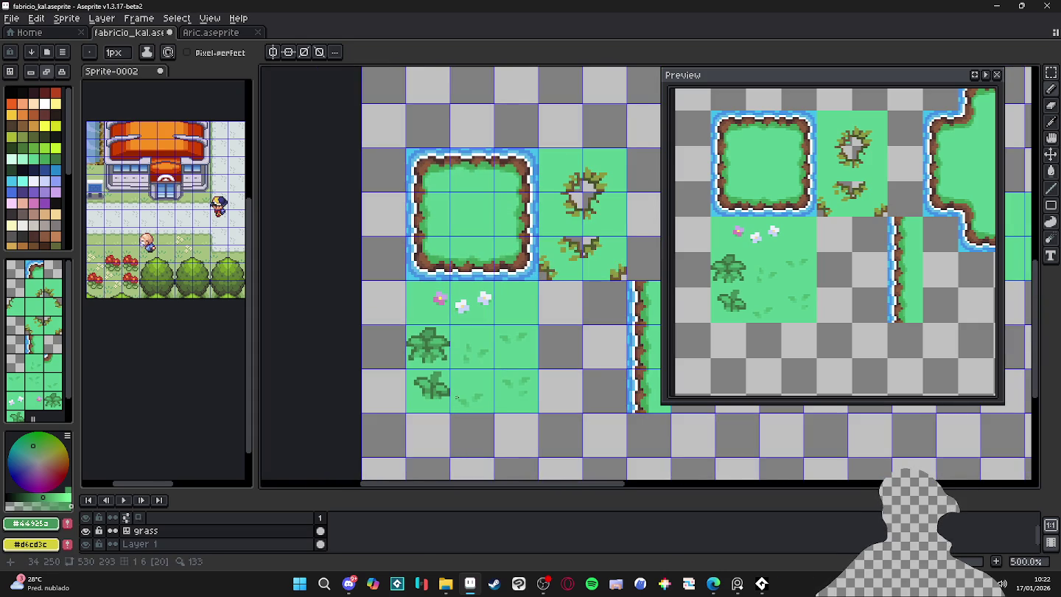
scroll(456, 398, up, 4)
scroll(442, 375, up, 3)
- Add dark pixels to the lower leaf and reshape its right edge with grass green
alt+click(417, 349)
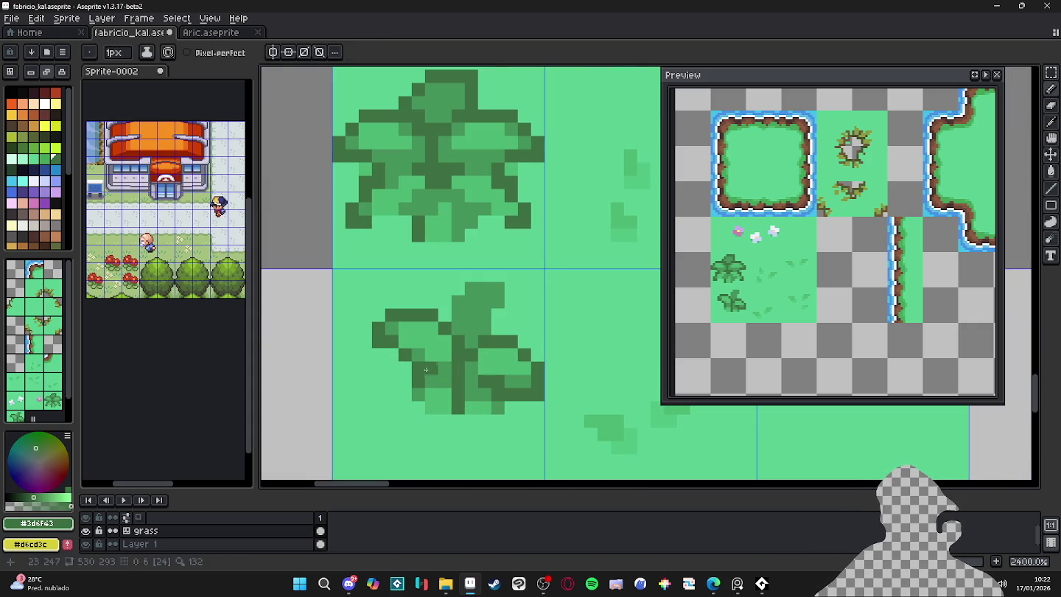
click(432, 368)
drag(431, 381, 427, 400)
alt+click(402, 365)
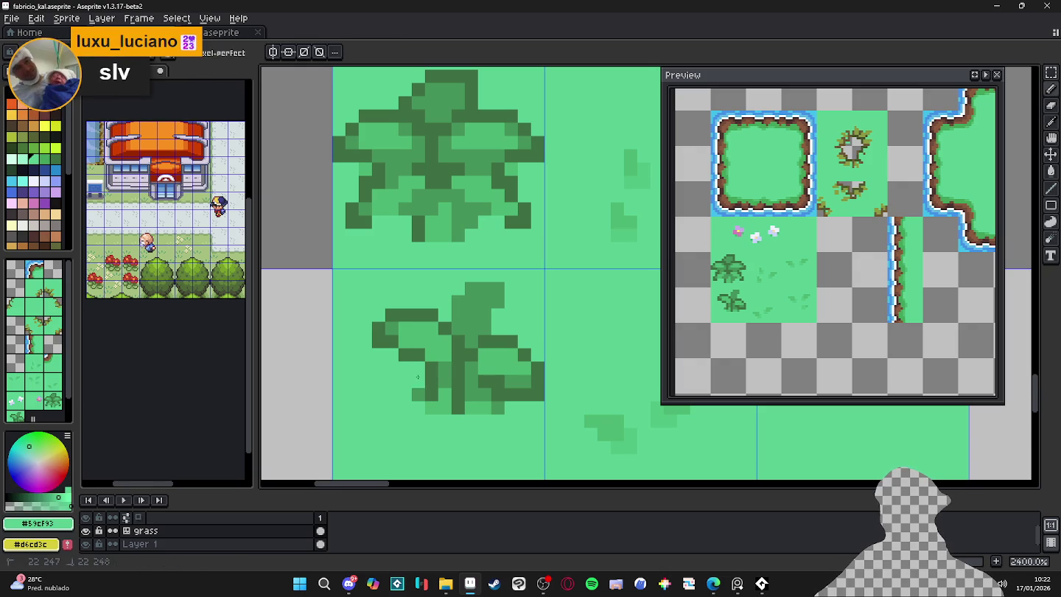
alt+click(489, 405)
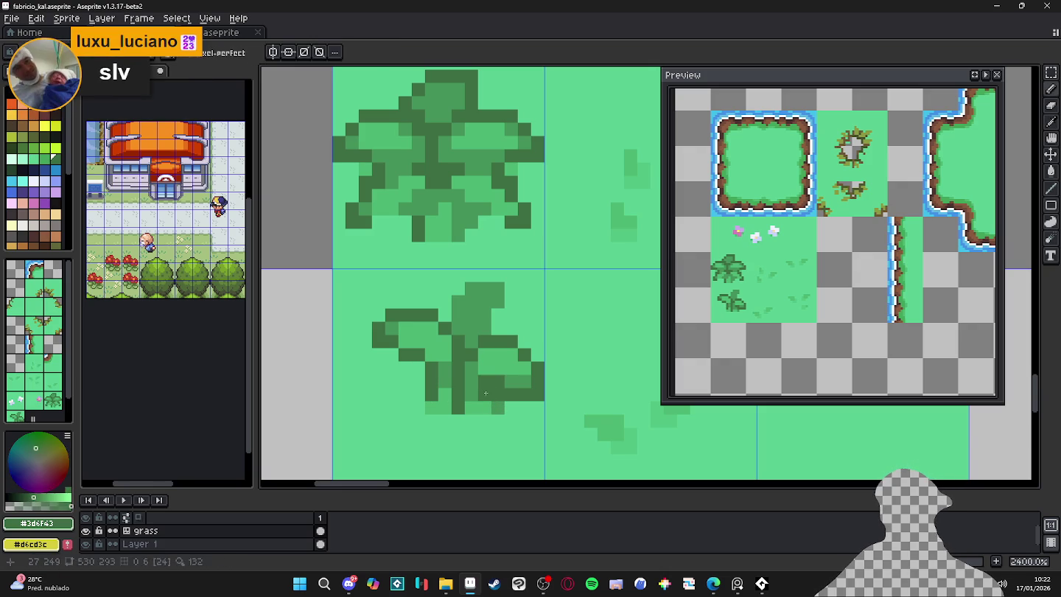
alt+click(511, 407)
click(499, 395)
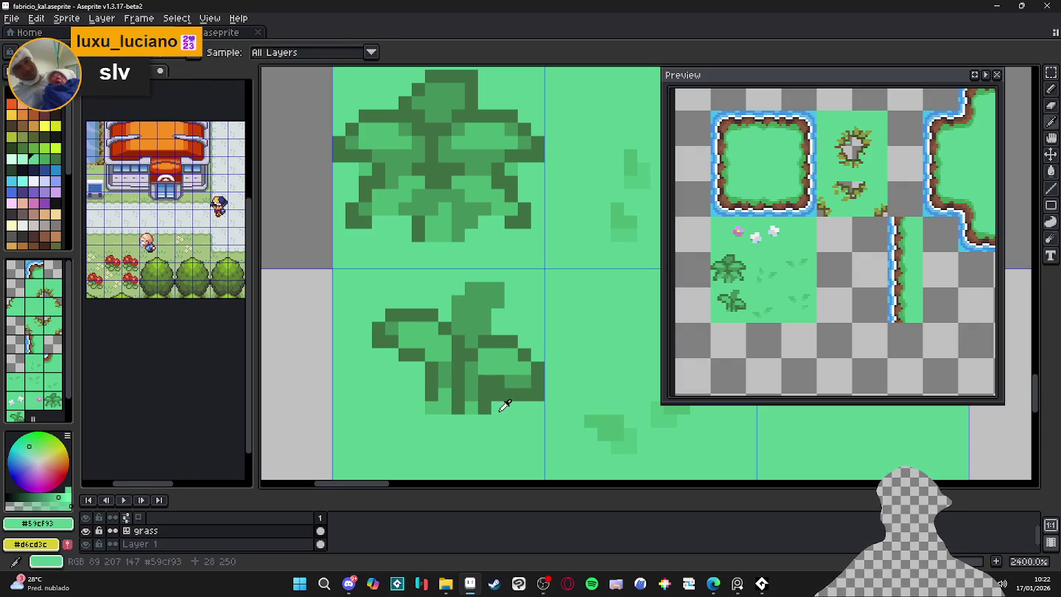
alt+click(512, 387)
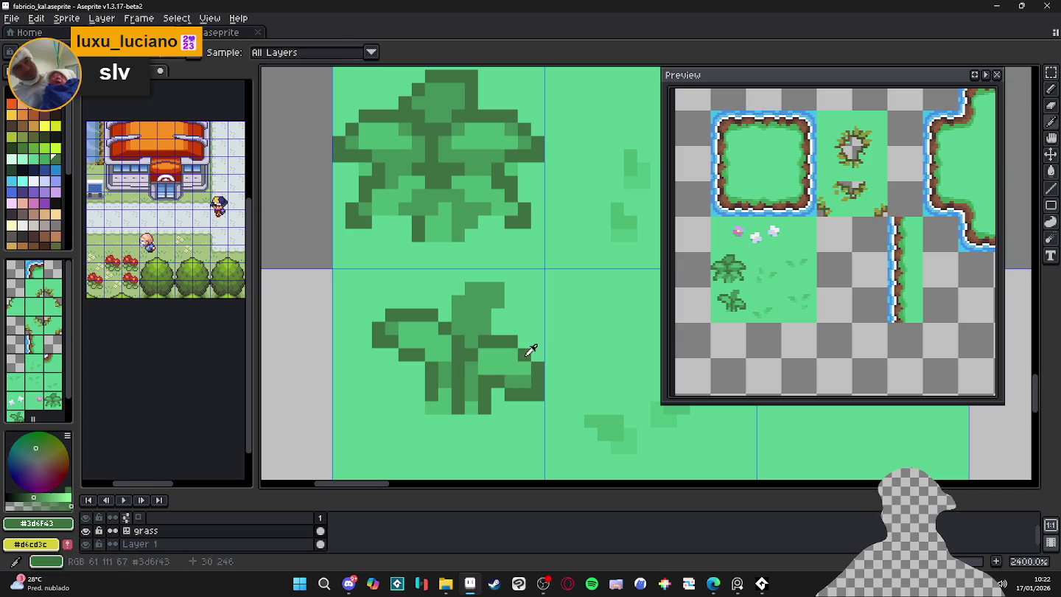
click(524, 380)
alt+click(540, 343)
drag(538, 363, 537, 401)
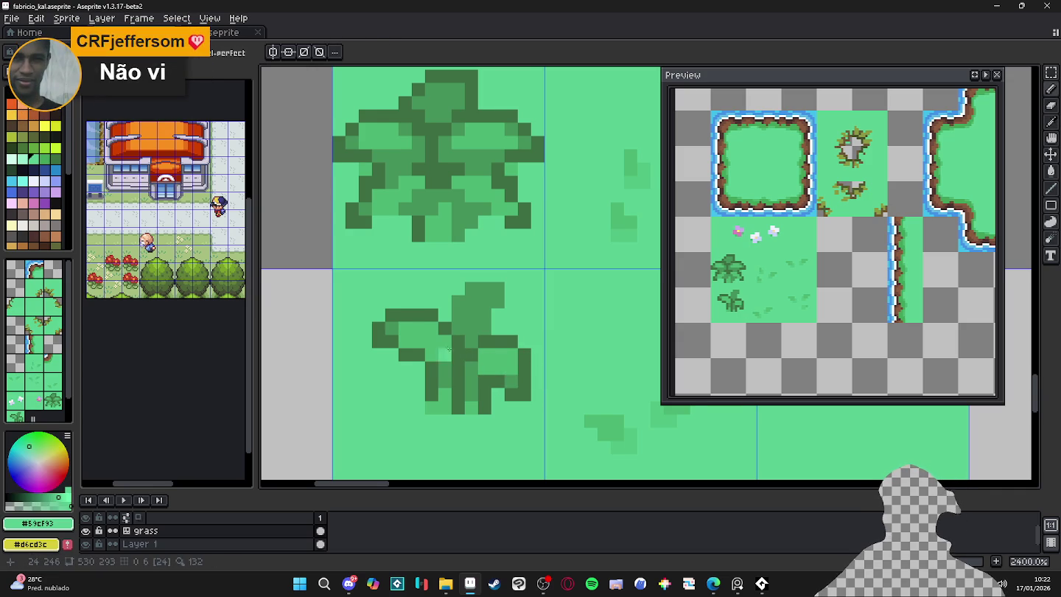
- Undo the right-edge edits and add darker pixels at the plant's upper-right edge
drag(445, 355, 453, 357)
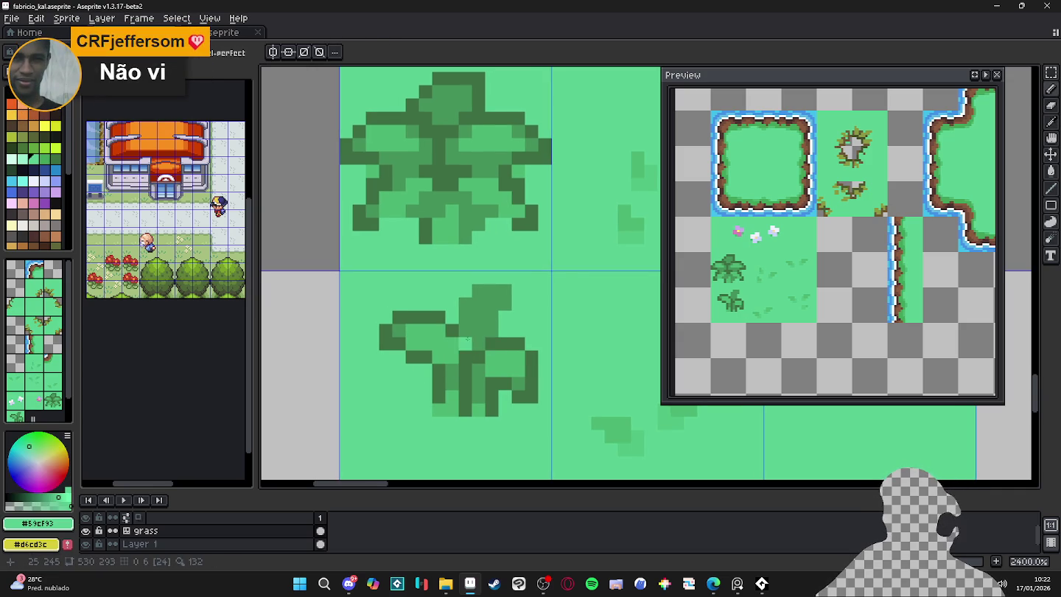
key(alt)
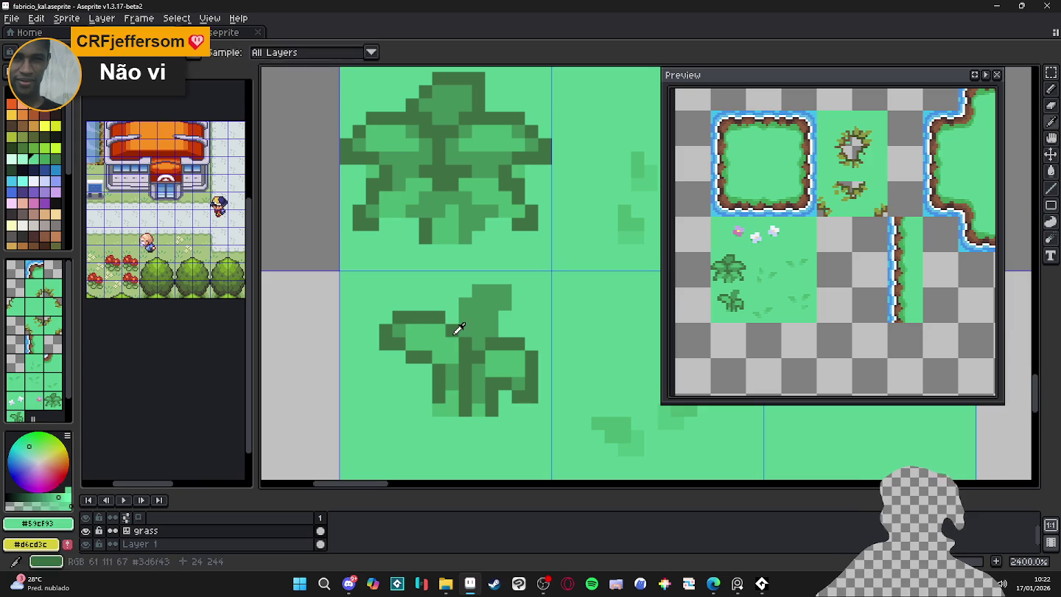
alt+click(457, 329)
alt+click(511, 299)
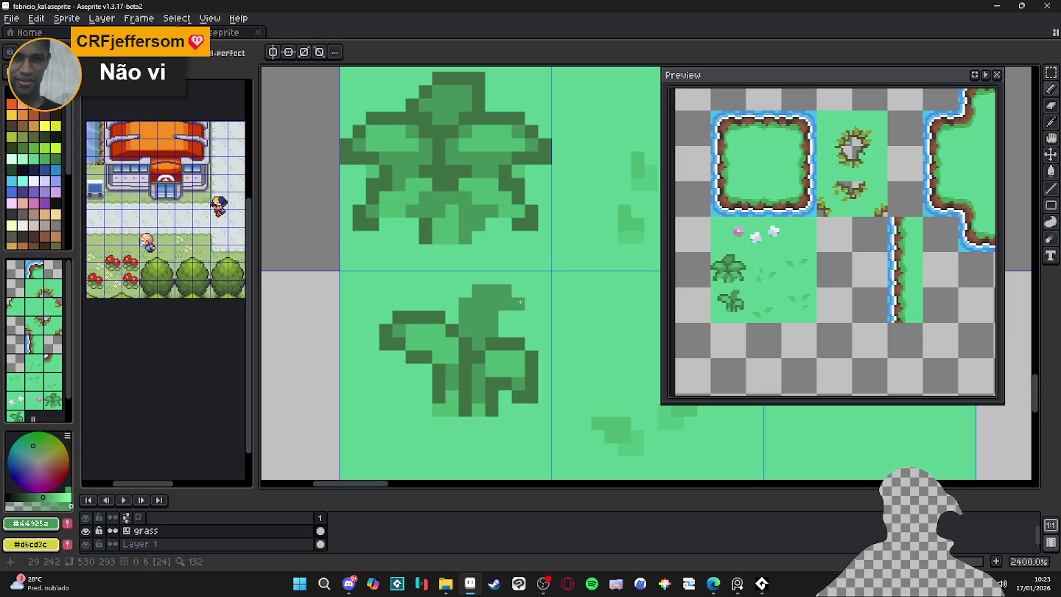
key(ctrl+z)
key(ctrl+z)
key(ctrl+z)
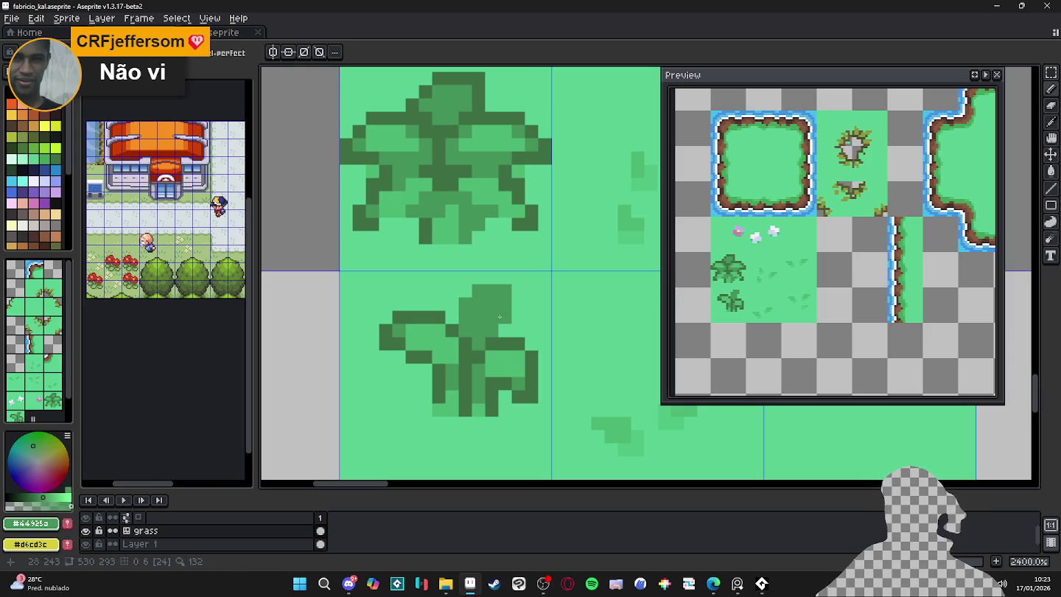
click(518, 318)
click(518, 304)
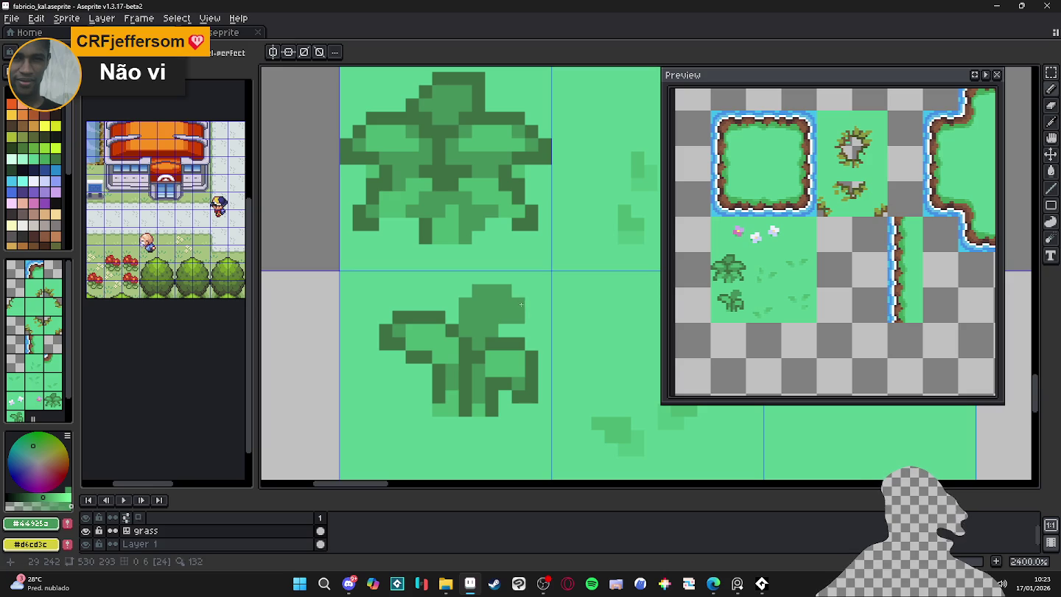
- Clean the plant's top edge with grass green and retouch its trunk pixels
alt+click(539, 285)
drag(475, 290, 518, 304)
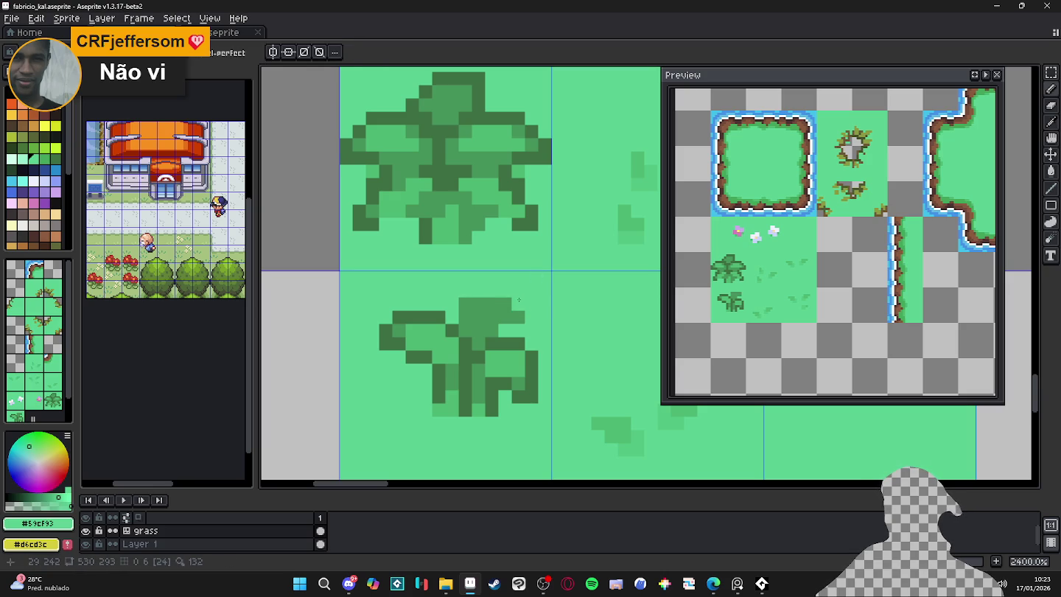
alt+click(520, 320)
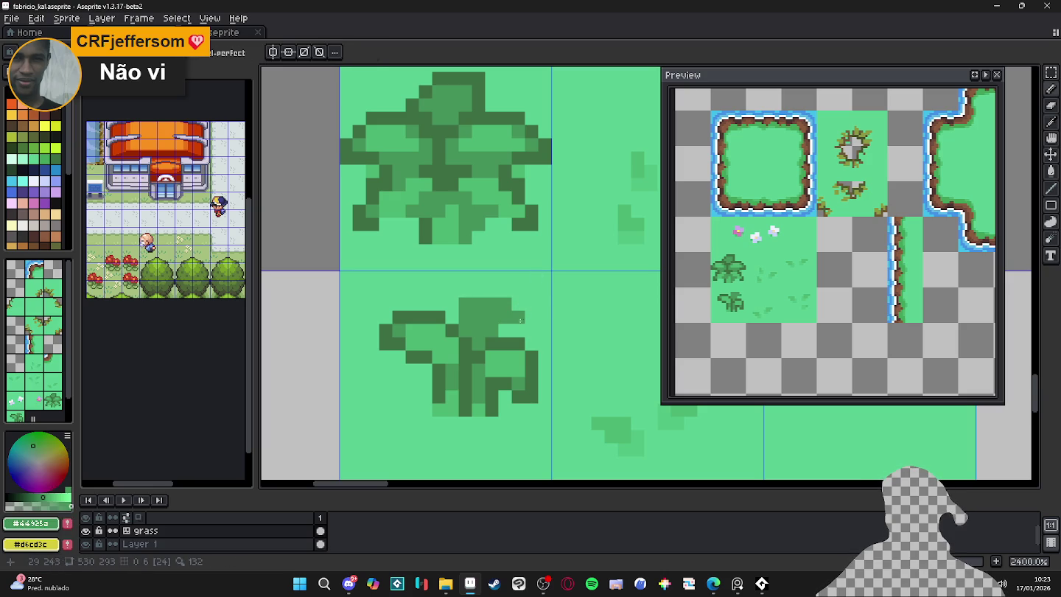
alt+click(473, 284)
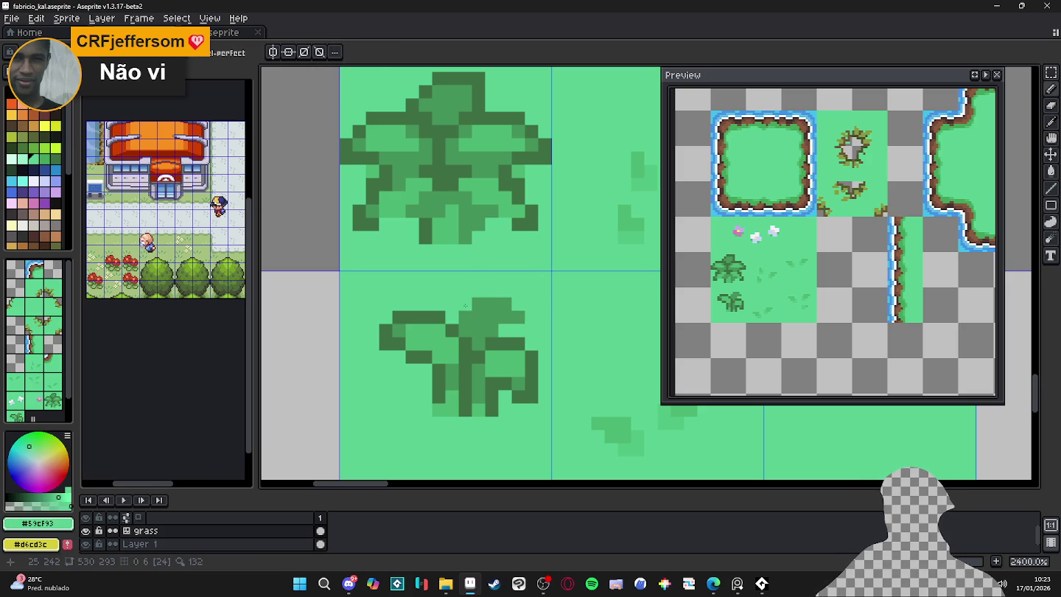
drag(464, 330, 465, 316)
alt+click(486, 307)
- Select the small plant and shift it down and left within its grass tile
scroll(481, 309, down, 3)
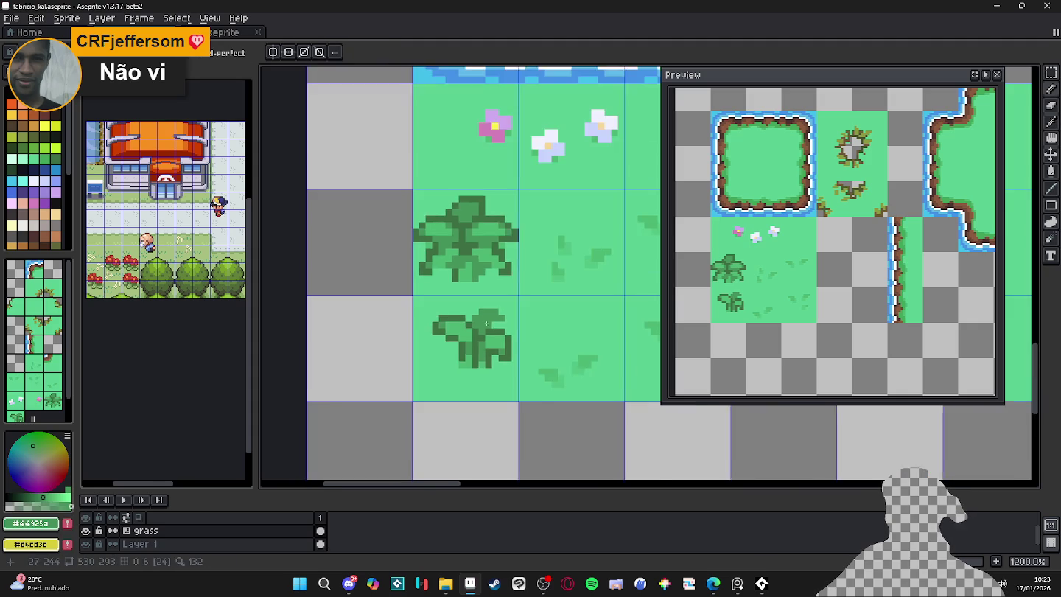
scroll(521, 378, down, 2)
scroll(503, 379, up, 1)
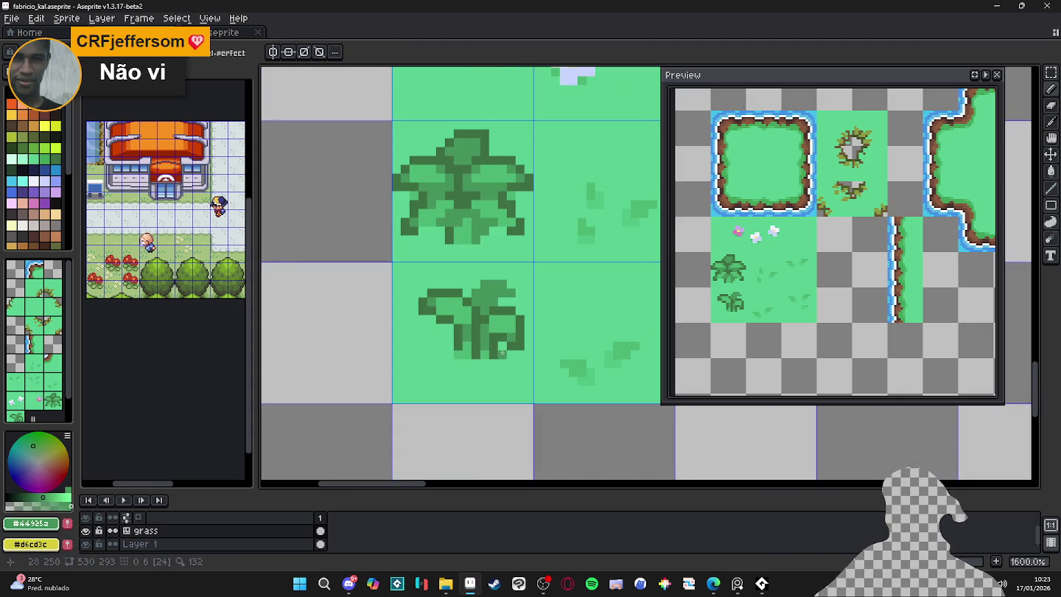
alt+click(502, 354)
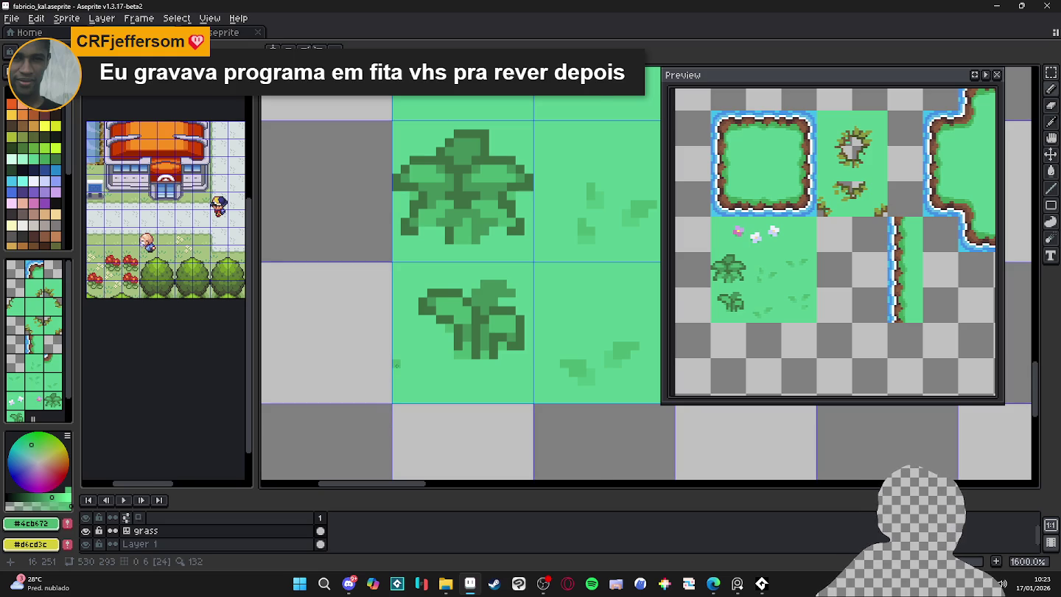
scroll(434, 359, down, 1)
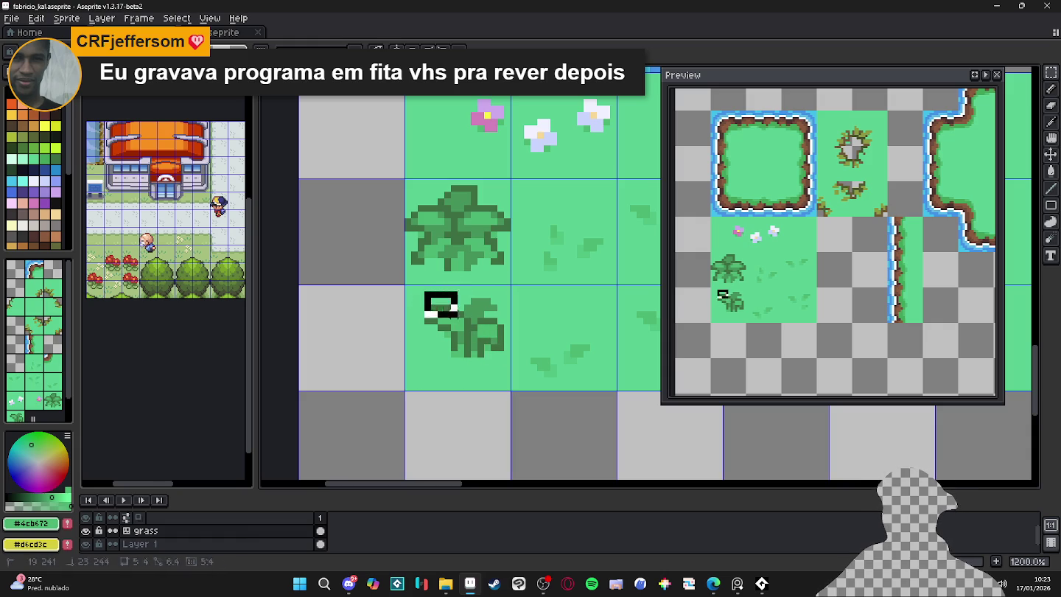
mouse_move(419, 294)
mouse_down()
mouse_move(506, 364)
mouse_move(480, 365)
mouse_up()
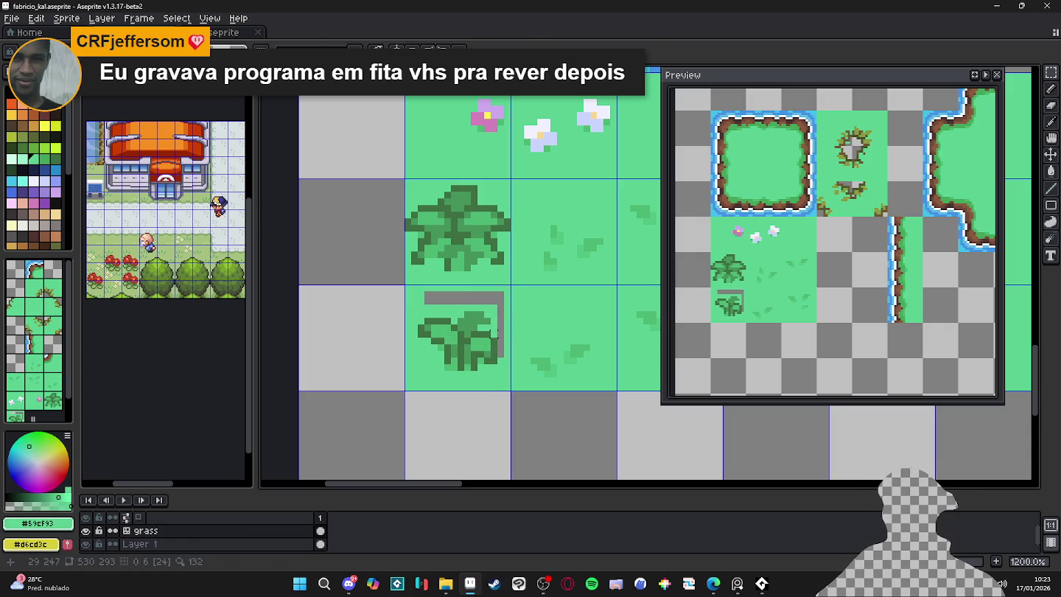
key(ctrl+d)
- Save fabricio_kal.aseprite with the repositioned plant
scroll(495, 336, down, 4)
scroll(515, 350, down, 1)
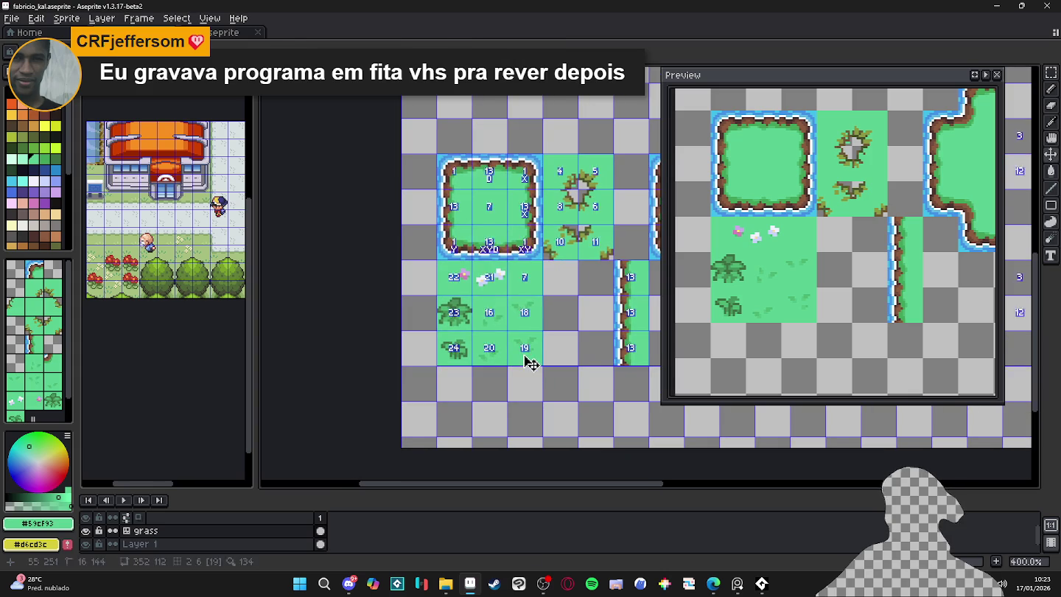
key(ctrl+s)
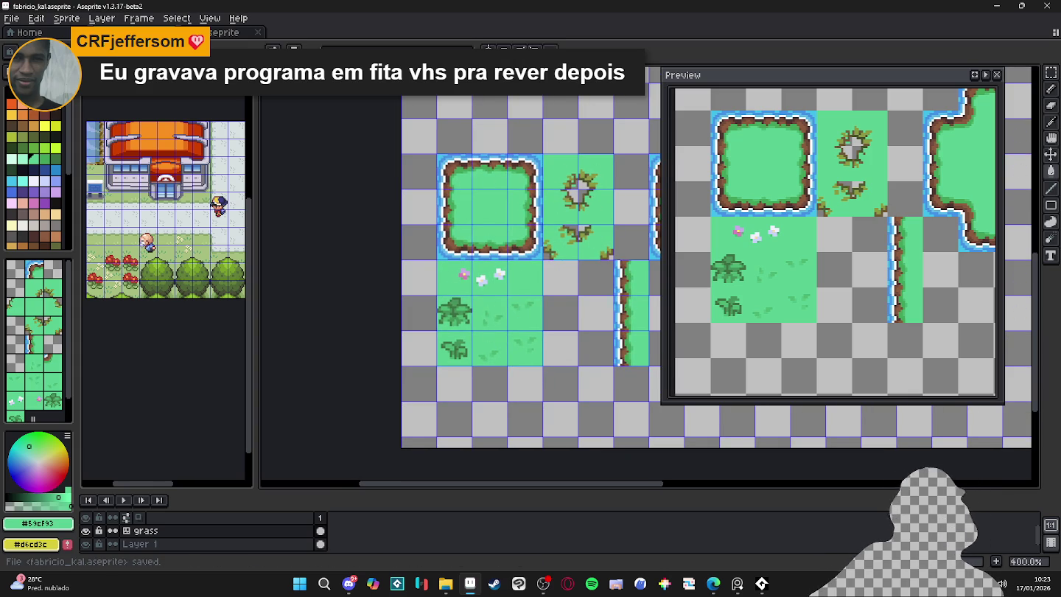
- Save fabricio_kal.aseprite and zoom out to review the grass and pond tileset
scroll(485, 336, up, 6)
alt+click(471, 314)
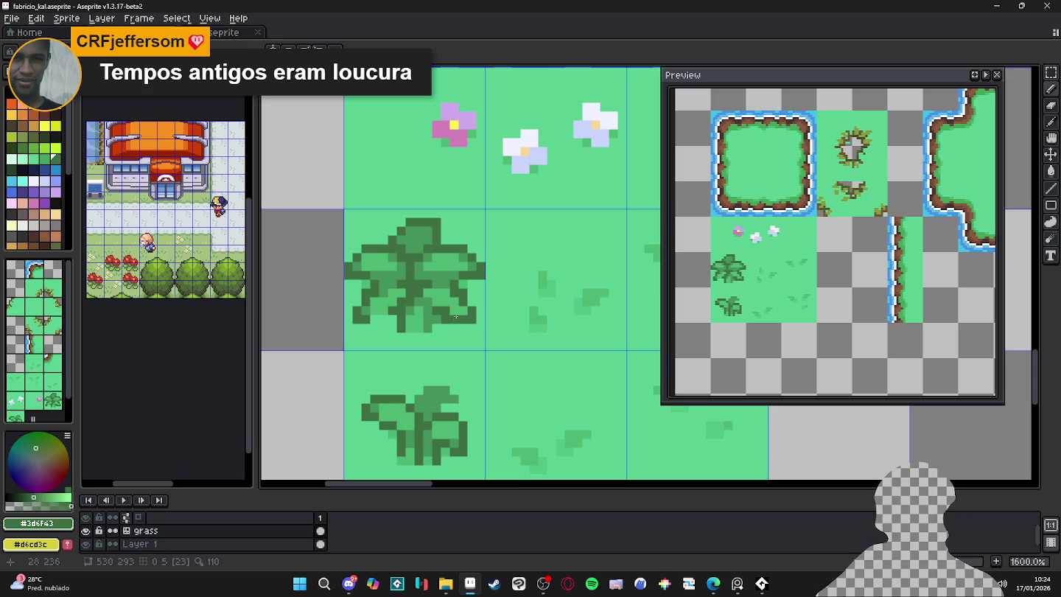
scroll(453, 310, down, 2)
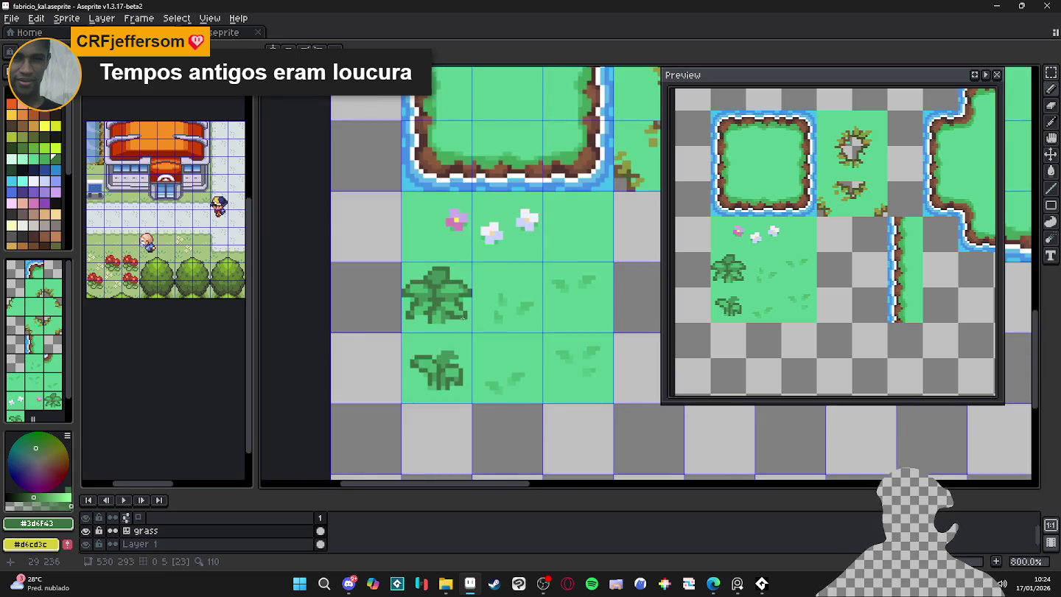
scroll(464, 321, down, 1)
key(ctrl+s)
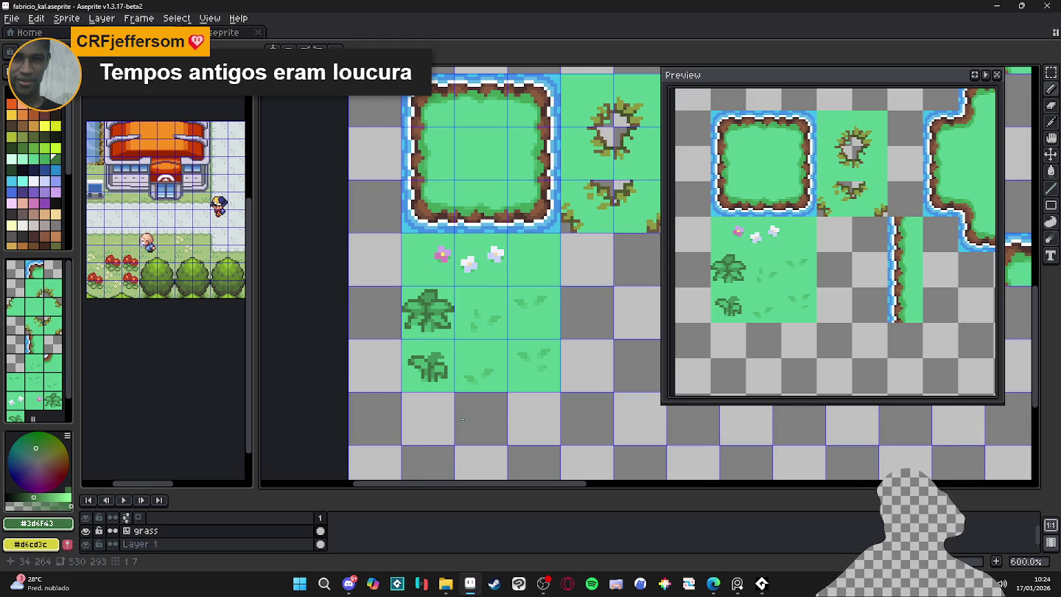
scroll(468, 415, down, 1)
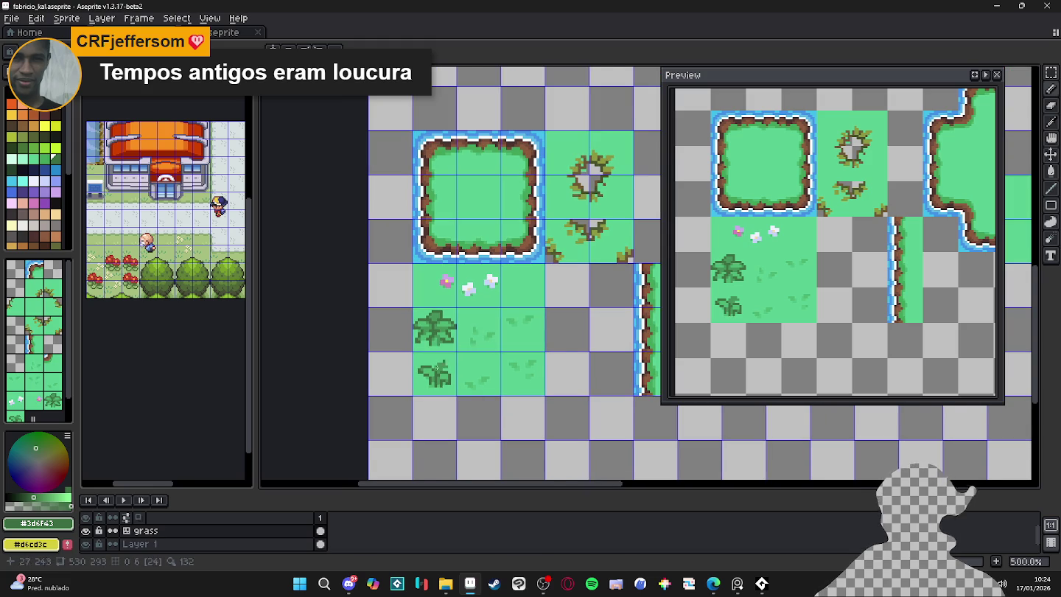
scroll(457, 353, up, 1)
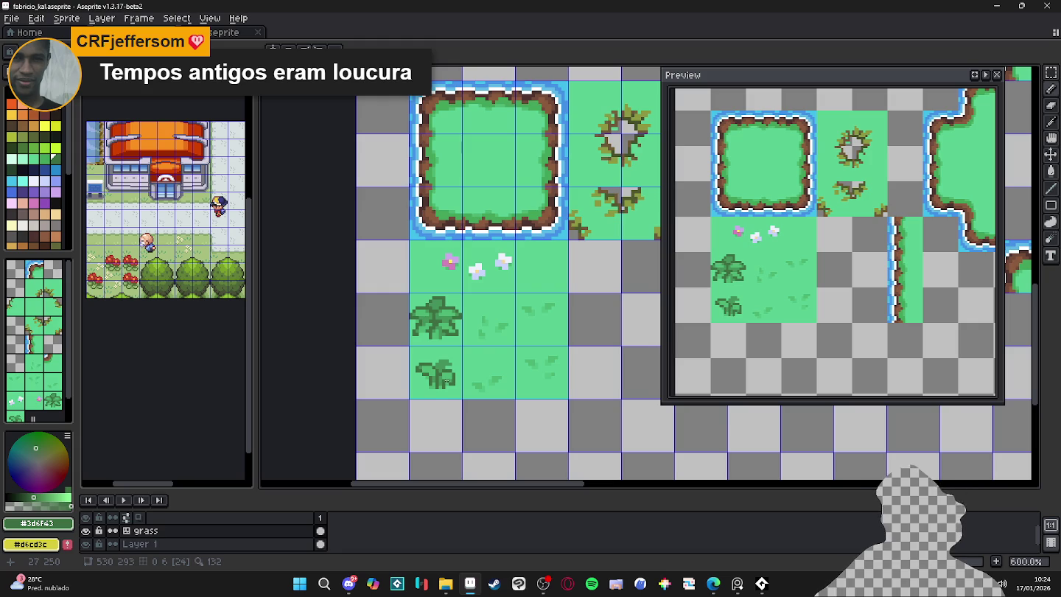
scroll(459, 401, down, 1)
scroll(461, 400, down, 1)
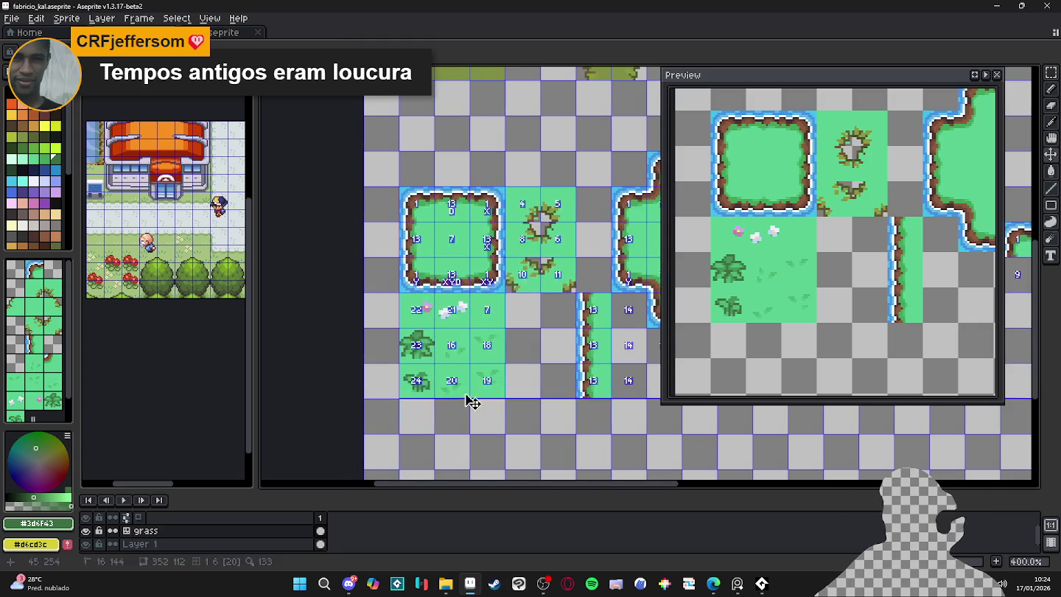
key(ctrl+s)
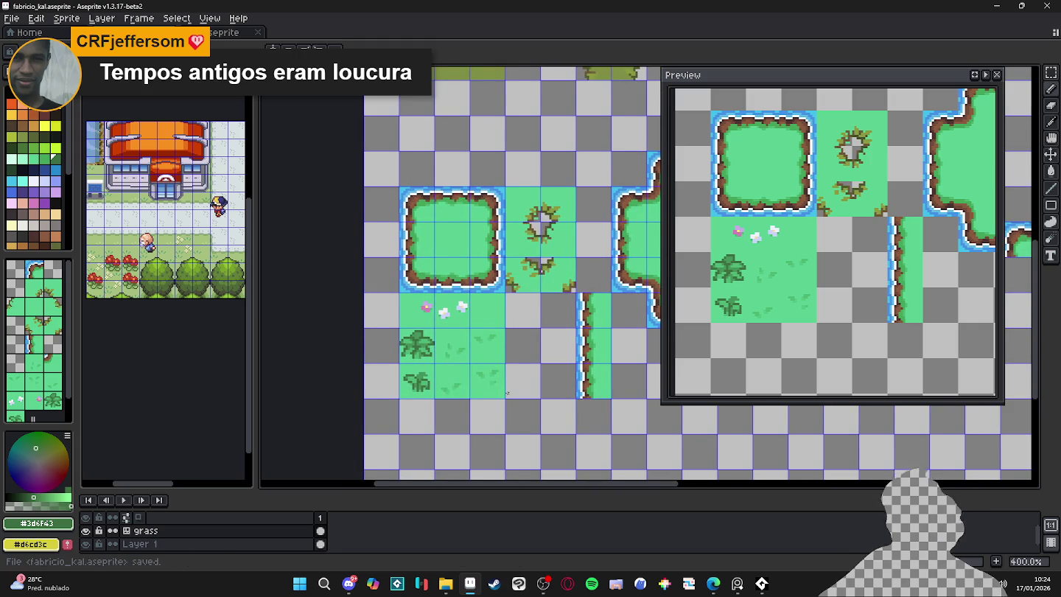
scroll(507, 393, down, 1)
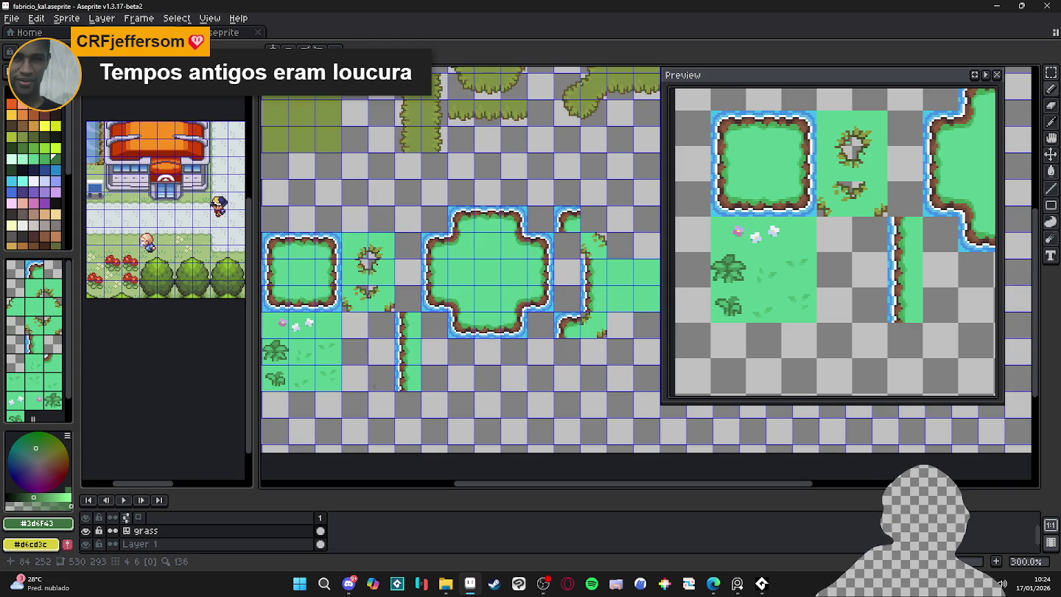
- Pick light green and paint over the white pixels along the island's bottom shoreline
scroll(329, 358, up, 1)
scroll(354, 339, up, 3)
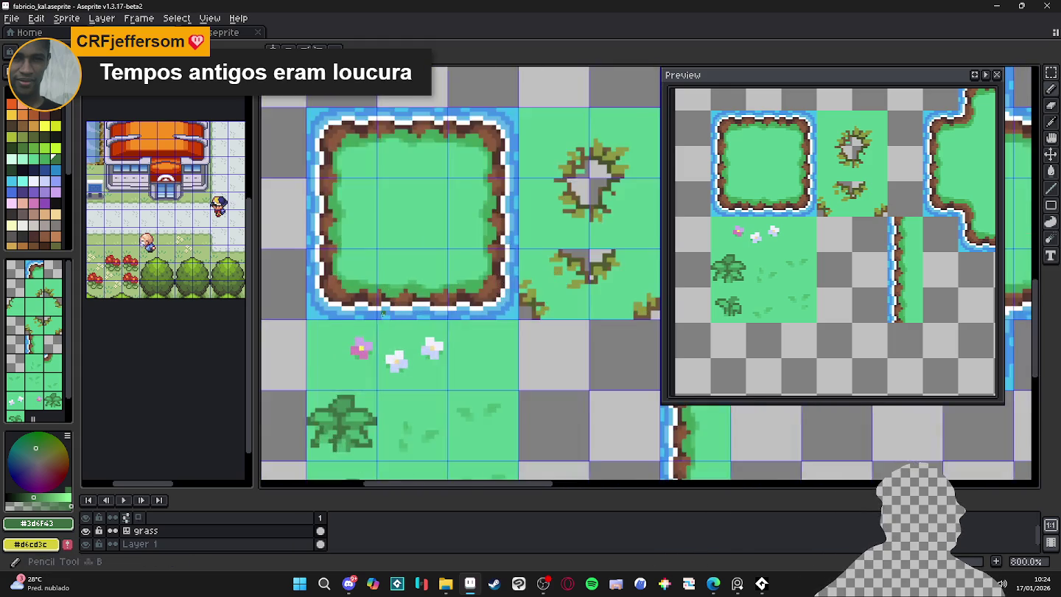
scroll(397, 310, up, 3)
alt+click(429, 295)
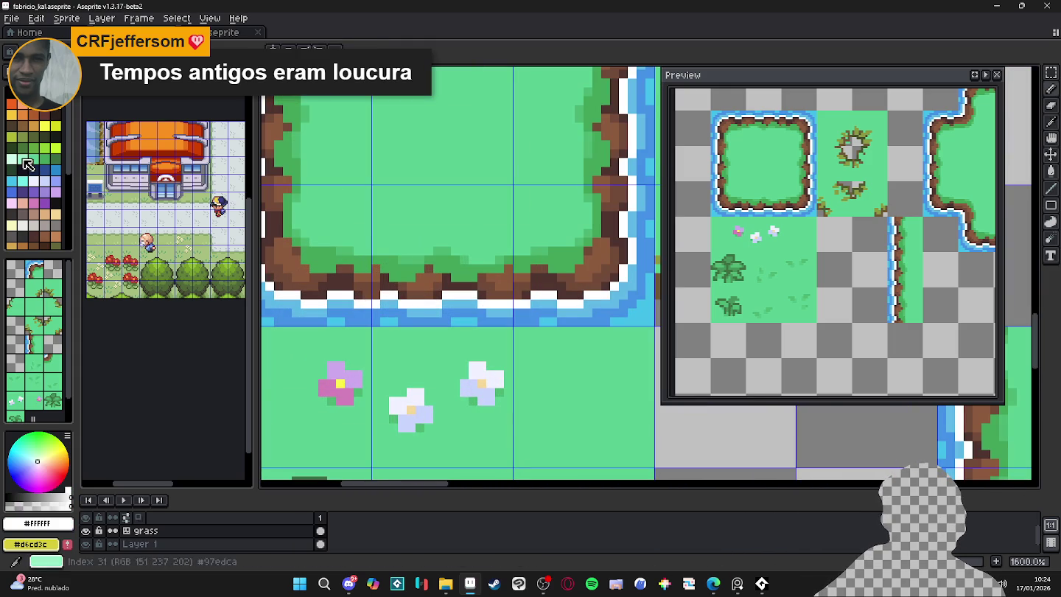
drag(420, 302, 440, 303)
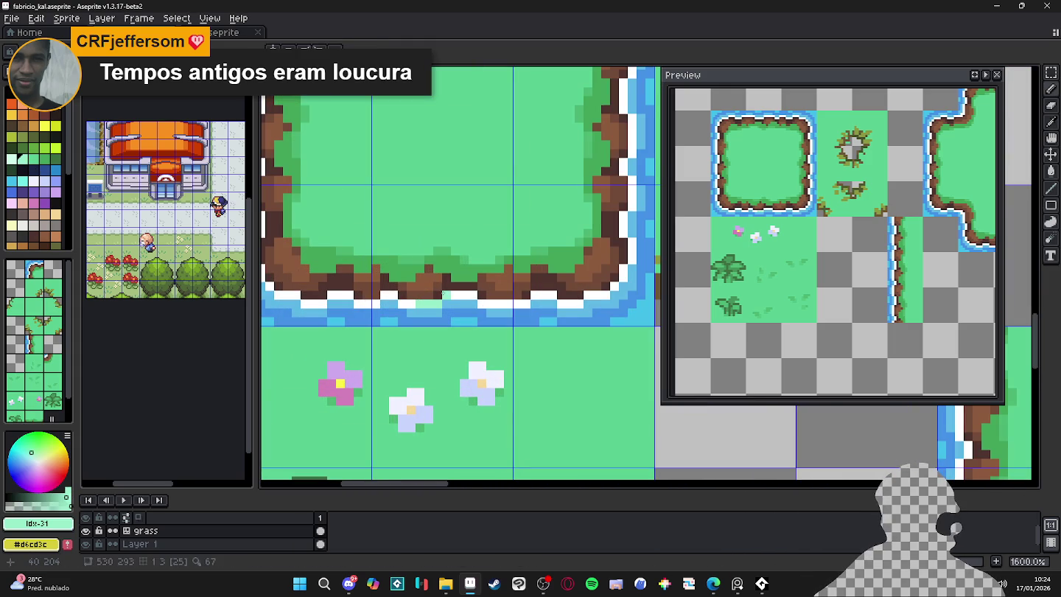
- Recolour two more stray white shoreline pixels light green
scroll(463, 294, down, 3)
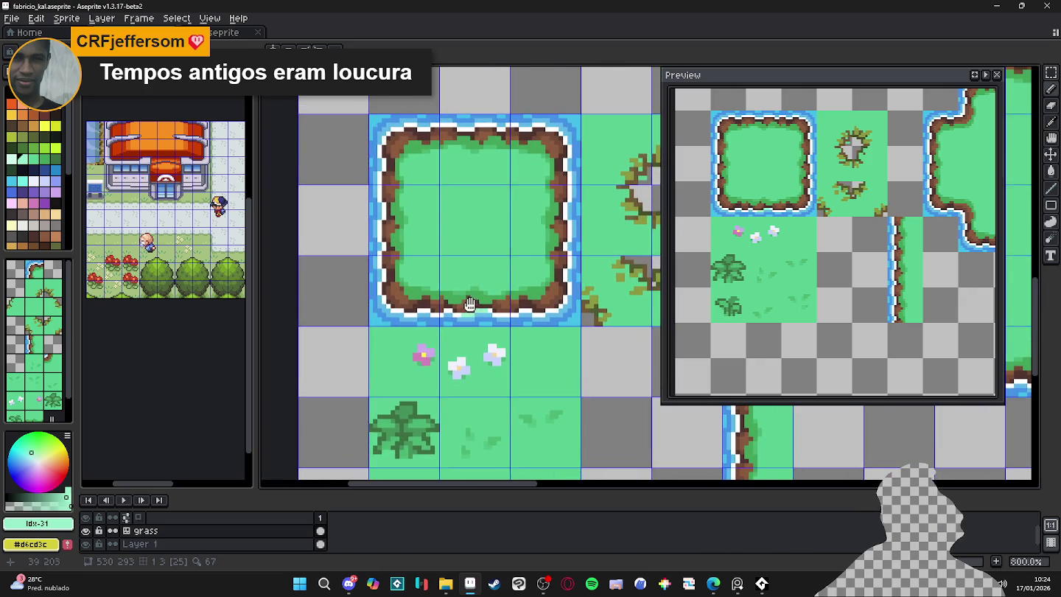
scroll(470, 294, up, 3)
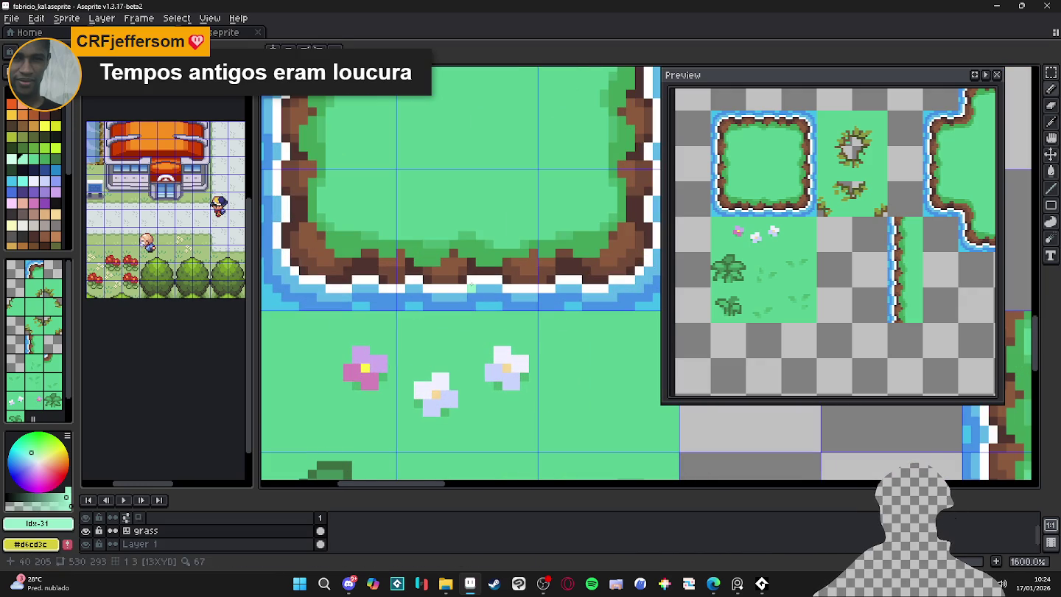
click(472, 282)
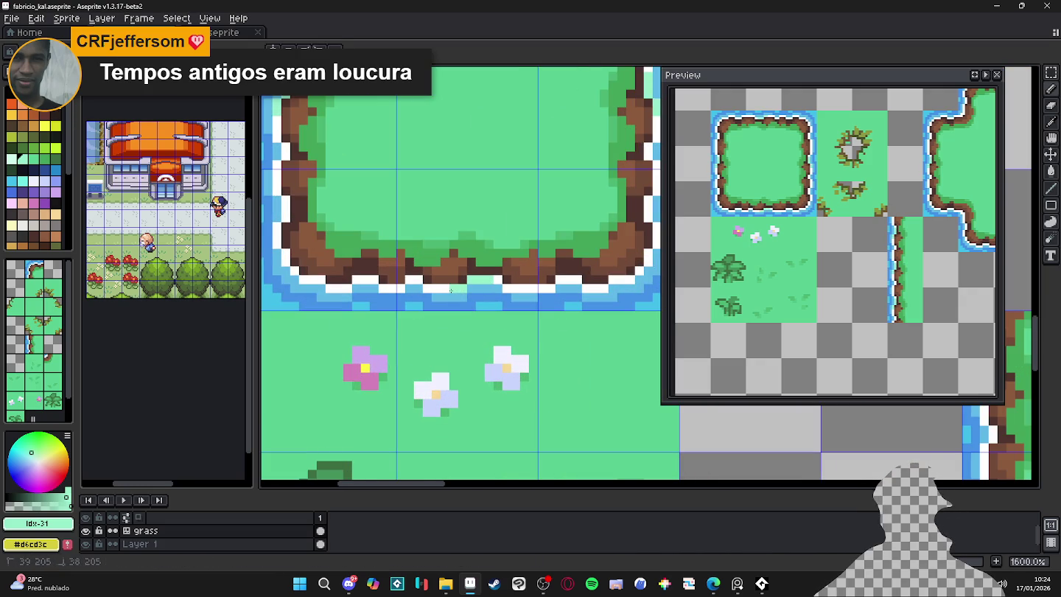
scroll(496, 334, down, 5)
scroll(495, 334, up, 4)
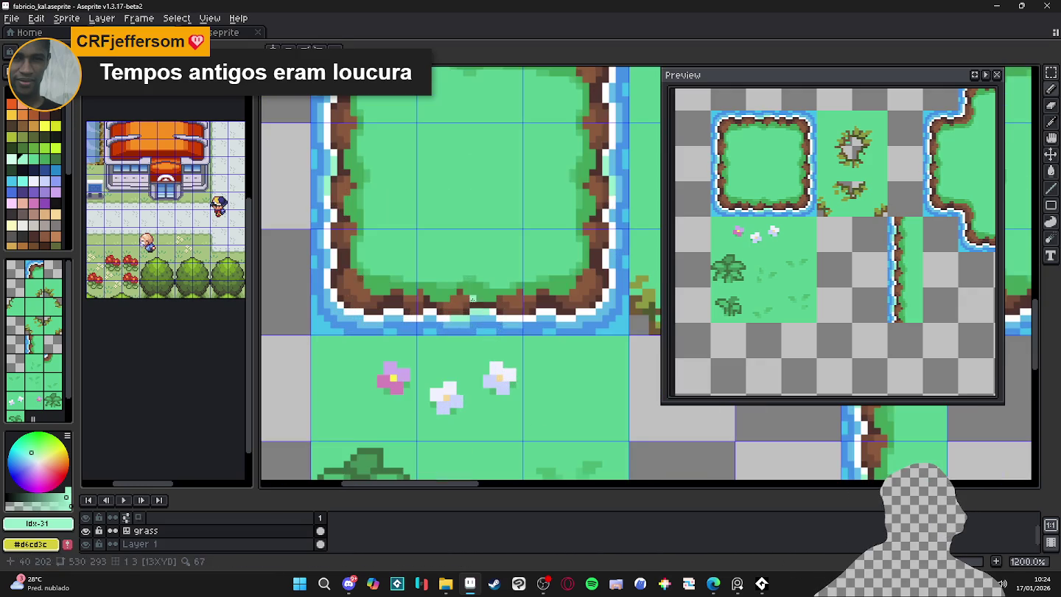
click(431, 310)
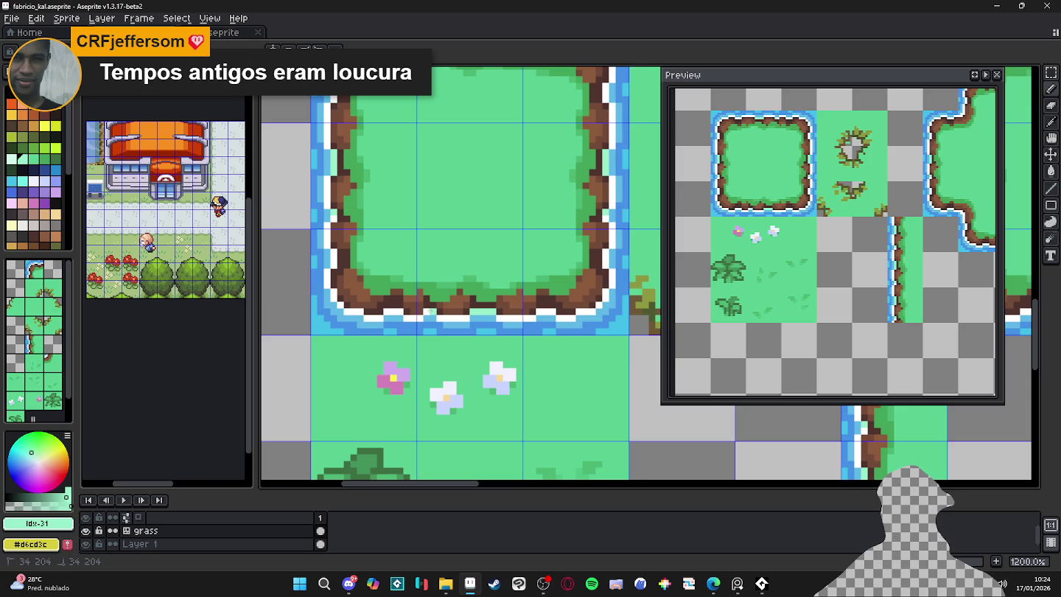
- Zoom in and out to inspect the touched-up shoreline
scroll(431, 310, down, 3)
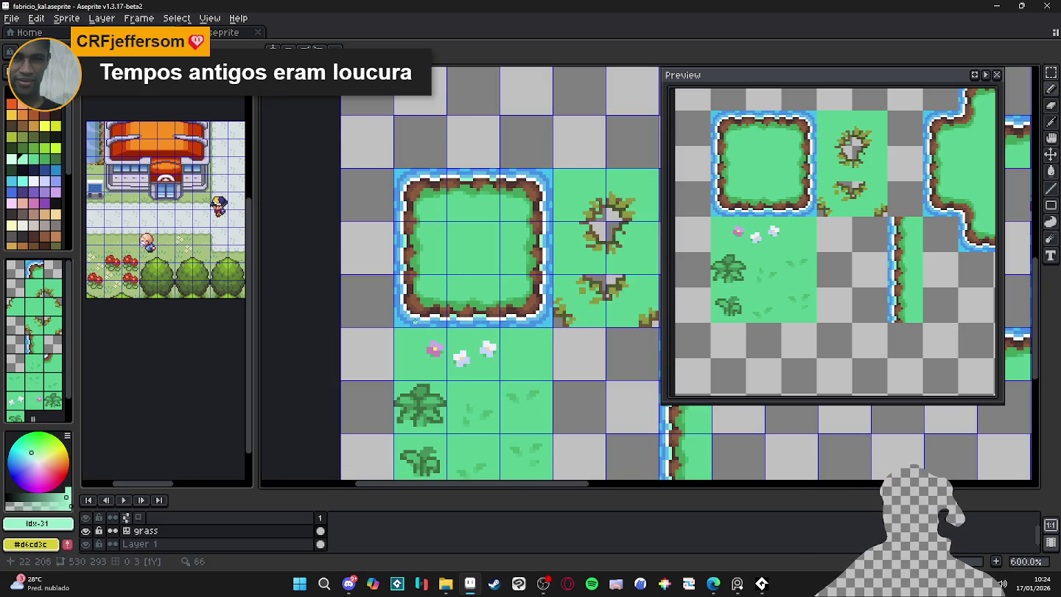
scroll(427, 331, up, 3)
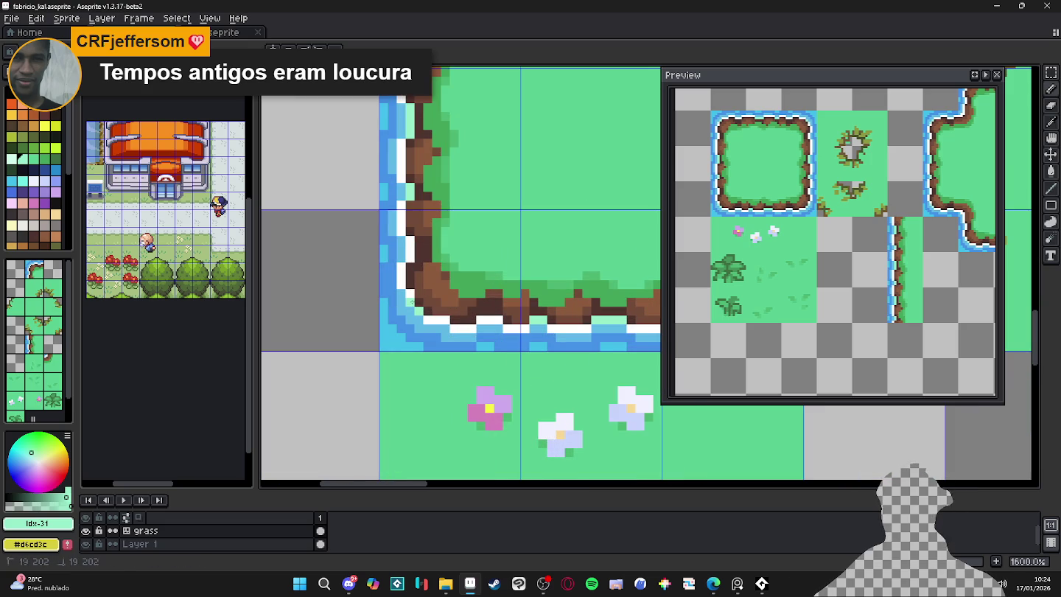
scroll(506, 326, down, 4)
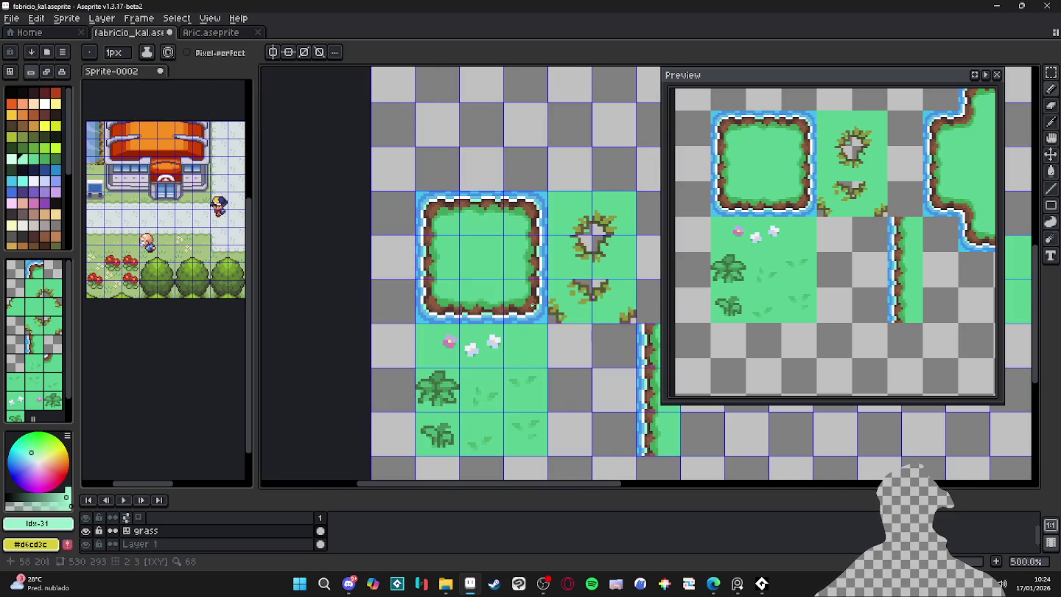
scroll(533, 303, up, 3)
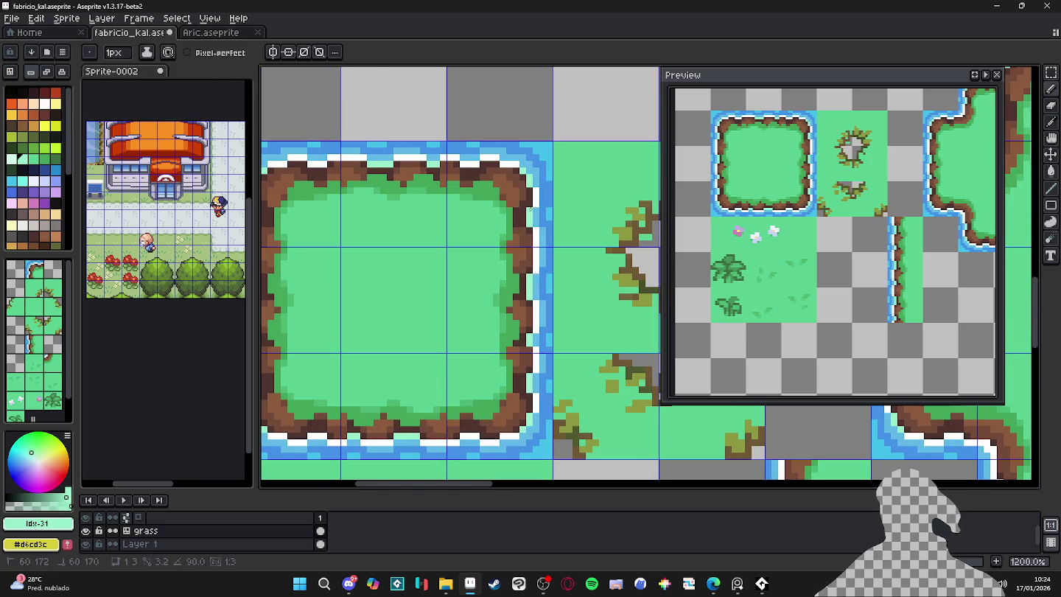
scroll(524, 224, down, 3)
scroll(514, 271, down, 1)
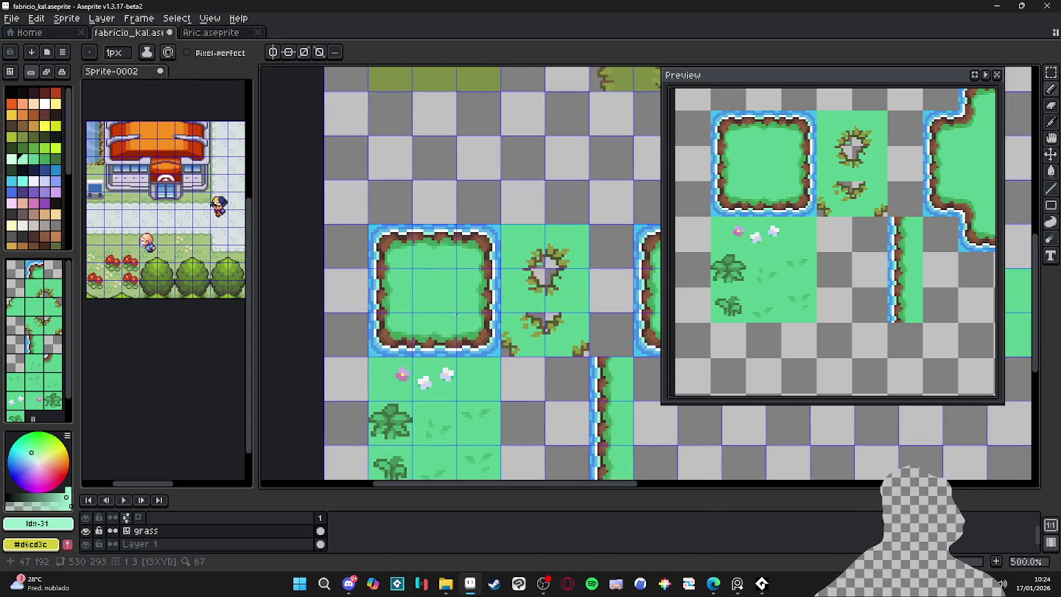
scroll(392, 243, up, 4)
scroll(392, 243, down, 1)
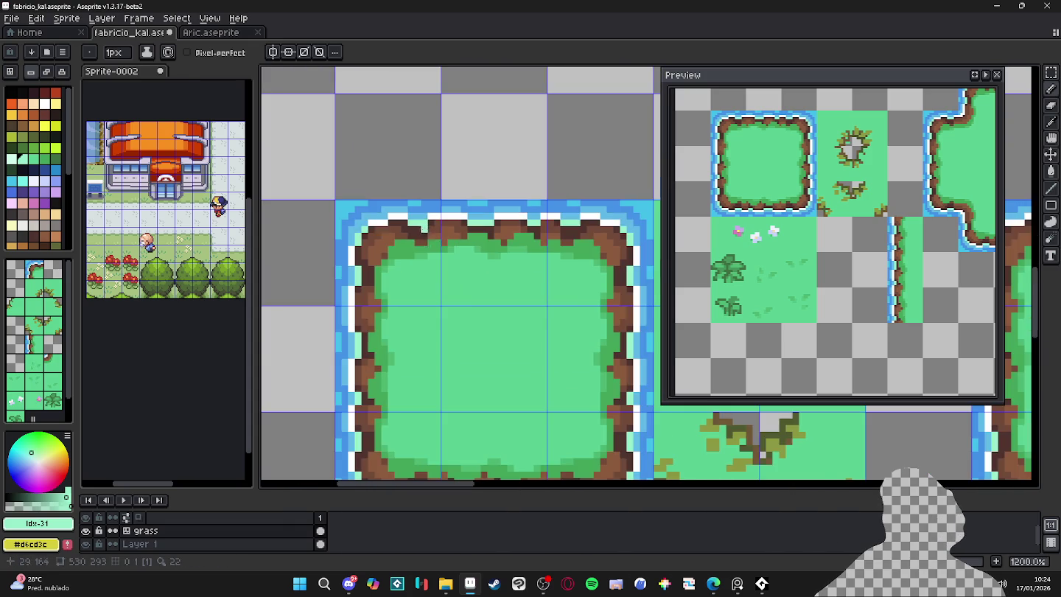
scroll(391, 243, down, 3)
scroll(586, 245, up, 3)
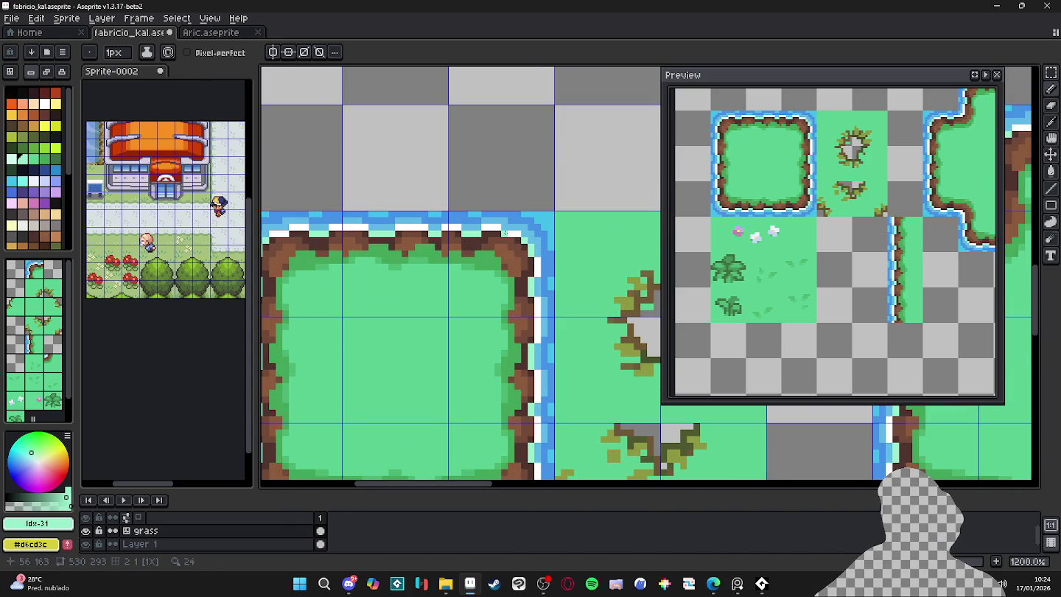
scroll(439, 302, down, 2)
scroll(439, 302, down, 3)
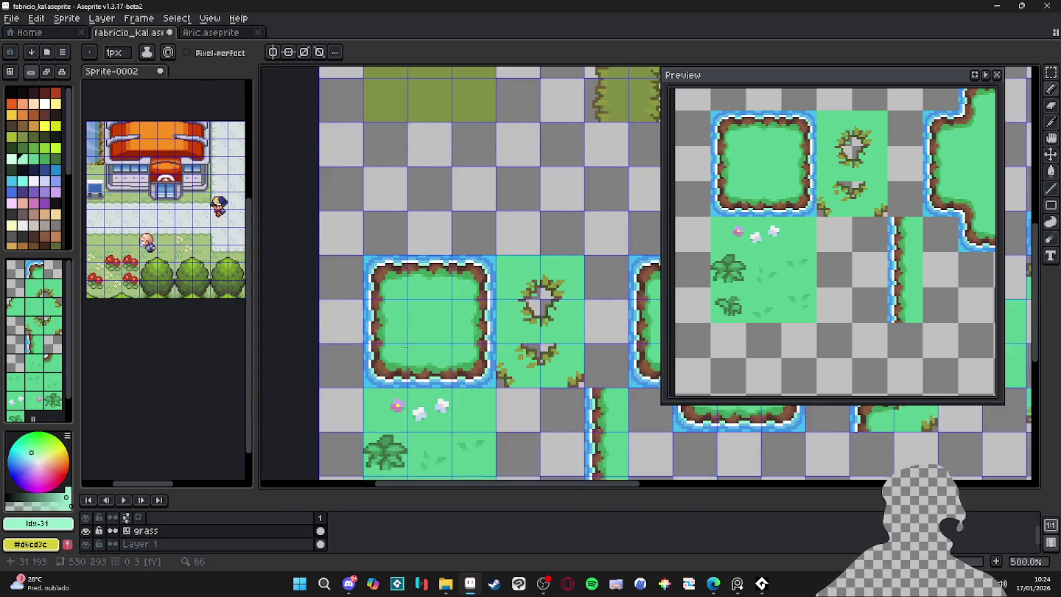
scroll(429, 335, down, 1)
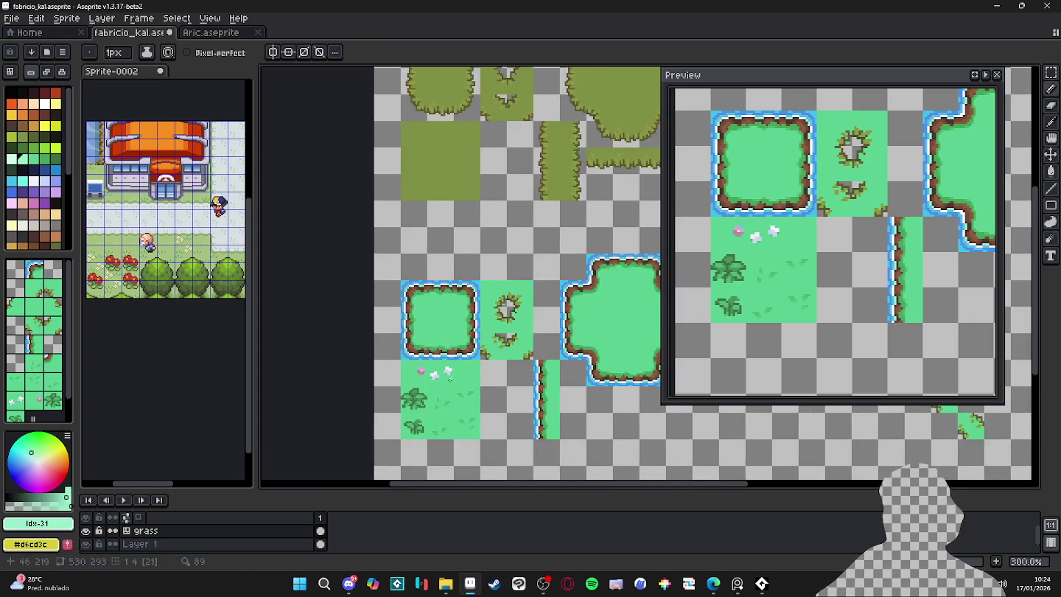
- Switch to the Move tool and save fabricio_kal.aseprite
key(v)
key(ctrl+s)
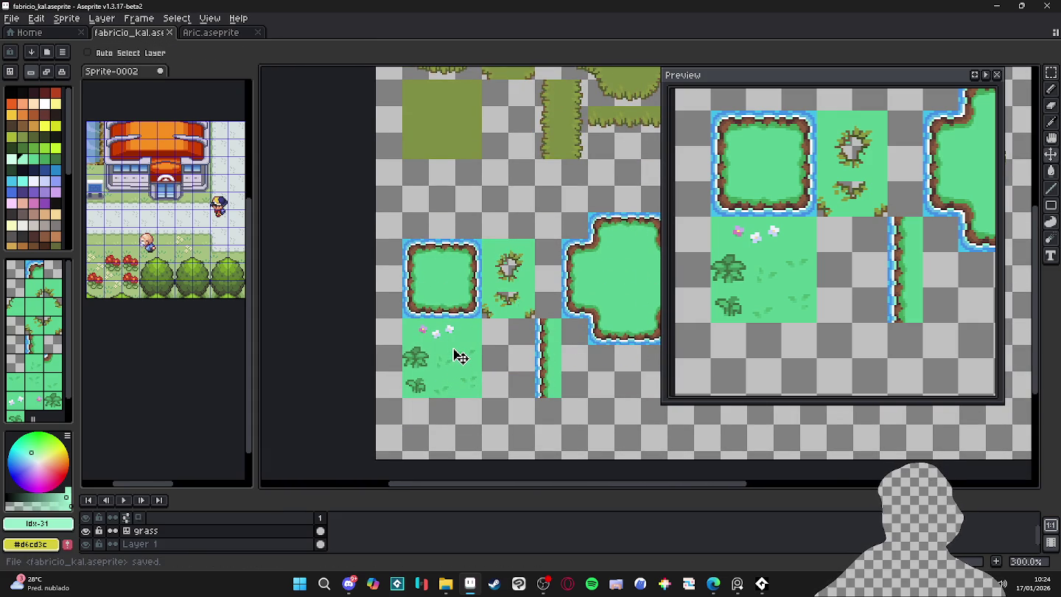
scroll(460, 357, down, 1)
scroll(461, 356, down, 1)
scroll(464, 356, down, 1)
scroll(464, 356, up, 3)
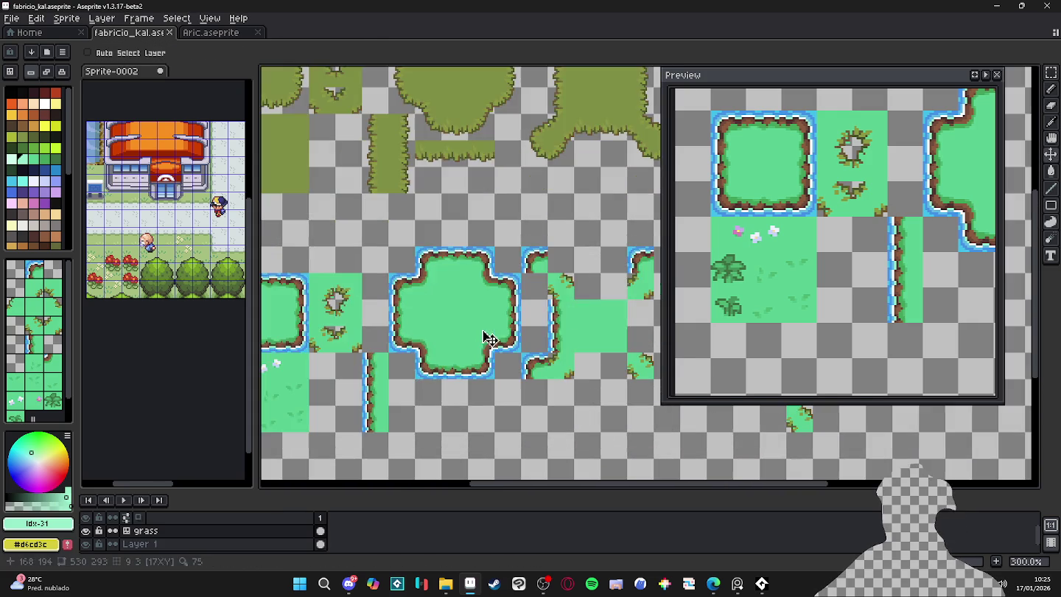
scroll(450, 334, down, 1)
scroll(457, 343, down, 2)
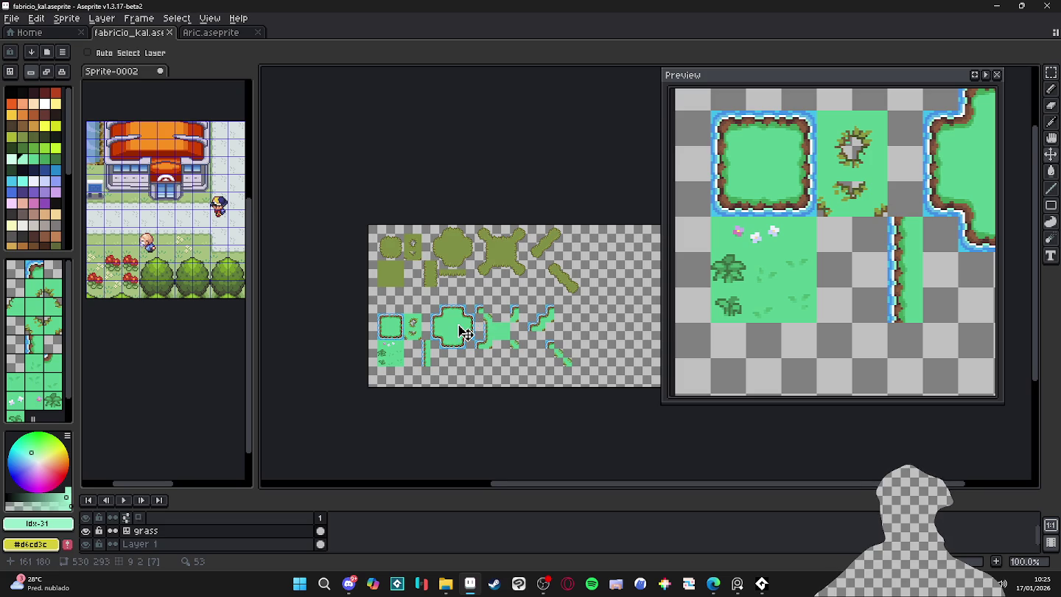
- Hold Ctrl to show the tile index numbers, then save the tileset again
scroll(467, 332, up, 1)
scroll(407, 339, up, 1)
scroll(442, 335, up, 1)
key(ctrl)
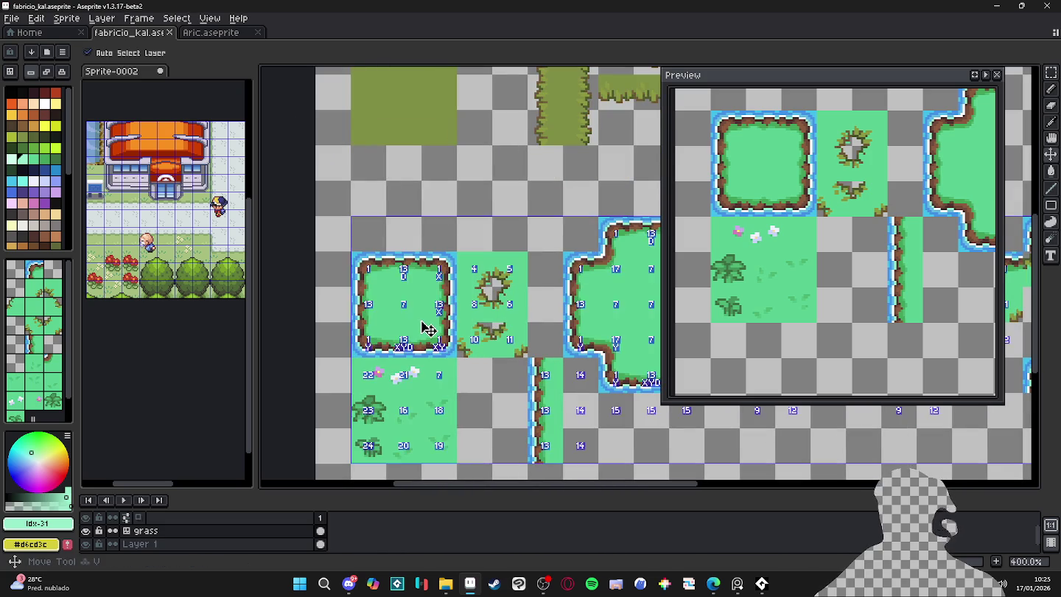
key(ctrl)
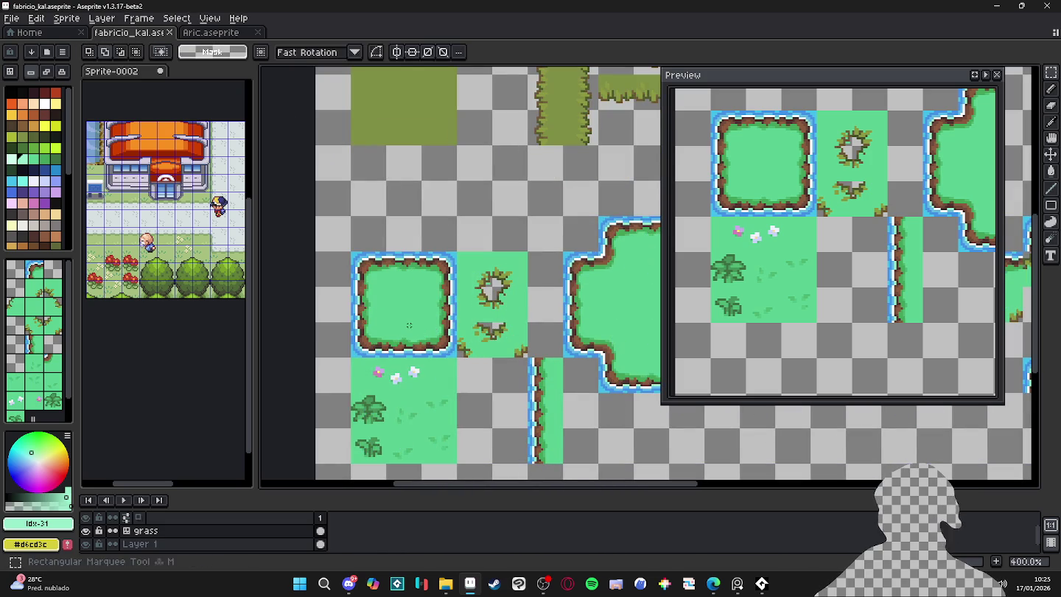
key(ctrl+s)
scroll(449, 308, down, 1)
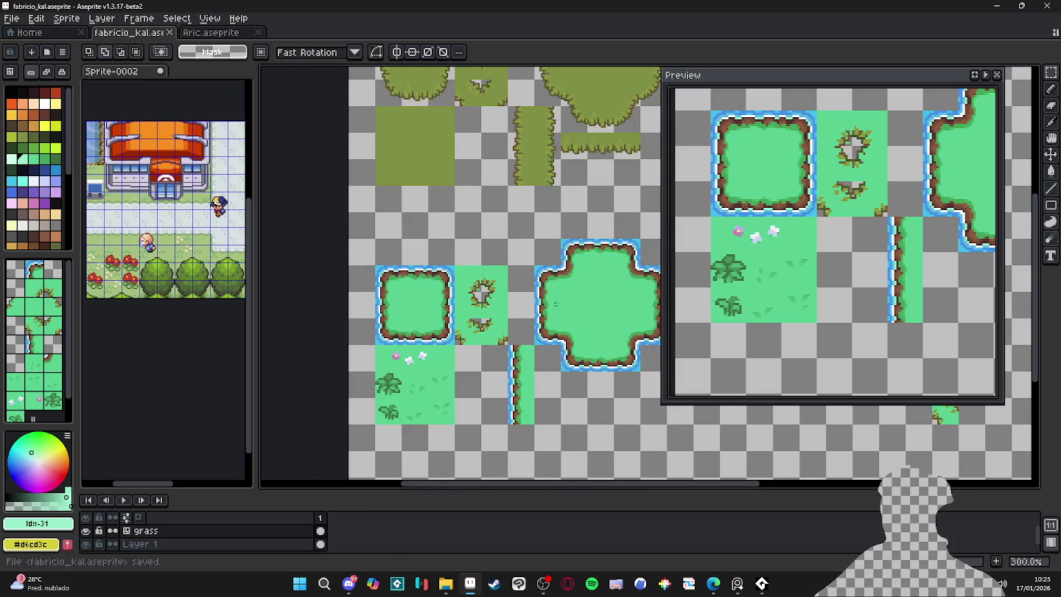
scroll(561, 305, up, 2)
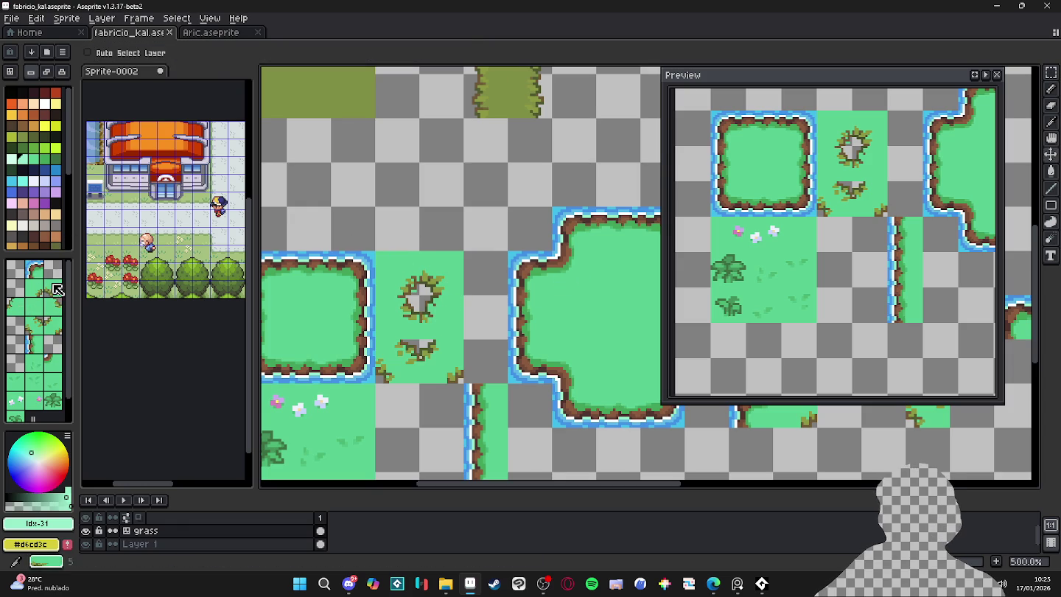
- In tile mode, try placing an inner-corner pond tile in an empty cell, then undo it
key(b)
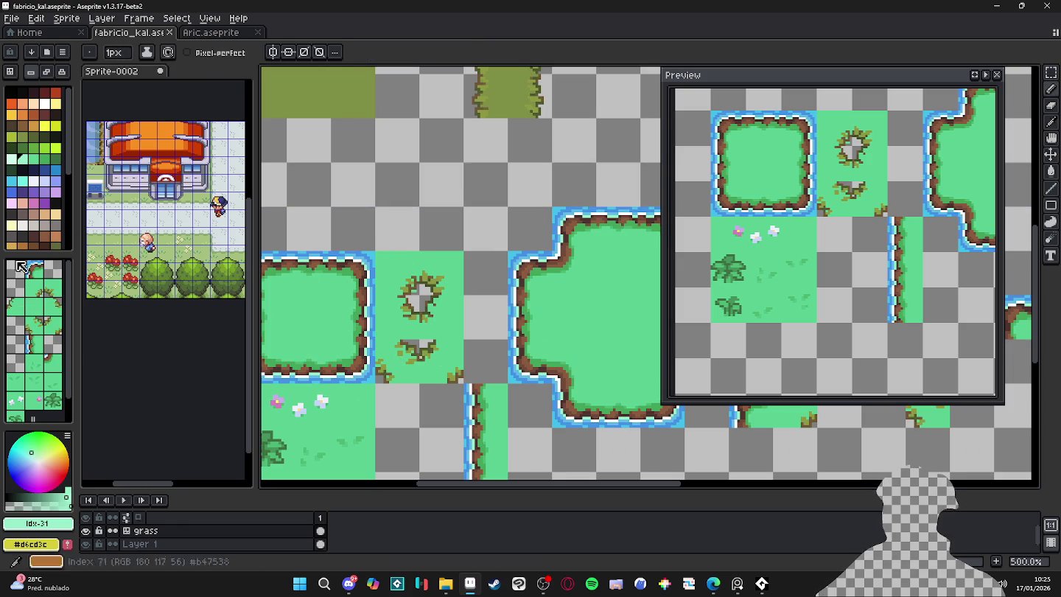
click(21, 266)
alt+click(634, 308)
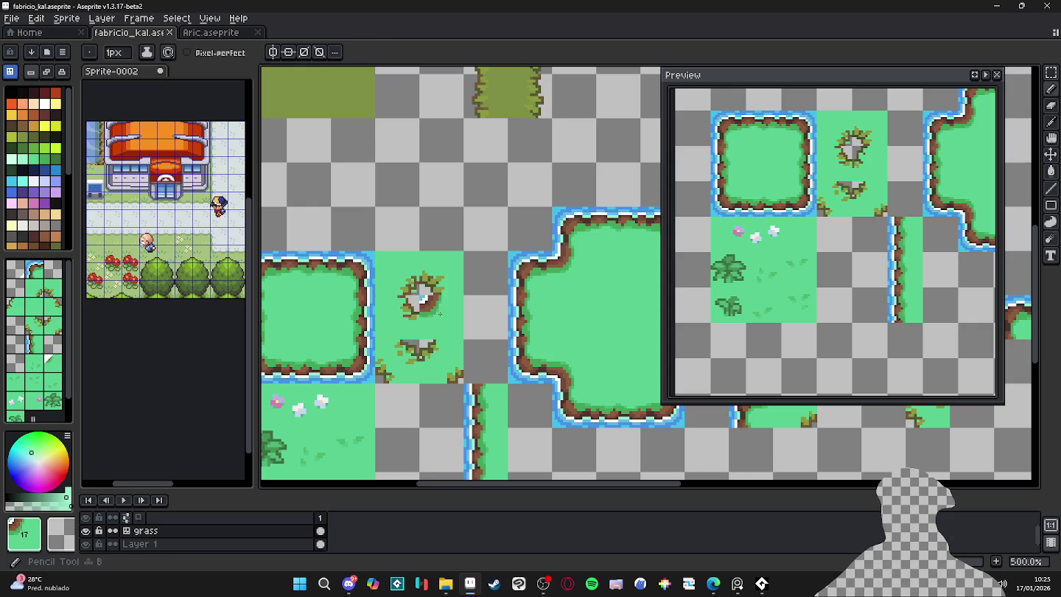
drag(440, 314, 329, 321)
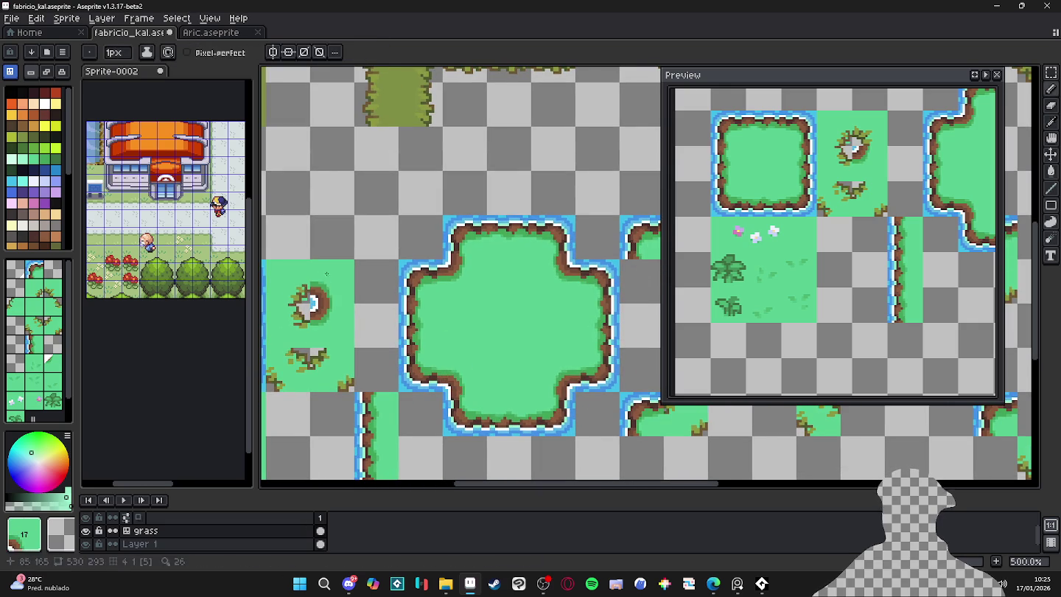
alt+click(475, 266)
click(627, 281)
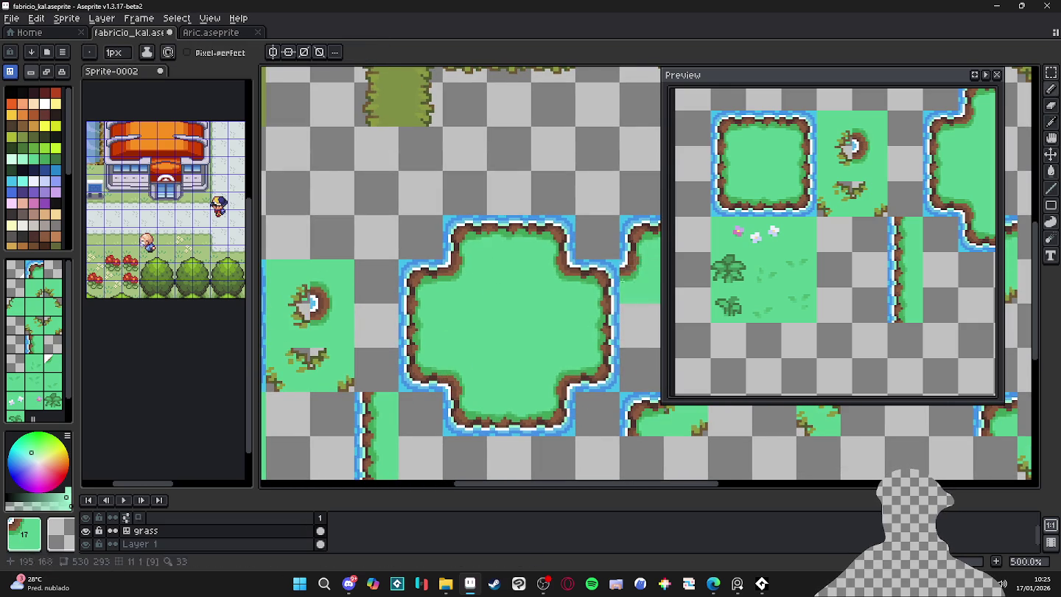
key(ctrl+z)
key(ctrl+z)
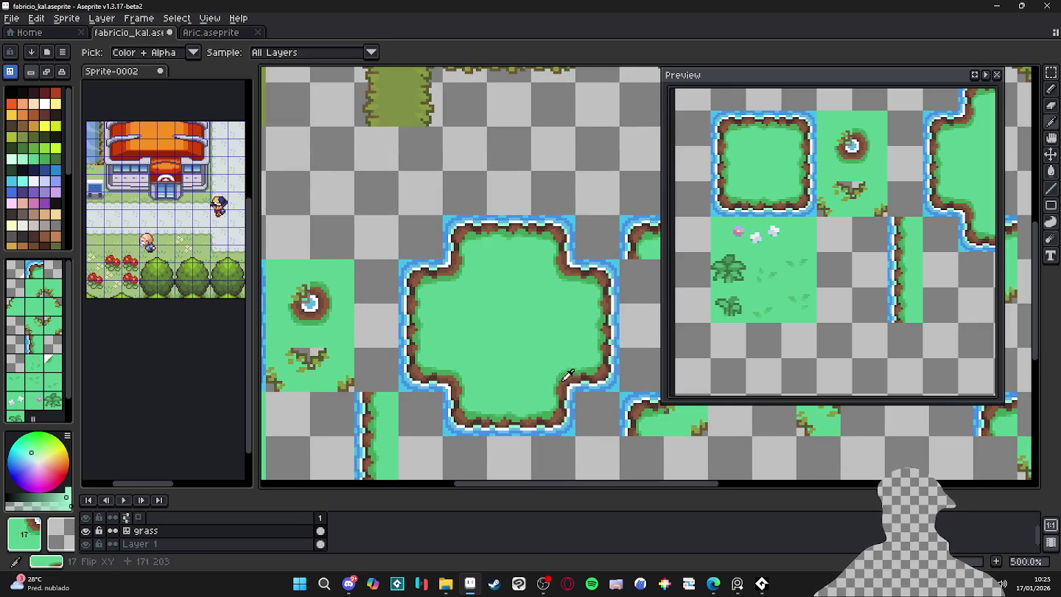
- Fill the hole tile's centre with water to make a round pond, and save
click(309, 302)
drag(310, 302, 497, 284)
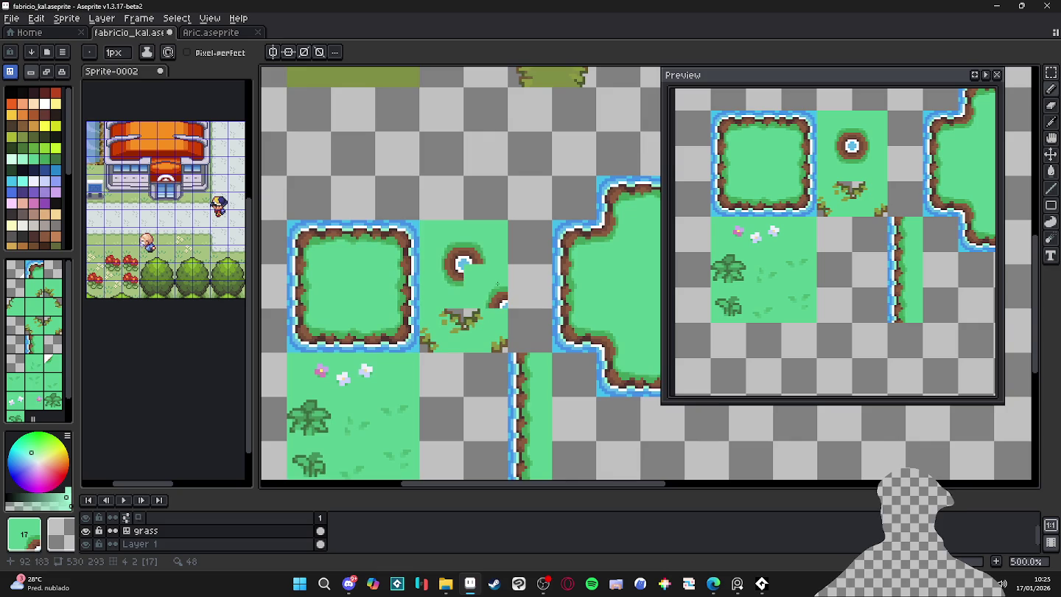
scroll(398, 314, down, 3)
scroll(398, 315, up, 1)
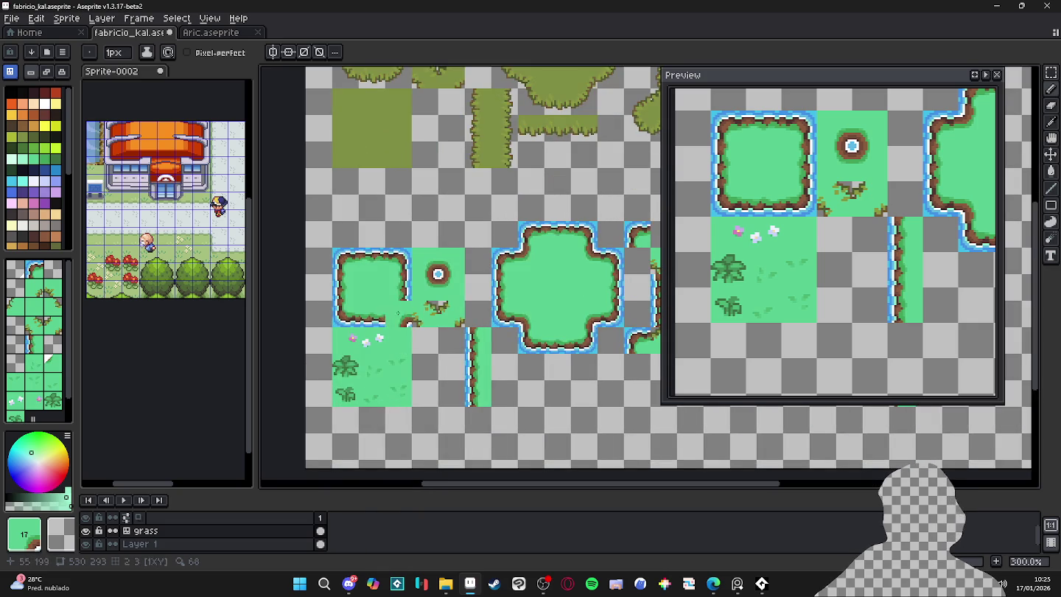
key(ctrl+s)
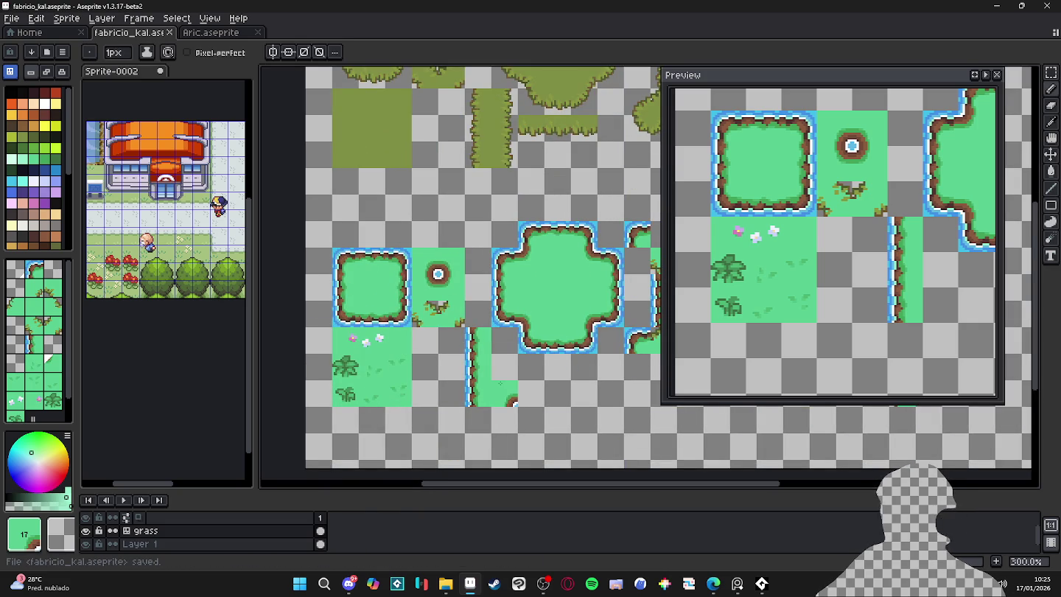
- In pixel mode, bucket-fill an empty tile with water blue #42bfc6 and save
click(46, 71)
scroll(437, 307, up, 4)
alt+click(376, 340)
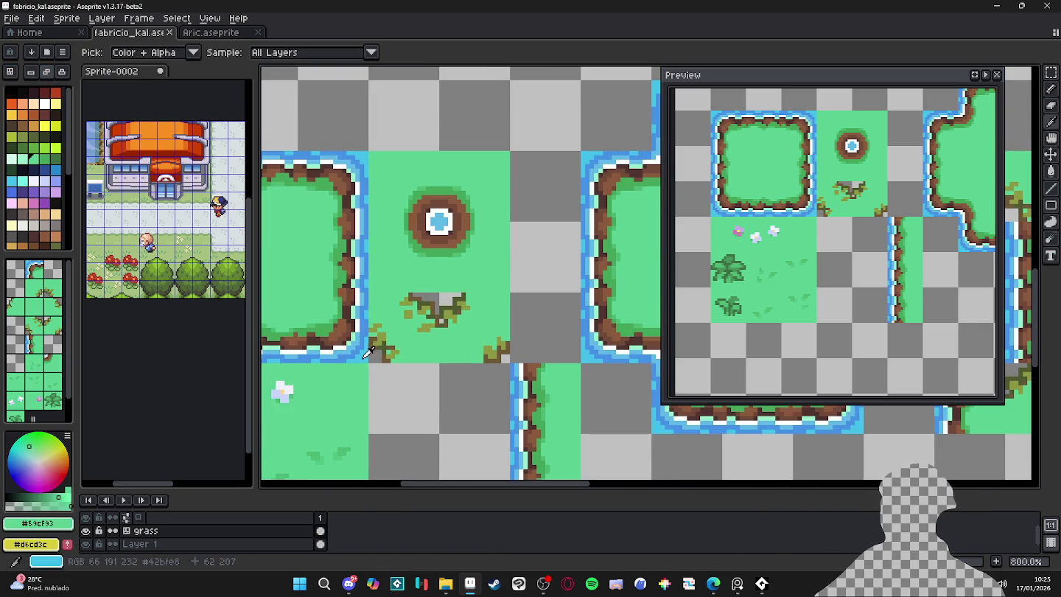
scroll(377, 342, down, 3)
key(g)
click(431, 353)
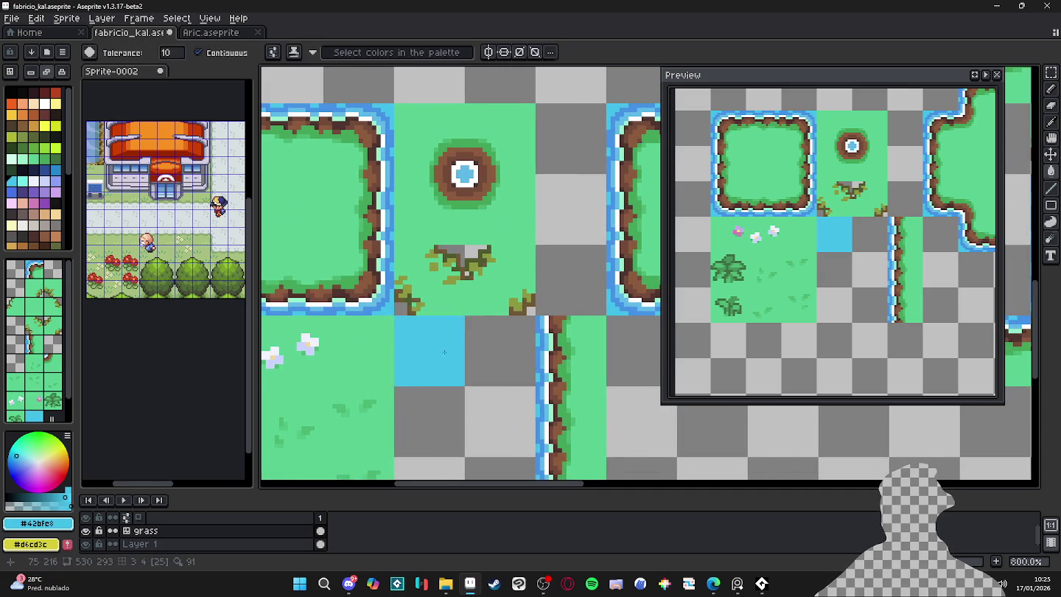
scroll(453, 370, down, 1)
key(ctrl+s)
scroll(452, 371, down, 1)
scroll(452, 370, down, 1)
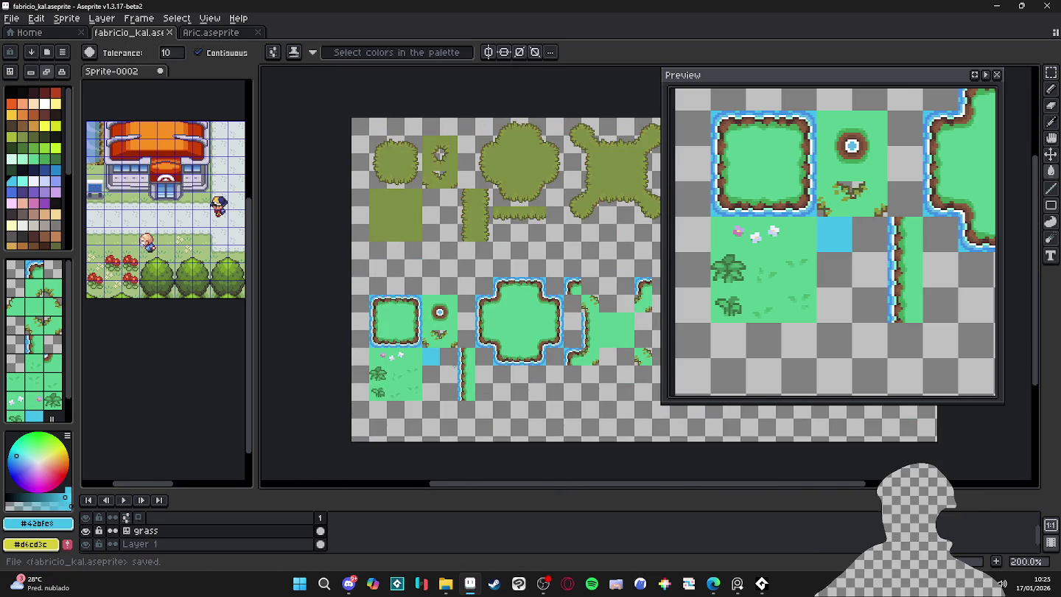
- Search the system for 'tiled' and launch Tiled
scroll(509, 395, up, 1)
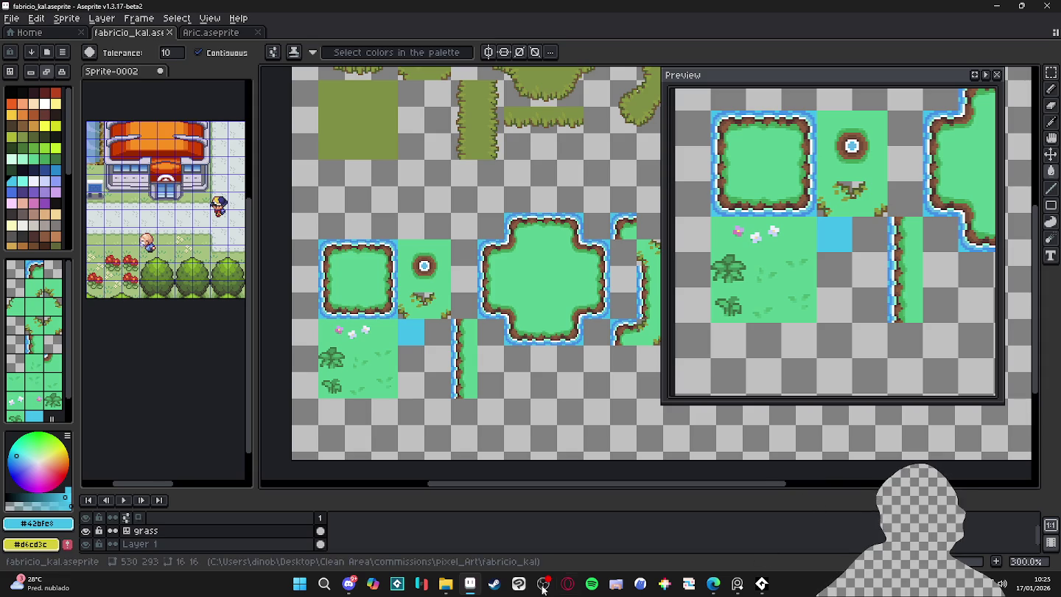
click(302, 584)
text(til)
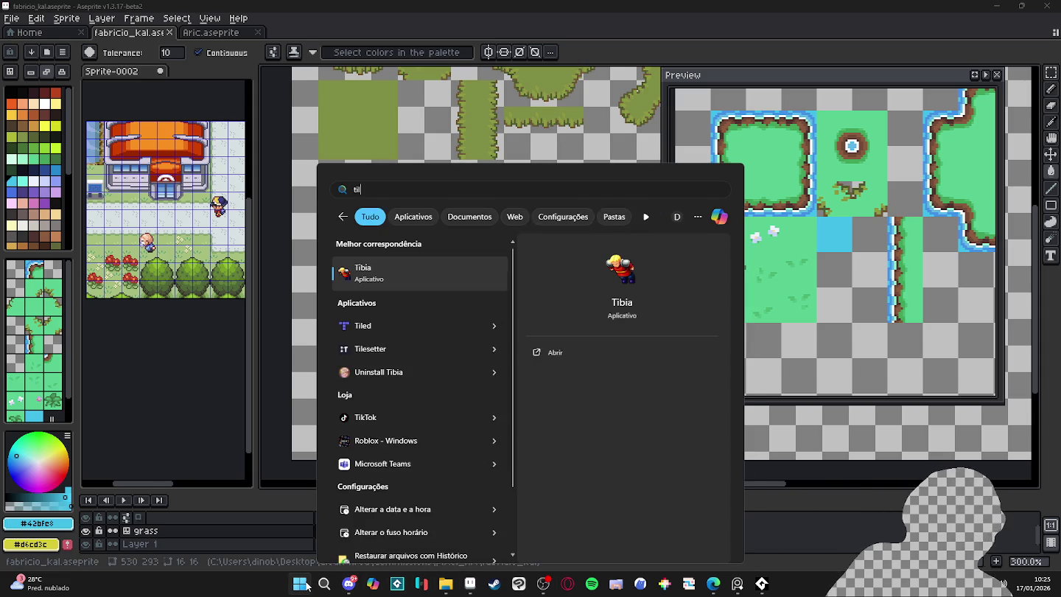
text(ed)
key(Return)
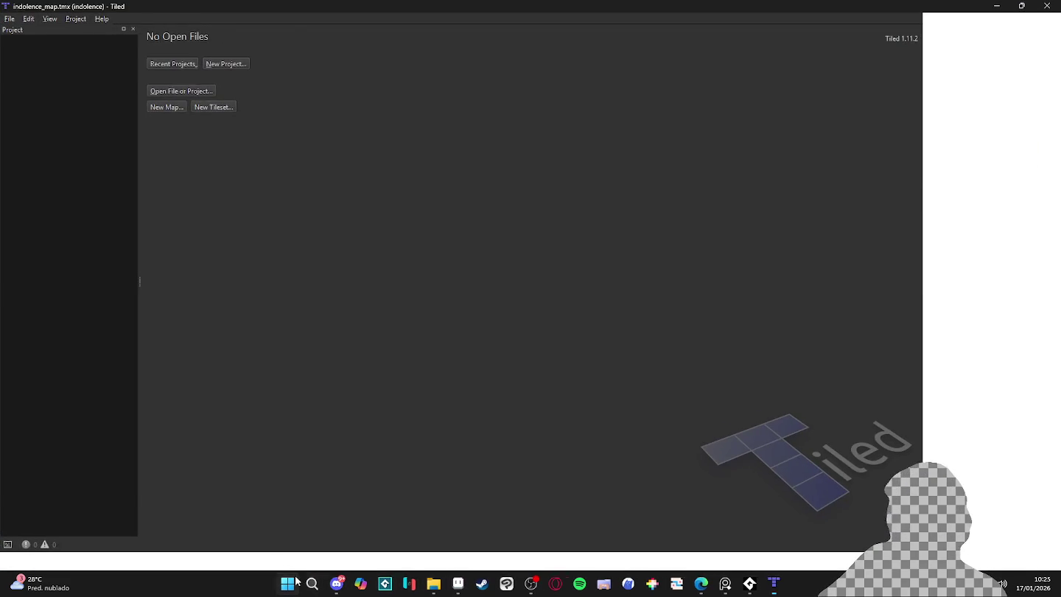
- Reopen search with 'tiba', then dismiss the search panel and Start menu
click(287, 584)
text(tiba)
click(286, 584)
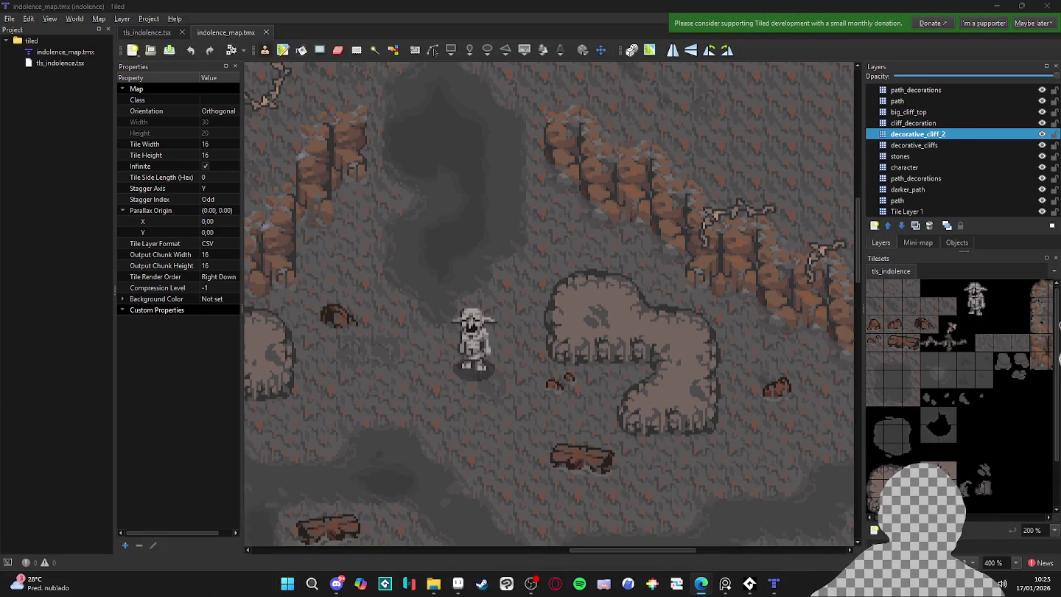
key(super)
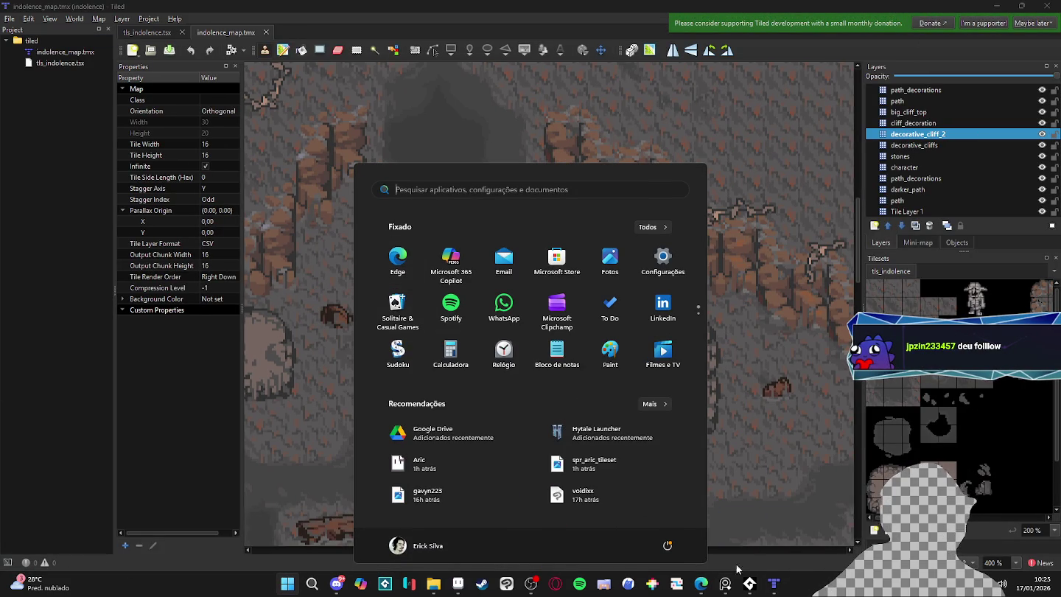
click(532, 583)
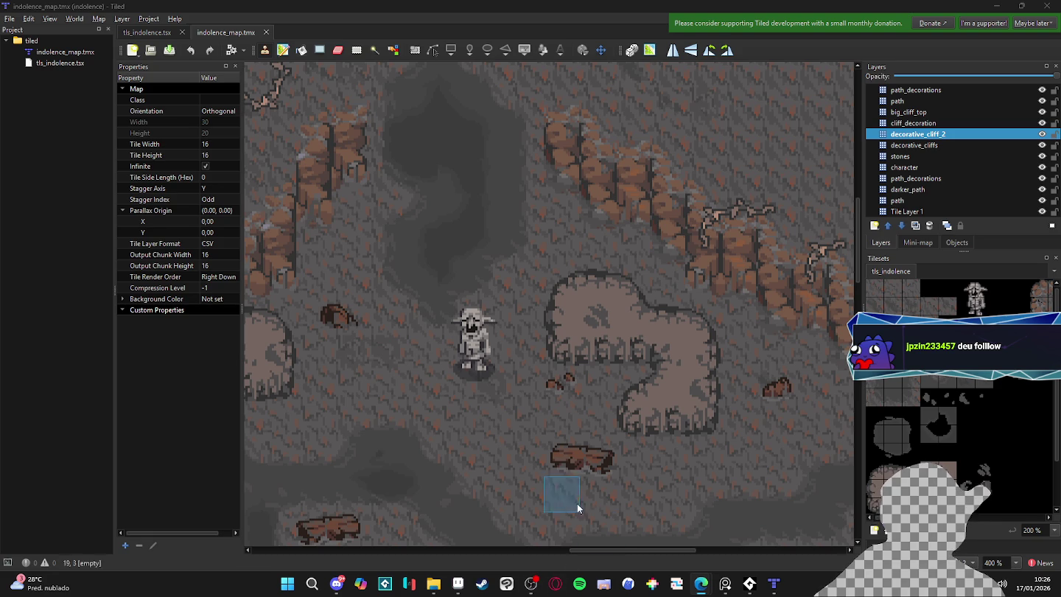
- Save a new project named fabricio_kal in a new 'tiled' folder under pixel_Art\fabricio_kal
click(9, 18)
click(182, 34)
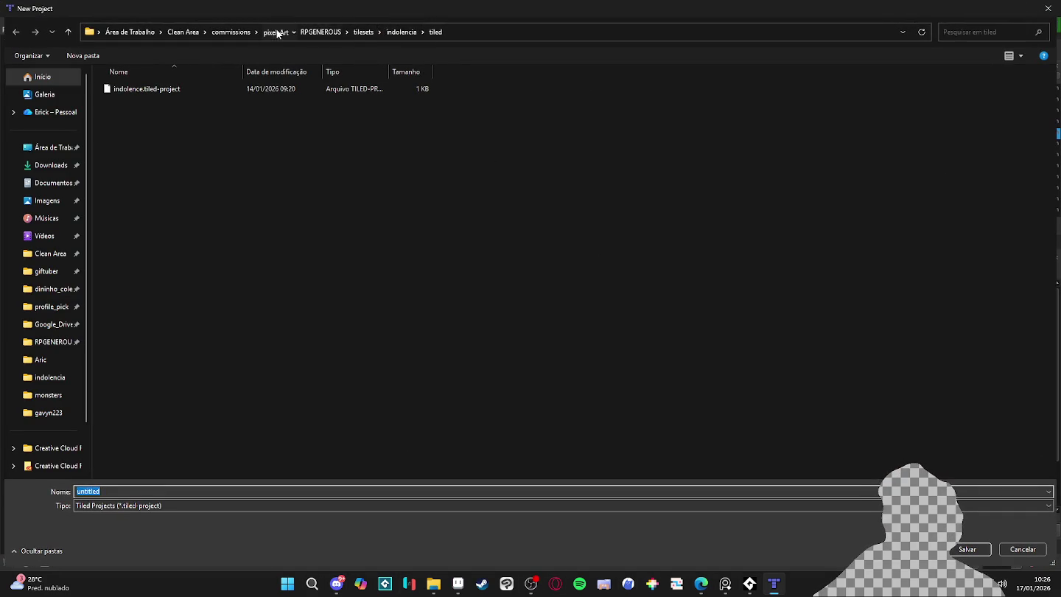
click(275, 31)
double_click(145, 126)
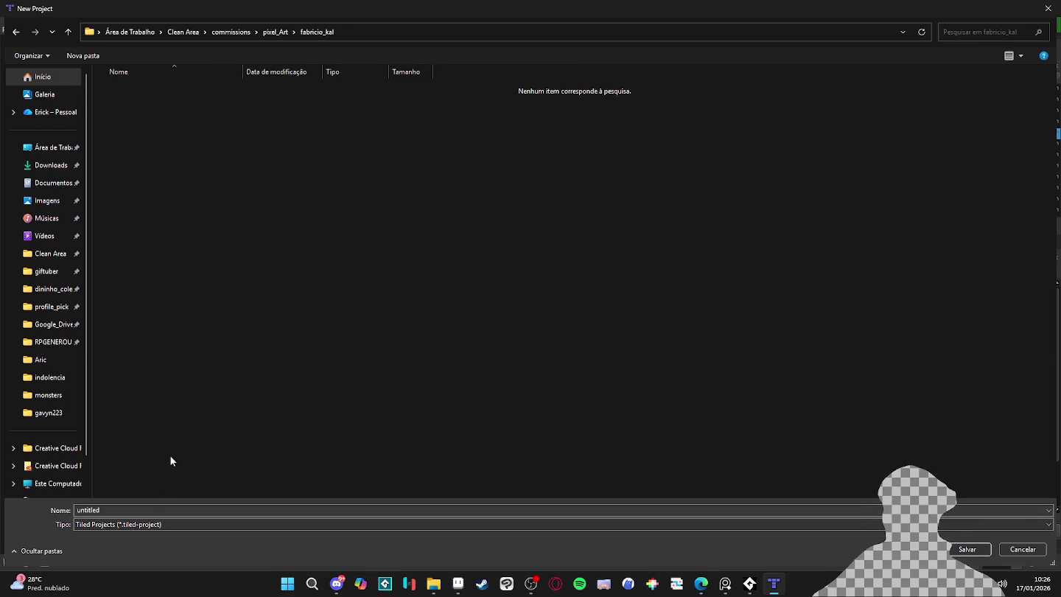
text(tiled)
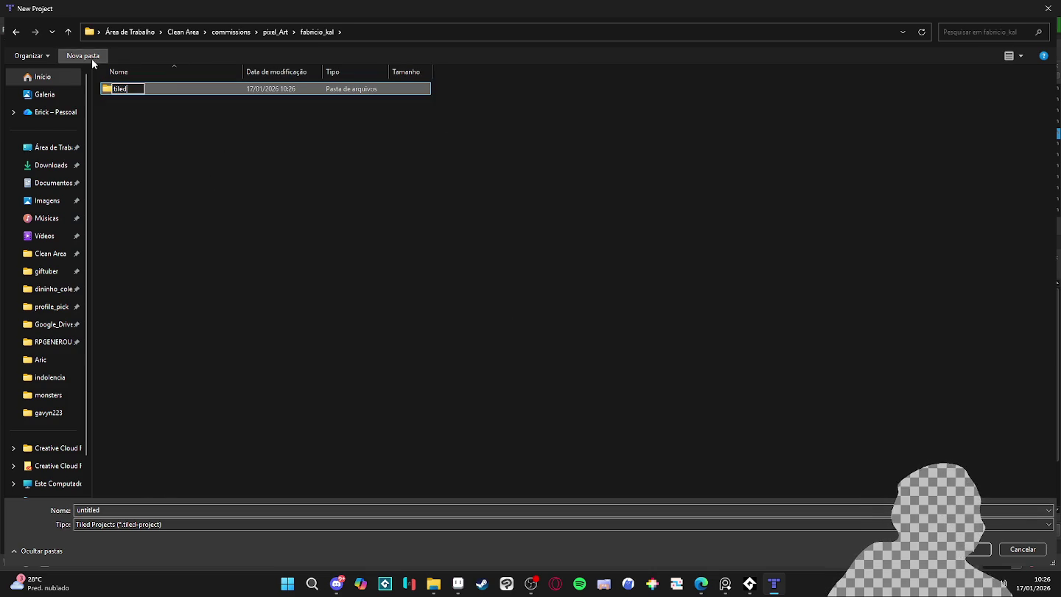
key(Return)
key(Return)
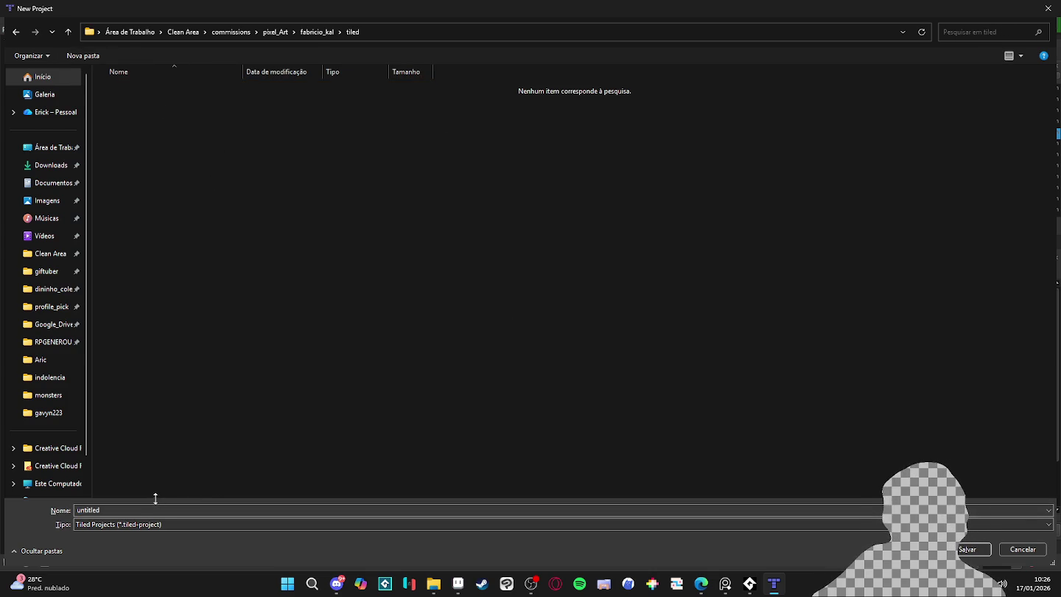
click(151, 508)
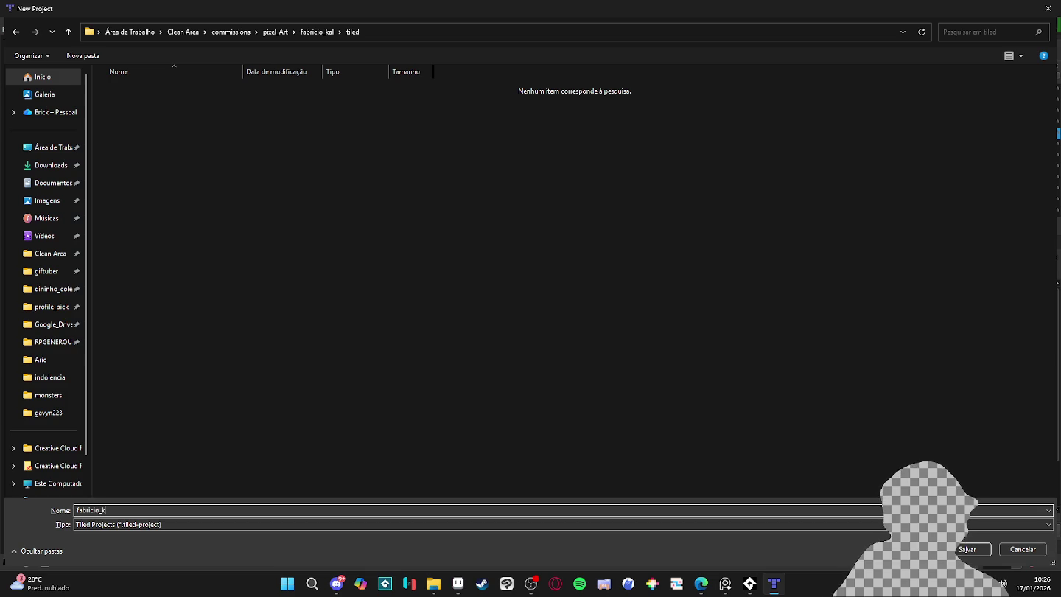
text(al)
key(Return)
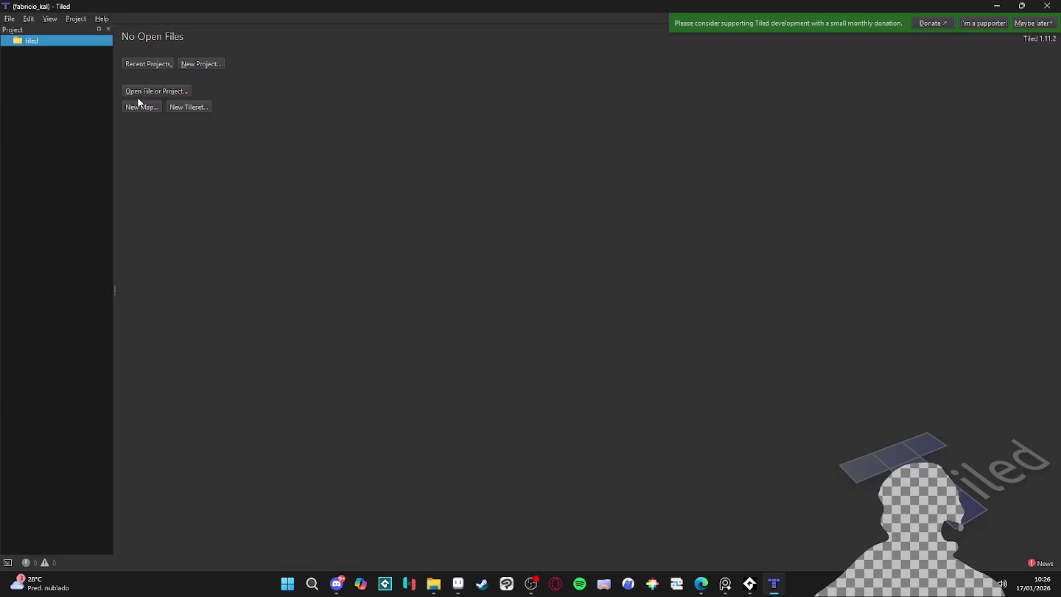
- Create a new map with 16 × 16 px tiles
click(149, 110)
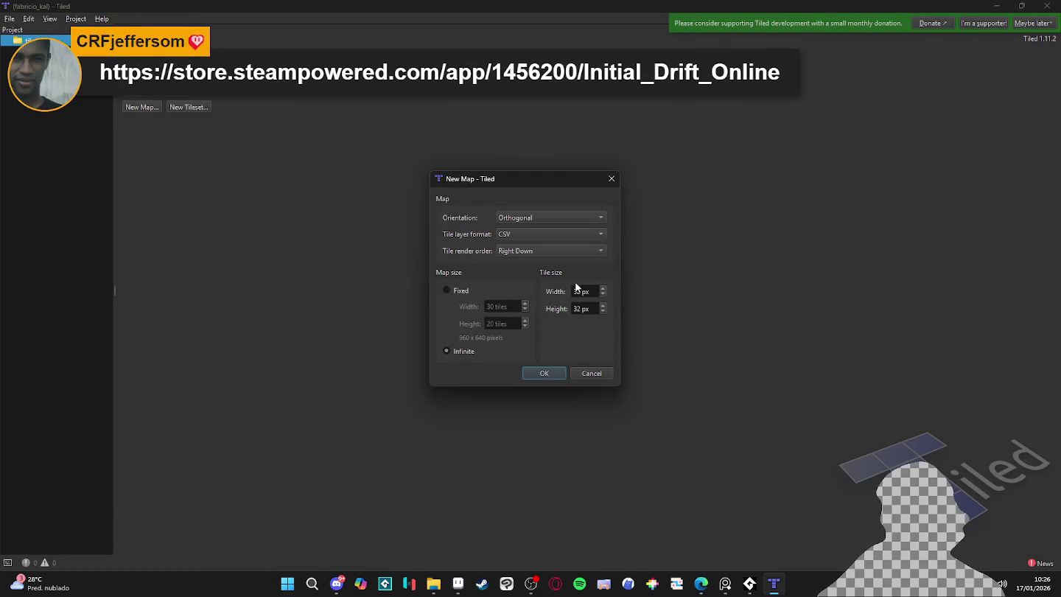
text(16)
key(Tab)
text(16)
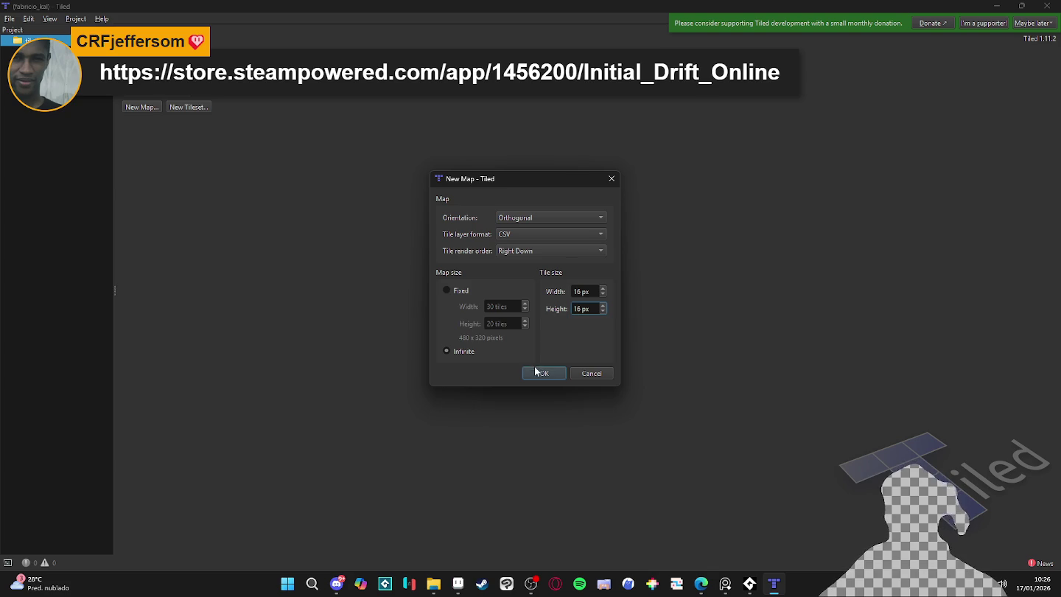
click(551, 378)
- Save the map as frabricio_kal_map.tmx
key(ctrl+s)
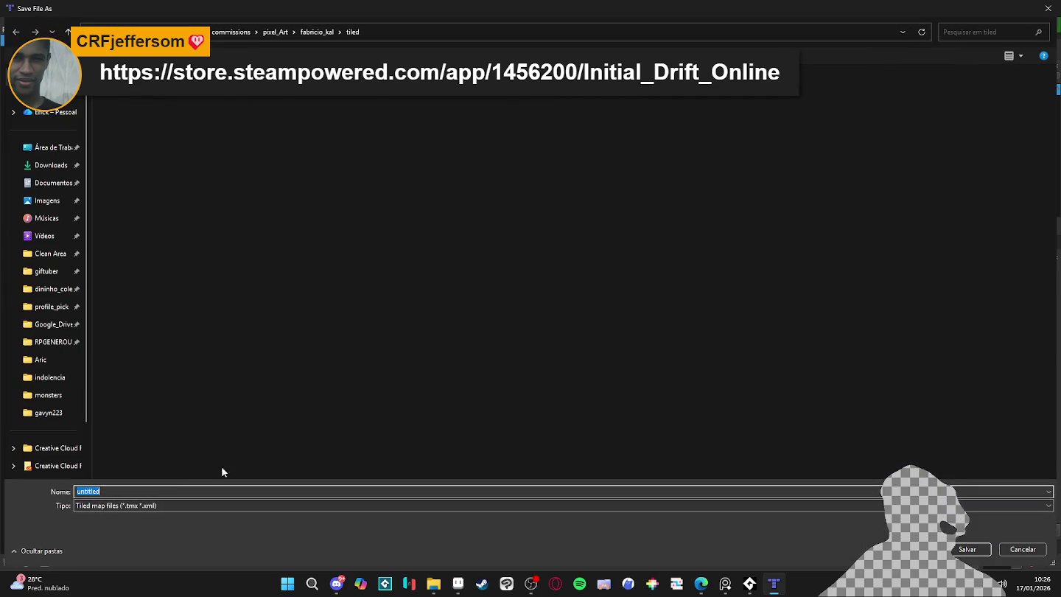
text(frabricio_kal_map)
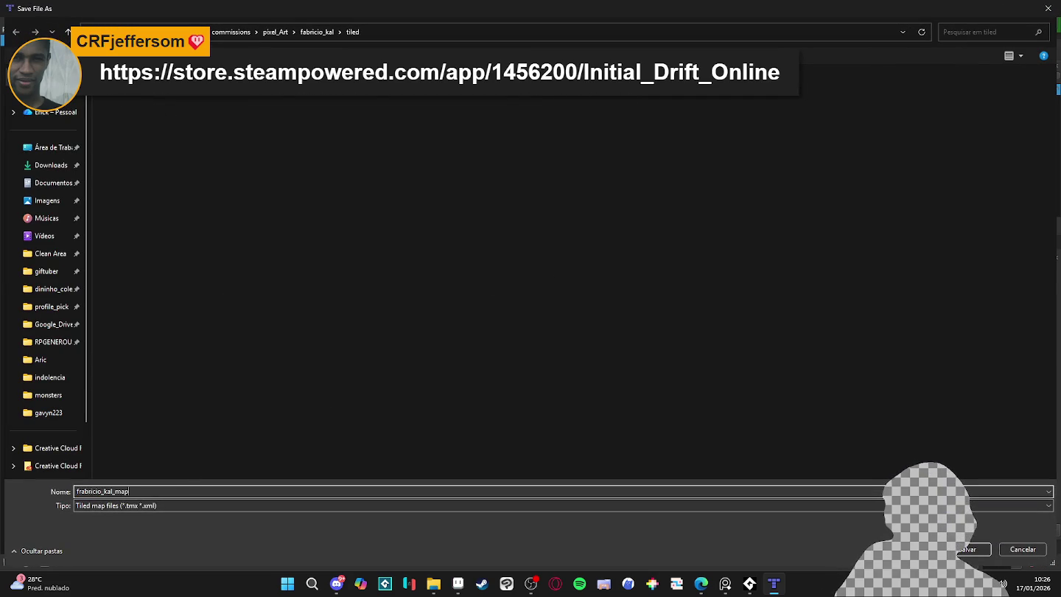
key(Return)
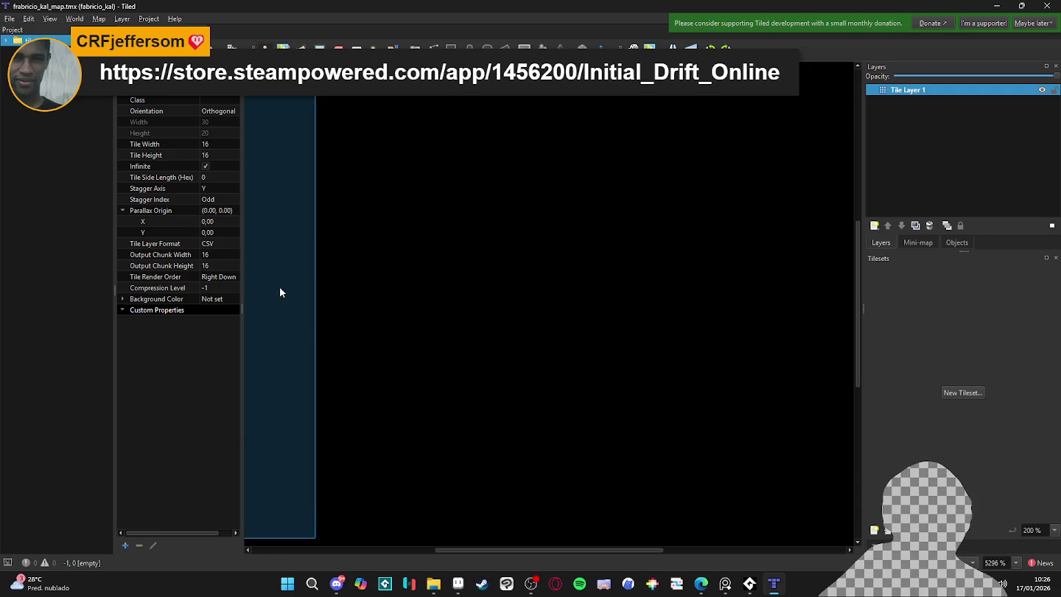
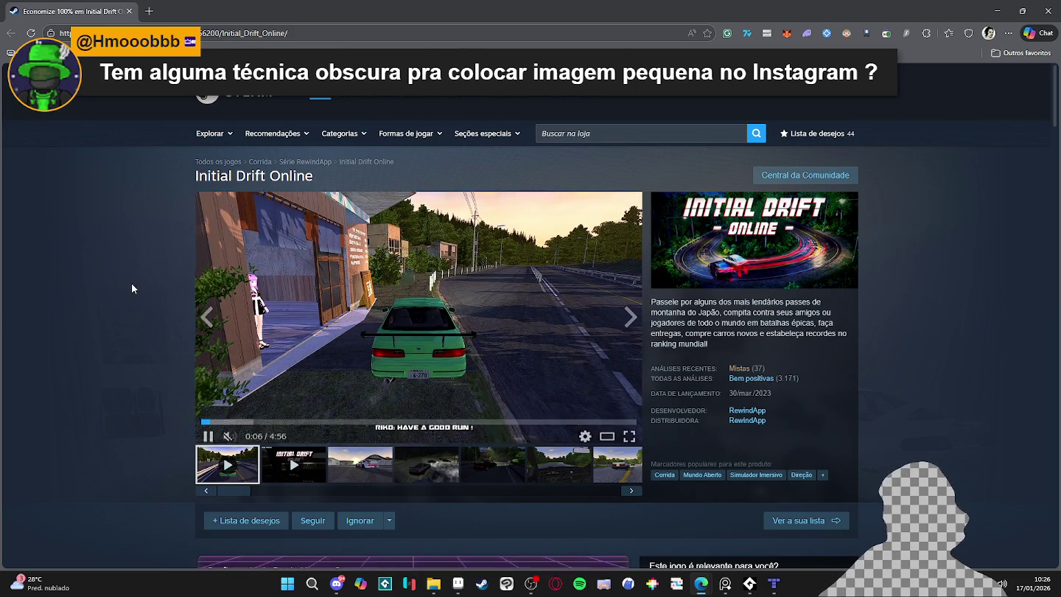
- Add the free Initial Drift Online to the Steam account and confirm Steam is installed to start installing
click(370, 479)
click(411, 475)
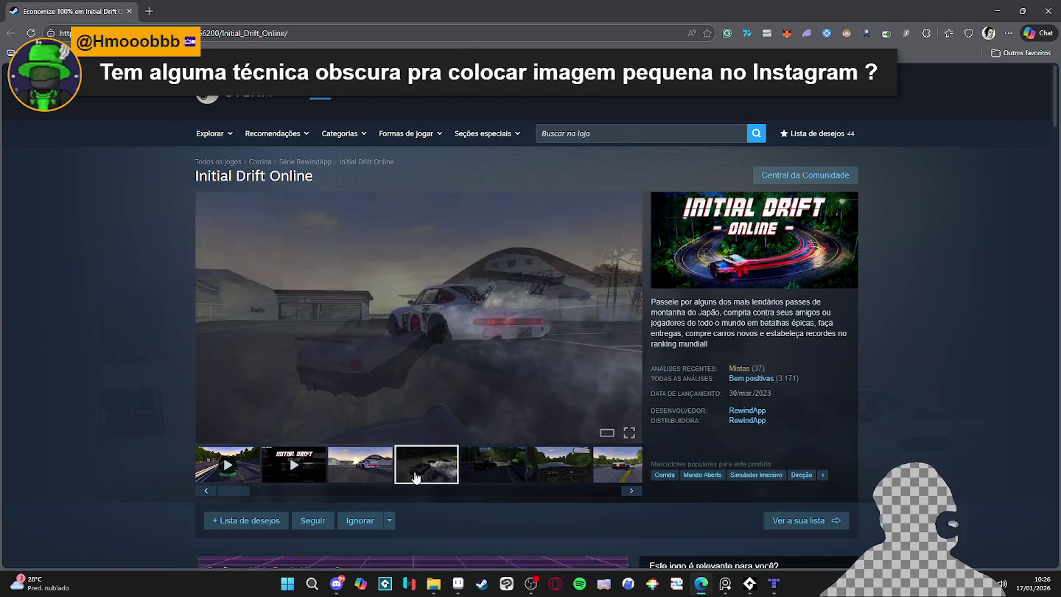
scroll(159, 360, down, 3)
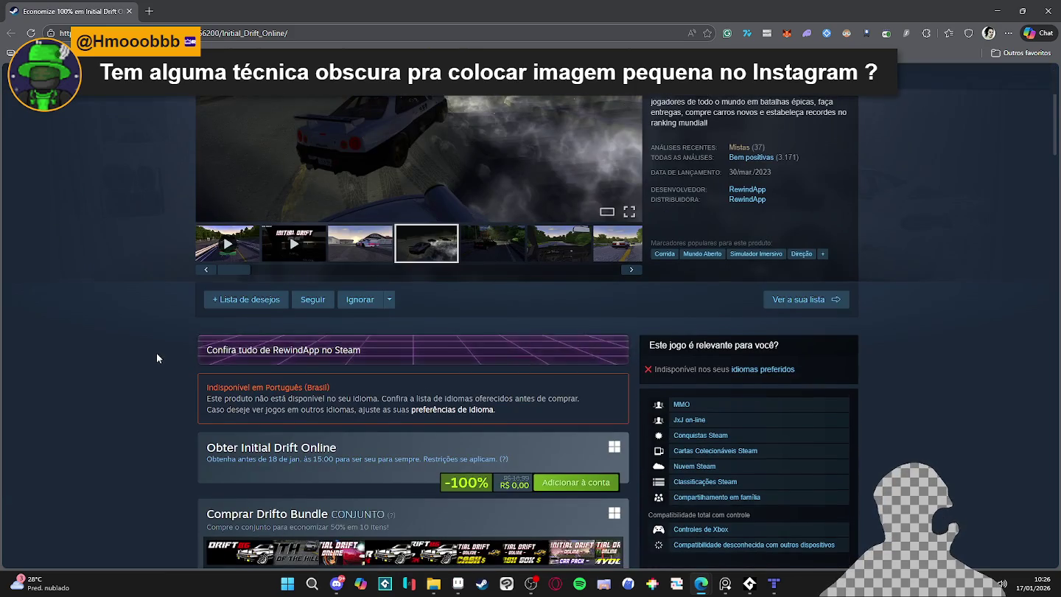
scroll(156, 352, down, 2)
click(553, 379)
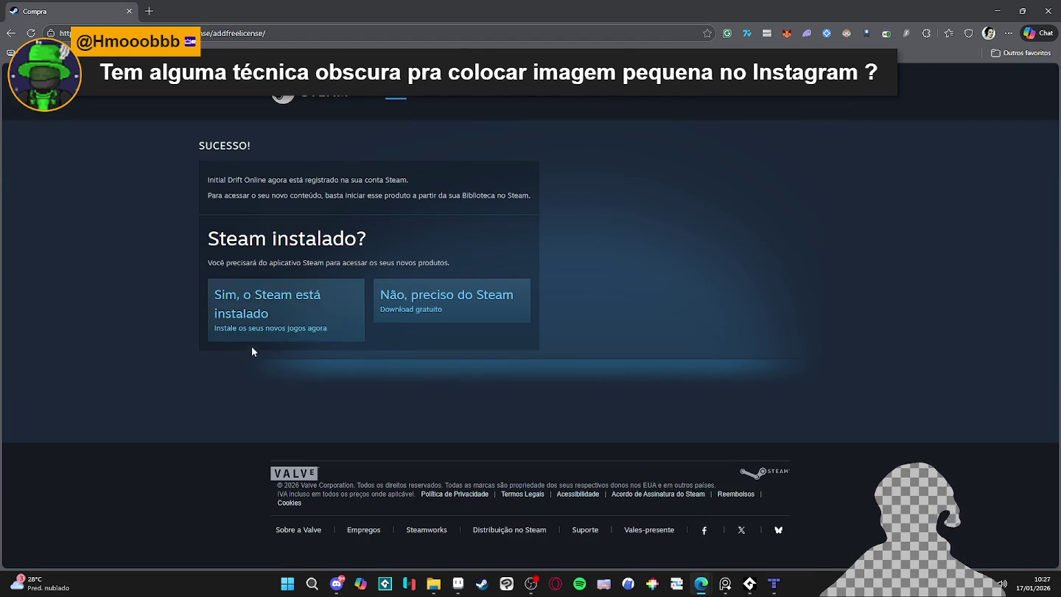
click(315, 313)
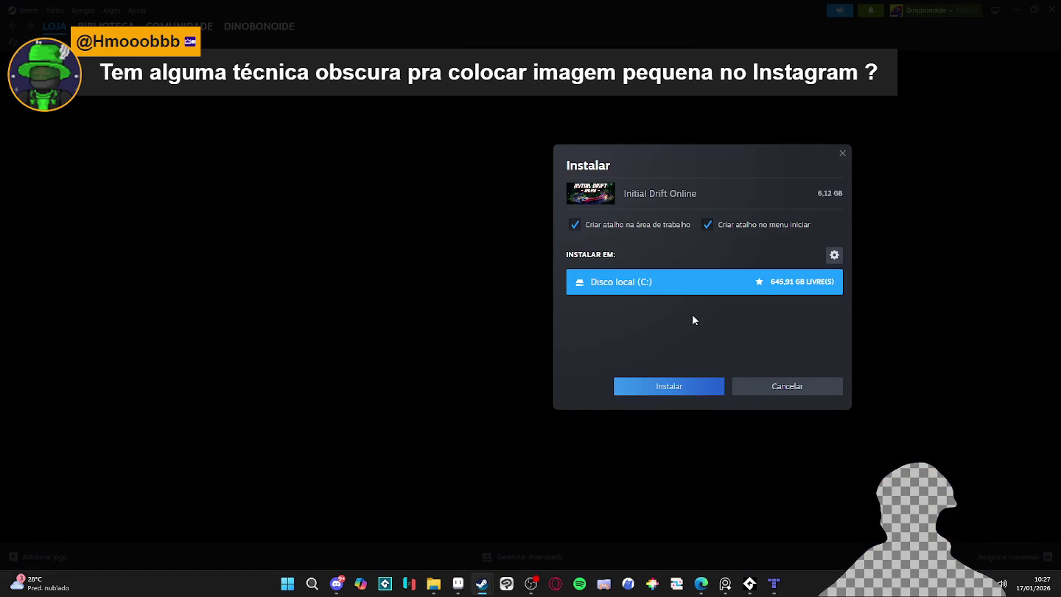
- Cancel the install and search the Steam library for 'initial drift'
click(770, 390)
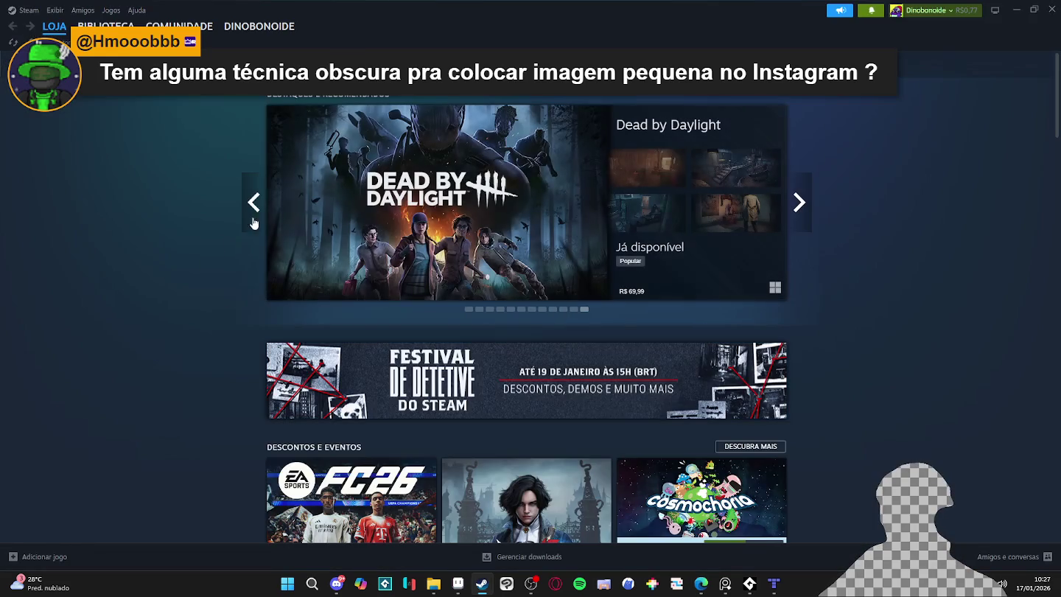
click(106, 26)
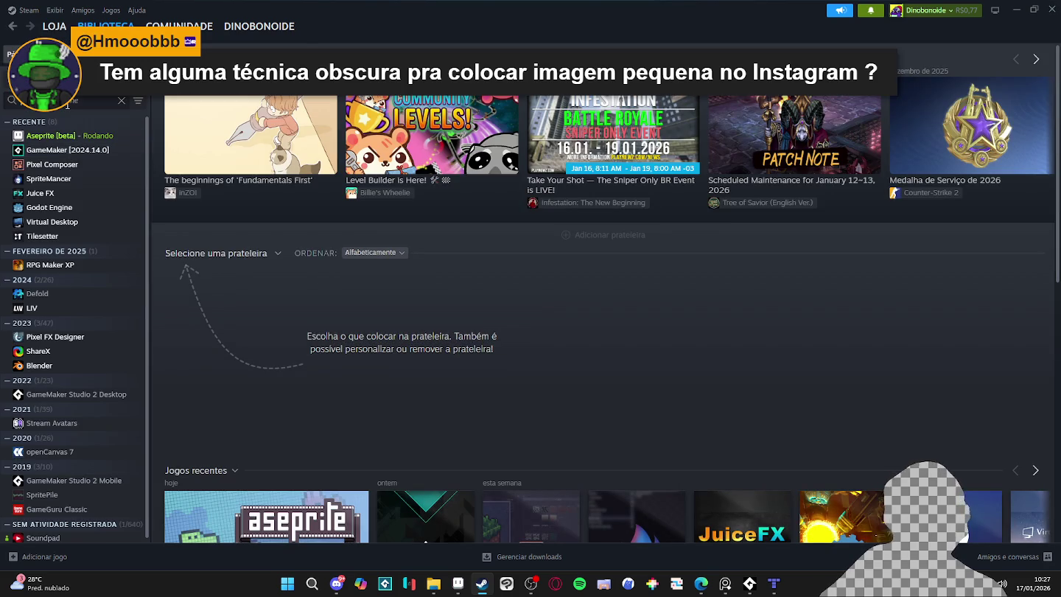
text(initial drift)
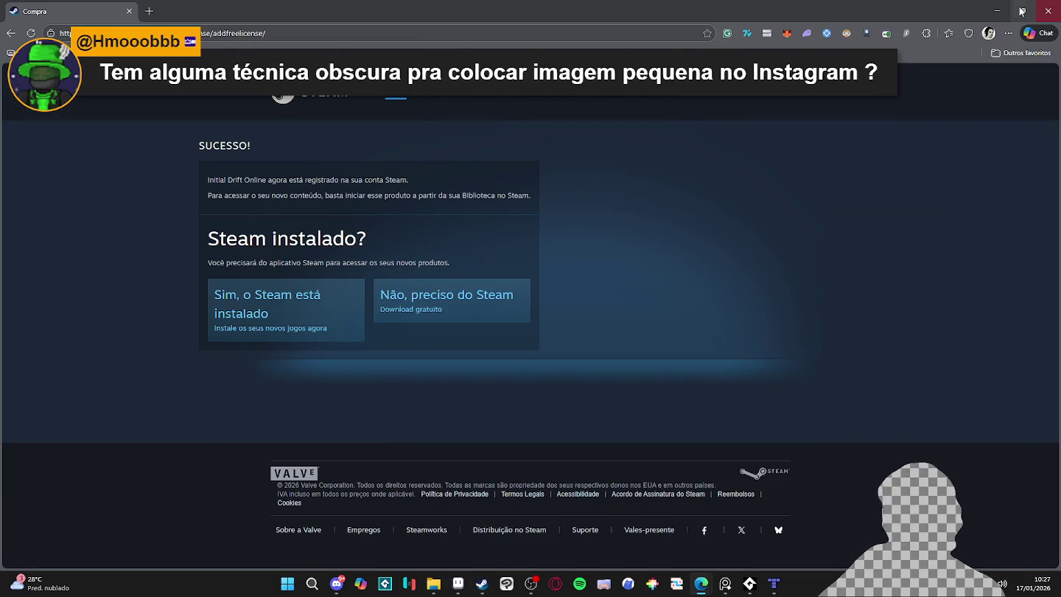
- Close the browser and marquee-select the island and dot tiles in Aseprite's fabricio_kal sprite
click(997, 11)
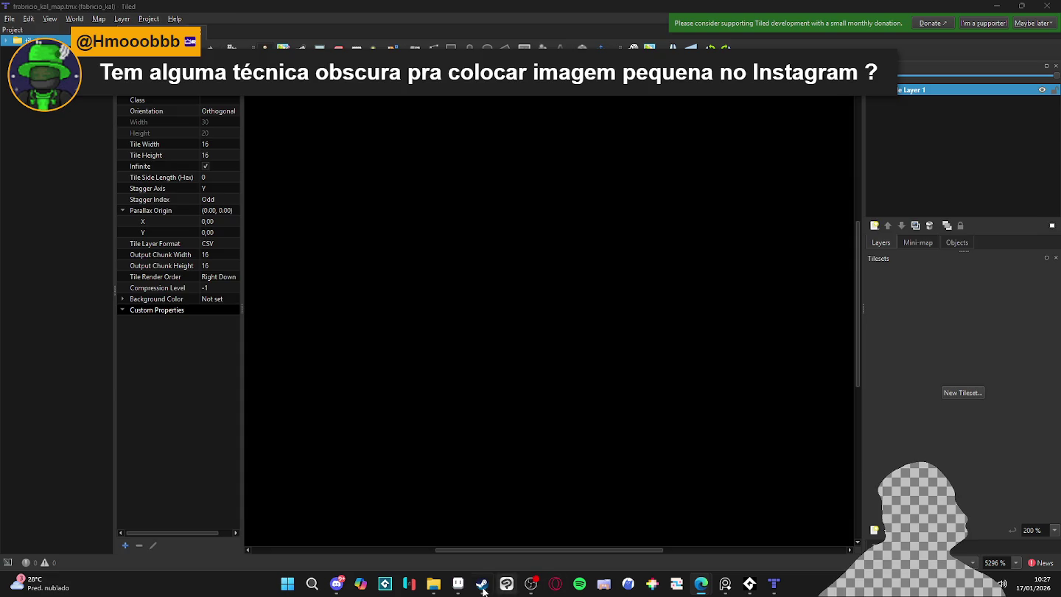
click(458, 583)
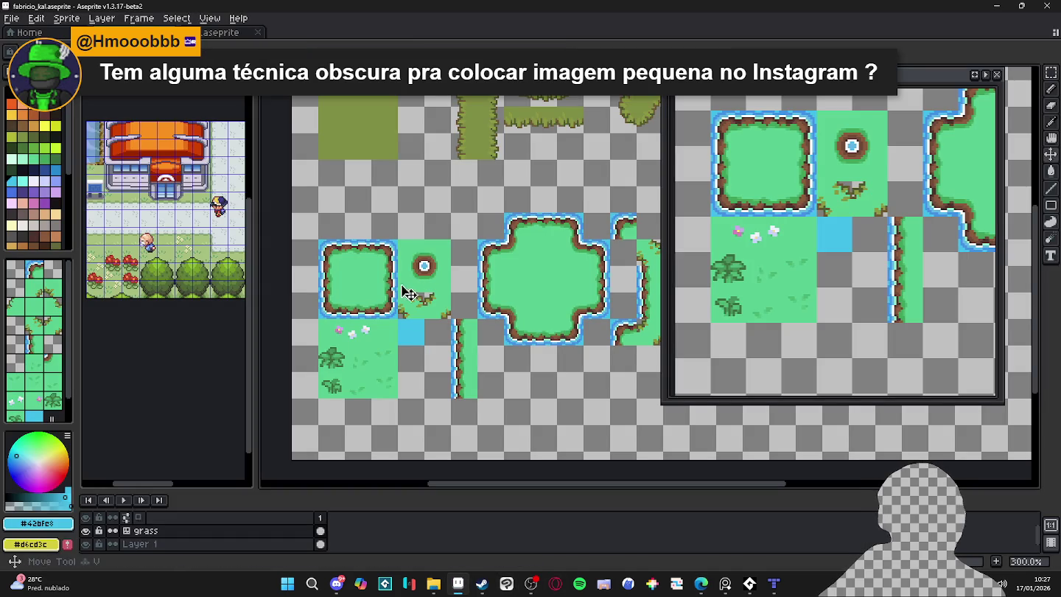
key(m)
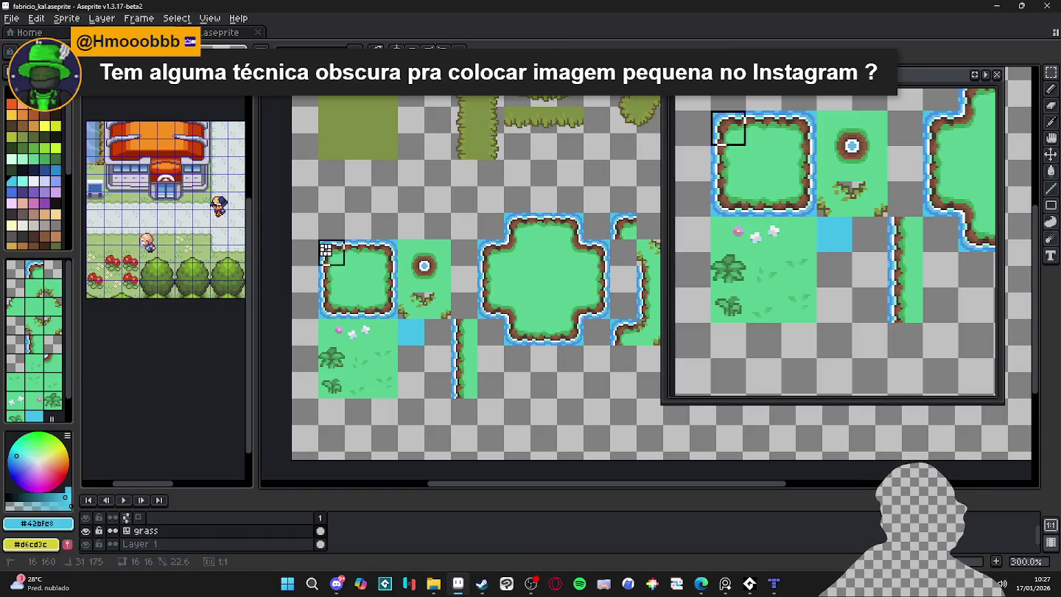
drag(321, 241, 442, 318)
scroll(415, 262, up, 2)
click(459, 238)
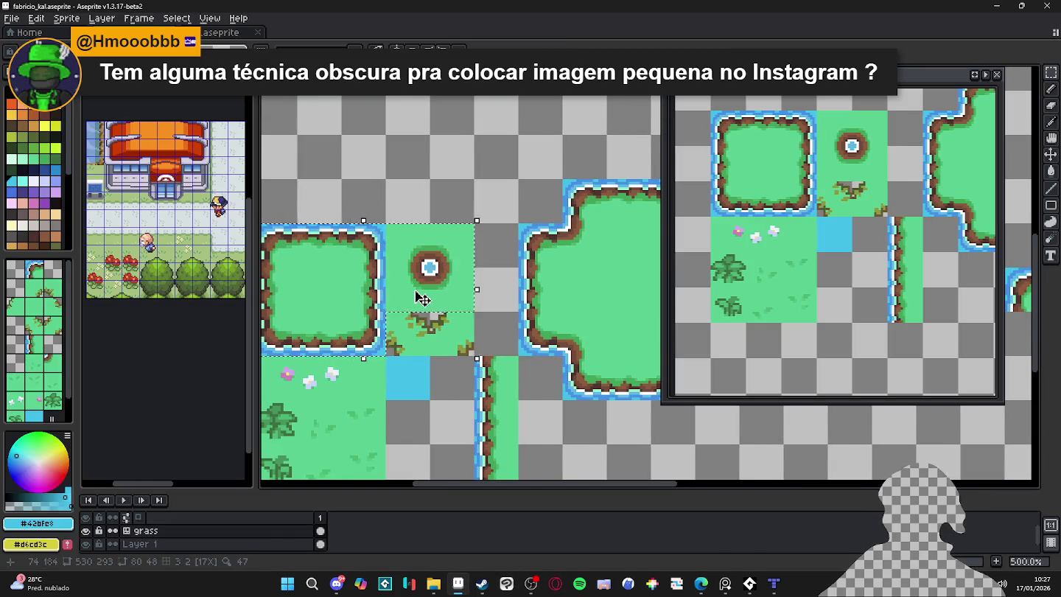
scroll(442, 248, down, 2)
scroll(421, 266, down, 1)
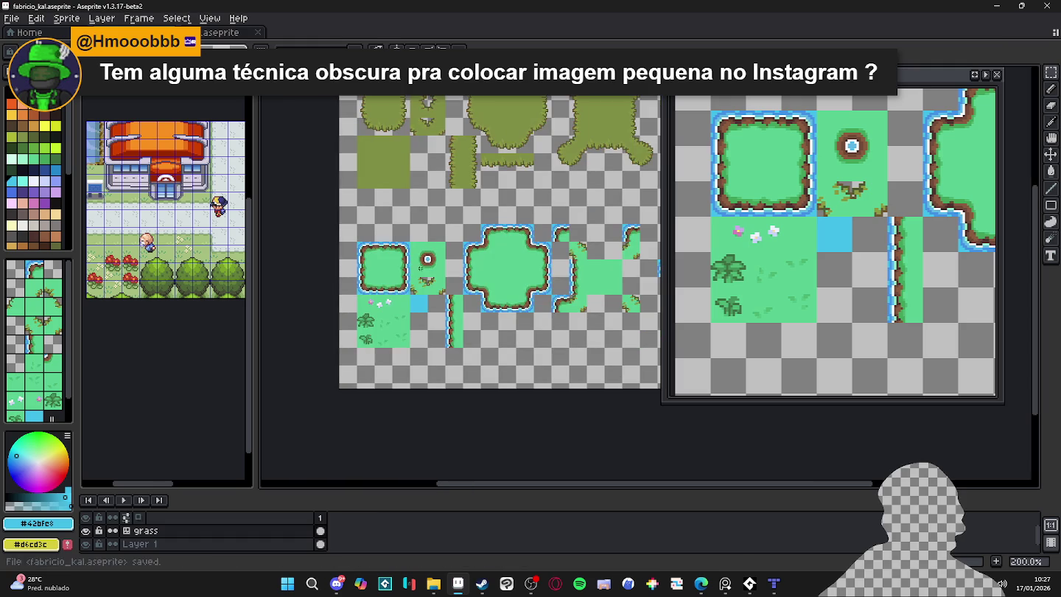
- Create a new 80x48 sprite and paste the copied tiles into it
key(alt+f)
key(n)
key(Return)
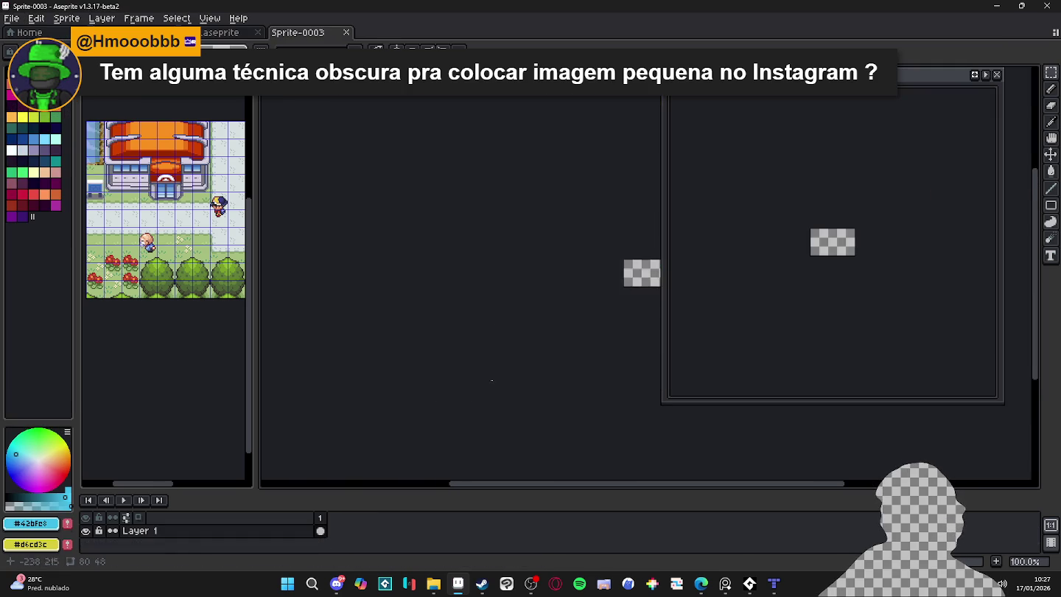
scroll(541, 245, up, 2)
key(ctrl+v)
scroll(472, 273, down, 1)
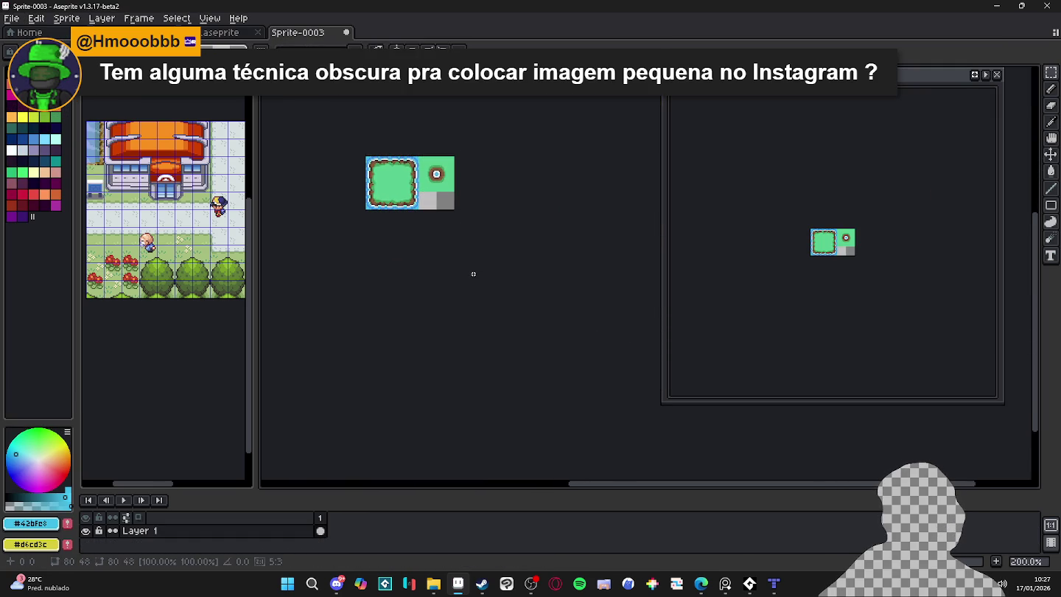
- Enlarge the canvas right and down, then trim its width to 272 pixels
key(ctrl+alt+c)
drag(455, 193, 677, 194)
drag(553, 209, 554, 470)
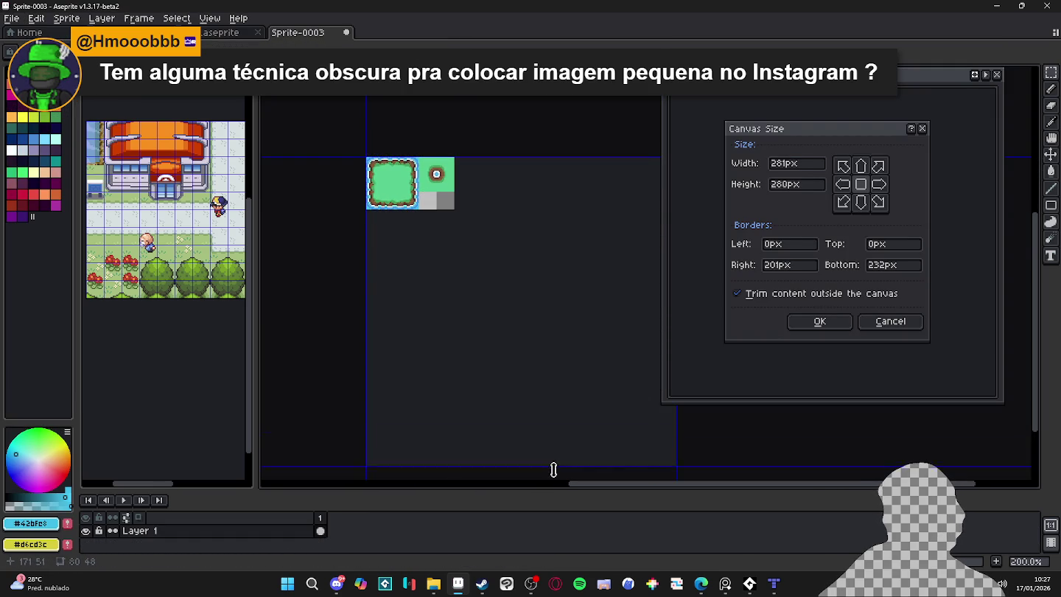
click(808, 322)
scroll(522, 277, up, 1)
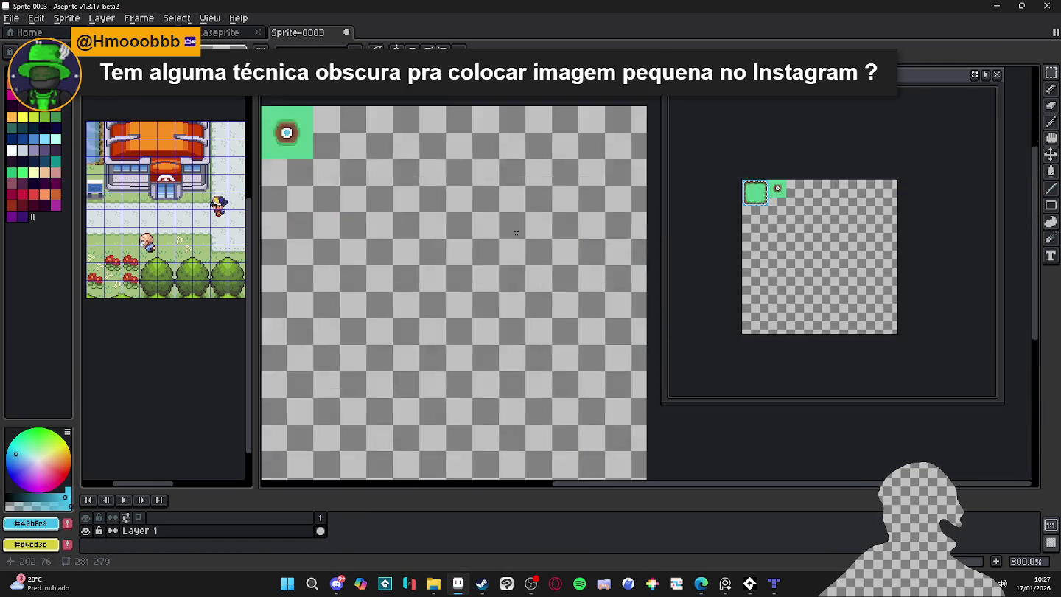
key(ctrl+alt+c)
drag(648, 279, 638, 280)
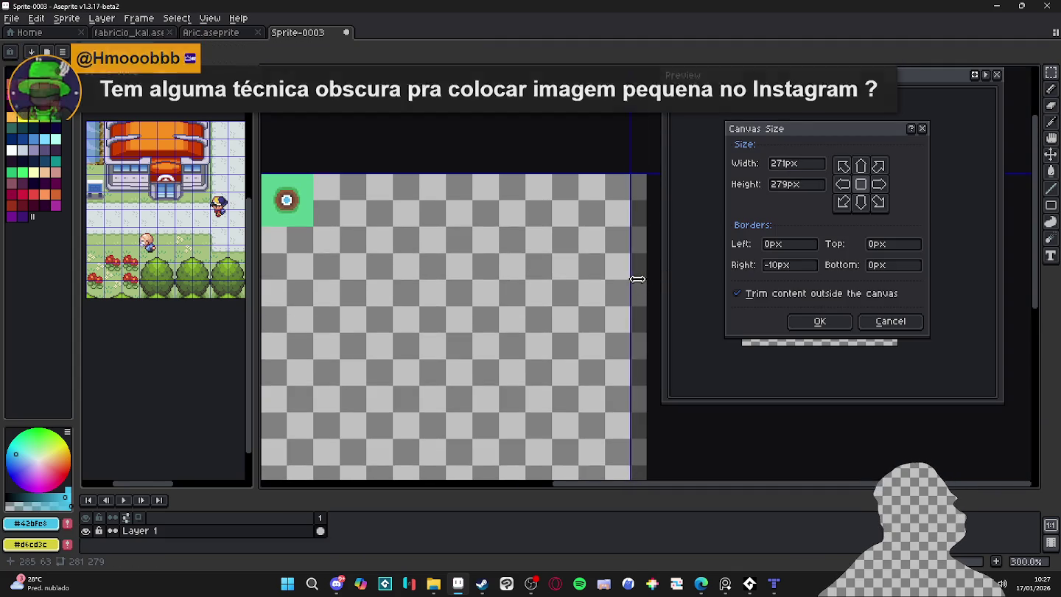
click(806, 321)
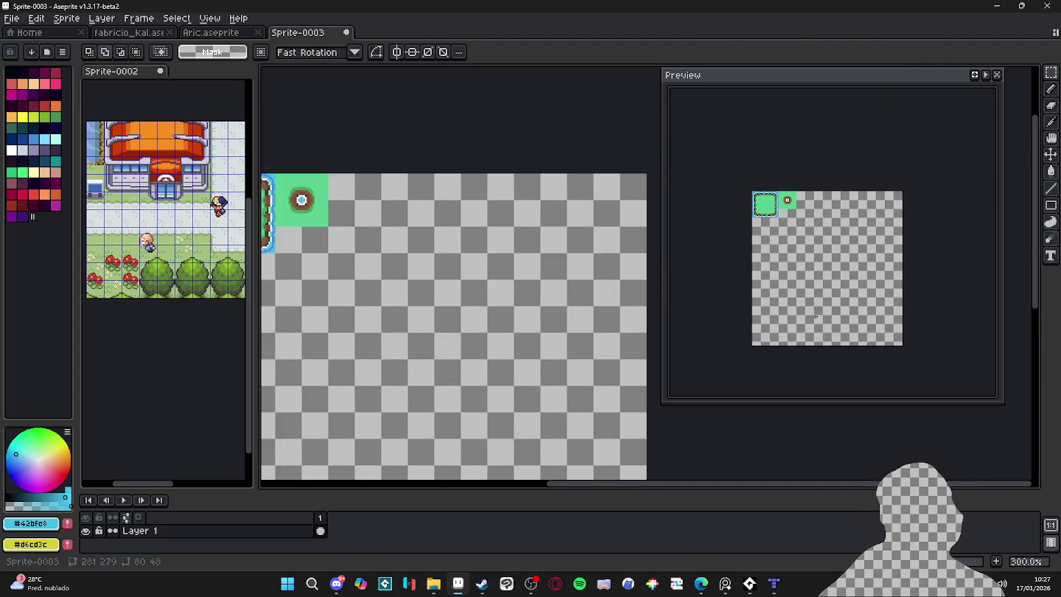
scroll(442, 347, down, 3)
scroll(442, 354, up, 3)
- Trim the canvas height so the sprite is 272x272
key(ctrl+alt+c)
drag(455, 416, 483, 399)
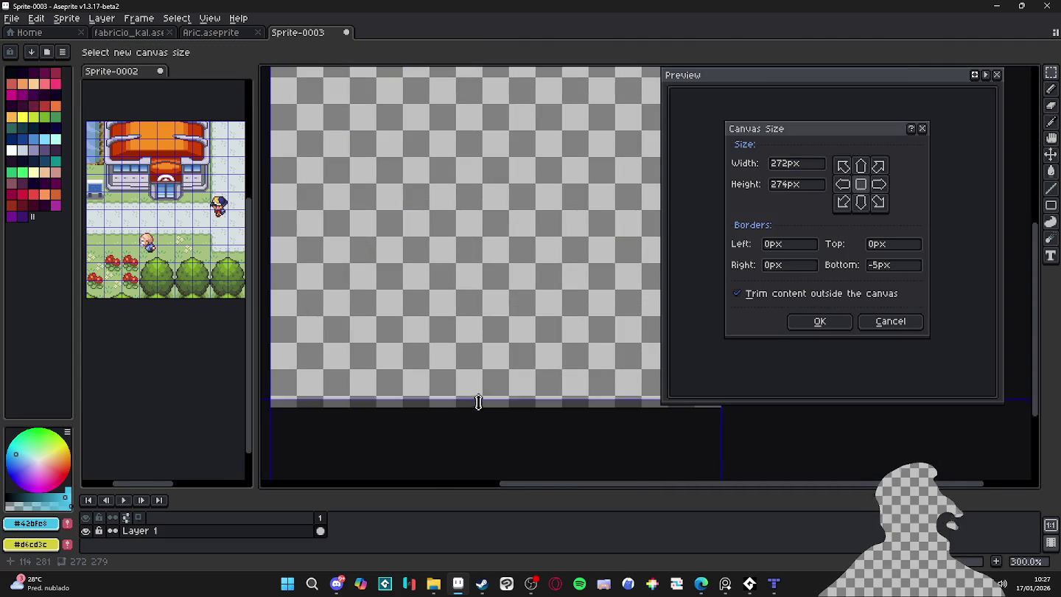
click(813, 321)
scroll(531, 307, down, 2)
scroll(532, 307, up, 2)
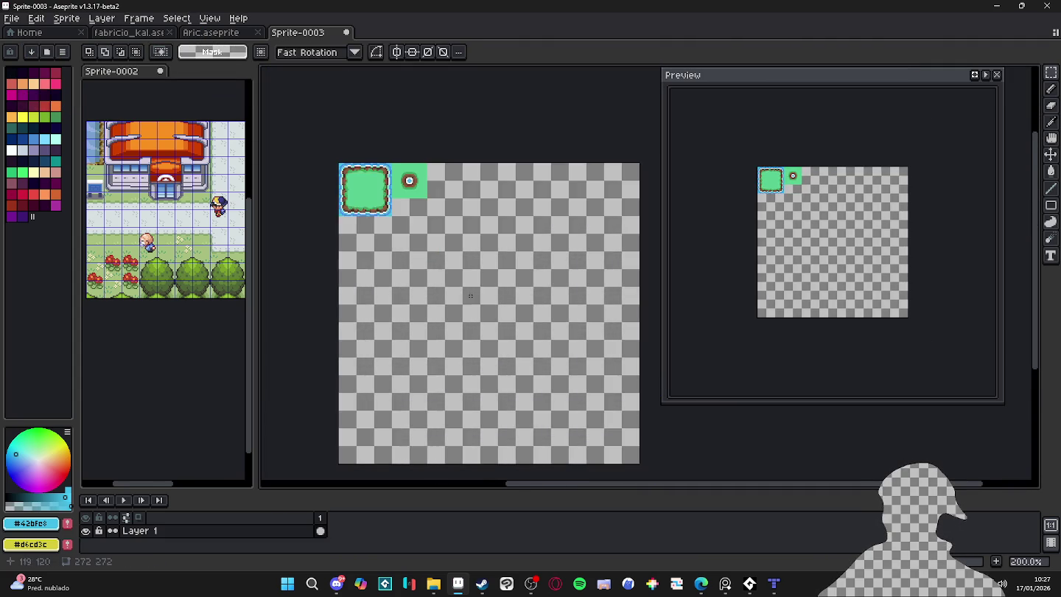
scroll(301, 171, up, 1)
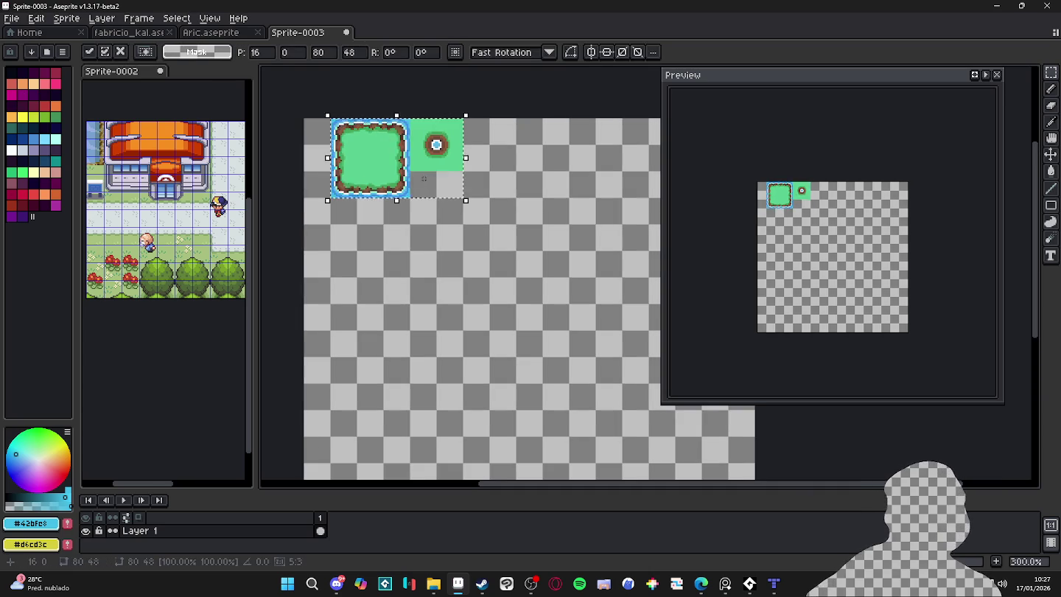
scroll(399, 215, down, 1)
scroll(347, 156, up, 1)
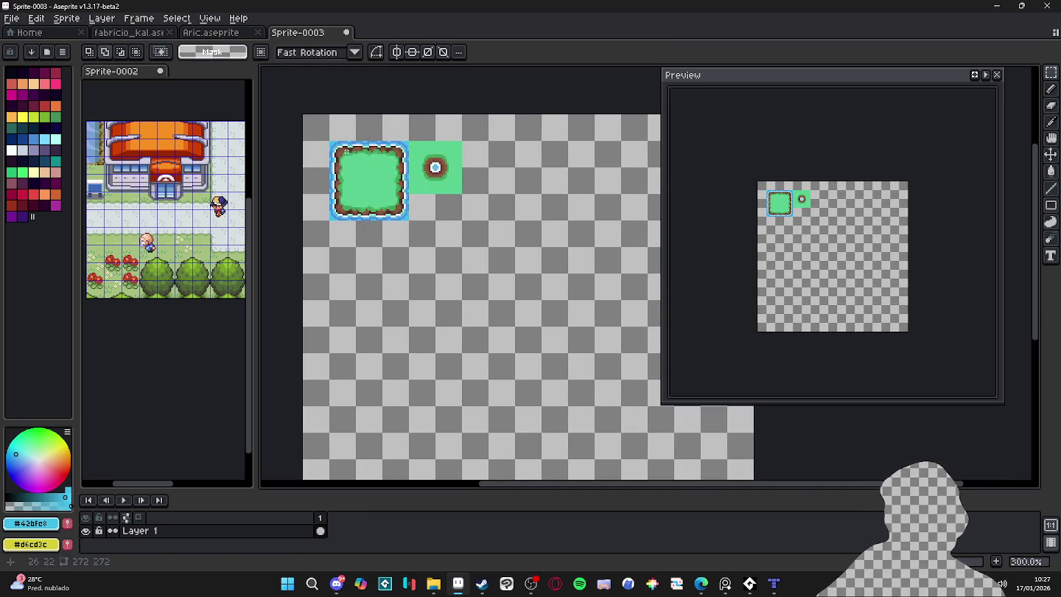
- Move the island and dot tiles up to the canvas top-left
drag(327, 139, 452, 210)
key(ctrl+z)
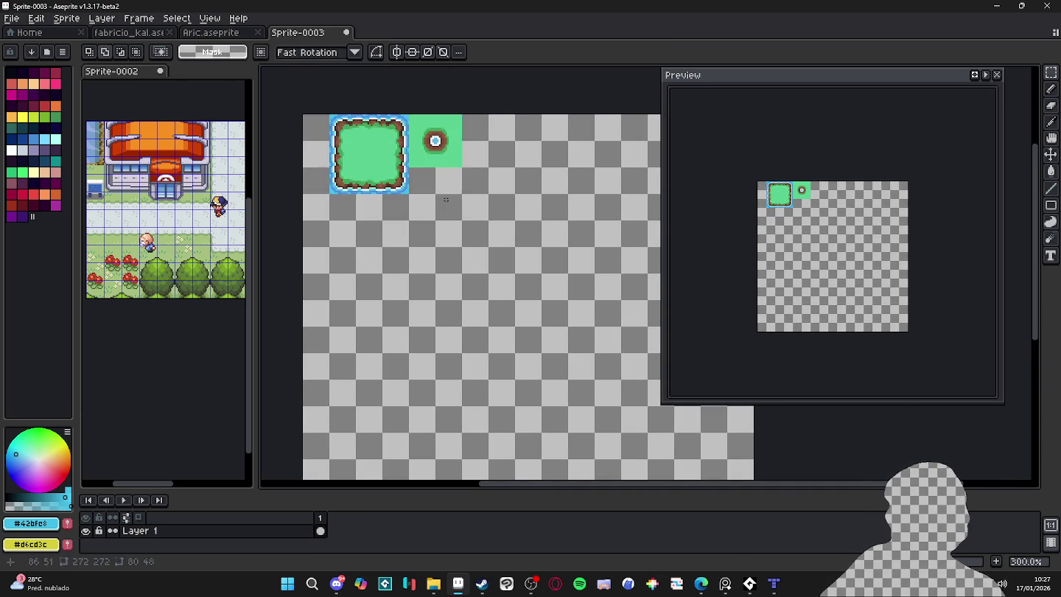
scroll(337, 331, down, 1)
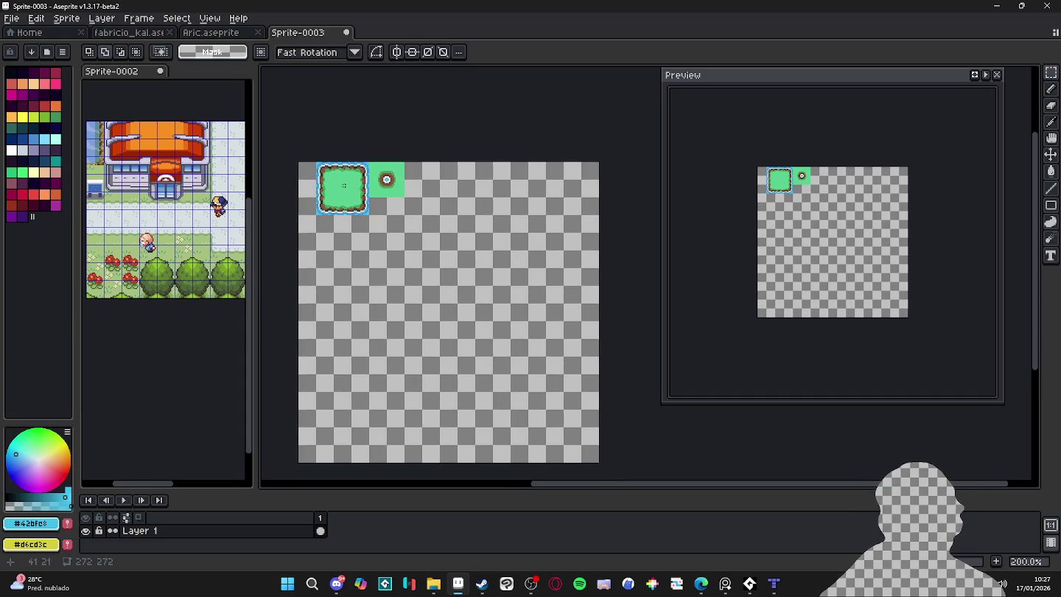
drag(343, 185, 335, 162)
- Save the sprite as a PNG named spr_grass_tileset in the tiled folder
key(ctrl+s)
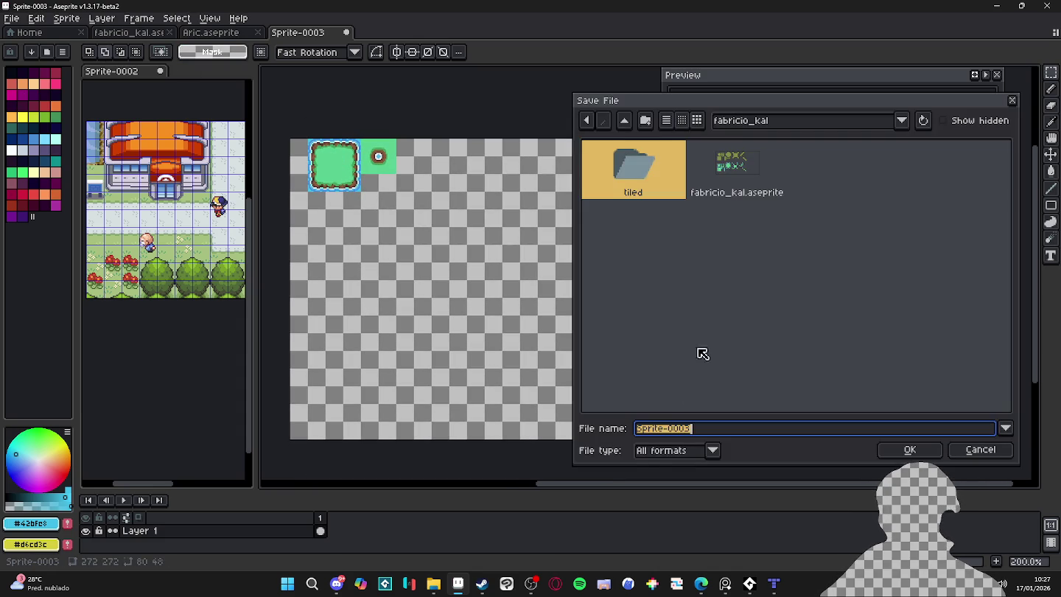
click(679, 449)
click(655, 383)
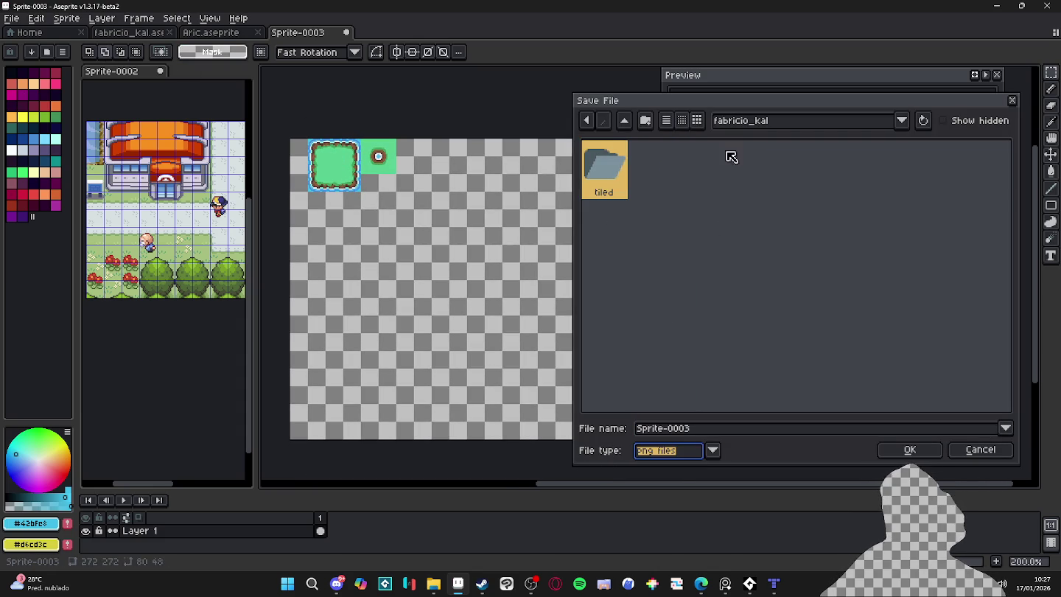
click(669, 430)
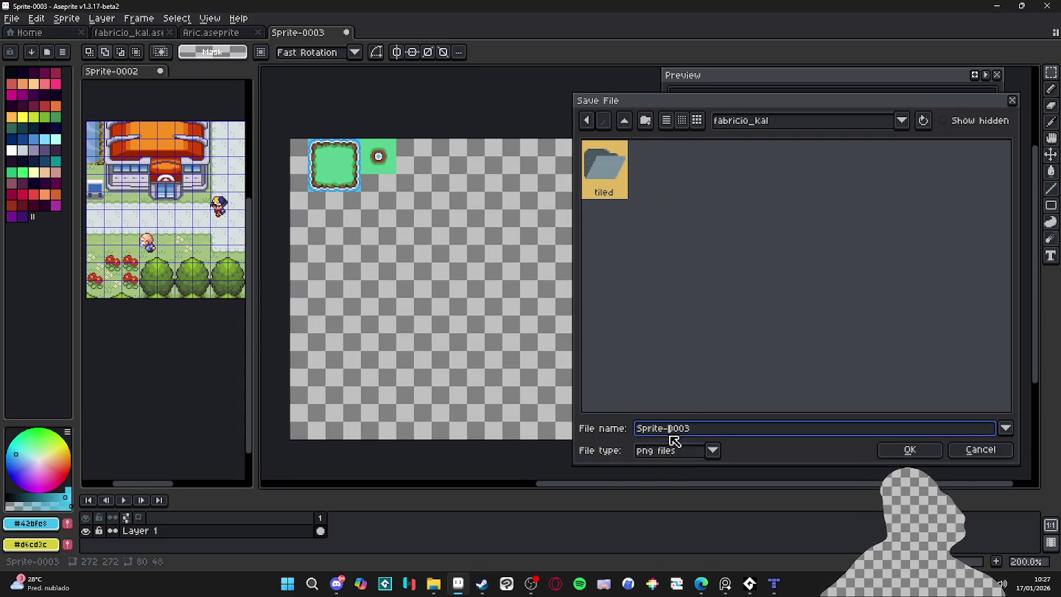
double_click(613, 171)
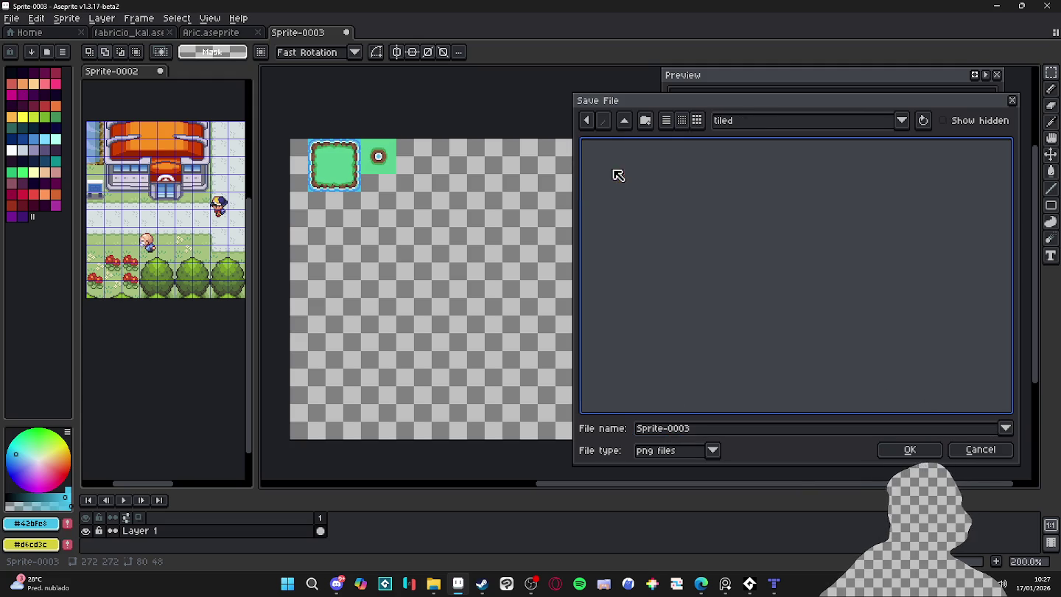
double_click(687, 433)
text(spr_grass_tile)
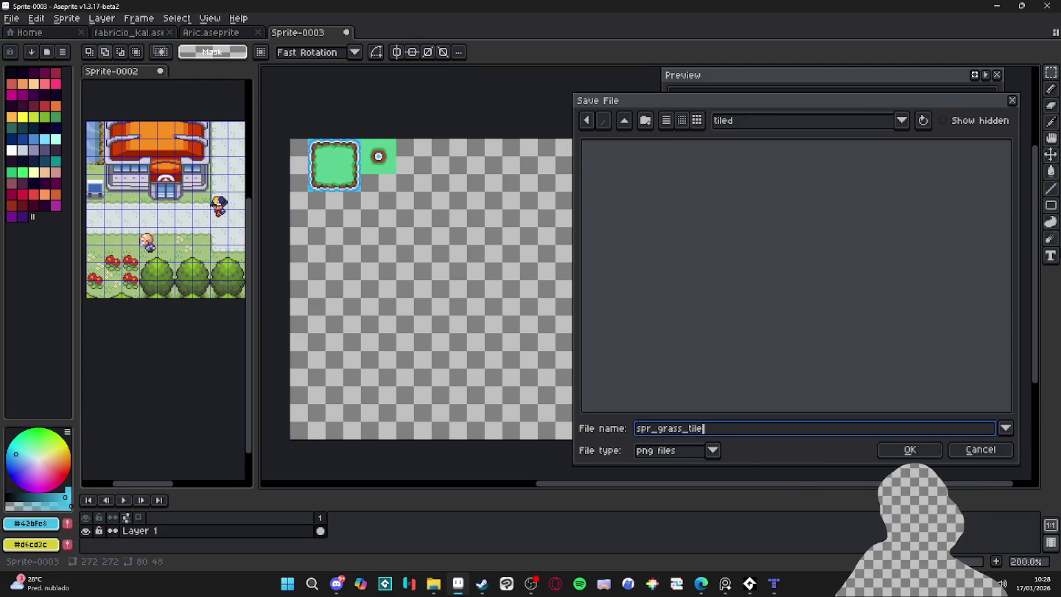
text(t)
click(910, 448)
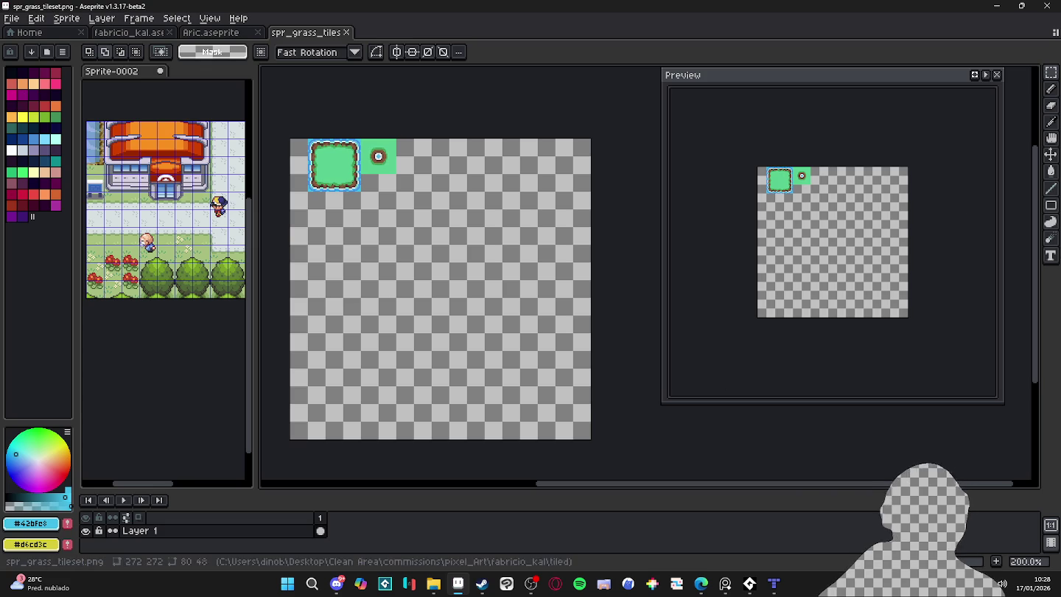
mouse_move(773, 583)
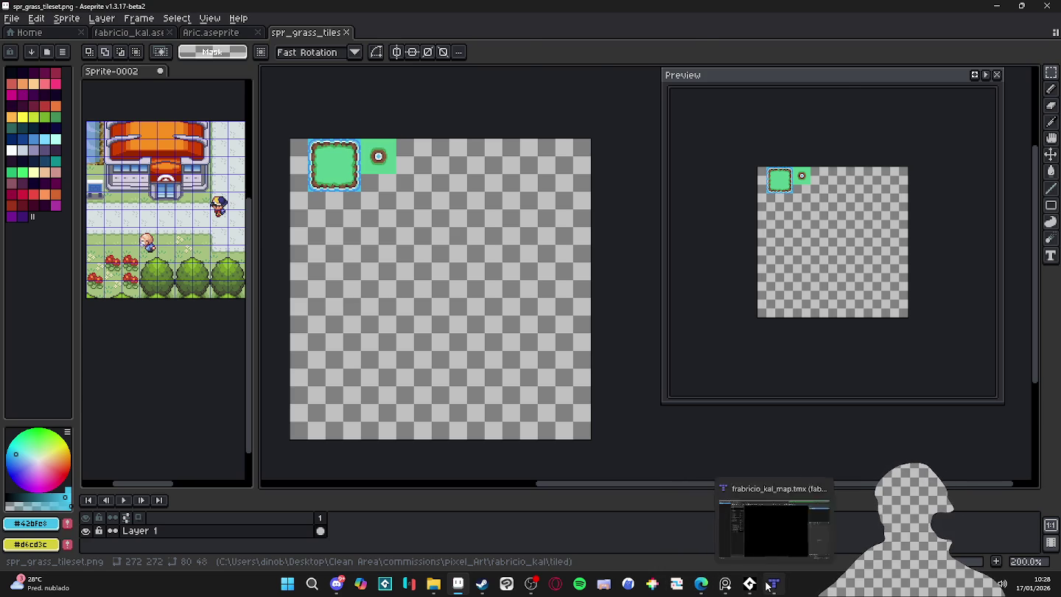
- In Tiled, make tileset tls_grass from the spr_grass_tileset.png image and save tls_grass.tsx
click(774, 583)
click(971, 393)
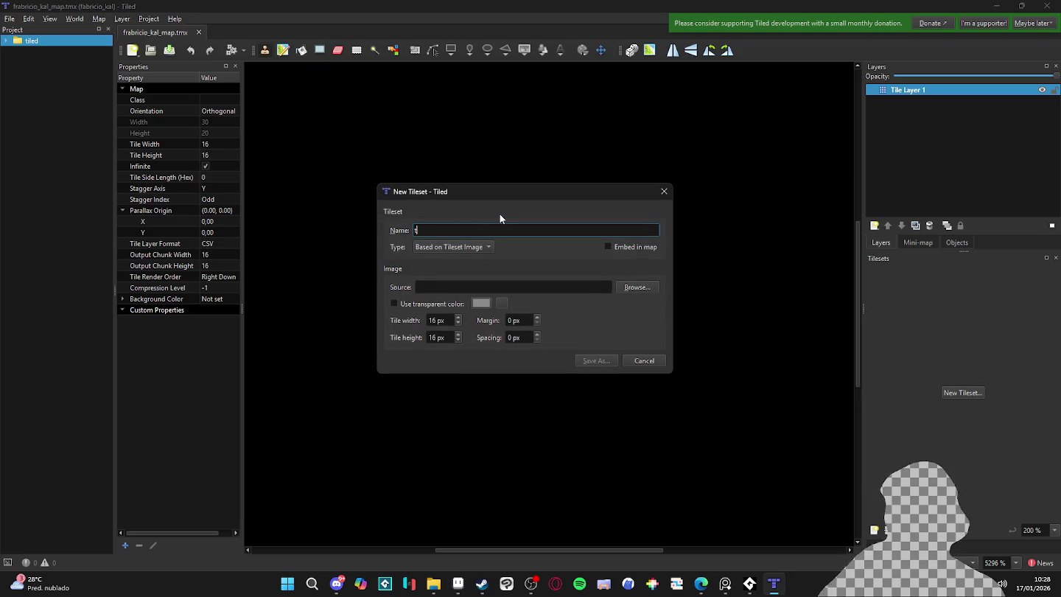
text(tls_grass)
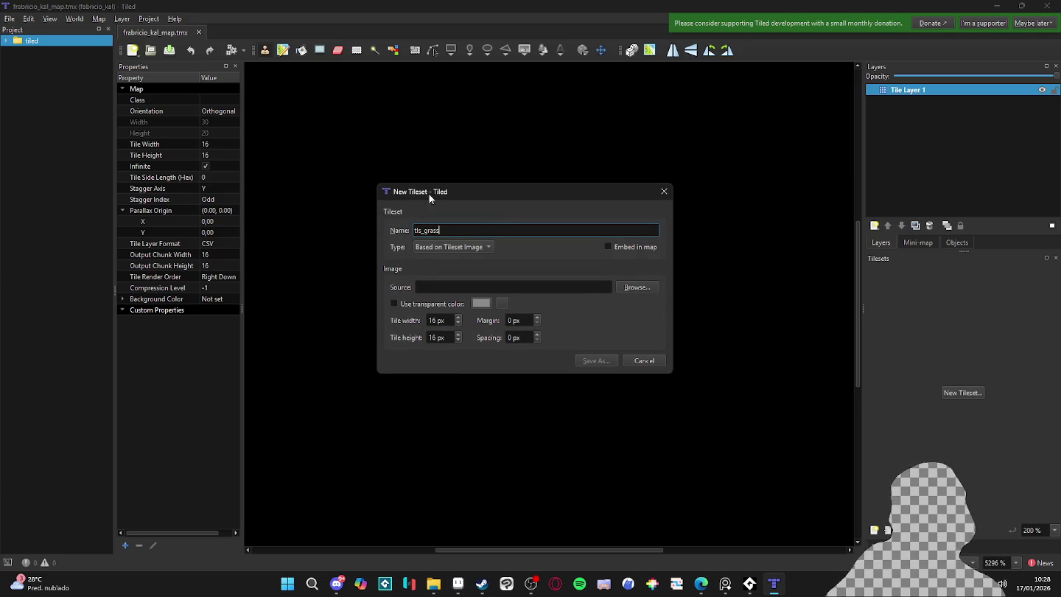
click(627, 287)
double_click(182, 102)
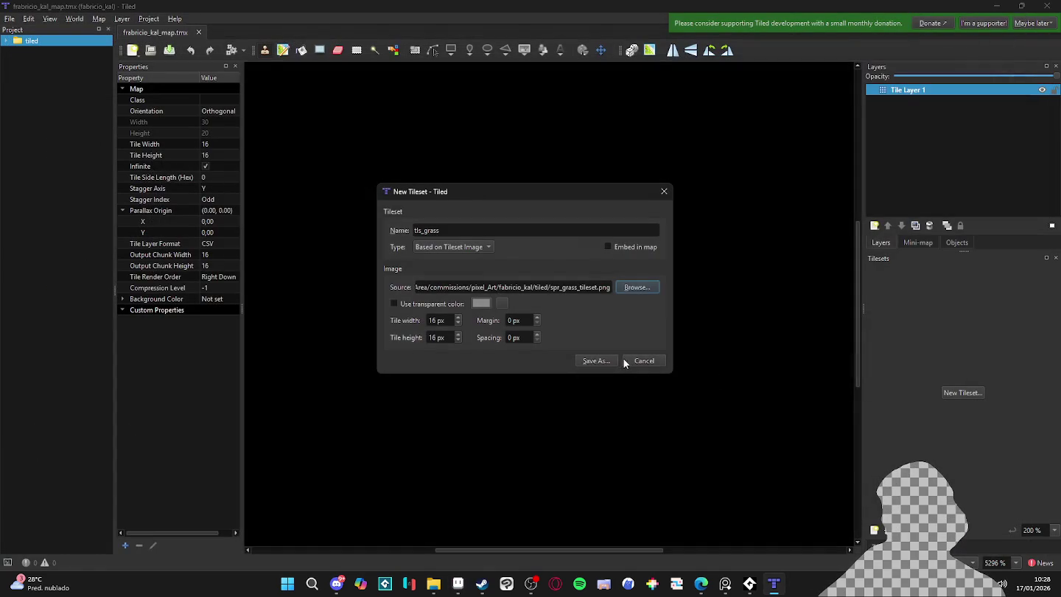
click(598, 361)
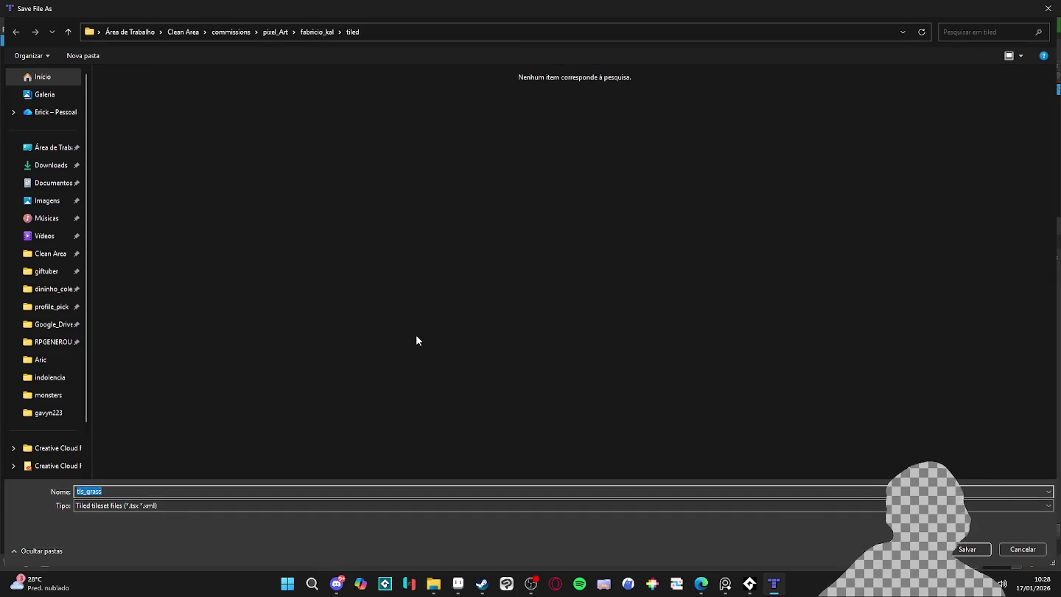
click(967, 549)
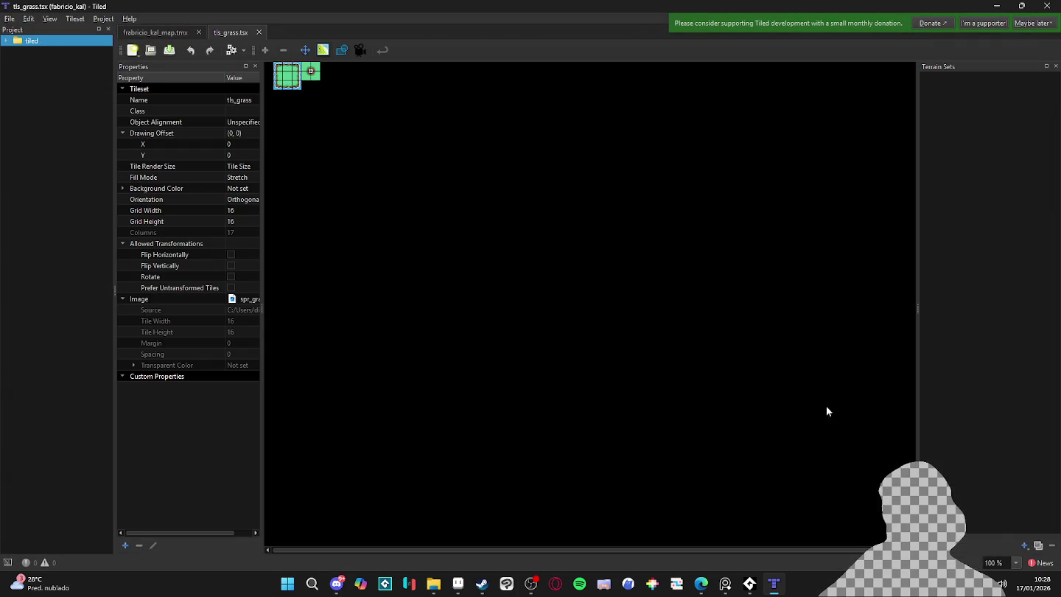
- Add a corner terrain set named grass containing a terrain named grass
scroll(312, 82, up, 5)
click(324, 51)
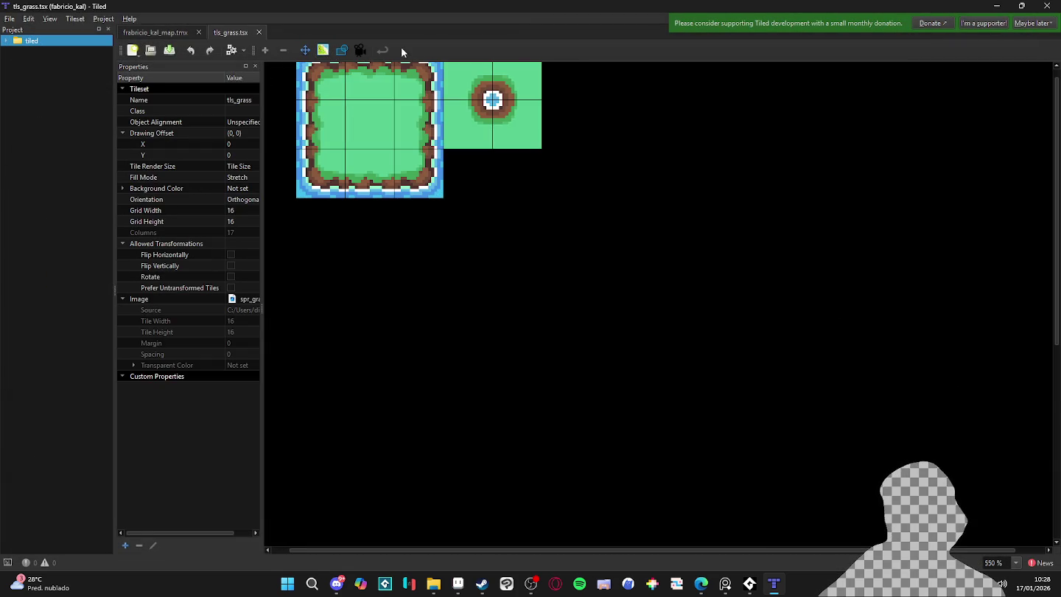
click(319, 52)
click(1025, 546)
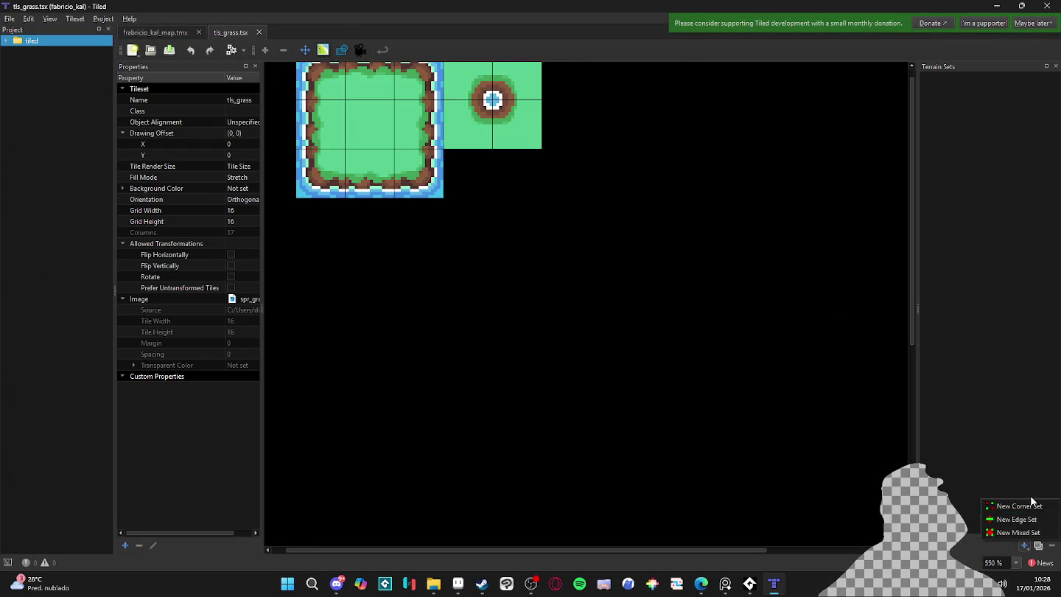
click(1023, 505)
text(grass)
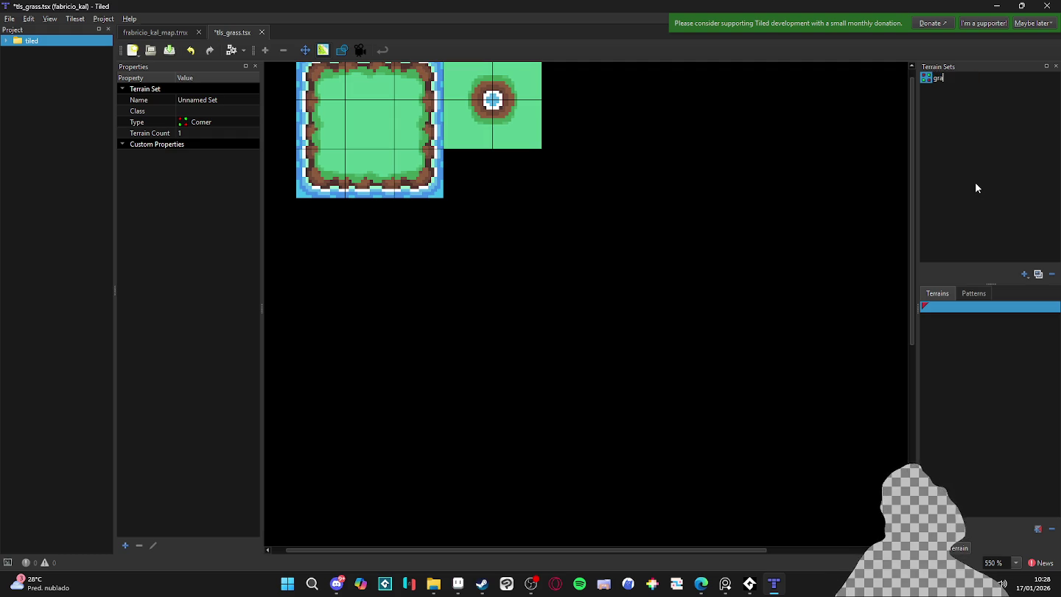
key(Return)
double_click(938, 308)
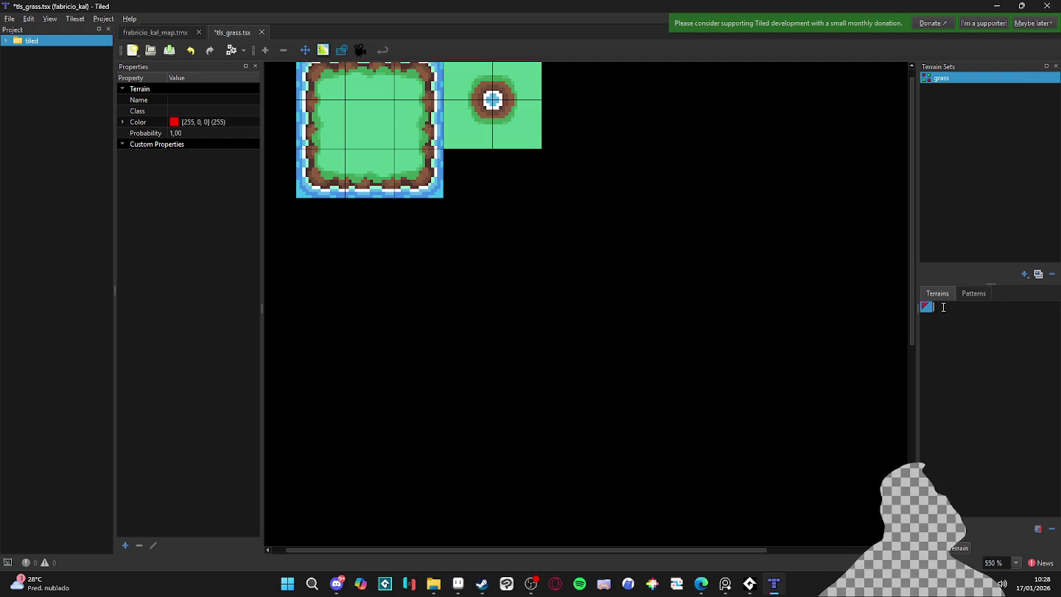
text(grass)
key(Return)
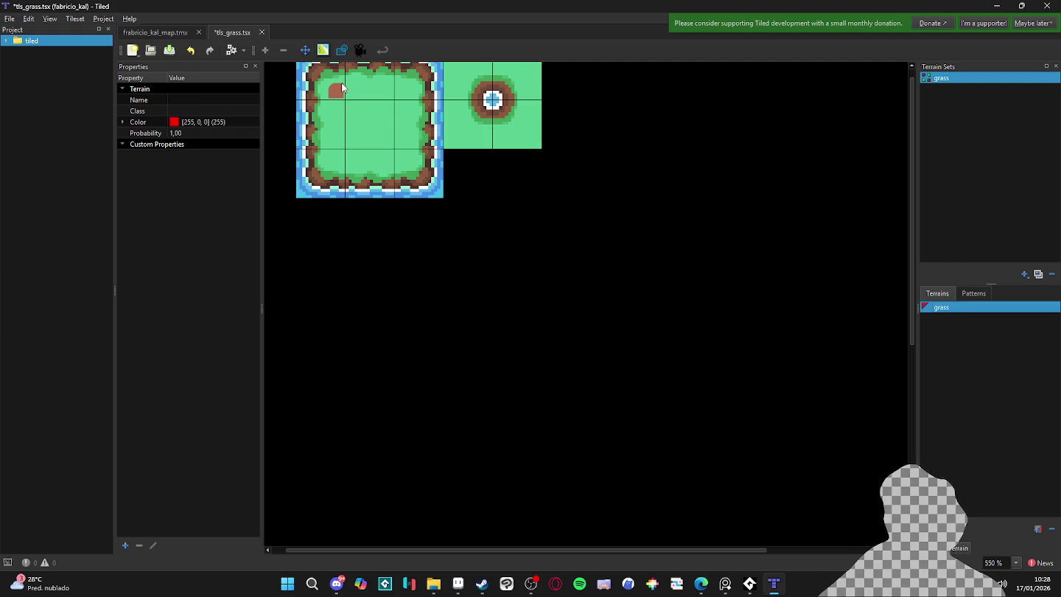
- Mark grass corners on the island and dirt ring tiles, save, and open Aseprite's export settings
mouse_move(335, 90)
mouse_down()
mouse_move(406, 92)
mouse_move(389, 155)
mouse_move(339, 110)
mouse_move(402, 136)
mouse_move(359, 129)
mouse_up()
mouse_move(457, 73)
mouse_down()
mouse_move(539, 74)
mouse_move(502, 139)
mouse_move(450, 90)
mouse_up()
key(ctrl+s)
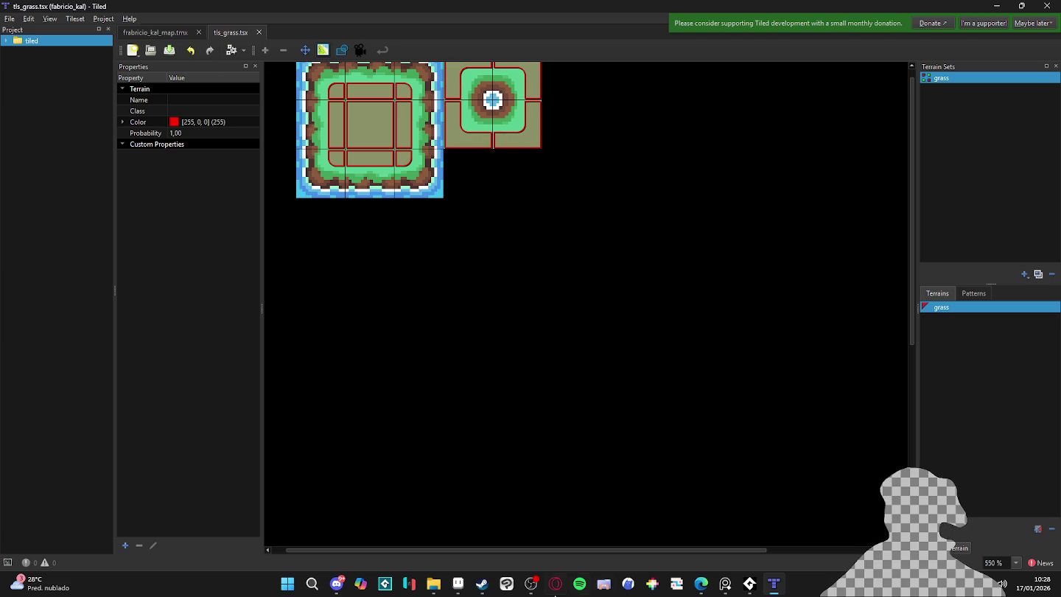
click(458, 583)
key(ctrl+alt+shift+s)
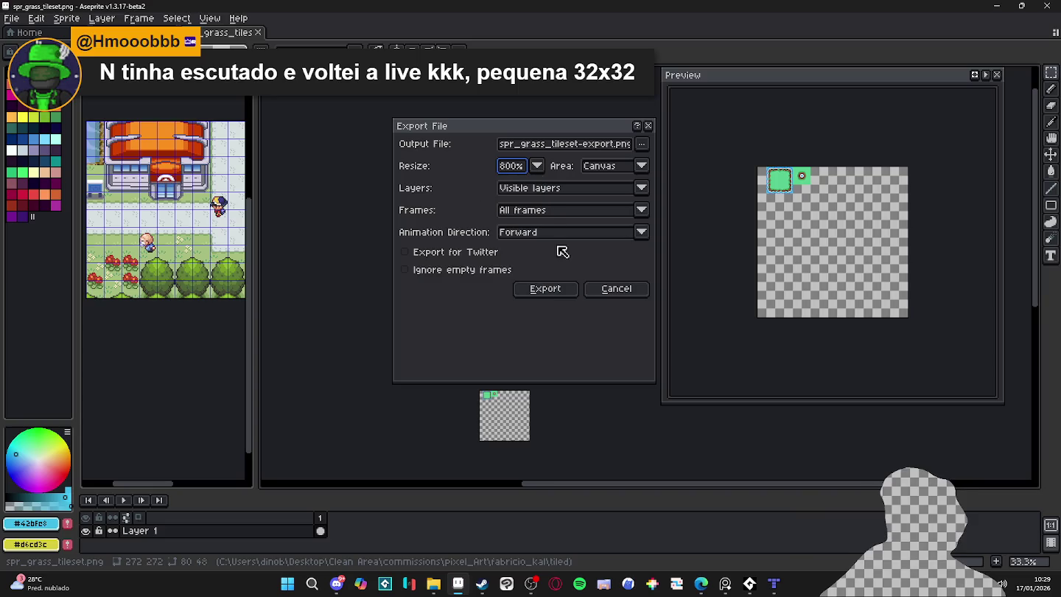
- Cancel the export and copy the lower-left 3x3 flower grass tiles from fabricio_kal
click(611, 288)
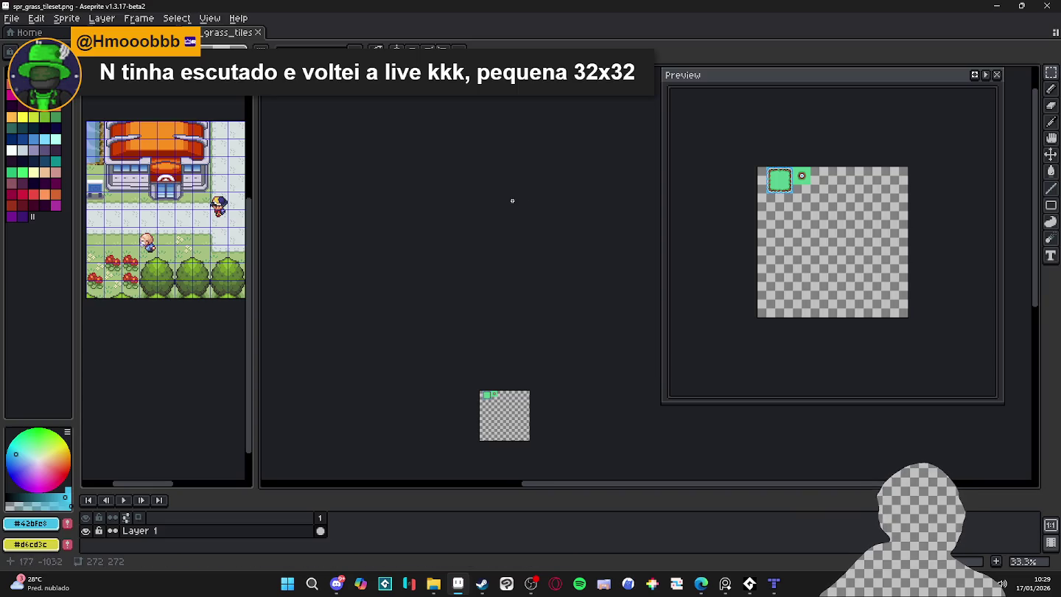
scroll(511, 234, up, 3)
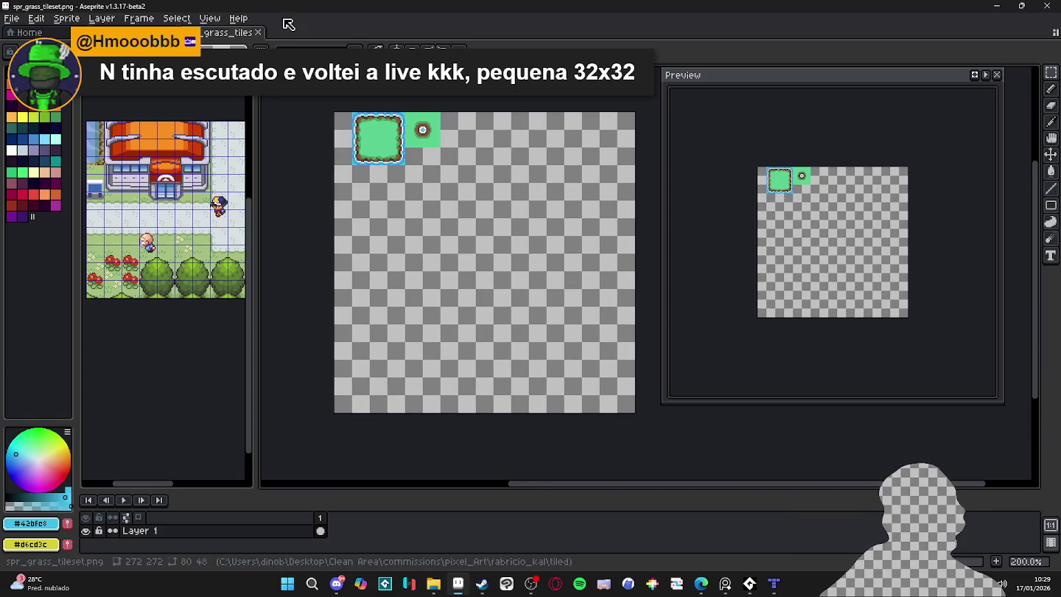
click(125, 32)
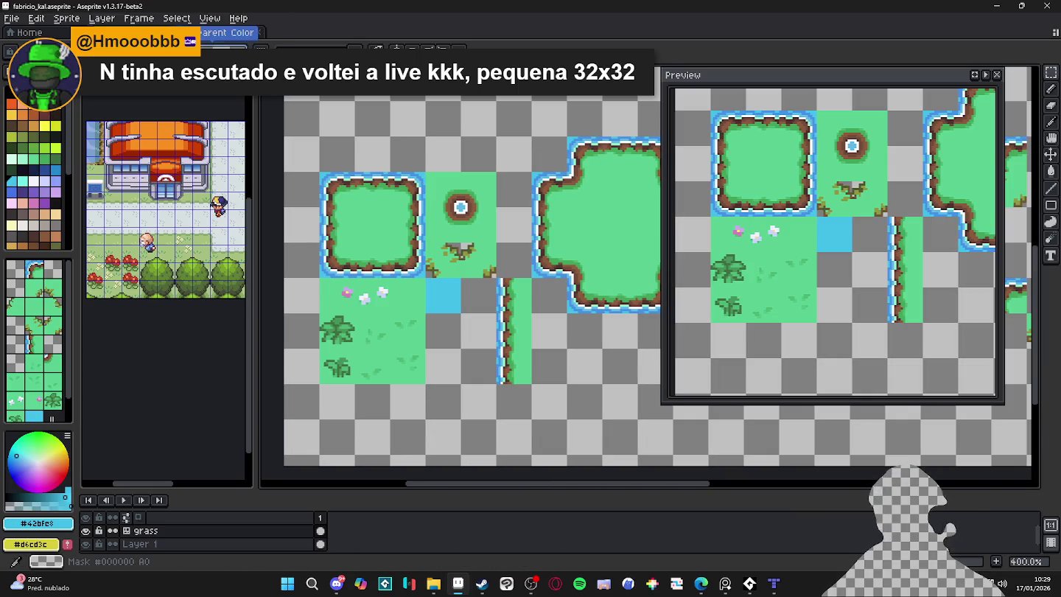
scroll(375, 309, up, 1)
key(m)
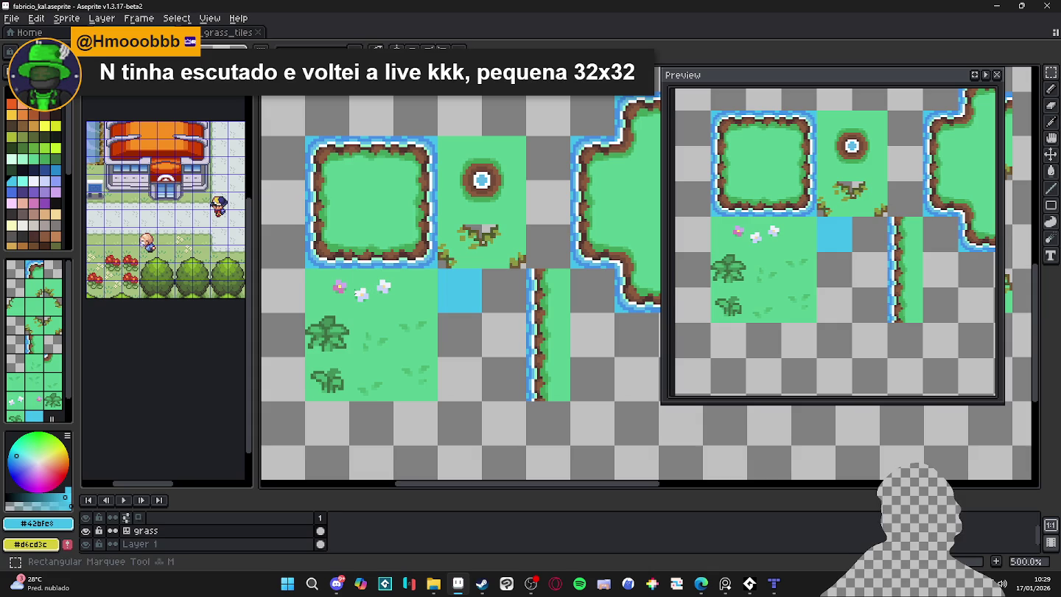
drag(324, 288, 417, 368)
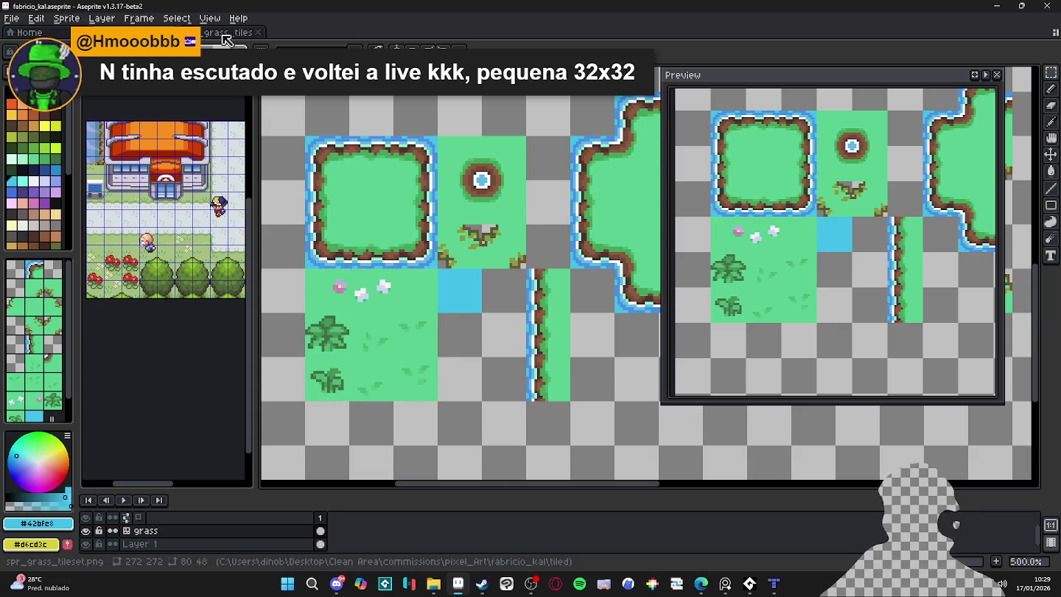
key(ctrl+Tab)
- Paste the flower grass block into spr_grass_tileset beside the dirt ring tile and save
scroll(379, 146, up, 3)
drag(382, 145, 438, 155)
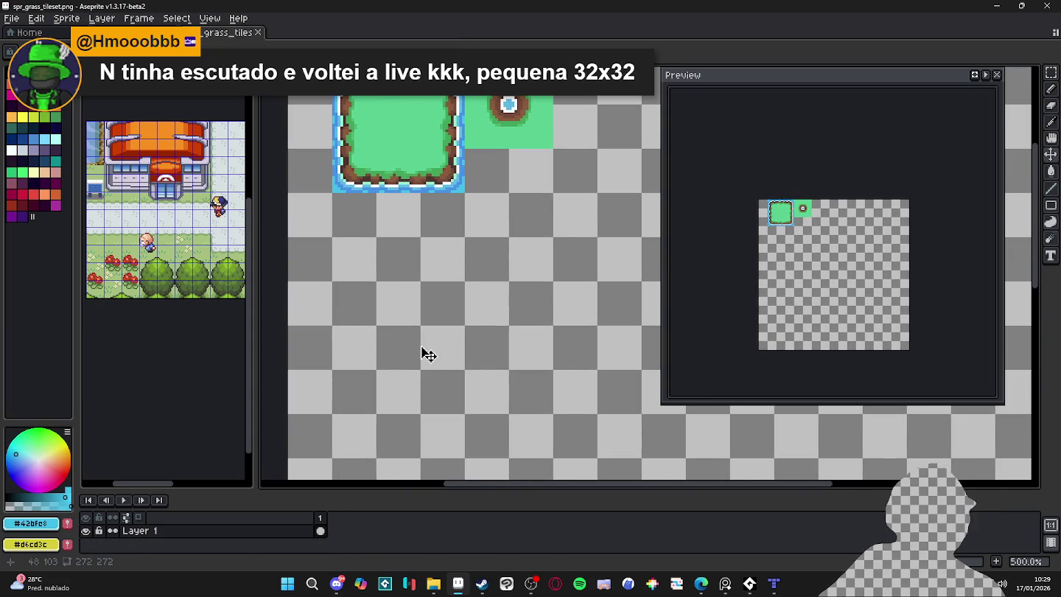
key(ctrl+v)
scroll(375, 230, up, 2)
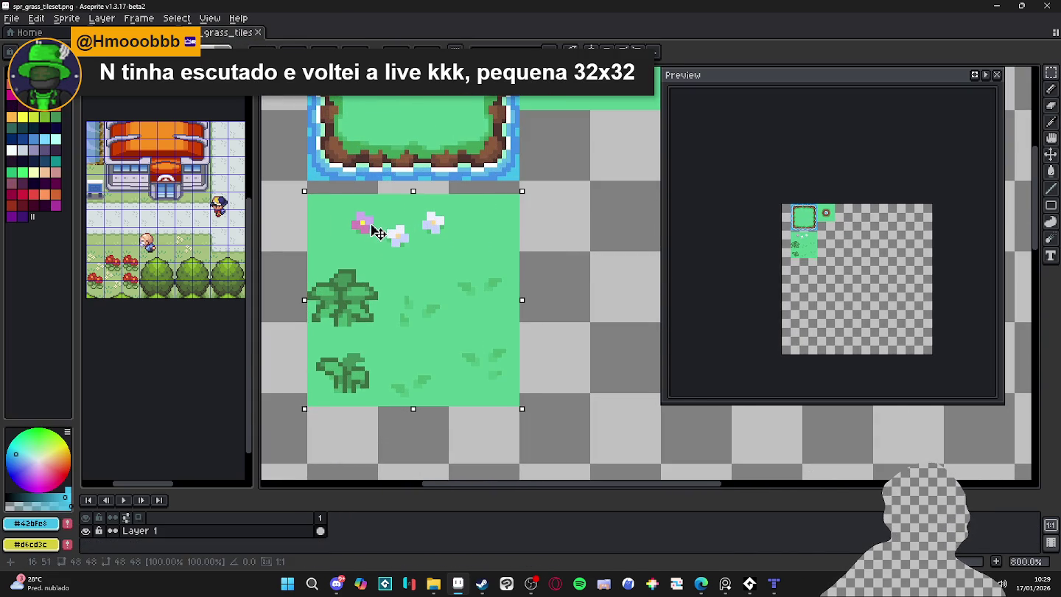
drag(371, 225, 373, 216)
scroll(377, 221, down, 4)
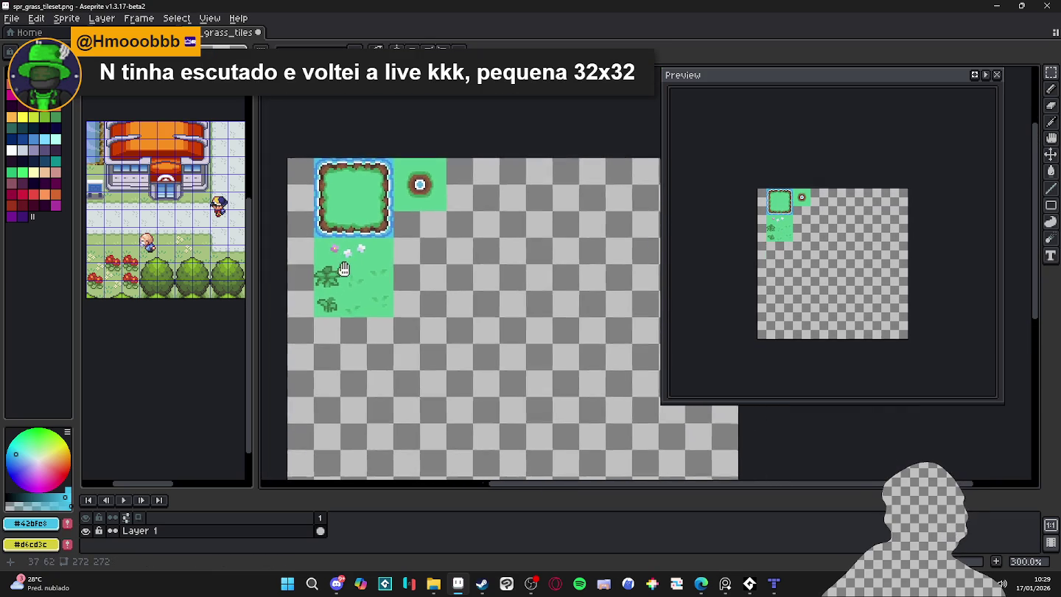
scroll(303, 253, up, 1)
drag(297, 247, 402, 353)
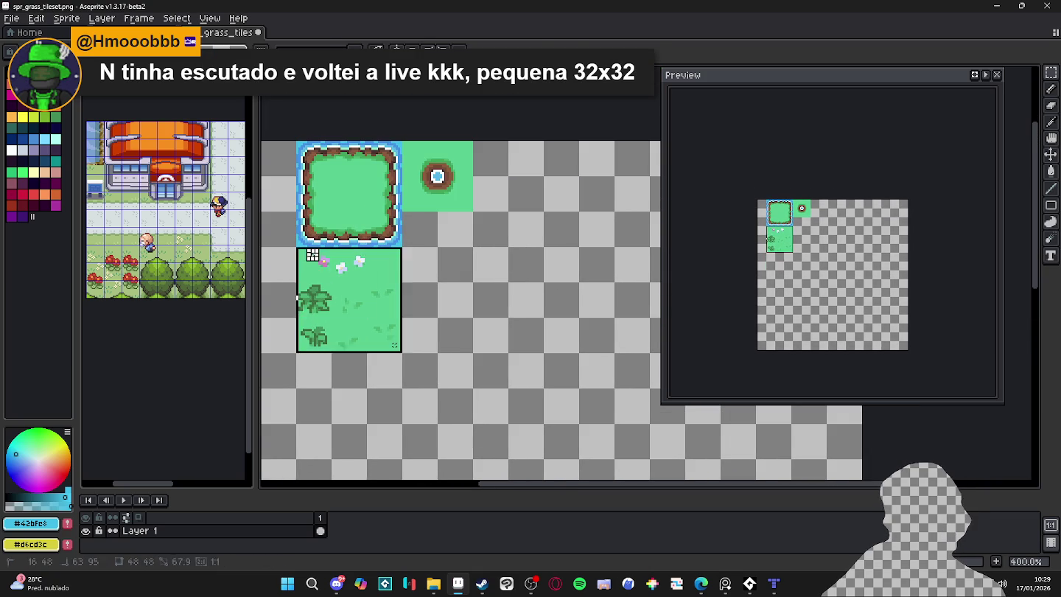
drag(334, 315, 507, 208)
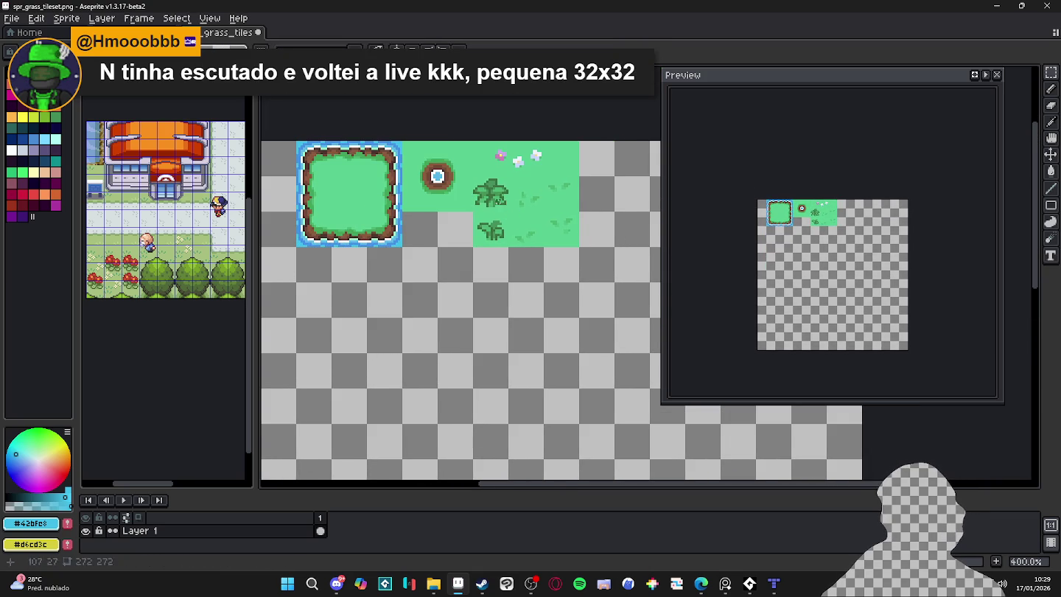
key(ctrl+s)
- Switch to Tiled's map document and try refreshing with F5, dismissing the error
key(alt+Tab)
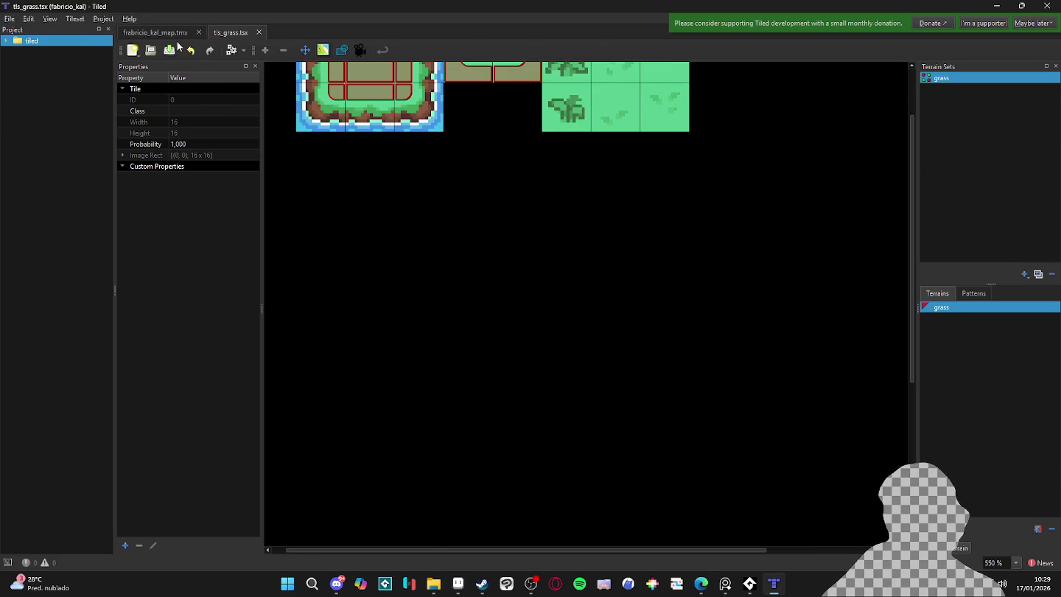
click(178, 33)
key(F5)
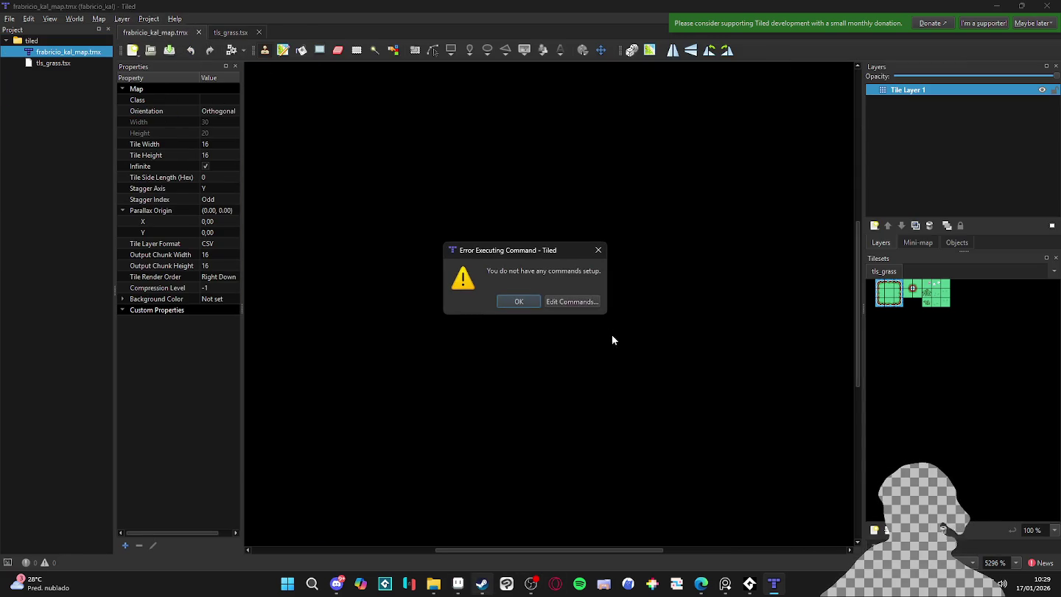
key(Escape)
- Paste the blue water tile from fabricio_kal into spr_grass_tileset
click(457, 590)
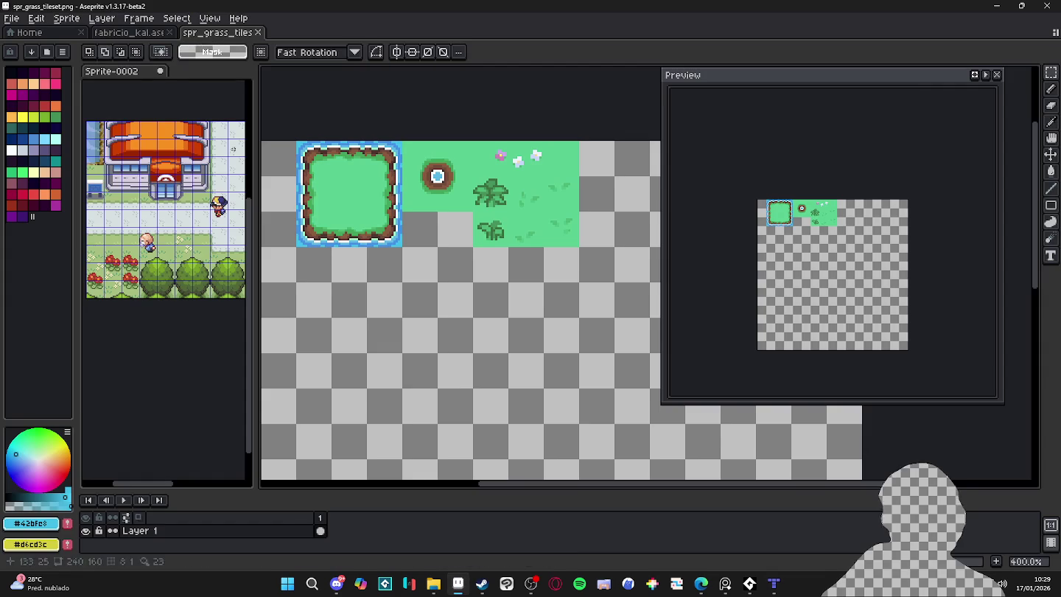
click(125, 32)
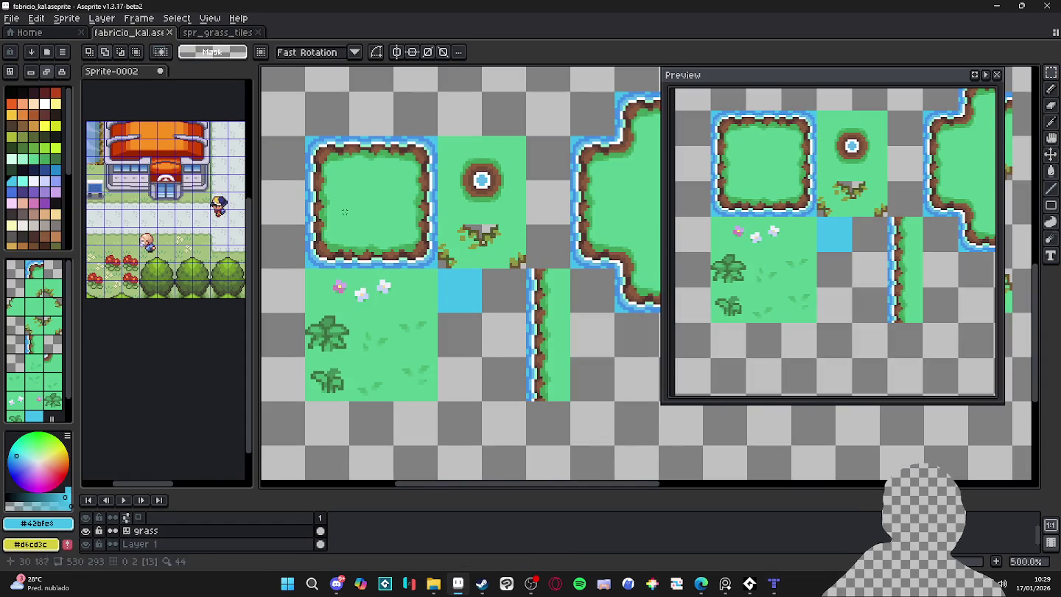
key(ctrl)
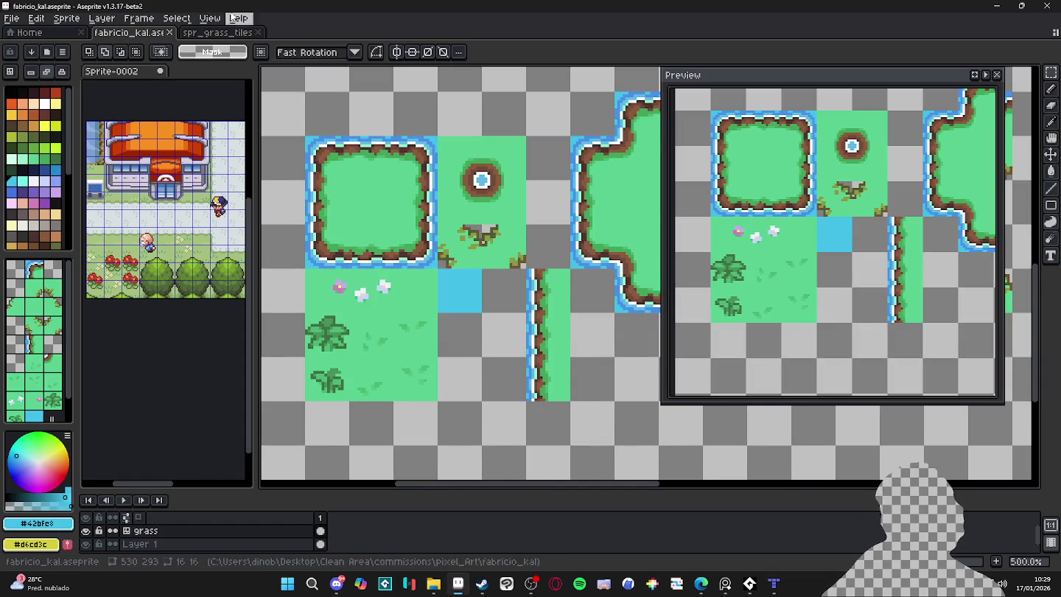
click(206, 33)
scroll(658, 297, up, 2)
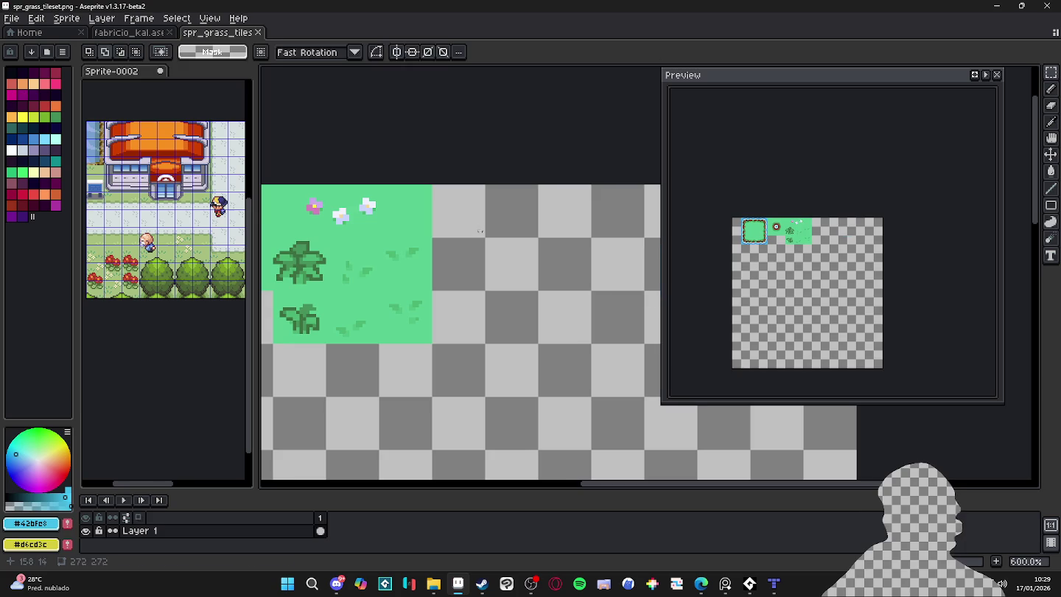
key(ctrl+v)
scroll(658, 297, up, 3)
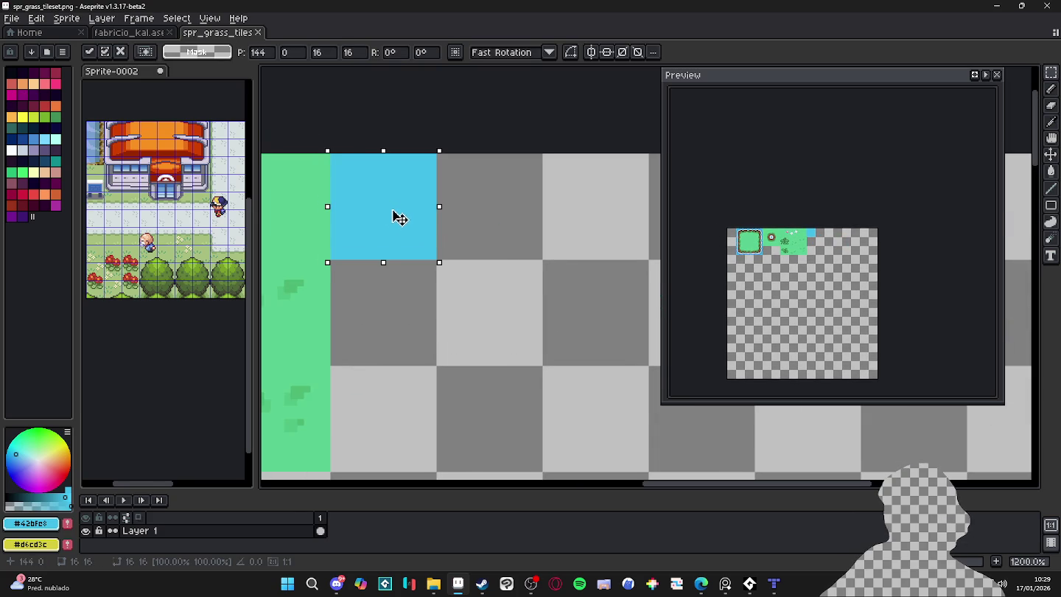
drag(658, 297, 400, 218)
key(Return)
- Move the water tile under the dirt ring tile and save the tileset image
scroll(396, 217, down, 1)
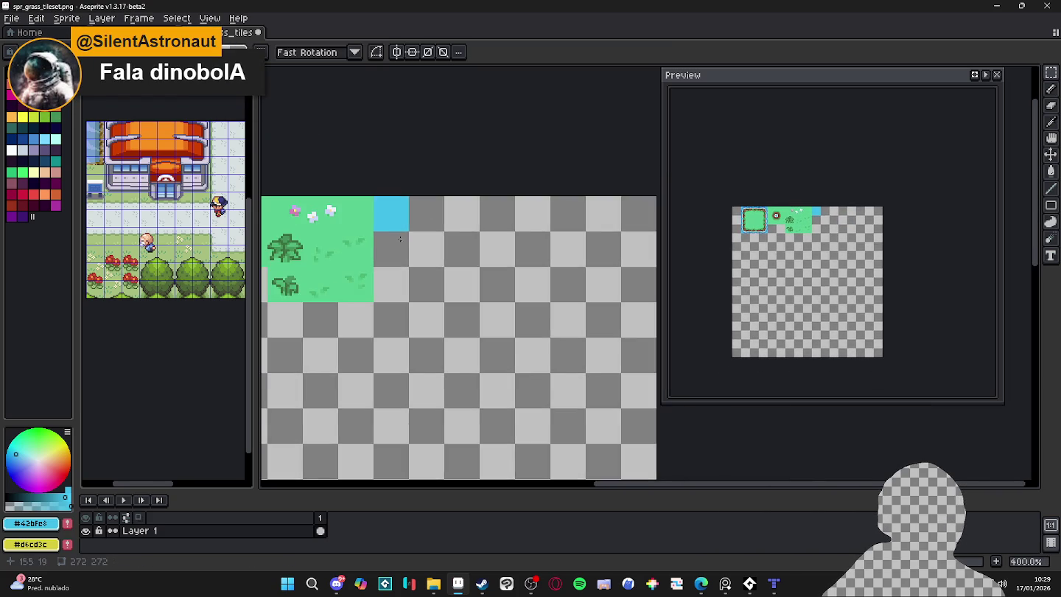
scroll(413, 229, down, 1)
drag(431, 253, 460, 266)
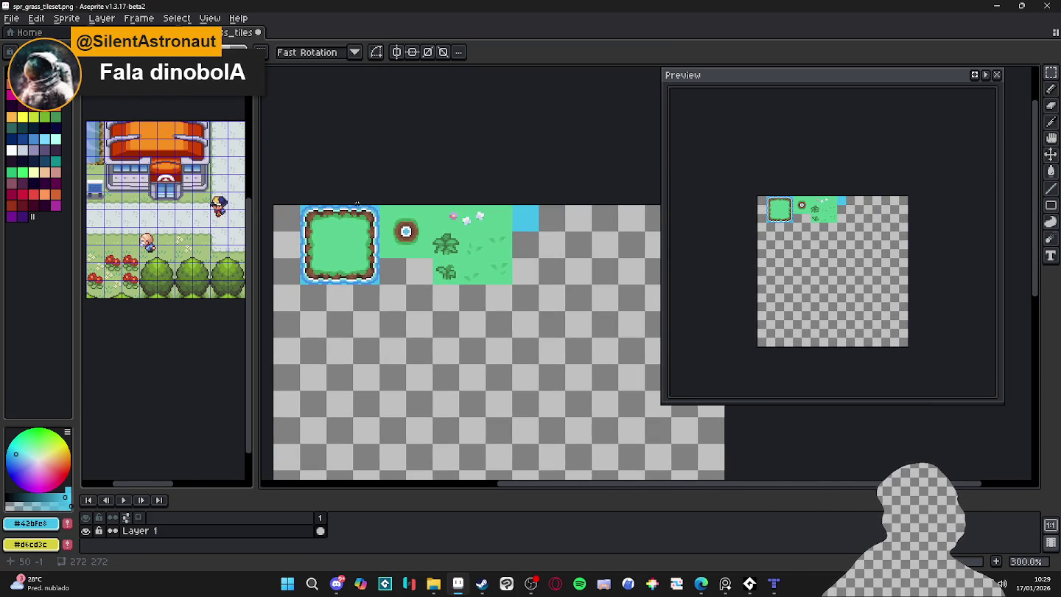
scroll(524, 219, up, 2)
click(528, 215)
drag(531, 215, 305, 304)
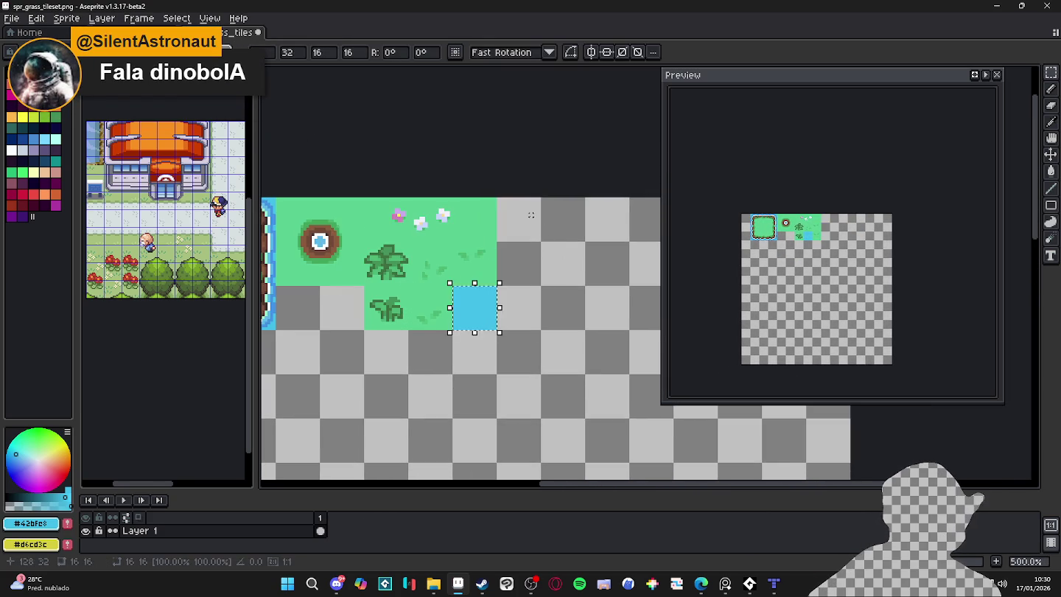
key(ctrl+s)
scroll(529, 239, down, 2)
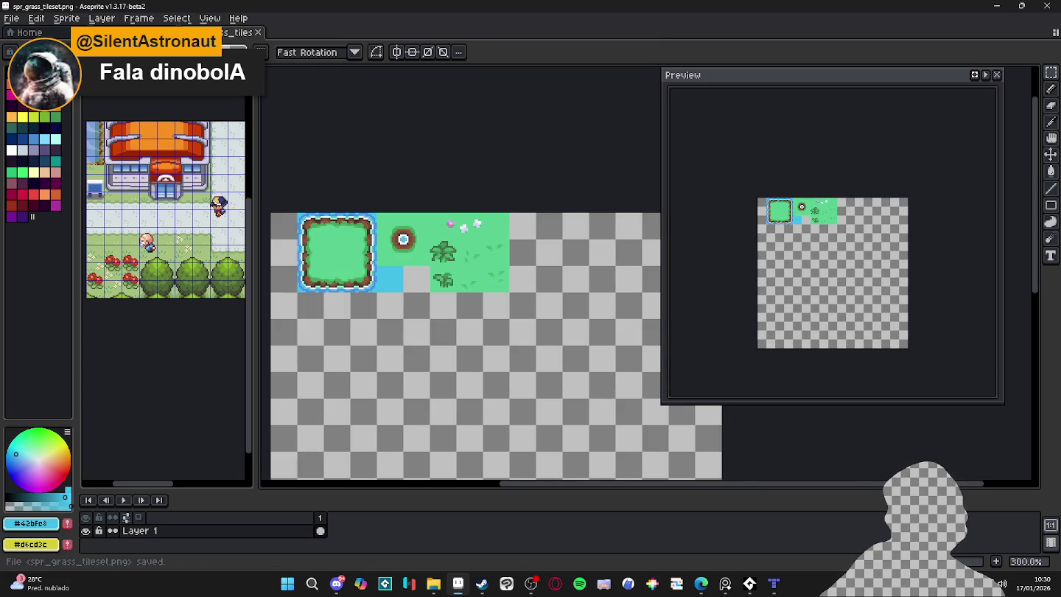
click(772, 584)
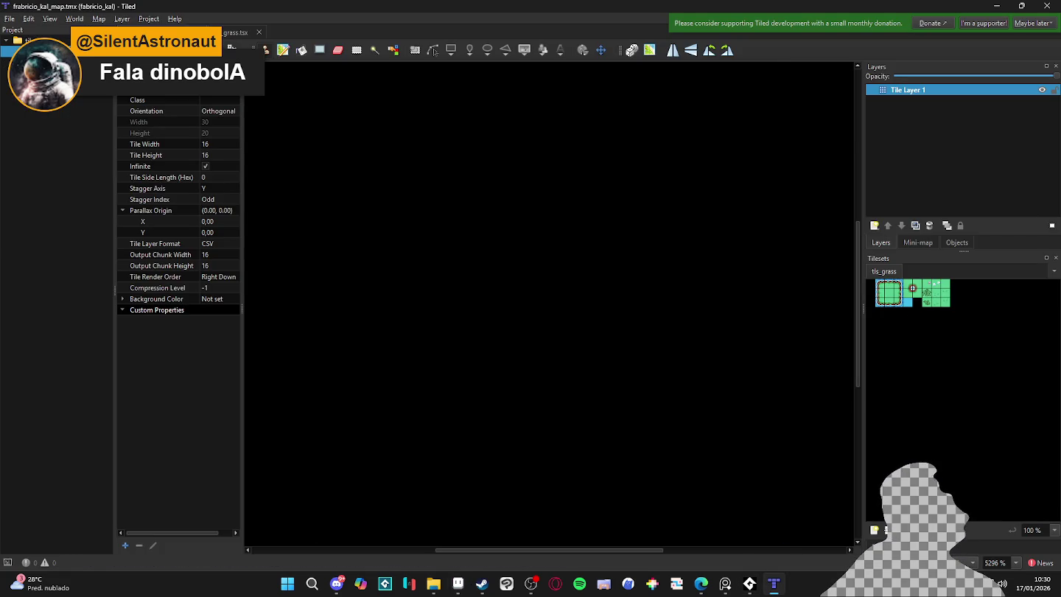
- Rename the first tile layer to agua
click(893, 288)
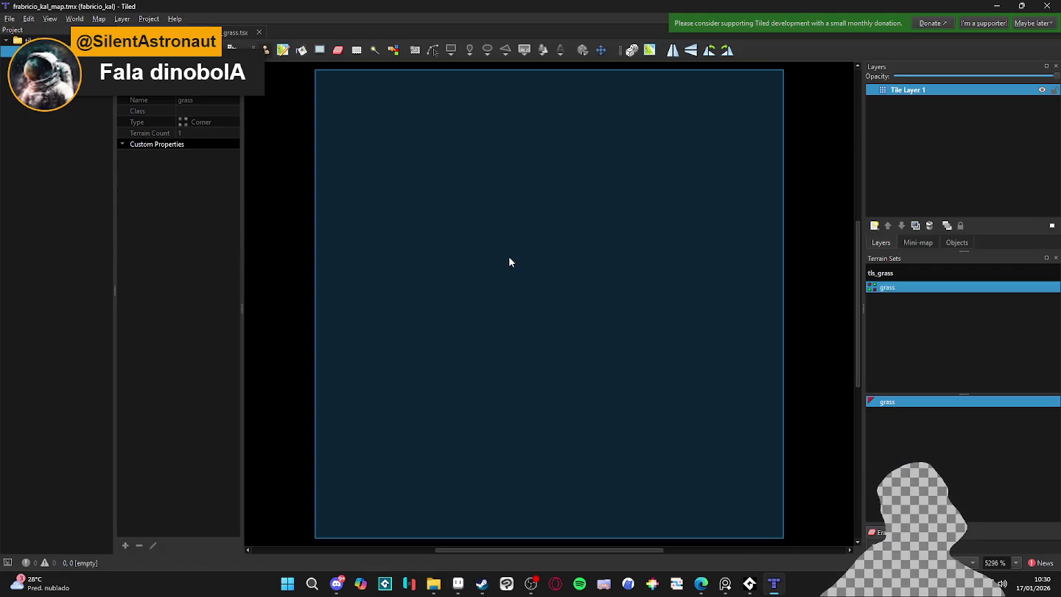
scroll(465, 246, down, 4)
scroll(448, 249, down, 1)
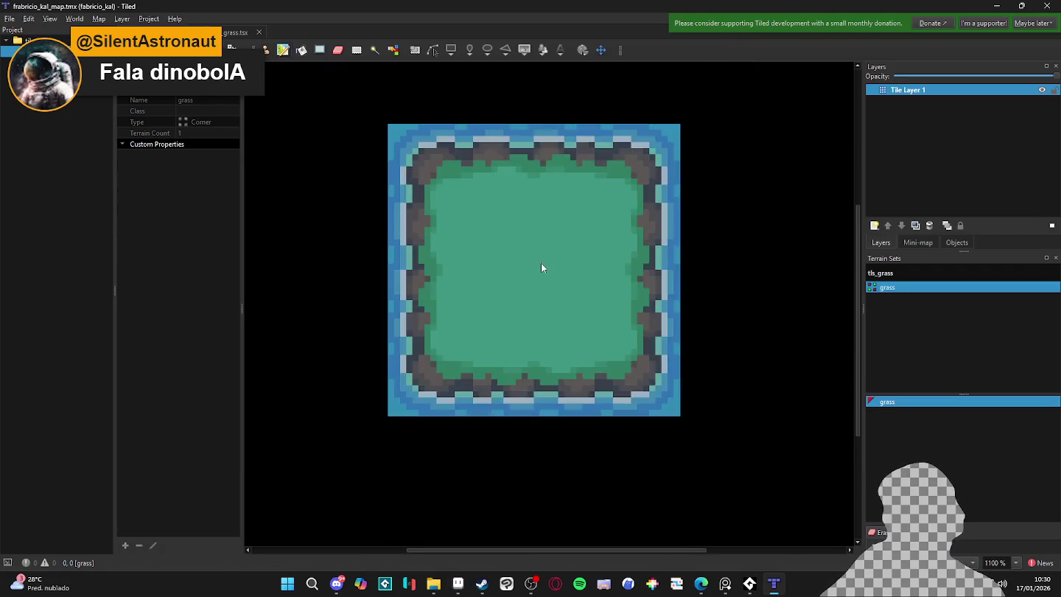
scroll(540, 261, down, 4)
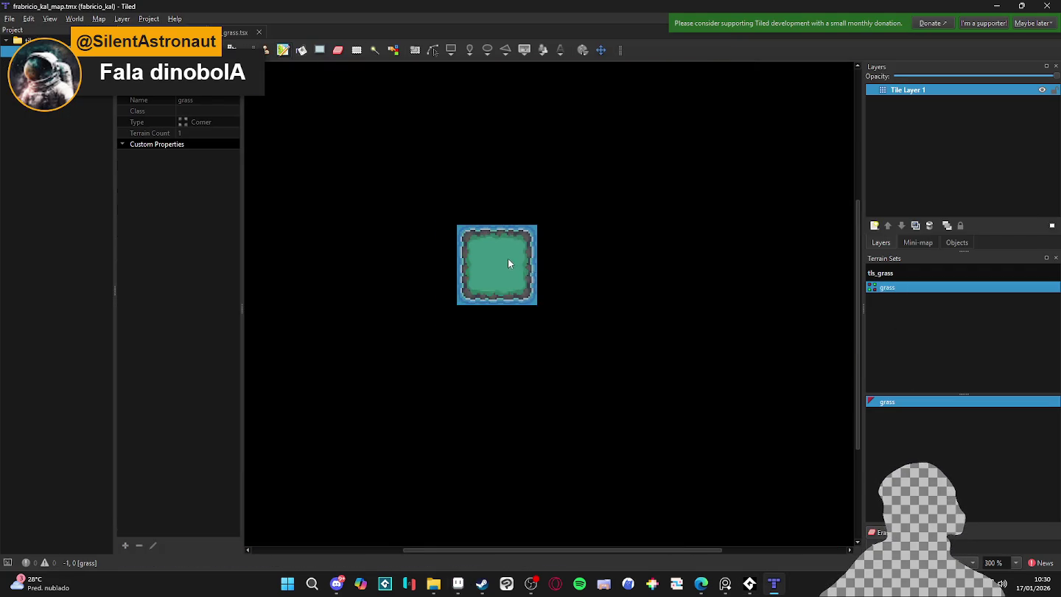
double_click(917, 90)
text(agua)
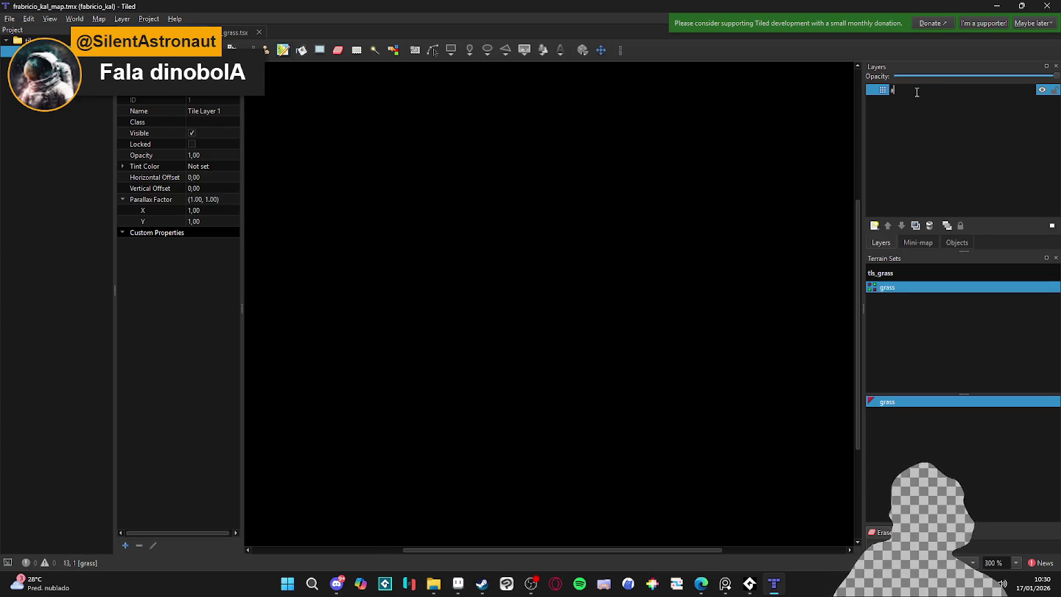
key(Return)
- Rectangle-fill the whole map with the plain blue water tile
click(880, 549)
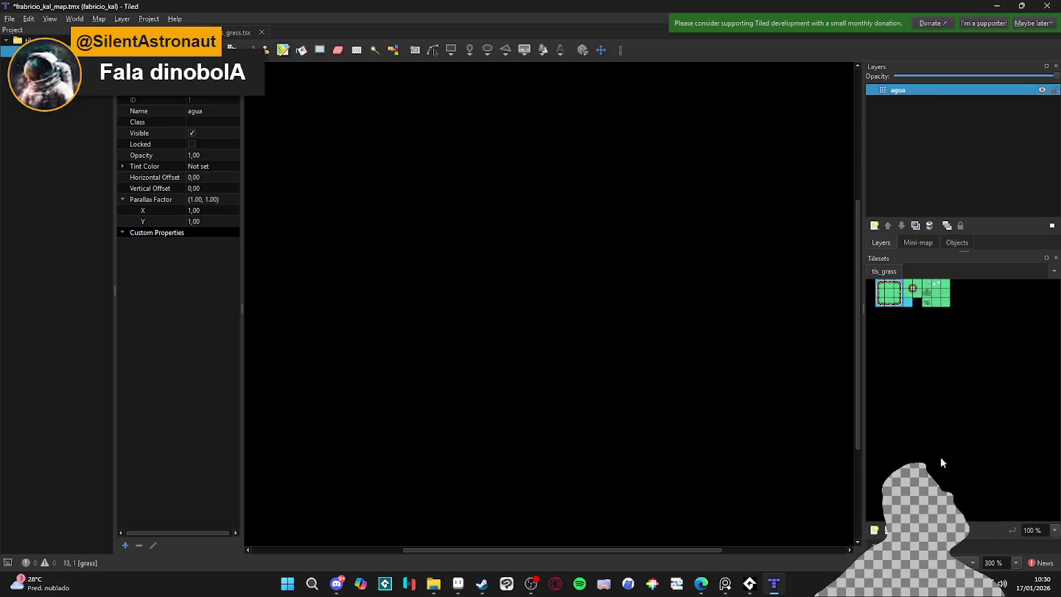
click(907, 302)
click(319, 50)
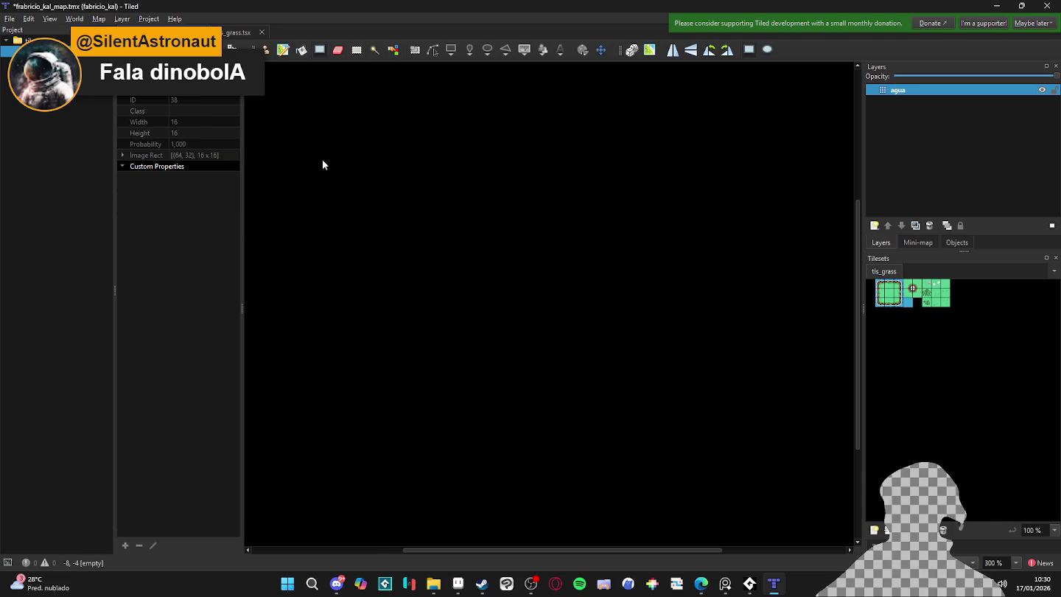
mouse_move(322, 159)
mouse_down()
mouse_move(649, 422)
mouse_move(825, 486)
mouse_up()
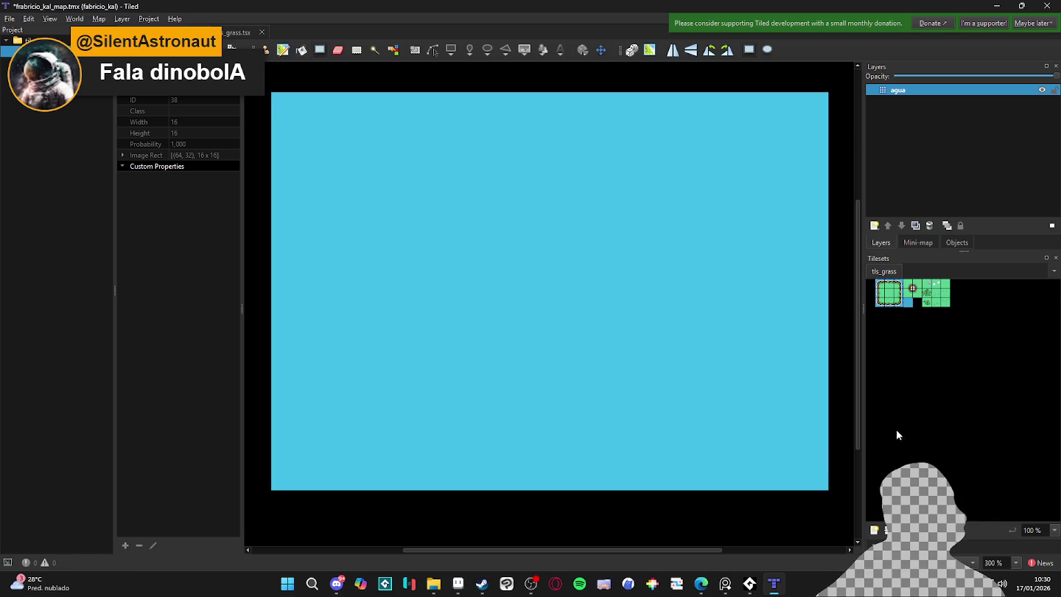
- Add a new tile layer named cliff above agua
click(878, 228)
click(895, 240)
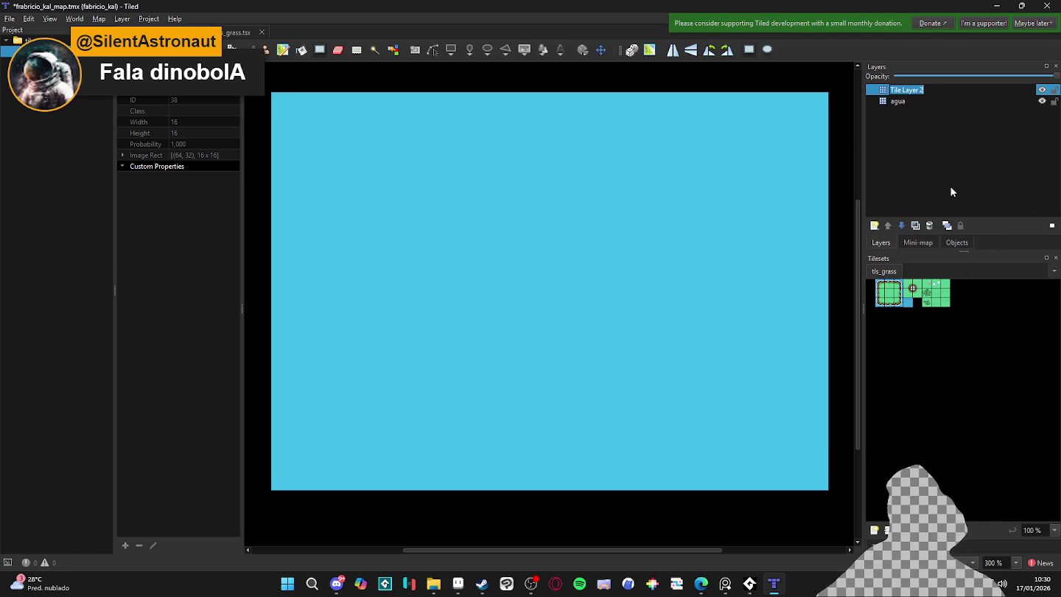
text(cliff)
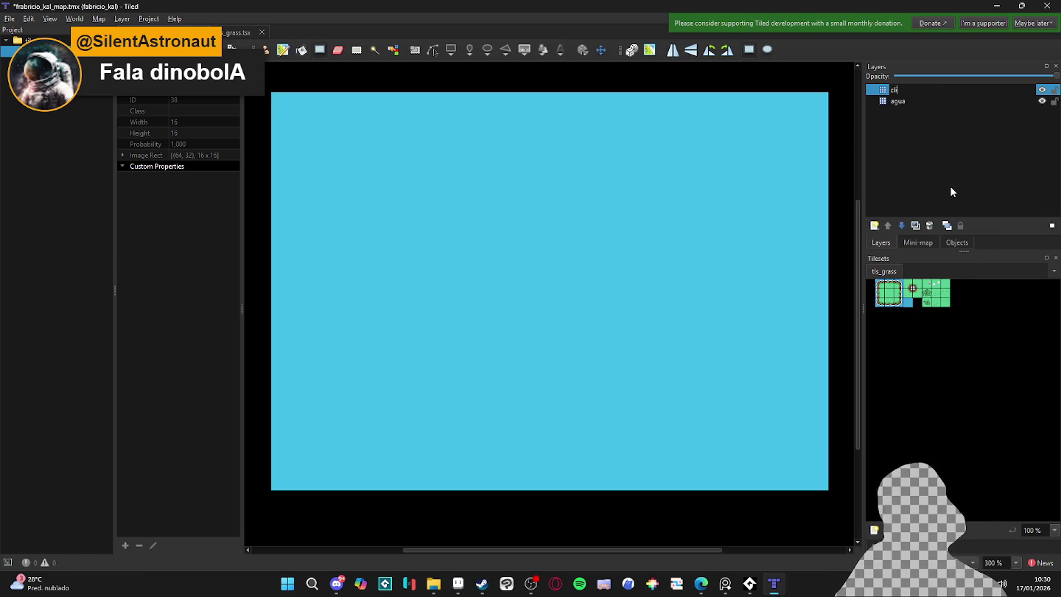
key(Return)
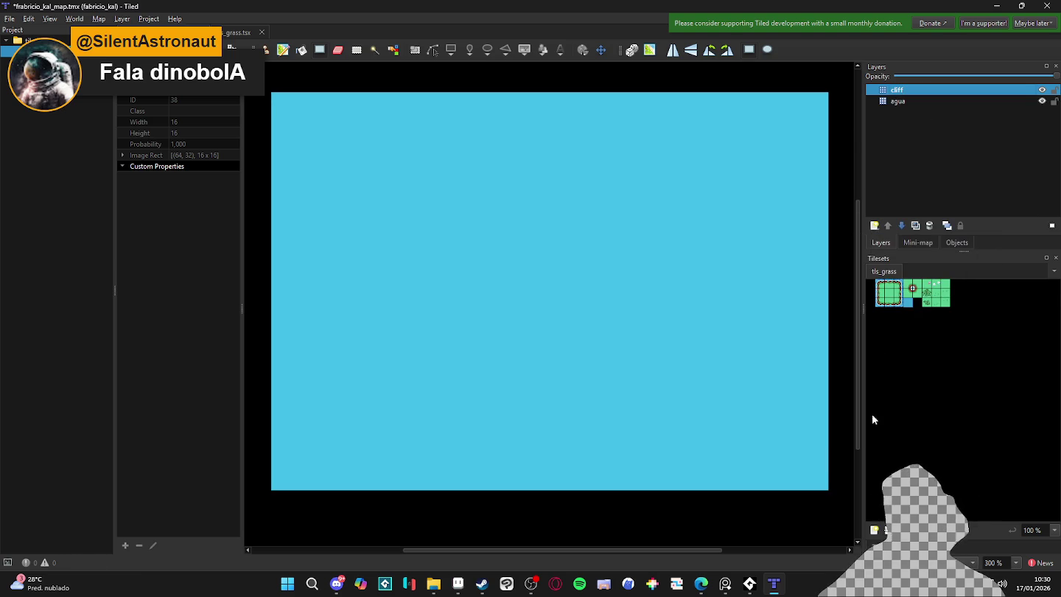
- Paint a large grass island with the grass terrain brush, then open tls_grass for editing
key(t)
click(886, 401)
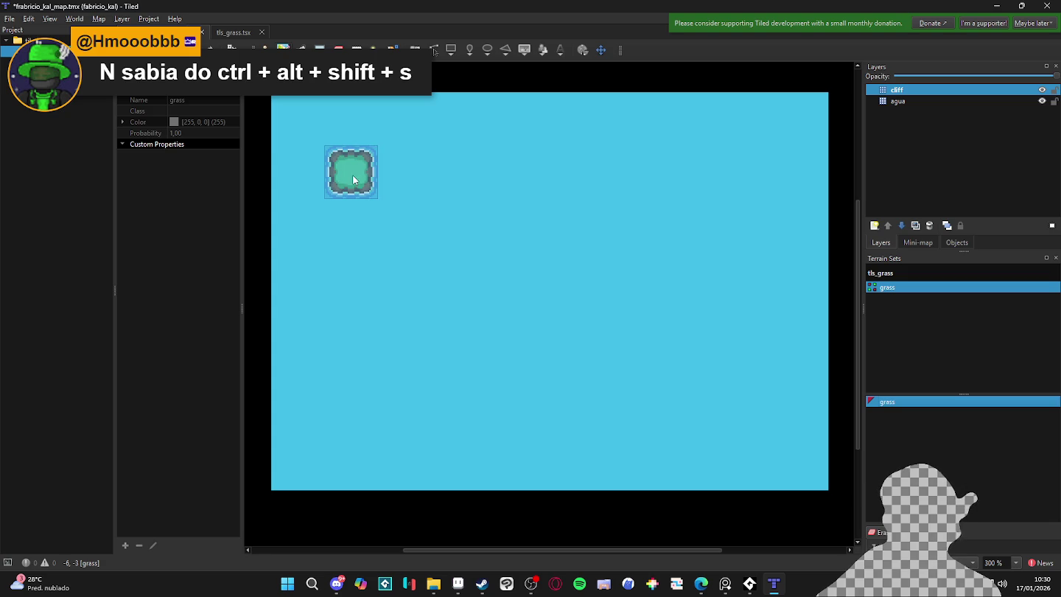
mouse_move(352, 174)
mouse_down()
mouse_move(600, 174)
mouse_move(727, 199)
mouse_move(587, 222)
mouse_move(701, 192)
mouse_move(486, 222)
mouse_move(506, 204)
mouse_move(355, 209)
mouse_move(309, 280)
mouse_move(401, 249)
mouse_move(486, 273)
mouse_move(546, 272)
mouse_move(606, 226)
mouse_up()
mouse_move(513, 321)
mouse_down()
mouse_move(616, 355)
mouse_move(368, 354)
mouse_move(611, 303)
mouse_move(696, 322)
mouse_move(619, 361)
mouse_move(646, 296)
mouse_move(559, 422)
mouse_move(354, 366)
mouse_up()
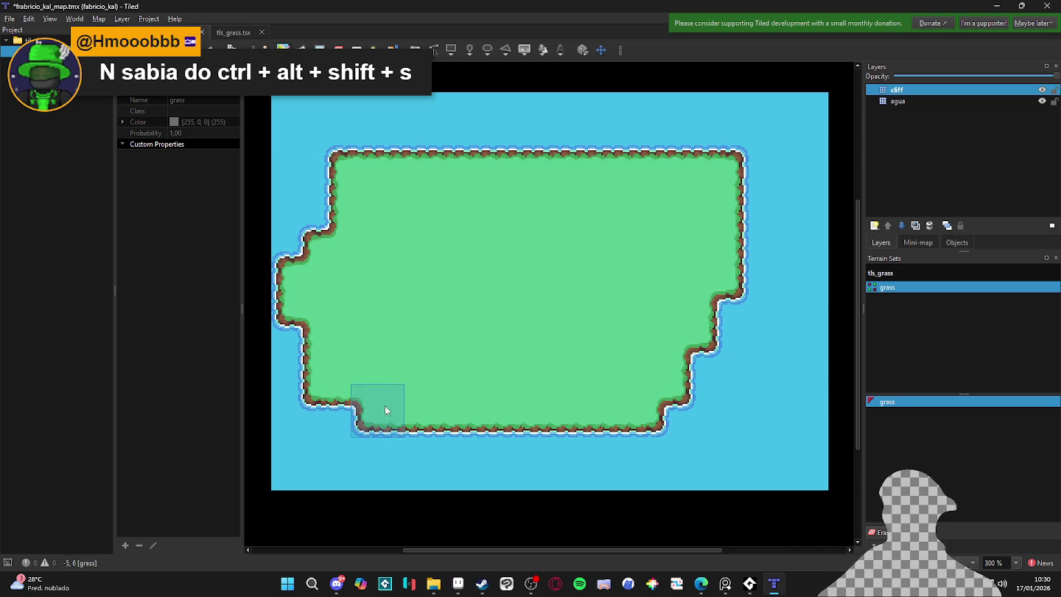
mouse_move(663, 375)
mouse_down()
mouse_move(712, 368)
mouse_move(747, 247)
mouse_move(772, 274)
mouse_up()
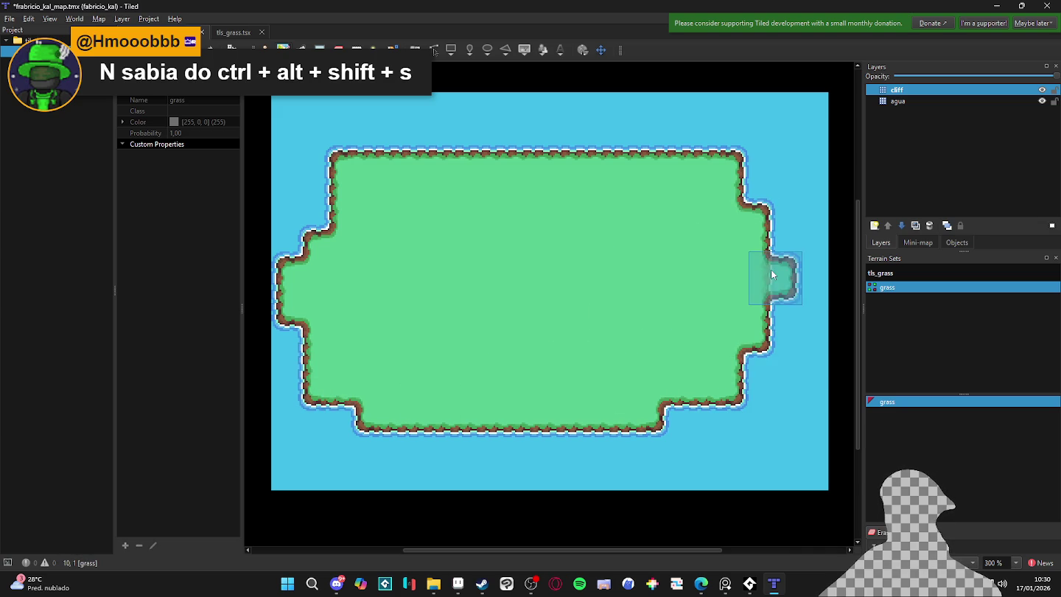
mouse_move(753, 353)
mouse_down()
mouse_move(673, 406)
mouse_move(593, 405)
mouse_move(457, 438)
mouse_move(700, 428)
mouse_move(799, 352)
mouse_move(744, 204)
mouse_move(759, 210)
mouse_move(621, 149)
mouse_move(467, 145)
mouse_up()
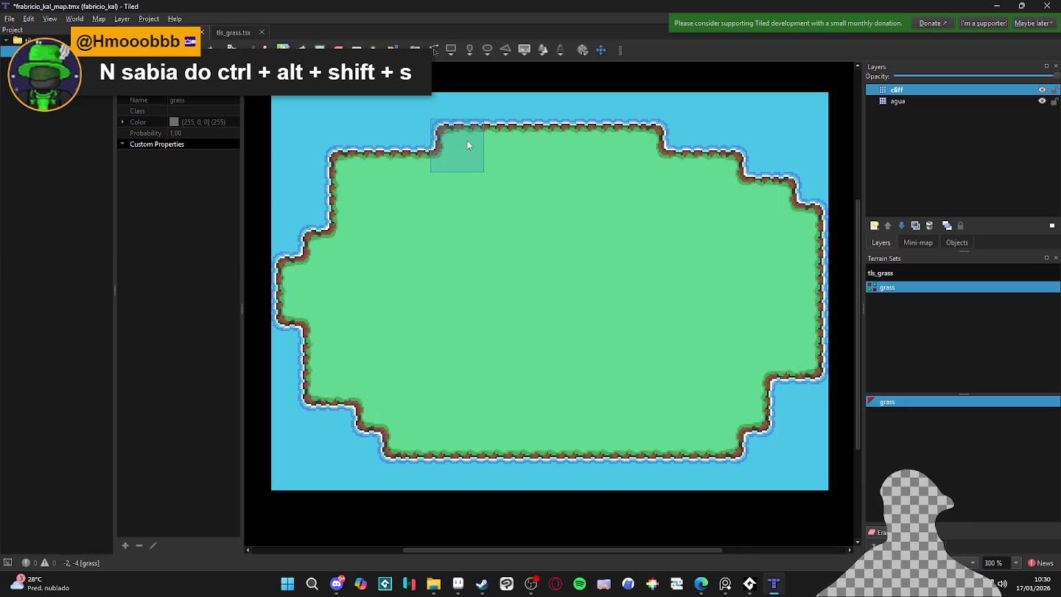
click(960, 536)
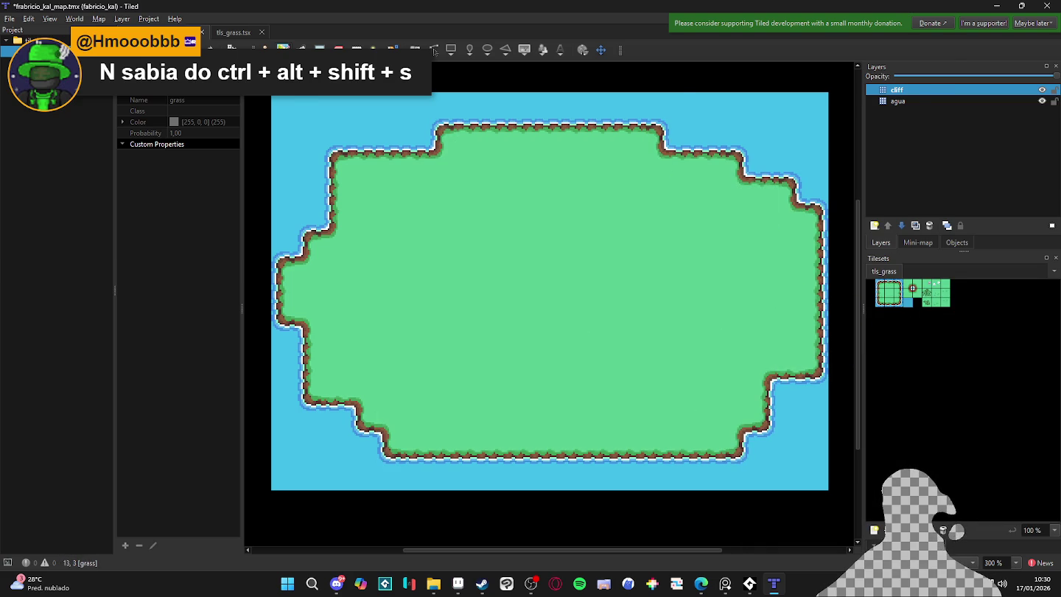
click(958, 533)
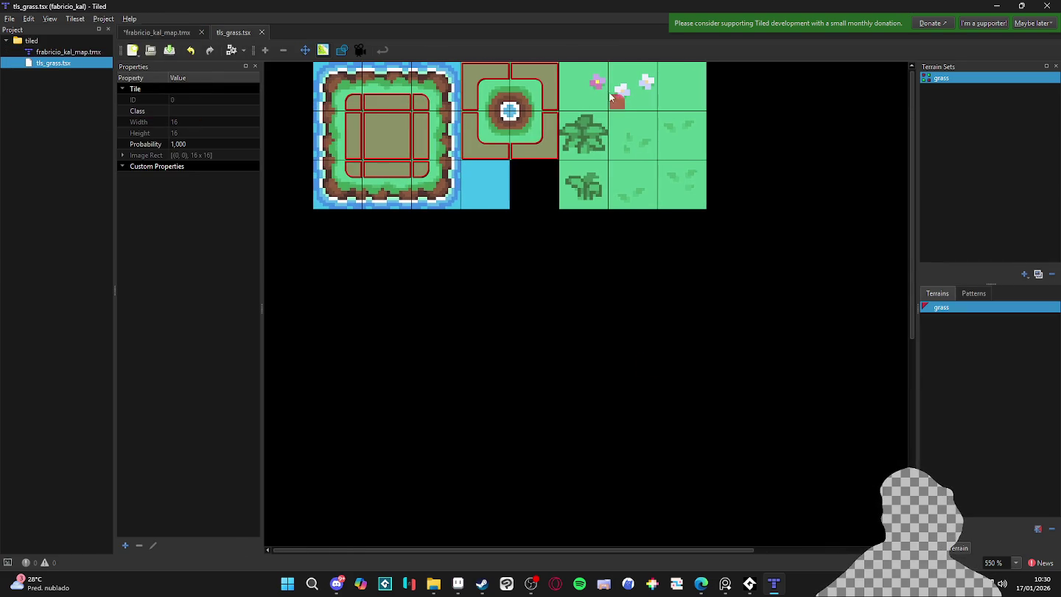
- Mark the leafy tiles as grass terrain and save the tileset
mouse_move(633, 140)
mouse_down()
mouse_move(699, 162)
mouse_move(681, 211)
mouse_up()
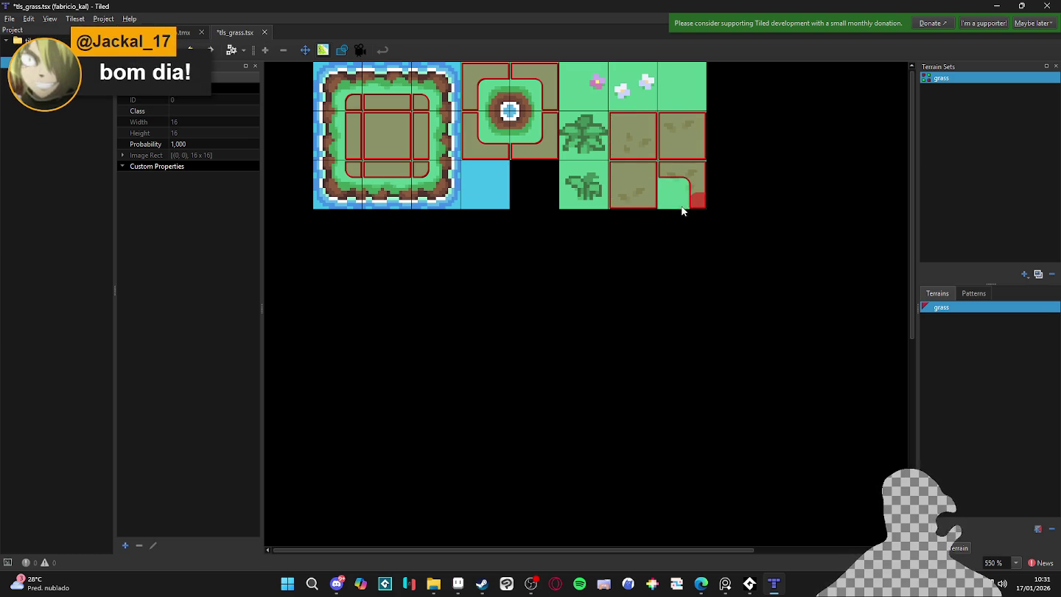
click(680, 211)
key(ctrl+s)
- Give the leafy grass variant tiles a probability of 0.1 and save the tileset
click(305, 50)
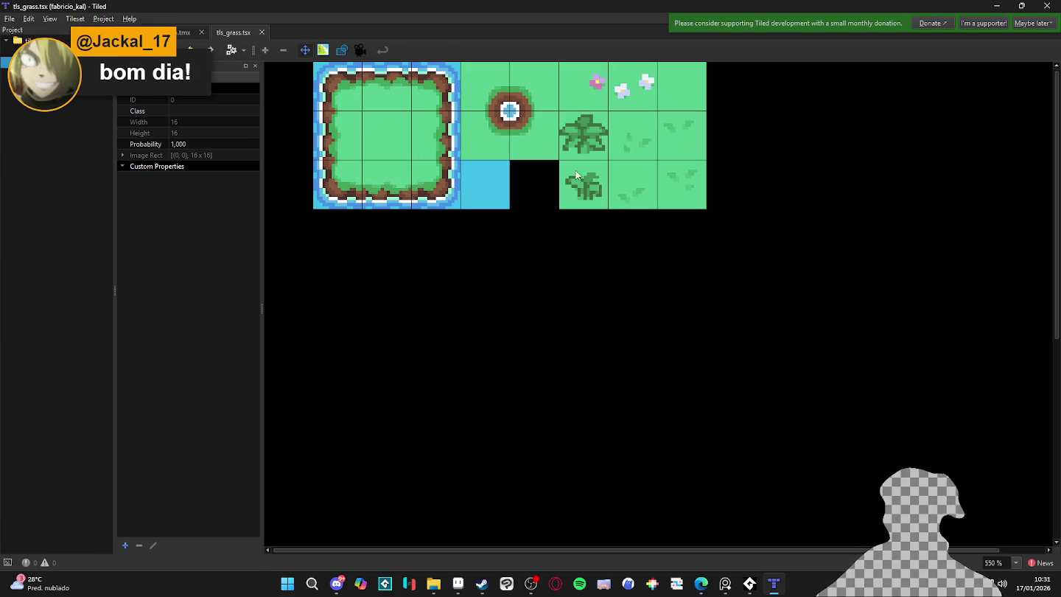
drag(630, 136, 678, 140)
click(211, 144)
text(0,1)
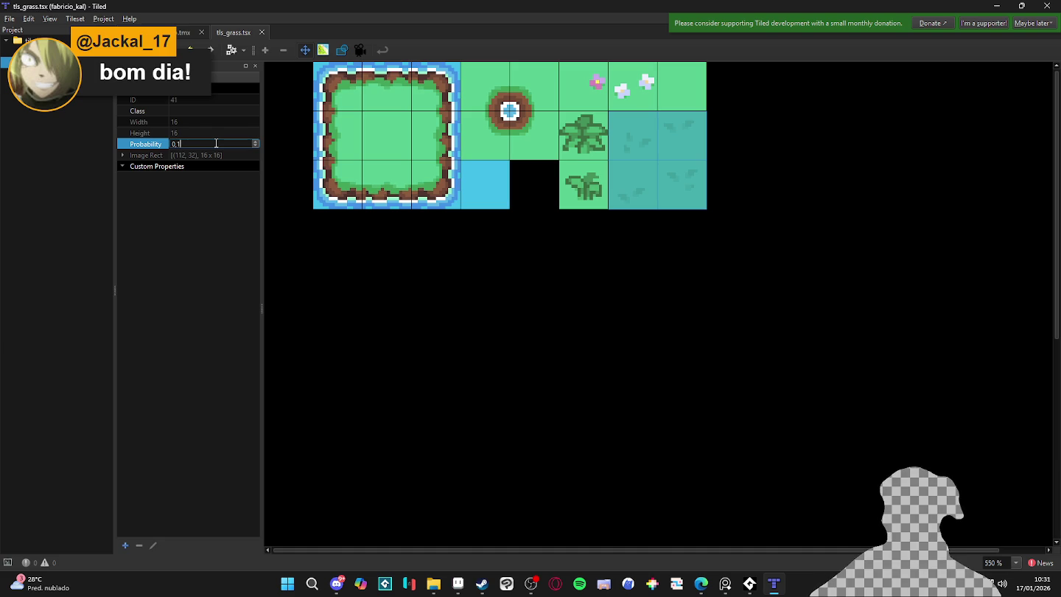
key(Return)
key(ctrl+s)
- Back on the island map, try a grass fill, undo it, and pick the bush tile
click(182, 32)
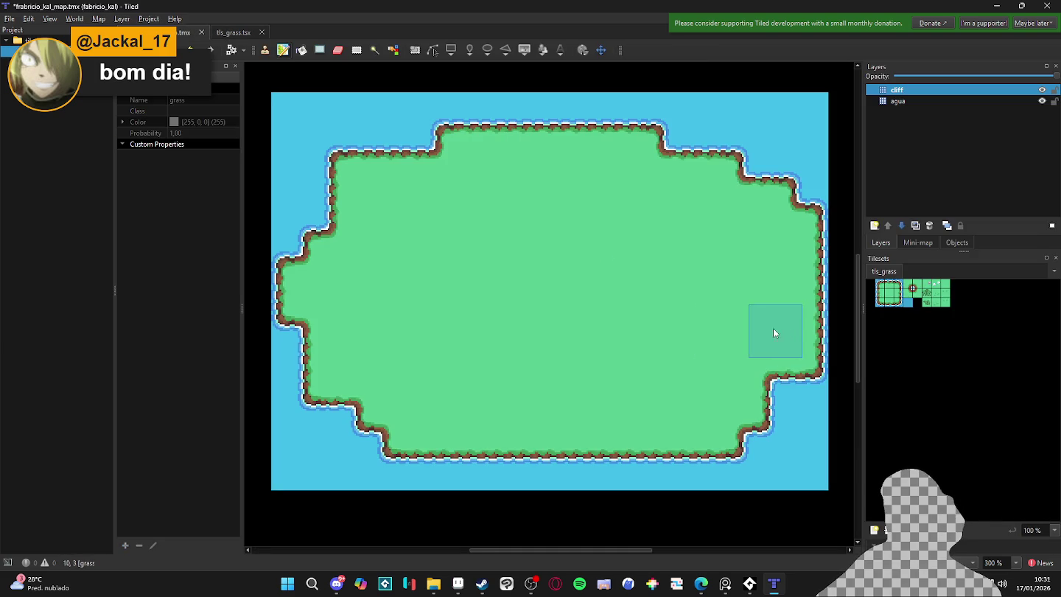
click(949, 298)
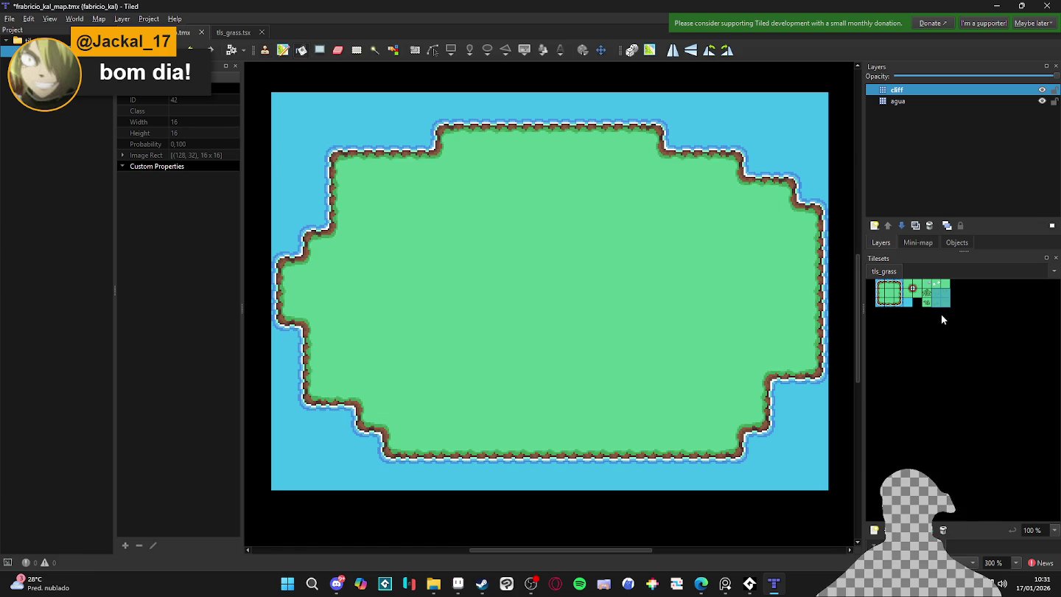
click(488, 329)
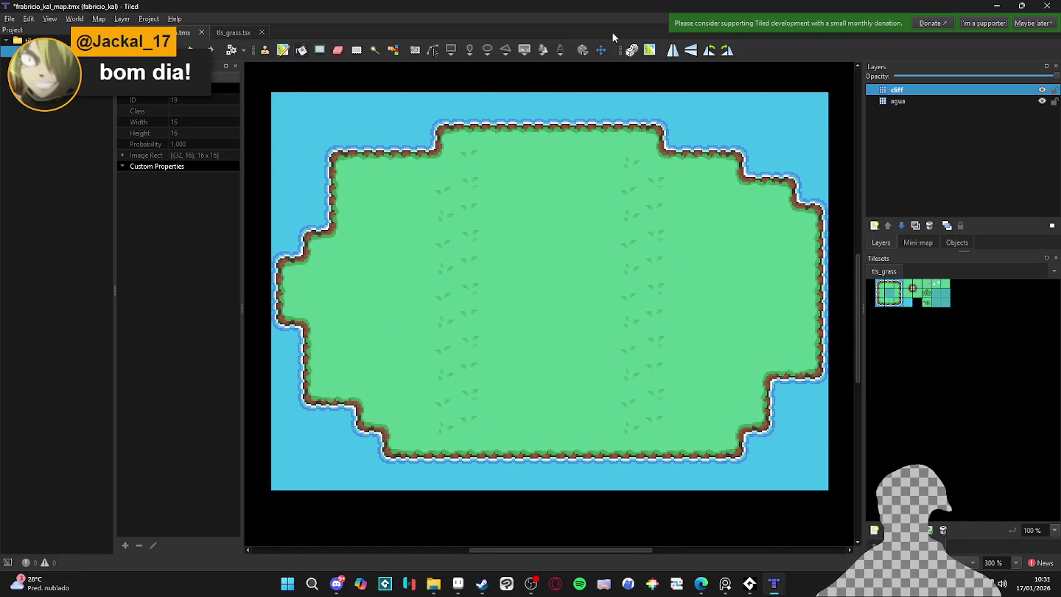
key(ctrl+z)
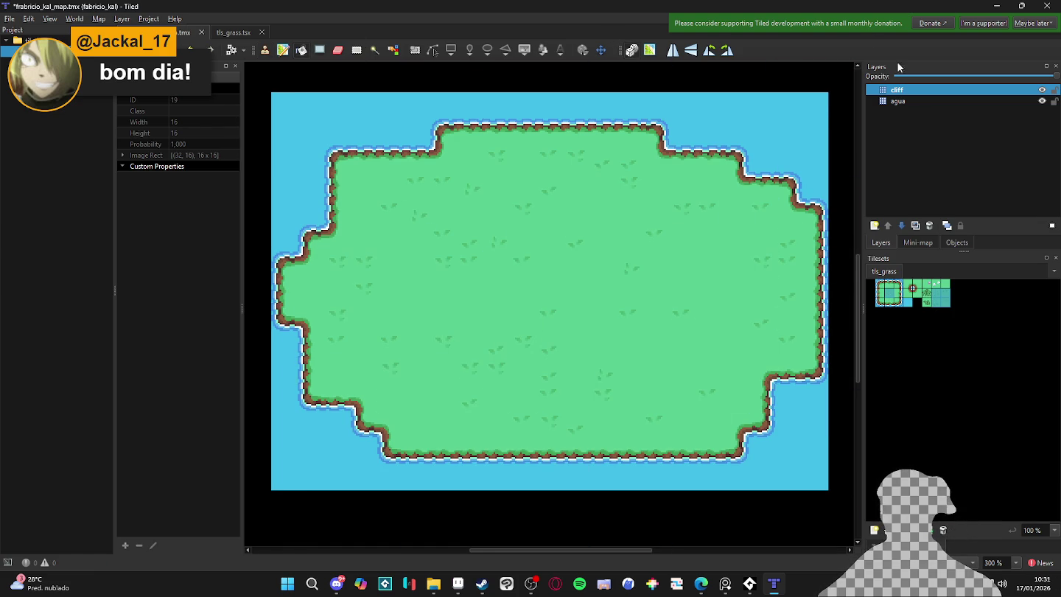
click(927, 295)
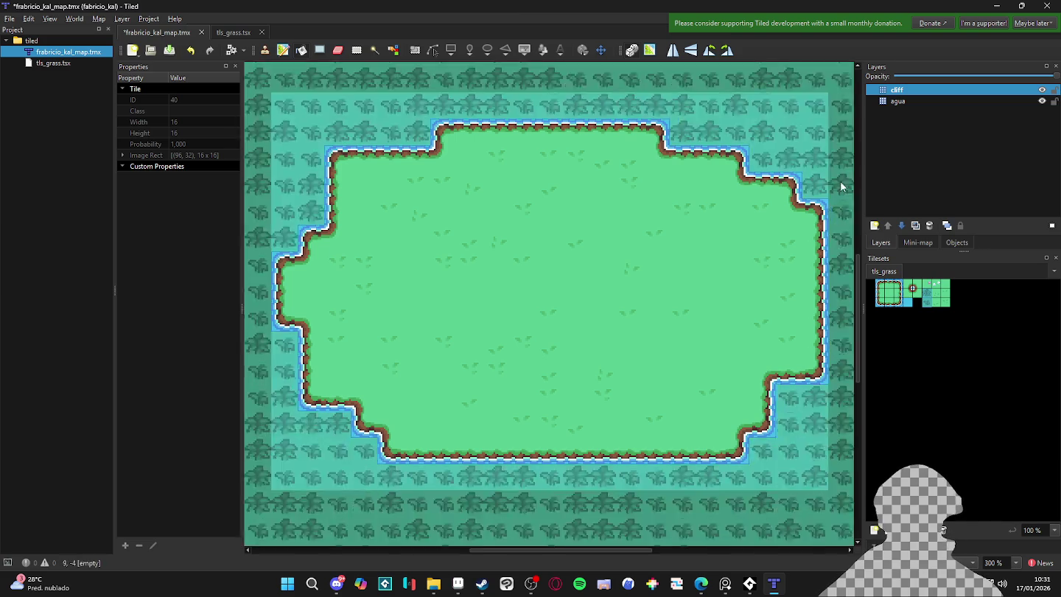
- Choose grass terrain and pick up the empty water terrain from the map
click(884, 532)
key(Escape)
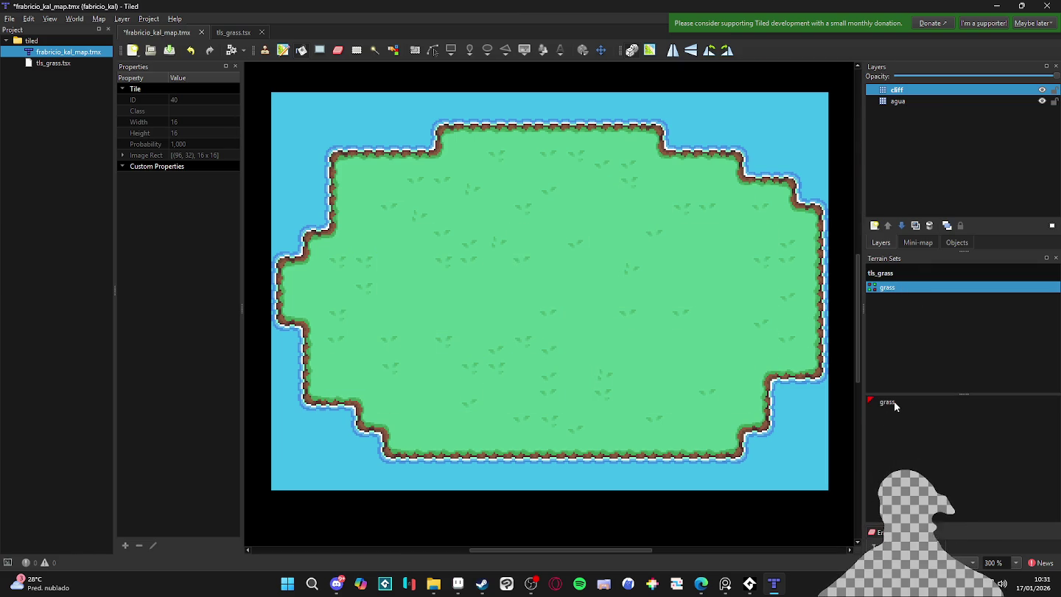
click(893, 401)
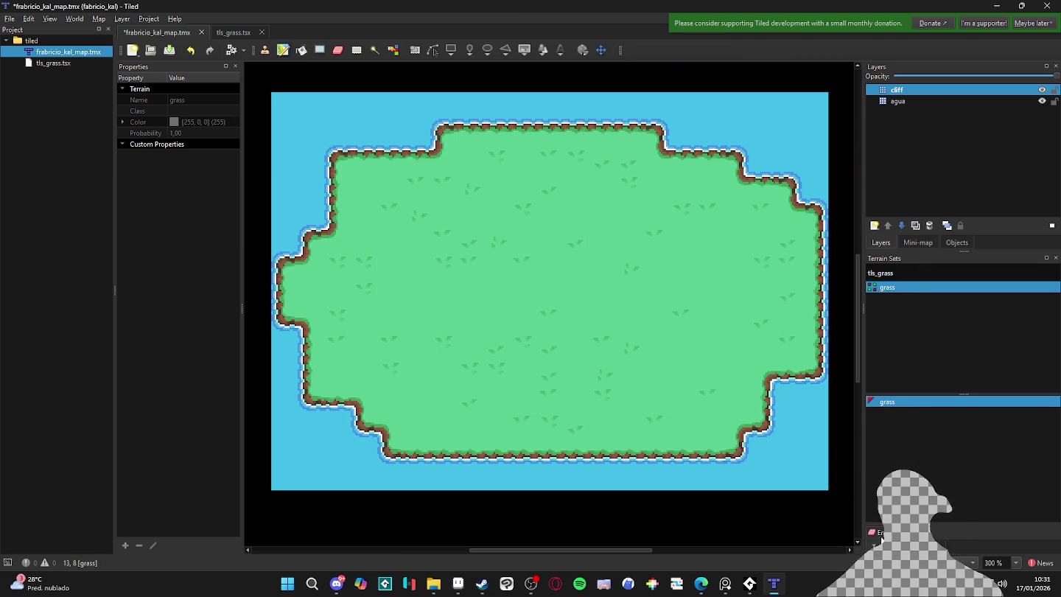
right_click(640, 279)
right_click(719, 301)
- Drag two winding water channels and click two small coves into the island
drag(719, 302, 656, 375)
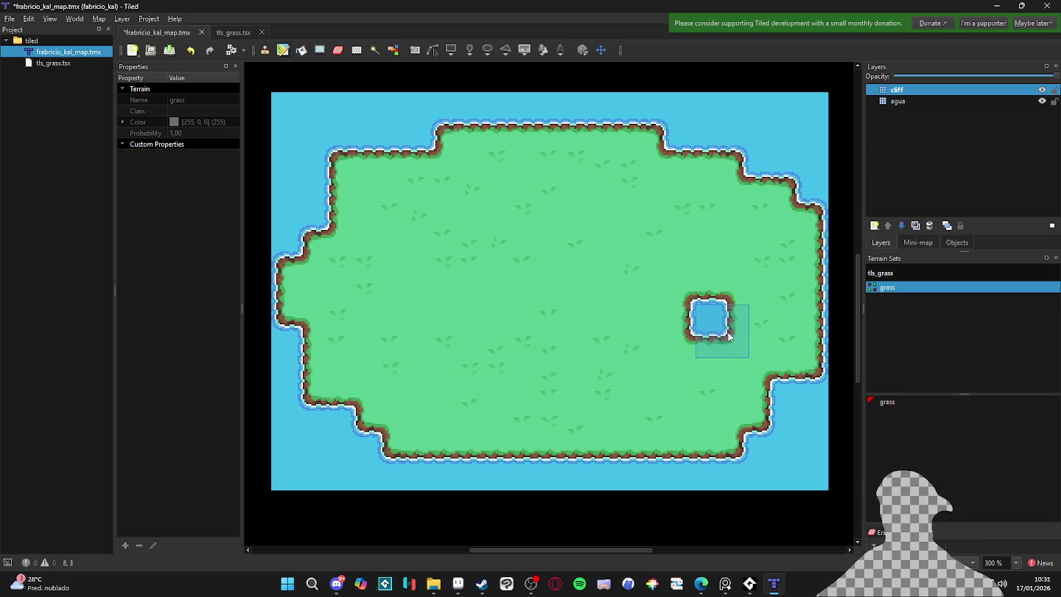
mouse_move(379, 245)
mouse_down()
mouse_move(419, 224)
mouse_move(300, 308)
mouse_up()
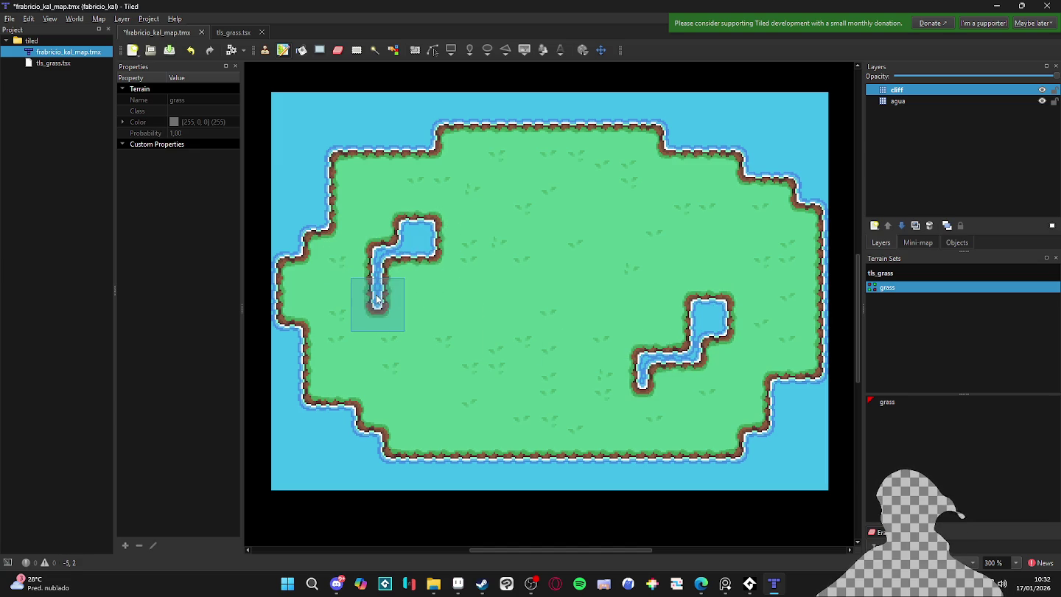
click(378, 167)
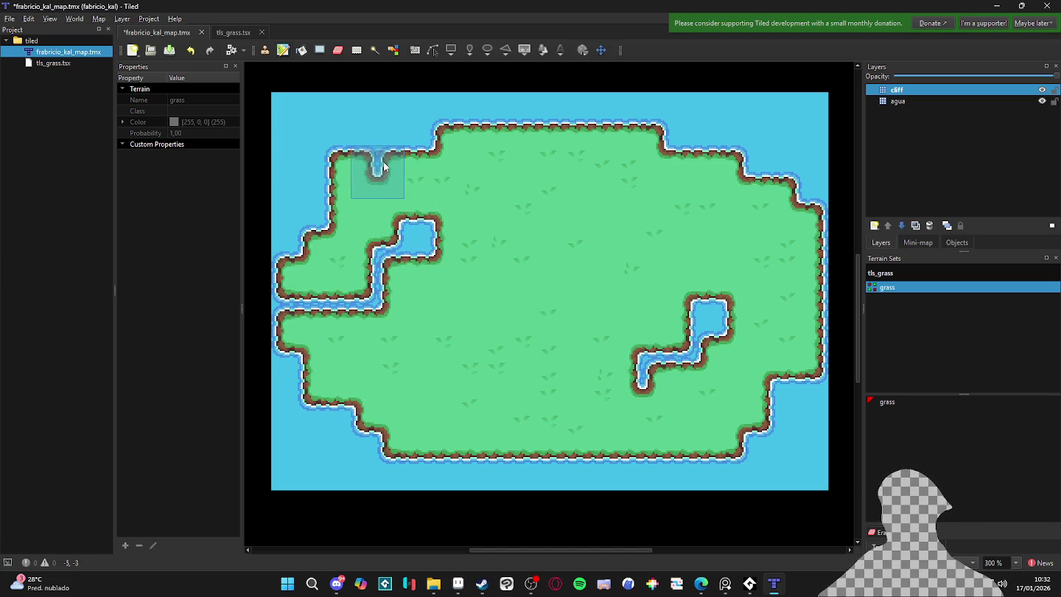
click(429, 446)
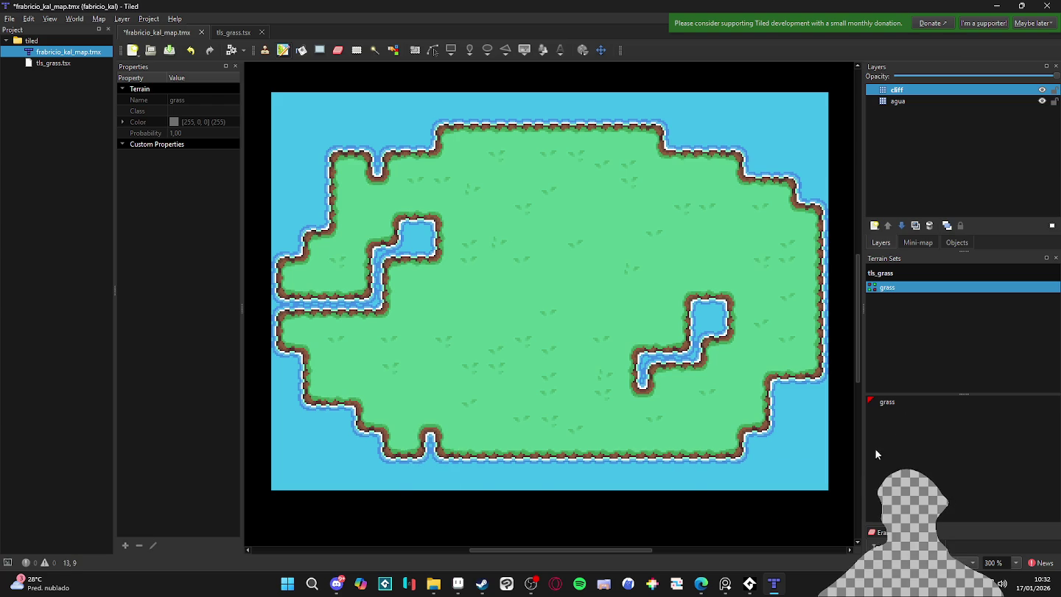
- Switch to the Stamp Brush and save frabricio_kal_map.tmx
key(b)
key(ctrl+s)
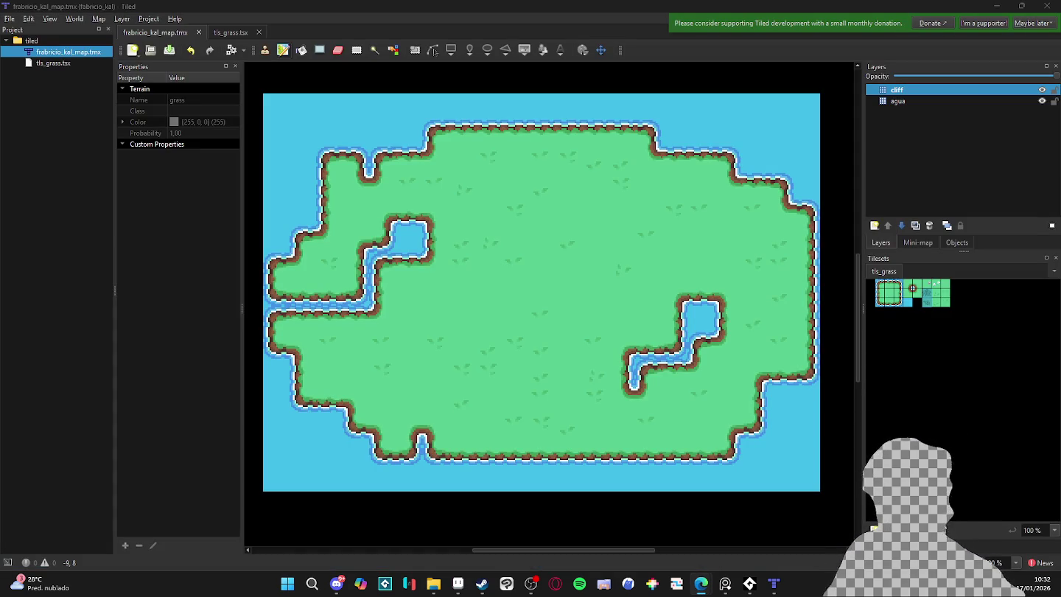
key(alt+Tab)
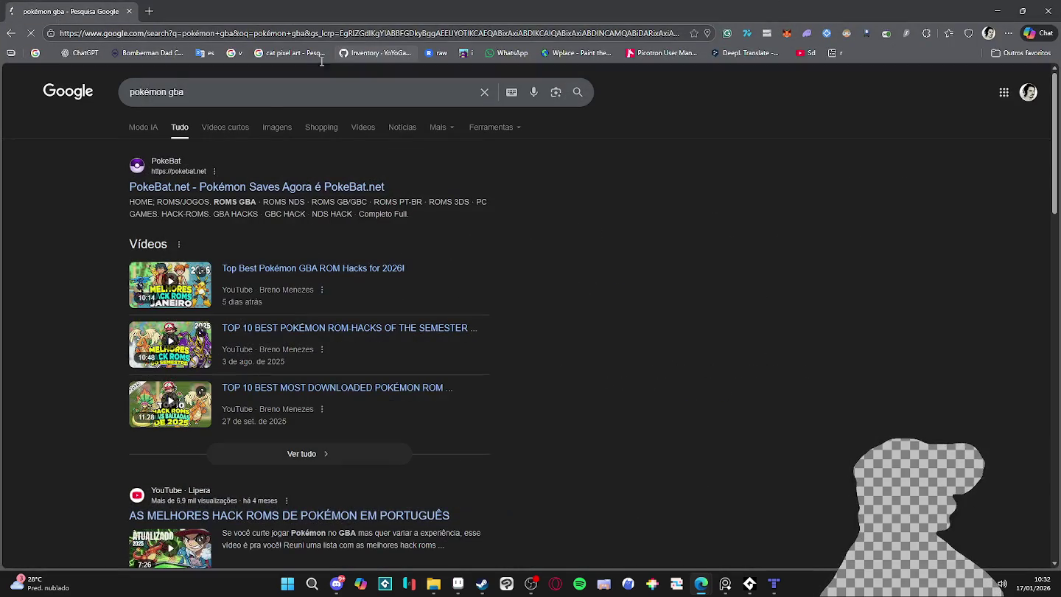
click(268, 128)
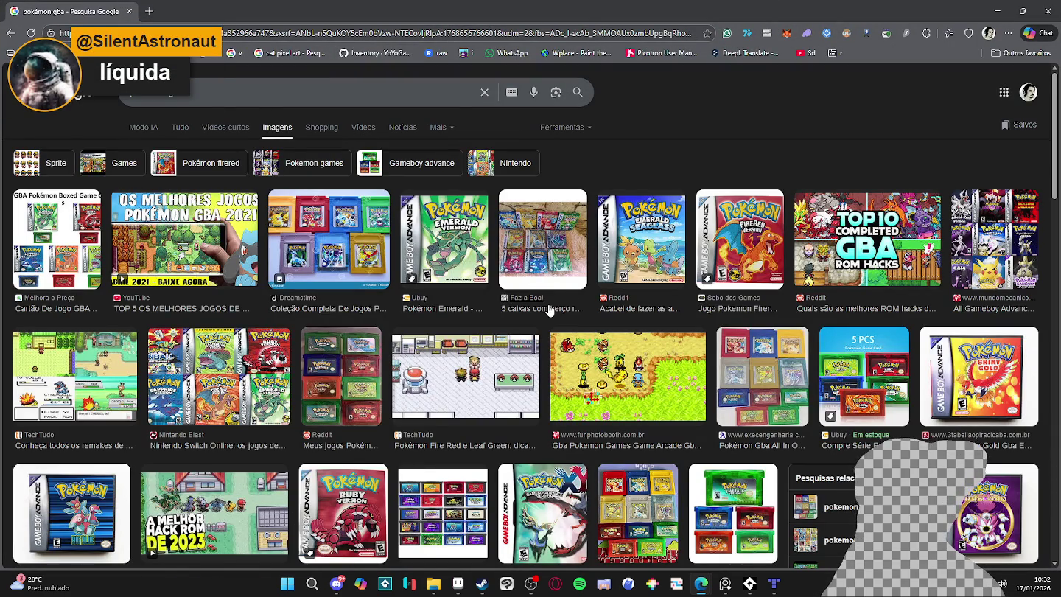
scroll(559, 324, down, 1)
scroll(589, 354, down, 4)
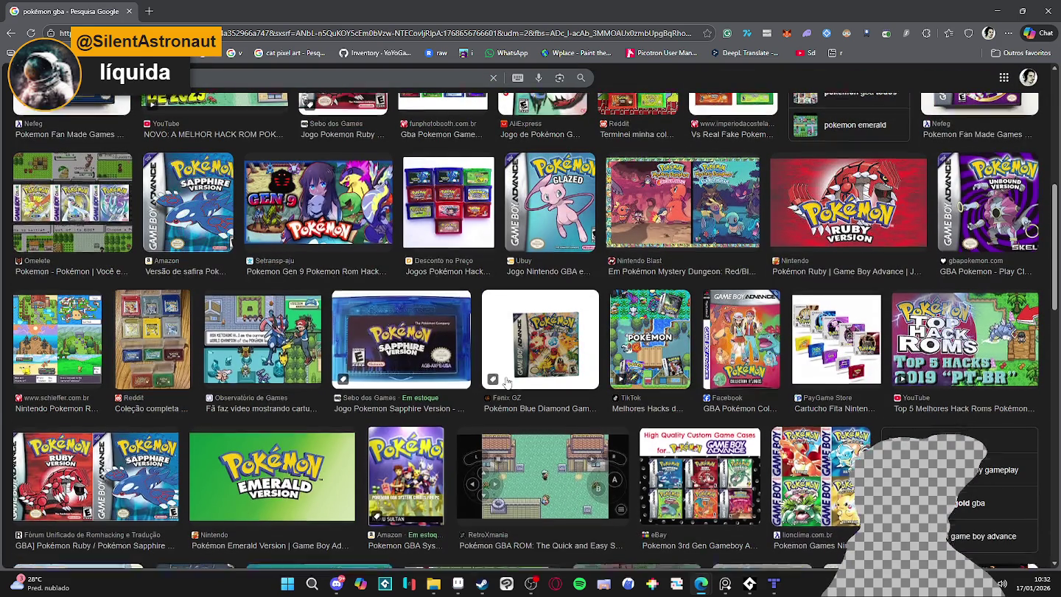
scroll(516, 352, down, 3)
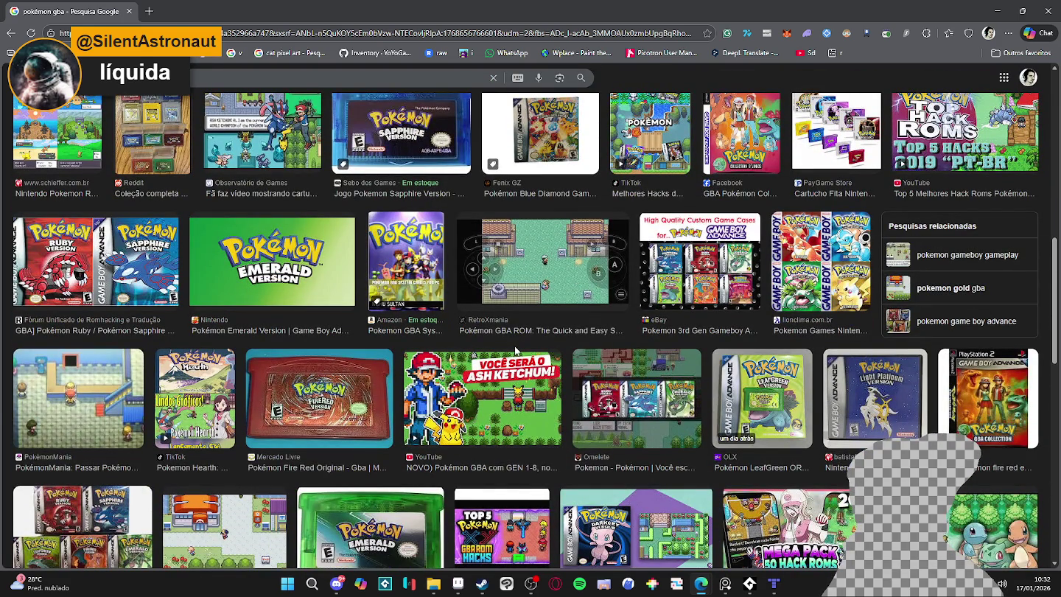
scroll(516, 350, down, 3)
scroll(526, 353, down, 2)
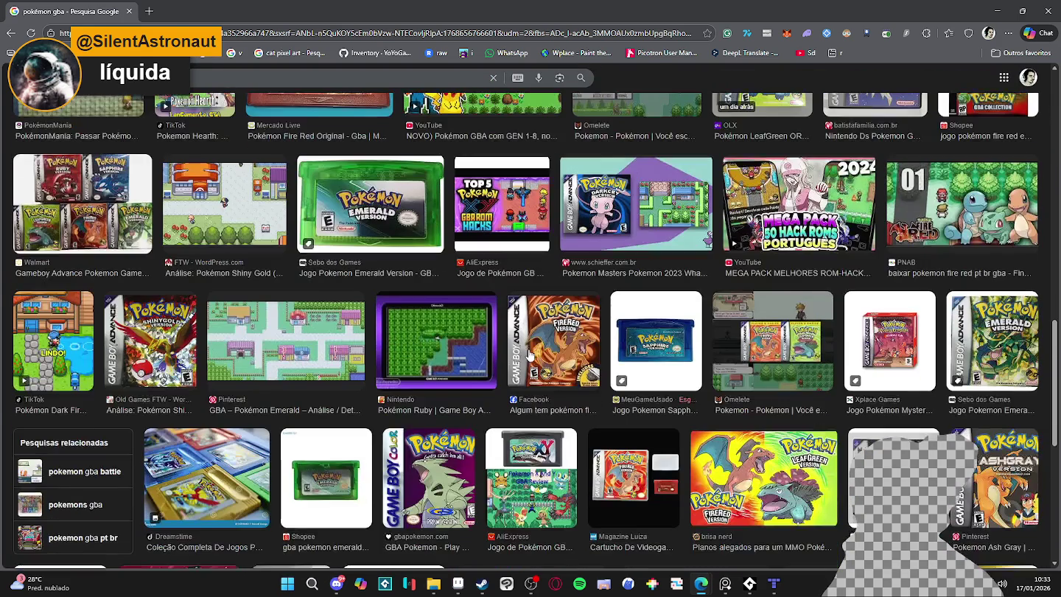
click(359, 352)
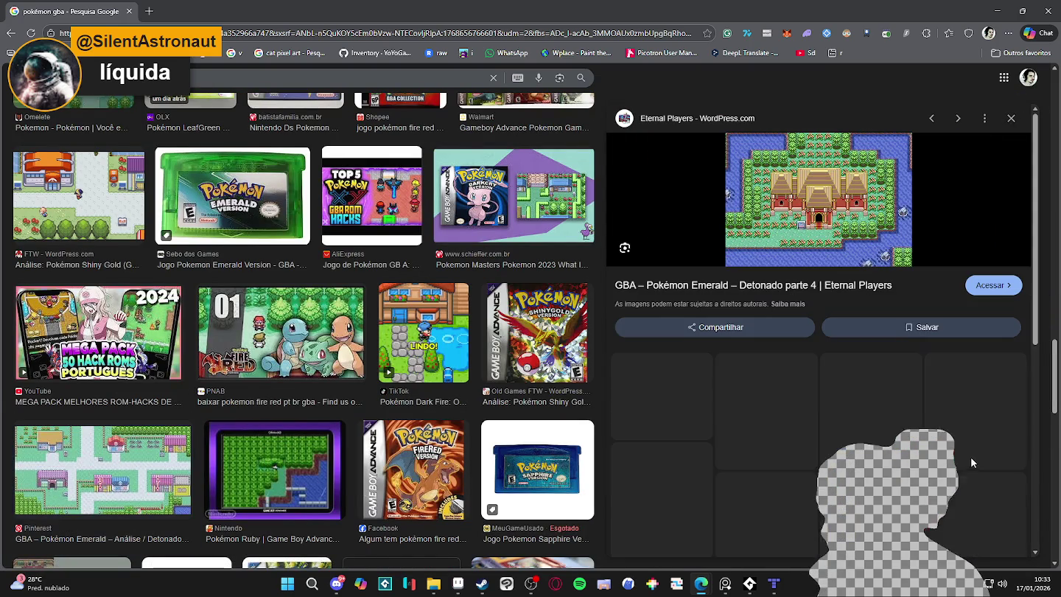
click(965, 458)
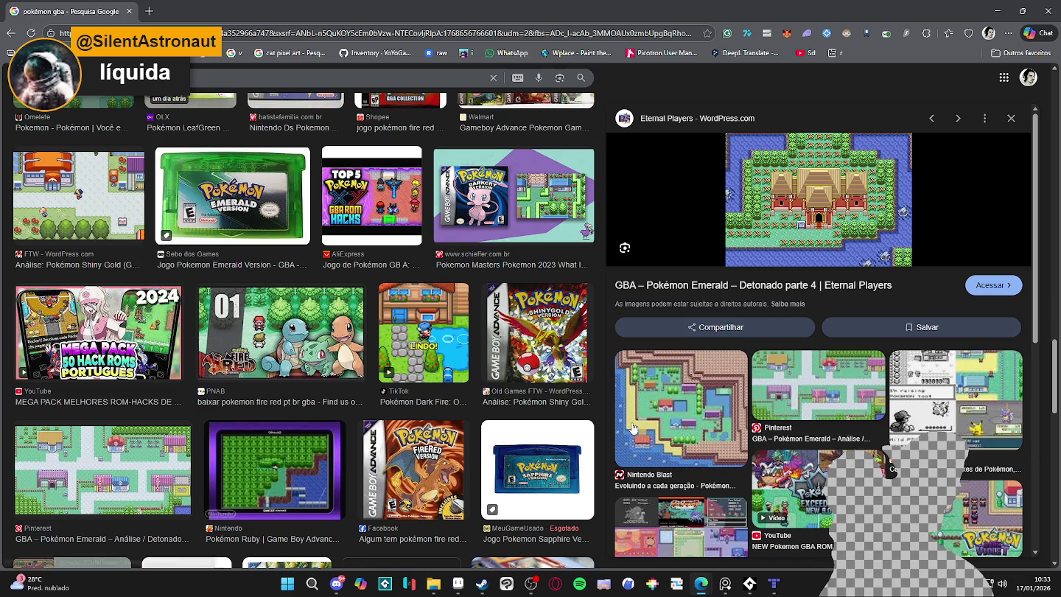
click(660, 424)
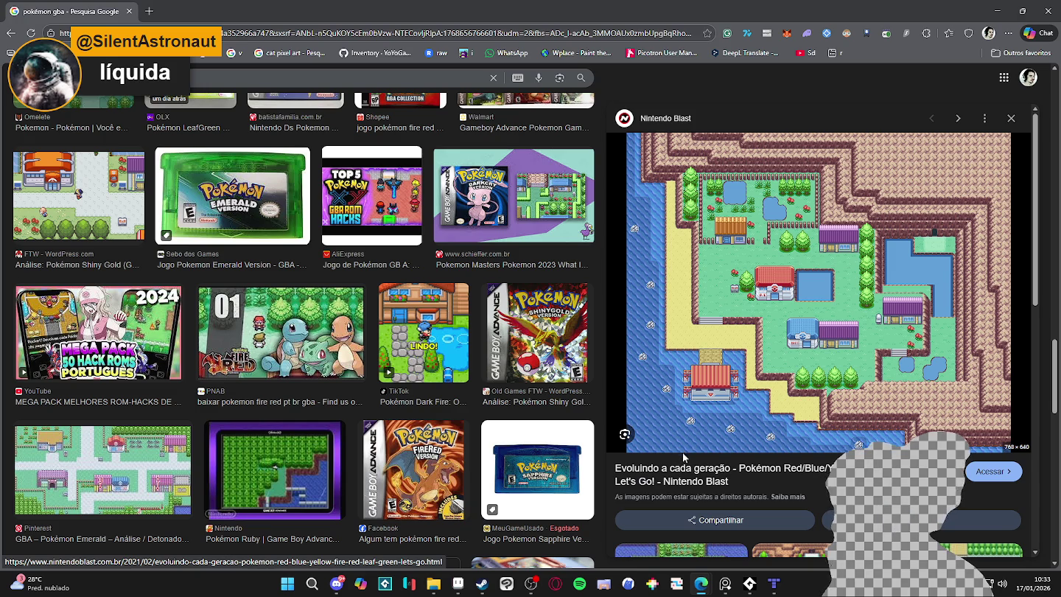
click(995, 10)
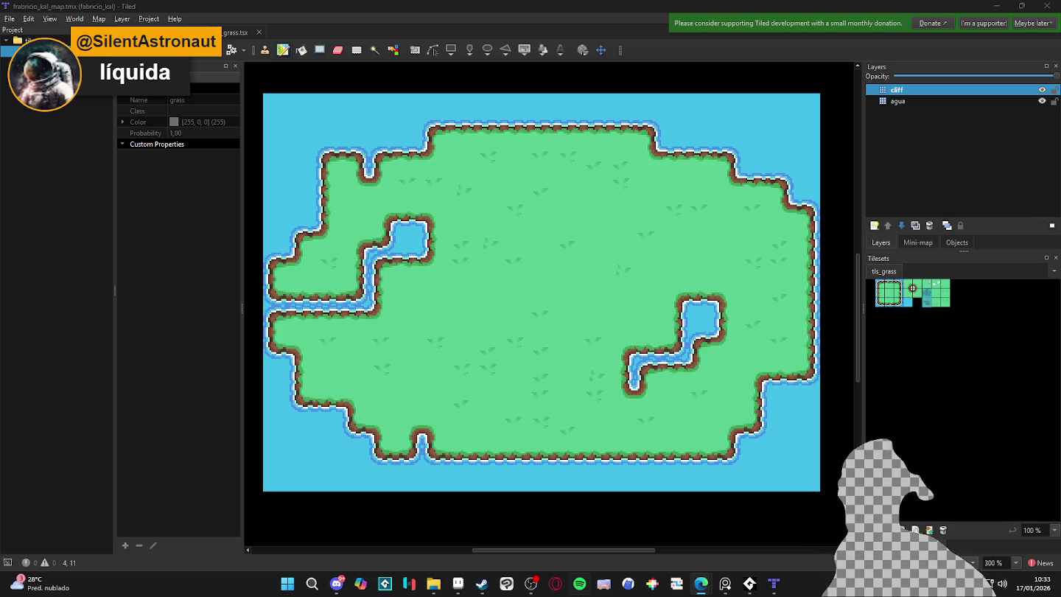
mouse_move(700, 583)
click(791, 551)
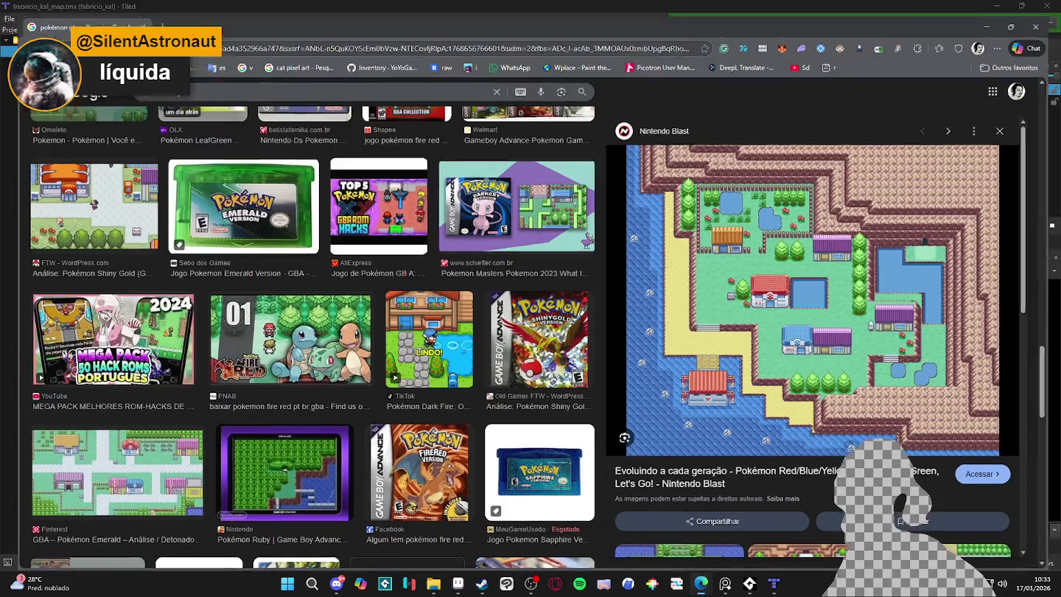
click(997, 7)
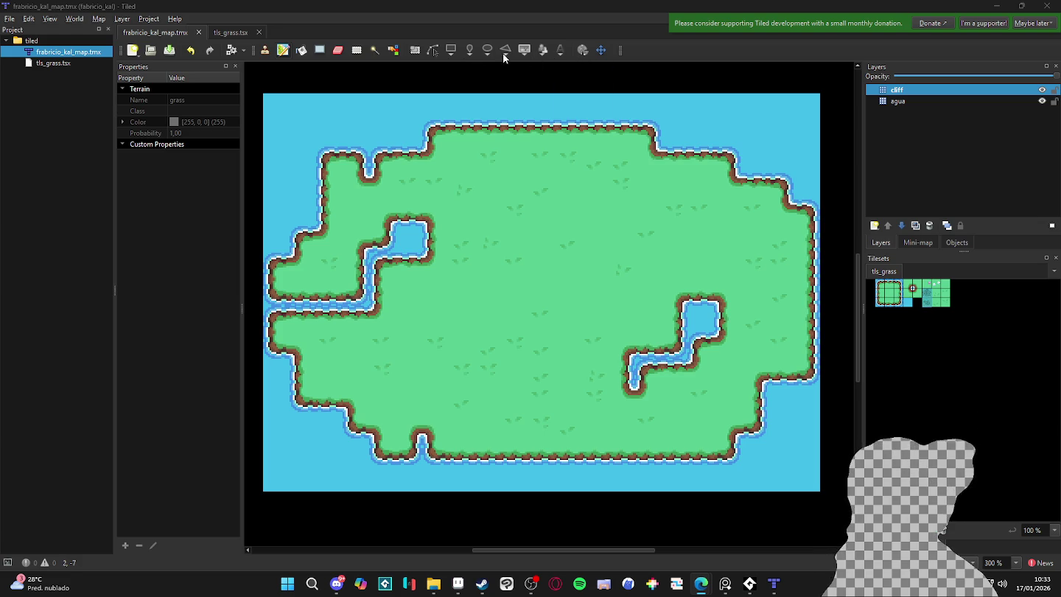
- Stamp the bush tile at eight spots across the right, left, upper and lower grass
click(927, 302)
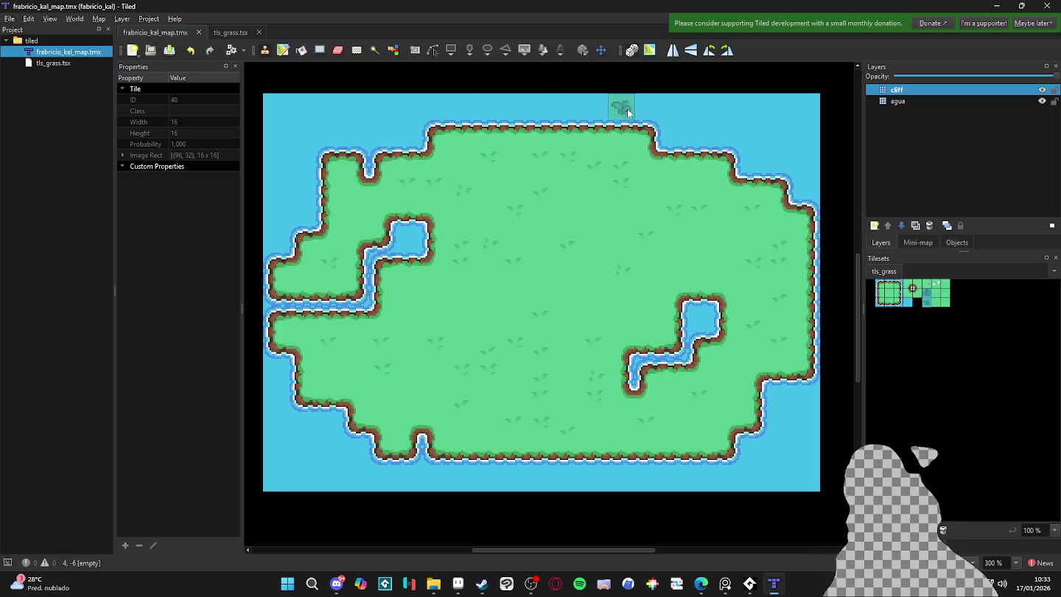
click(760, 297)
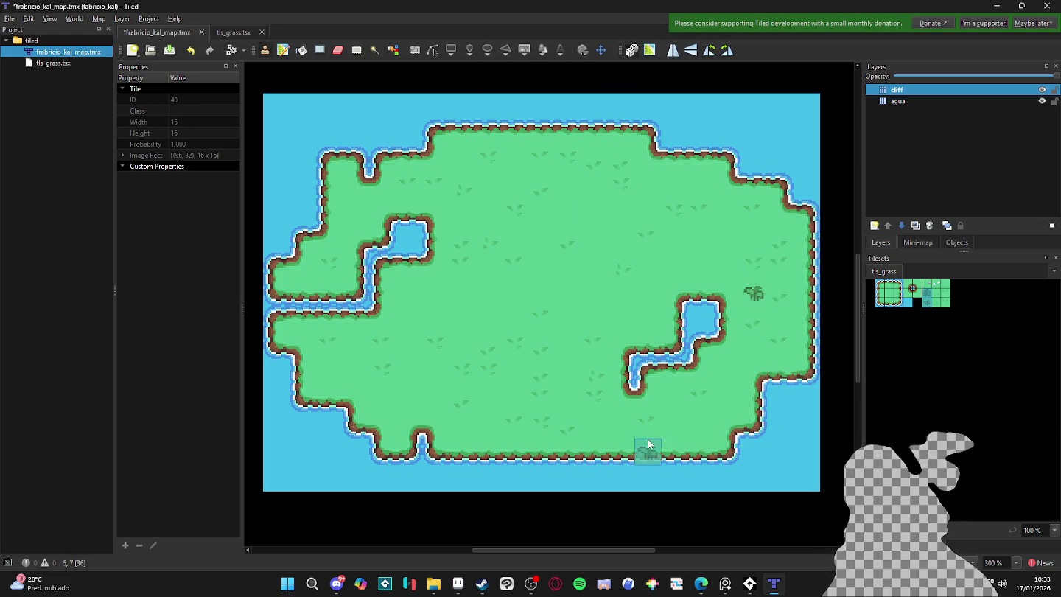
click(618, 421)
click(408, 293)
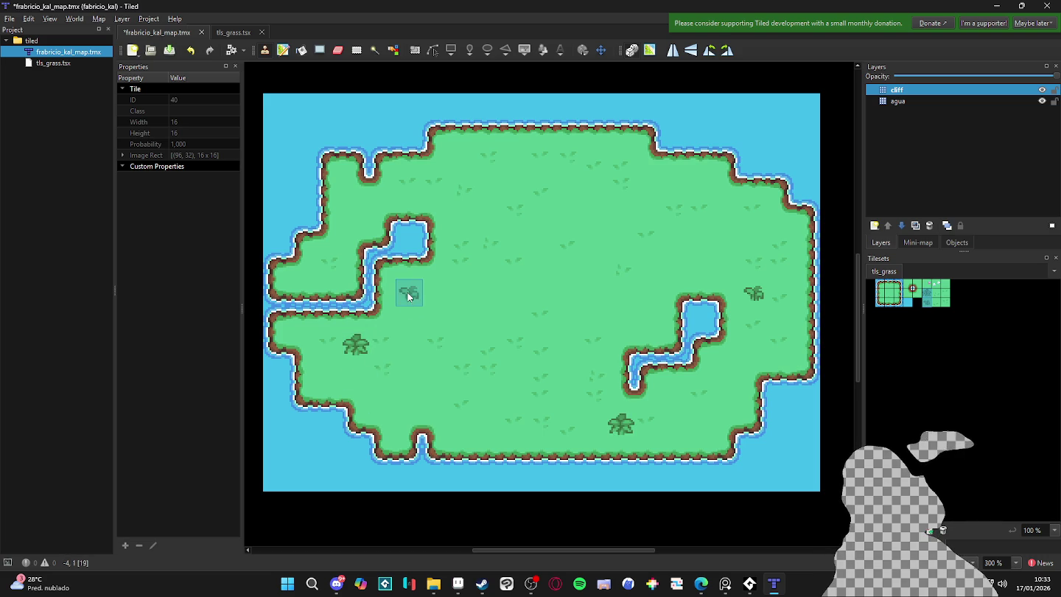
click(330, 266)
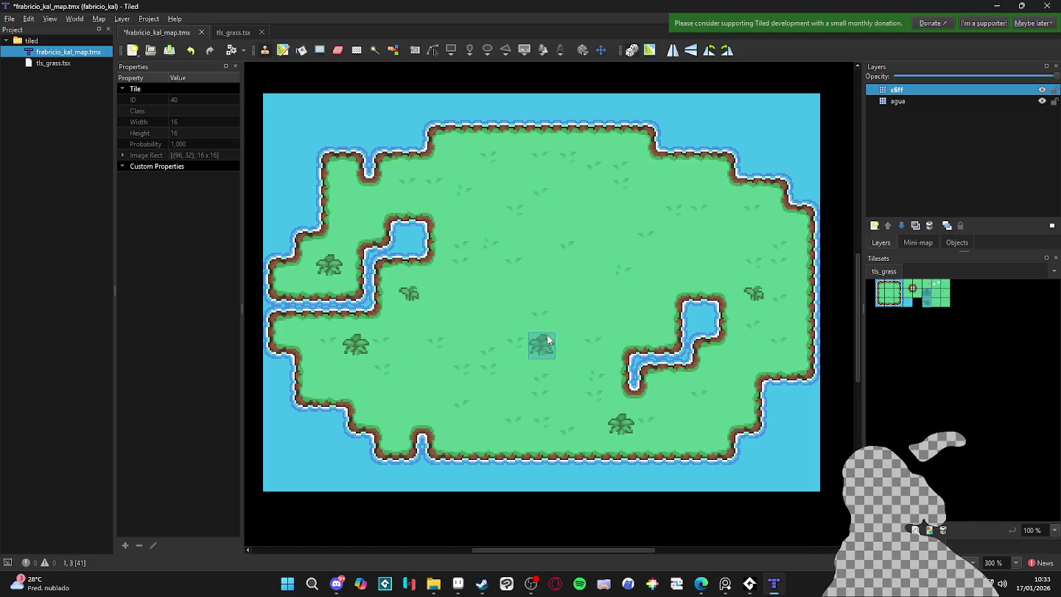
click(515, 184)
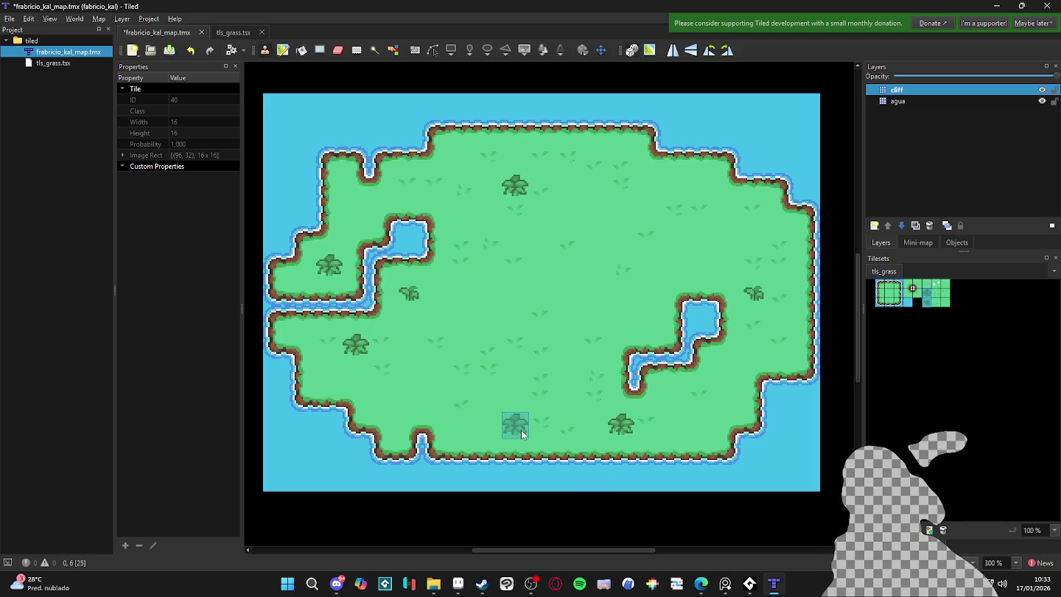
click(595, 408)
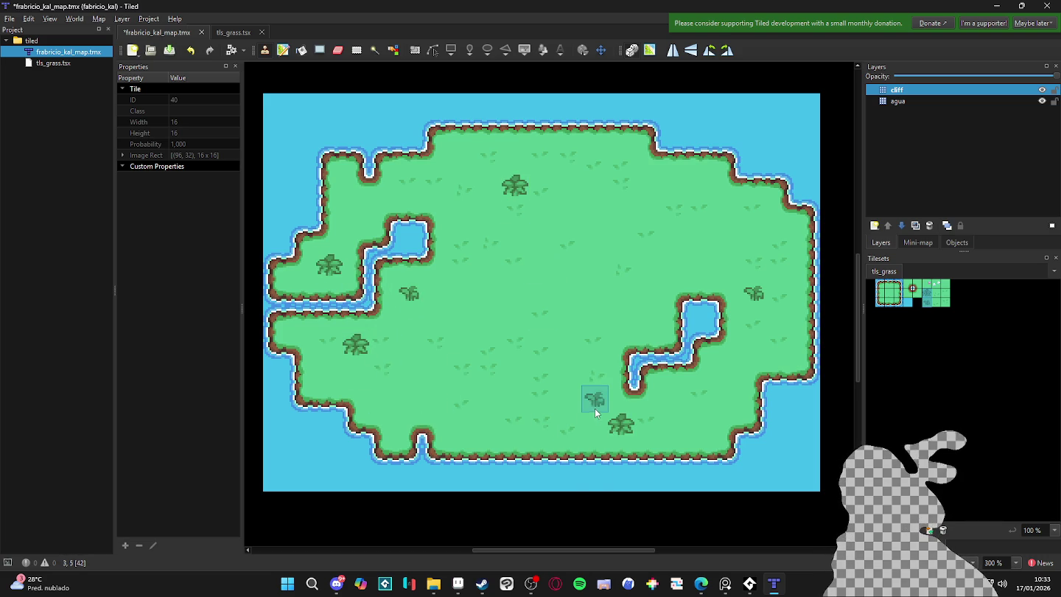
click(737, 403)
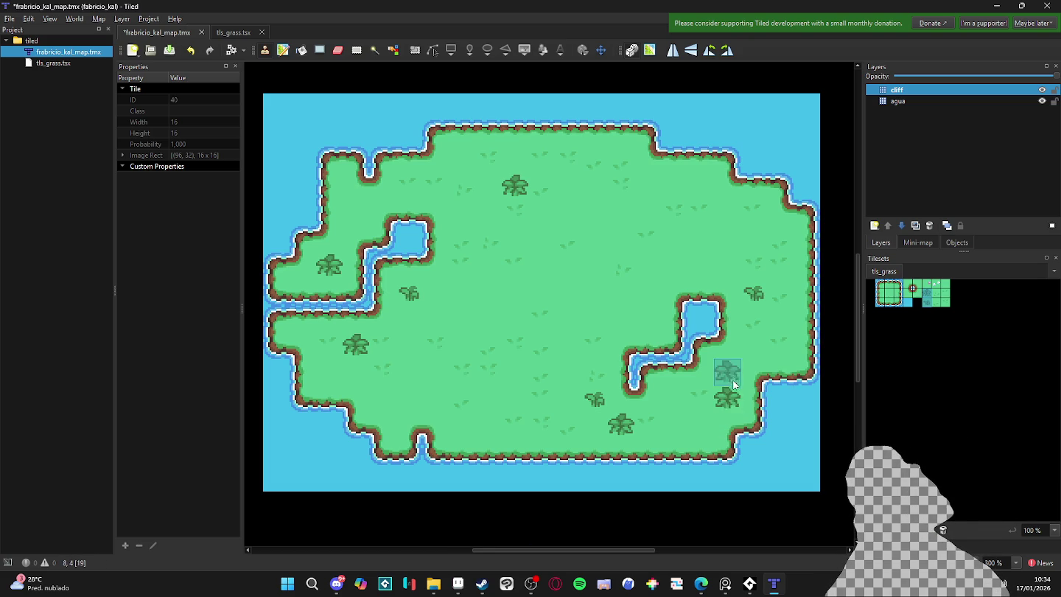
click(728, 406)
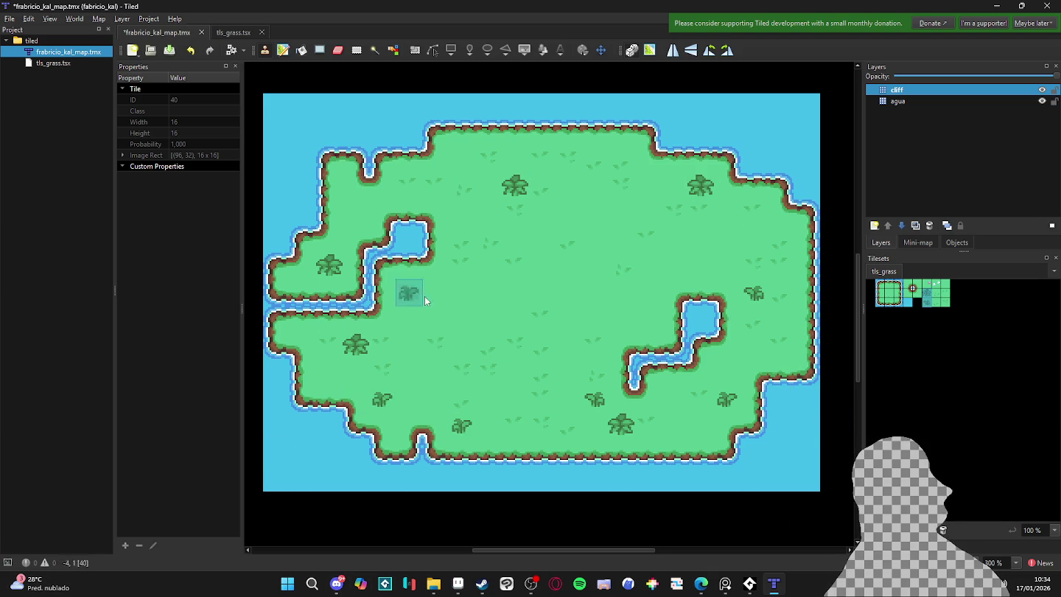
click(925, 291)
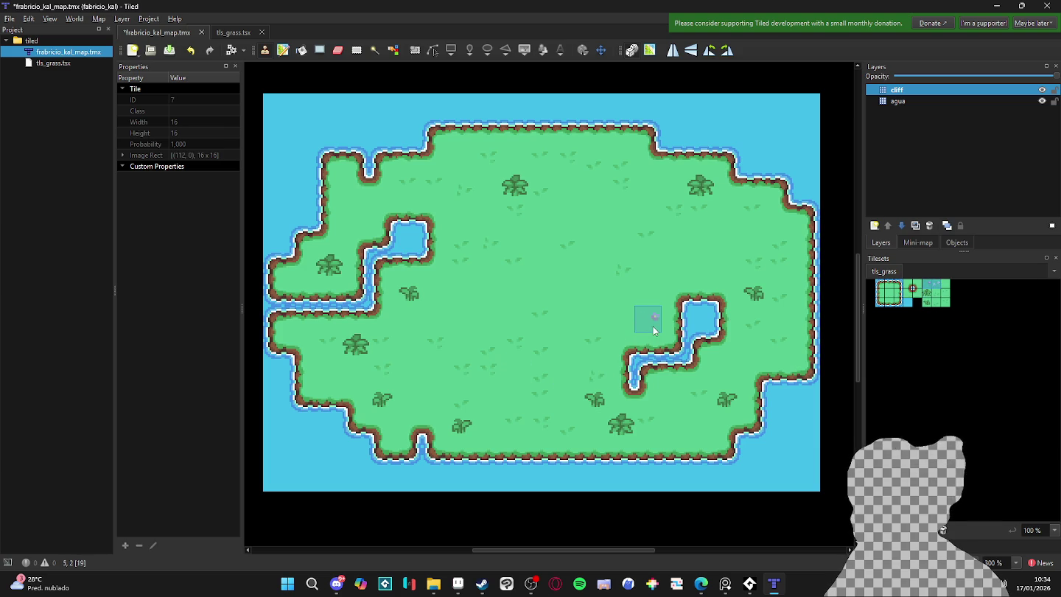
- Stamp pink and white flowers at twelve spots across the island grass, then save the map
click(516, 317)
click(542, 308)
click(489, 292)
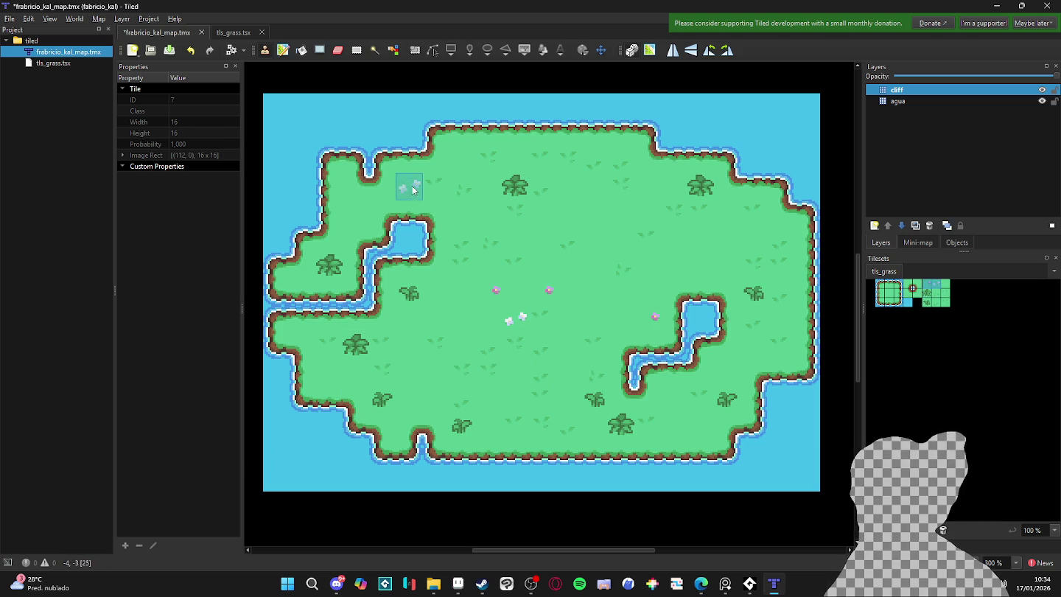
click(410, 186)
click(357, 213)
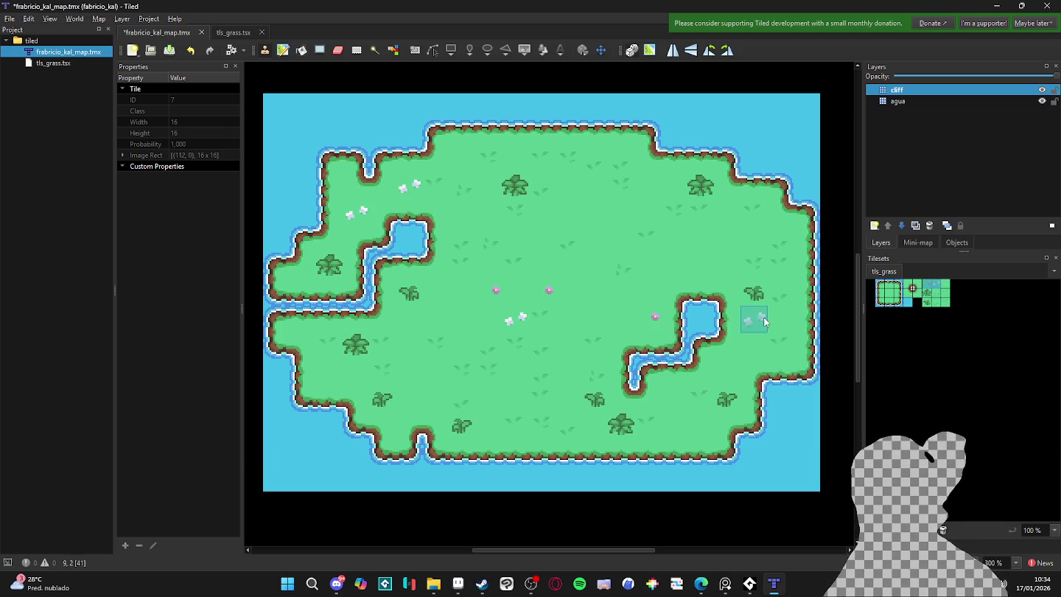
click(781, 240)
click(647, 319)
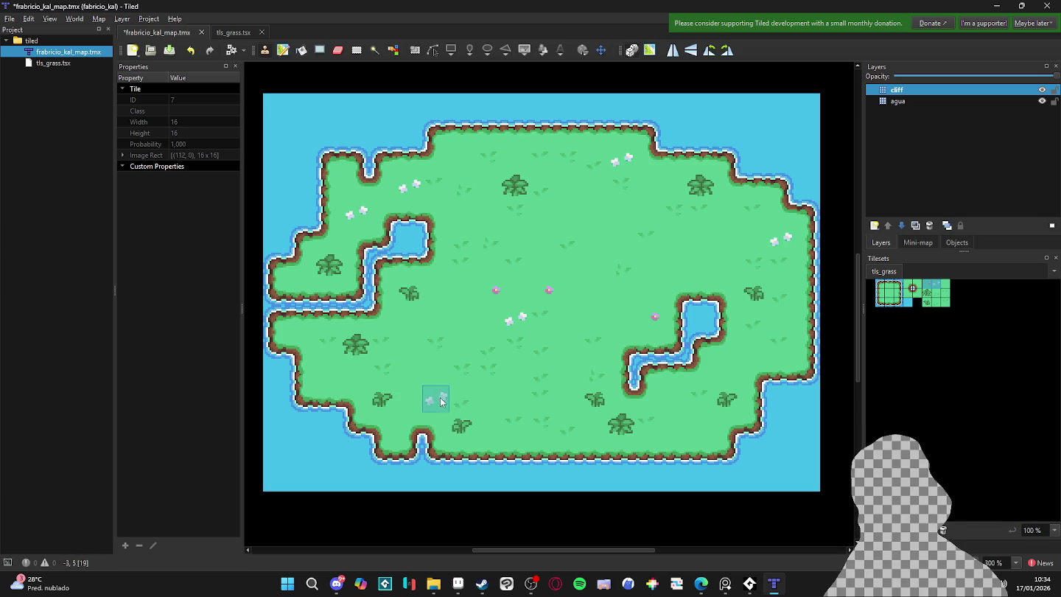
click(436, 400)
click(754, 347)
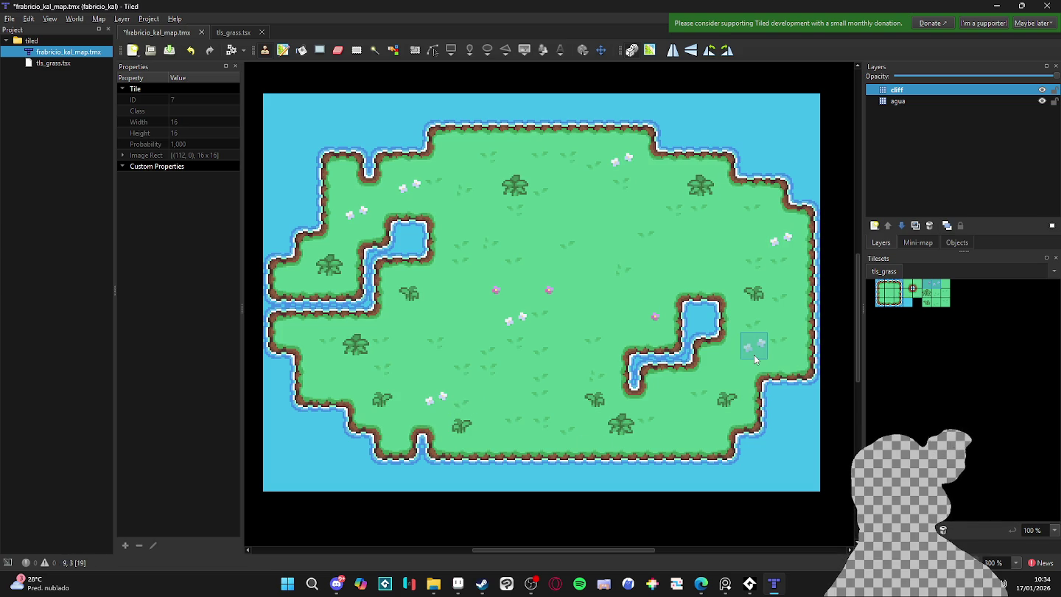
click(674, 399)
click(462, 160)
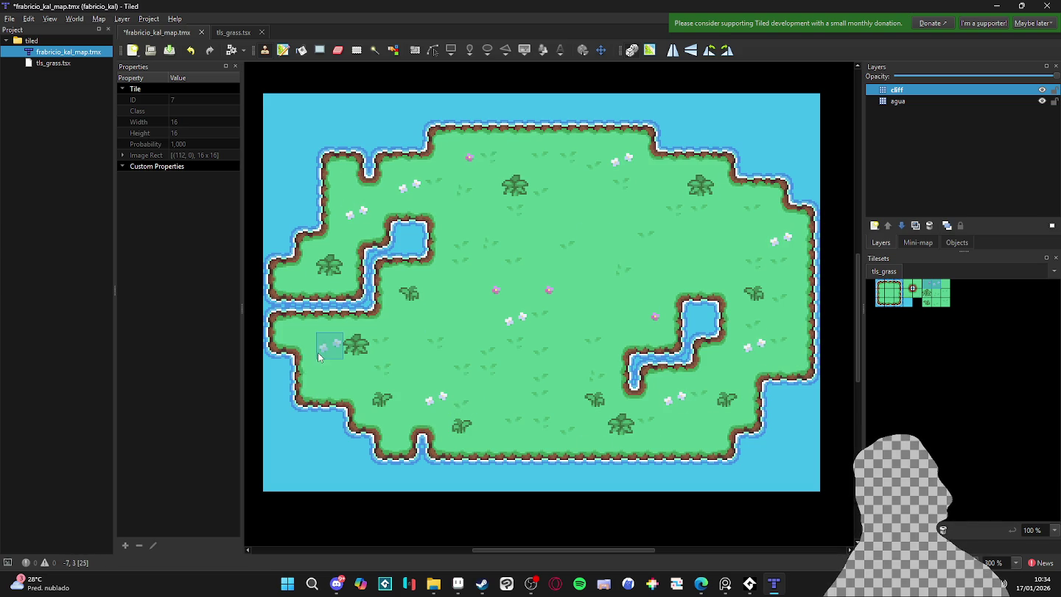
click(324, 375)
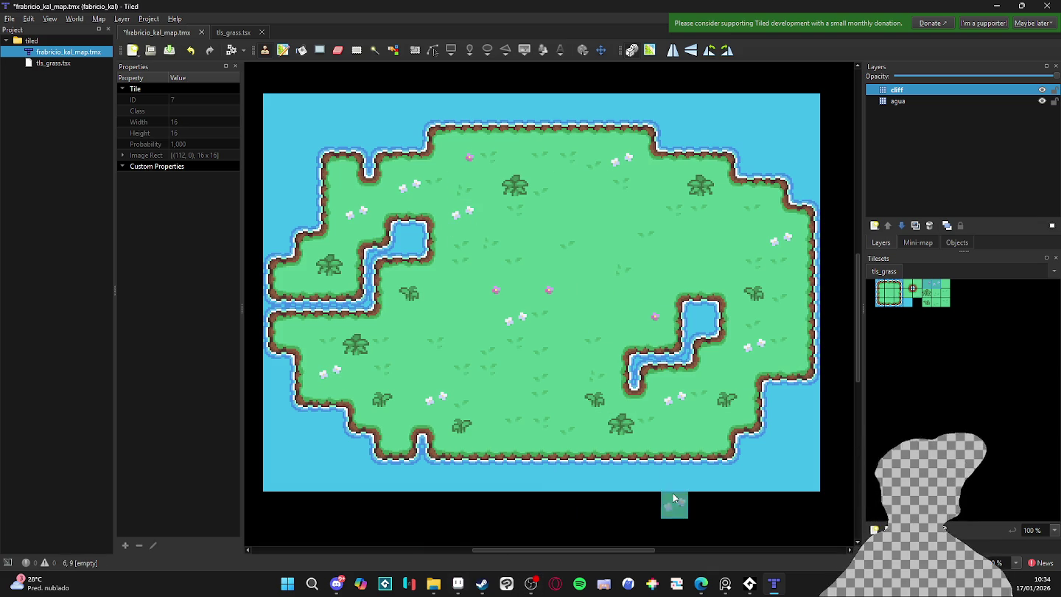
key(ctrl+s)
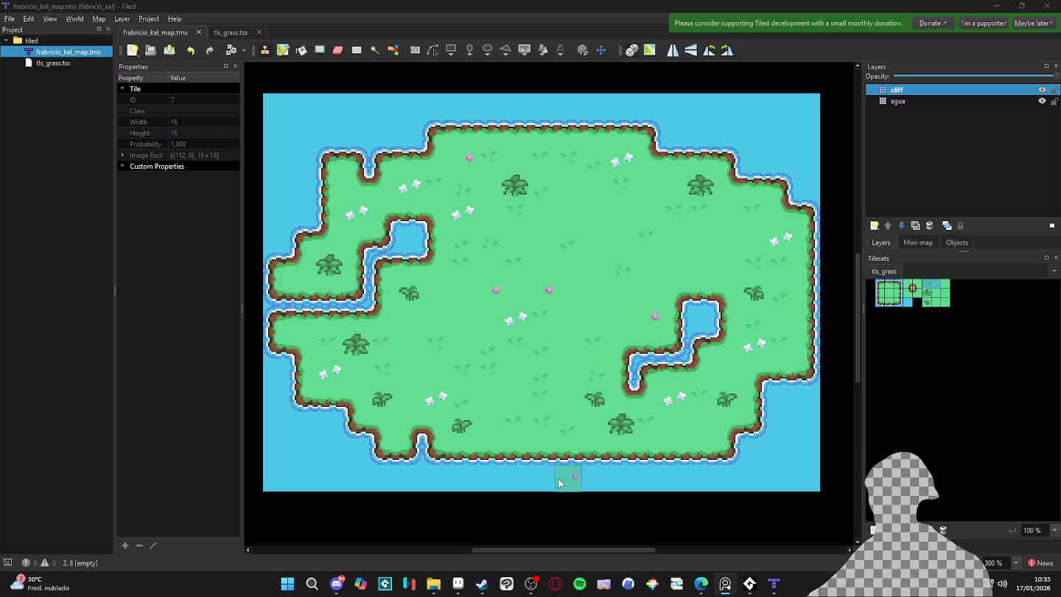
- Bring the grass tileset up in Aseprite and zoom in on it
scroll(558, 501, left, 1)
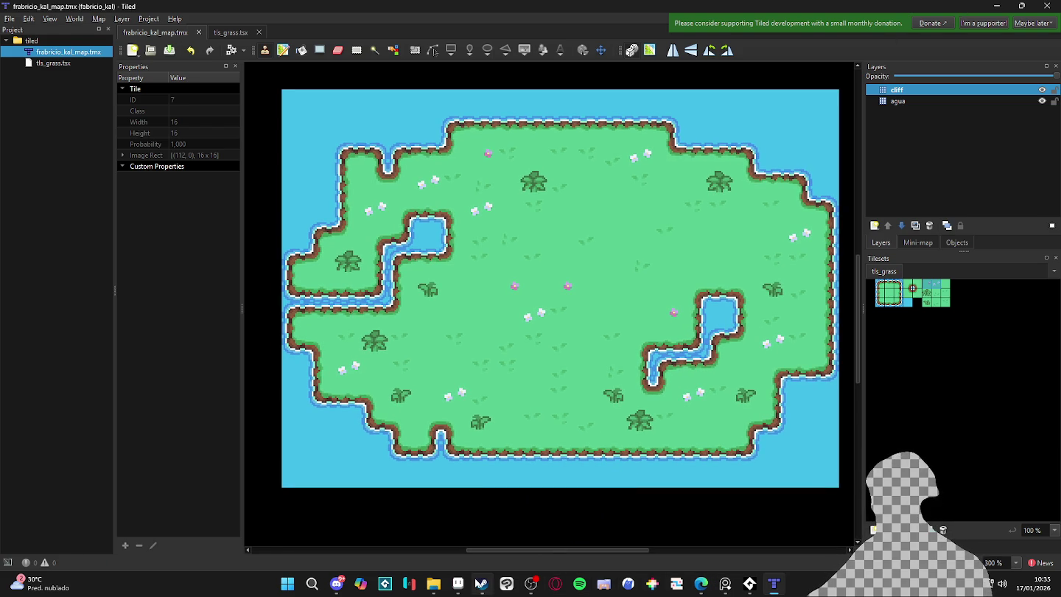
click(459, 584)
scroll(454, 289, up, 2)
scroll(455, 290, up, 1)
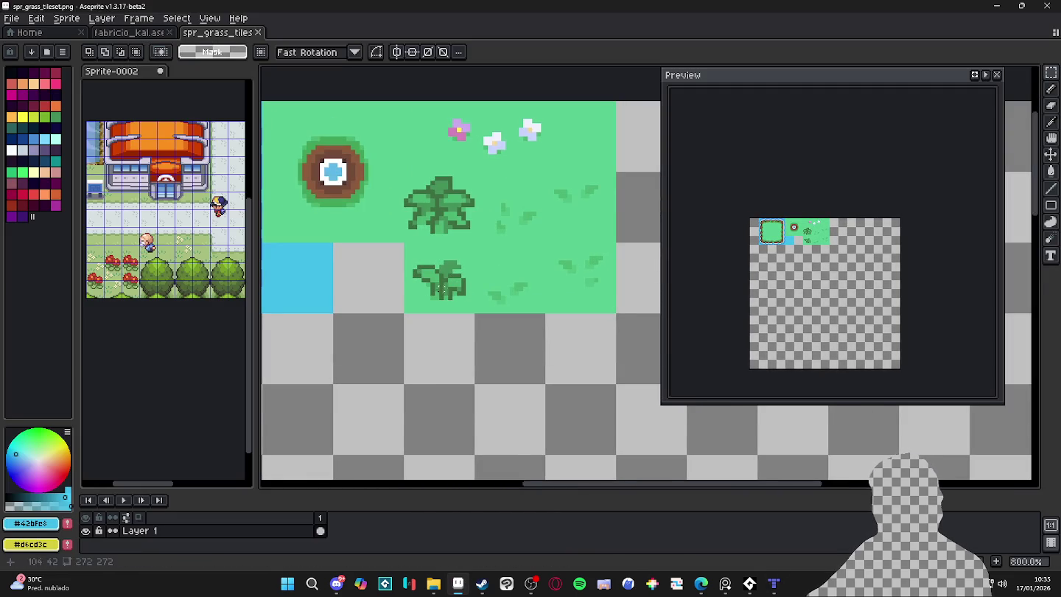
scroll(441, 287, down, 2)
scroll(565, 223, up, 2)
- Pan to the flower tiles and marquee-select the area around the pink flower
key(v)
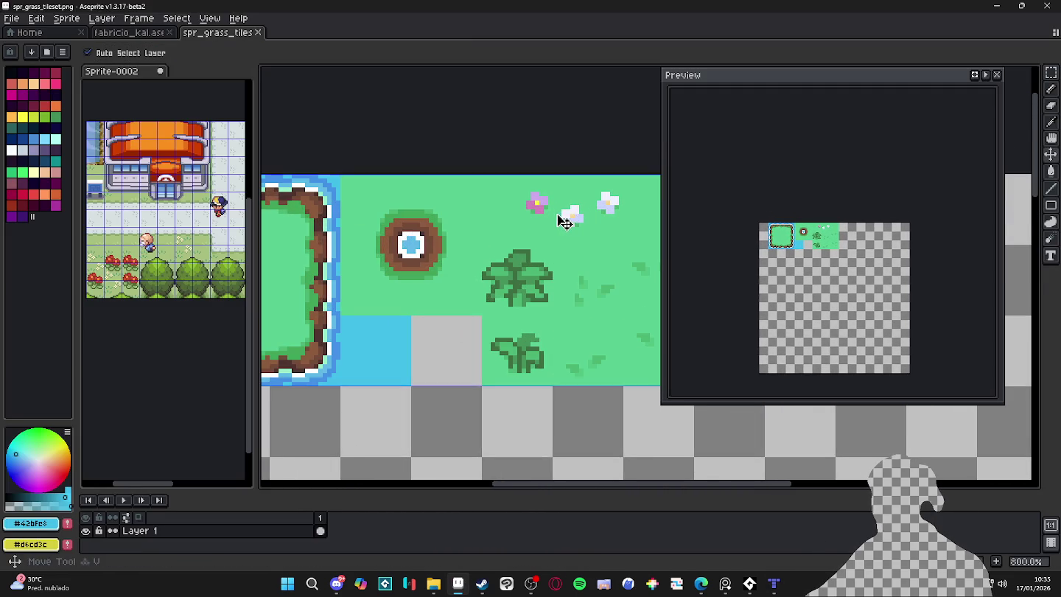
drag(564, 223, 483, 231)
key(m)
drag(414, 195, 484, 267)
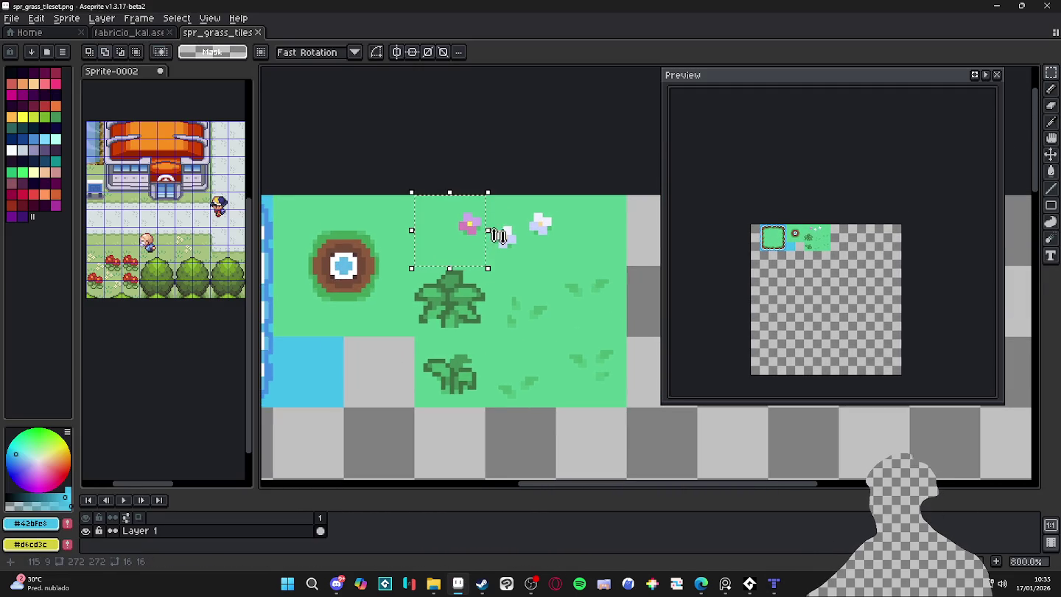
- Select the two flower tiles on the tile grid and copy them
click(500, 235)
key(ctrl+apostrophe)
drag(515, 229, 456, 232)
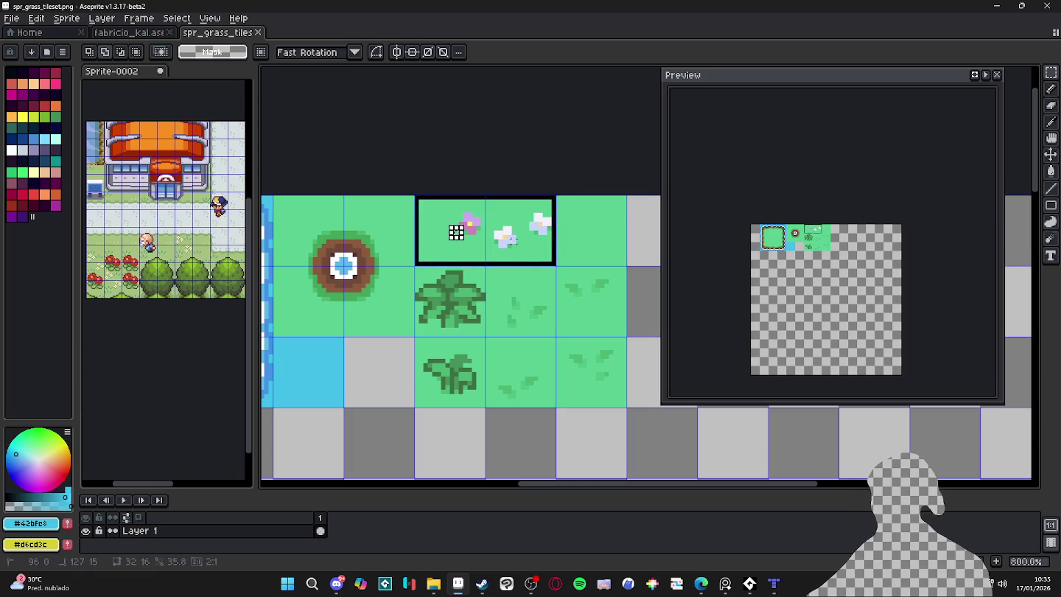
key(ctrl+c)
- Create a new 32x16 sprite and paste the copied flower tiles into it
click(11, 18)
click(22, 30)
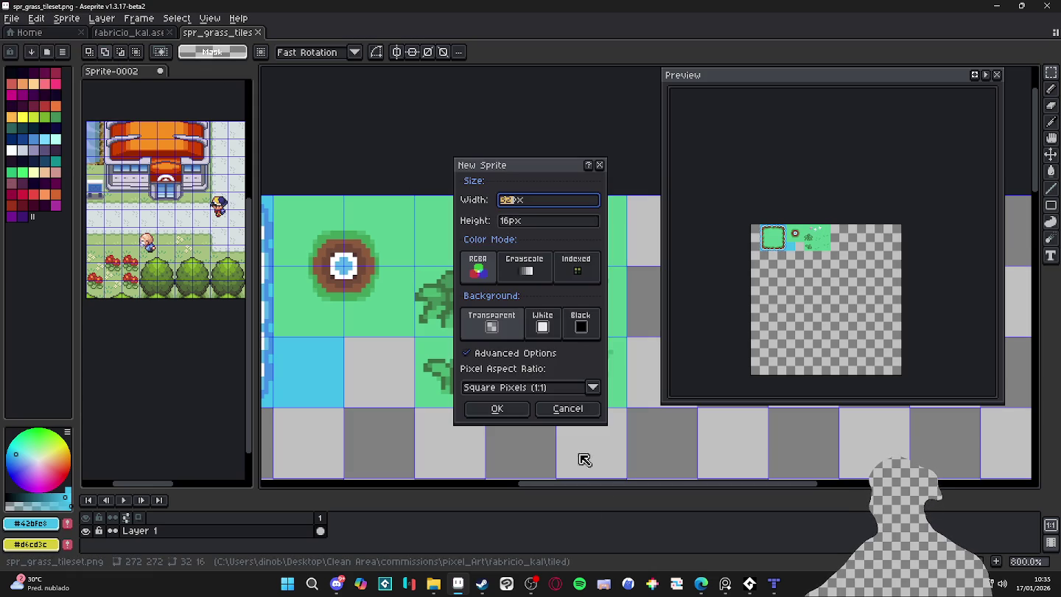
click(497, 407)
key(ctrl+v)
scroll(545, 286, up, 3)
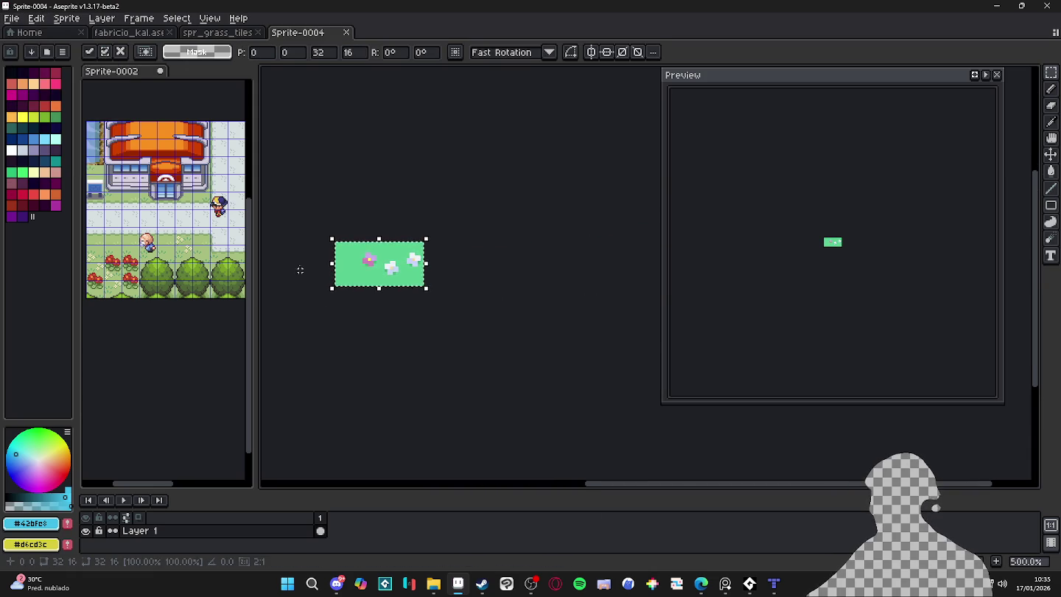
scroll(300, 270, up, 2)
scroll(852, 329, up, 5)
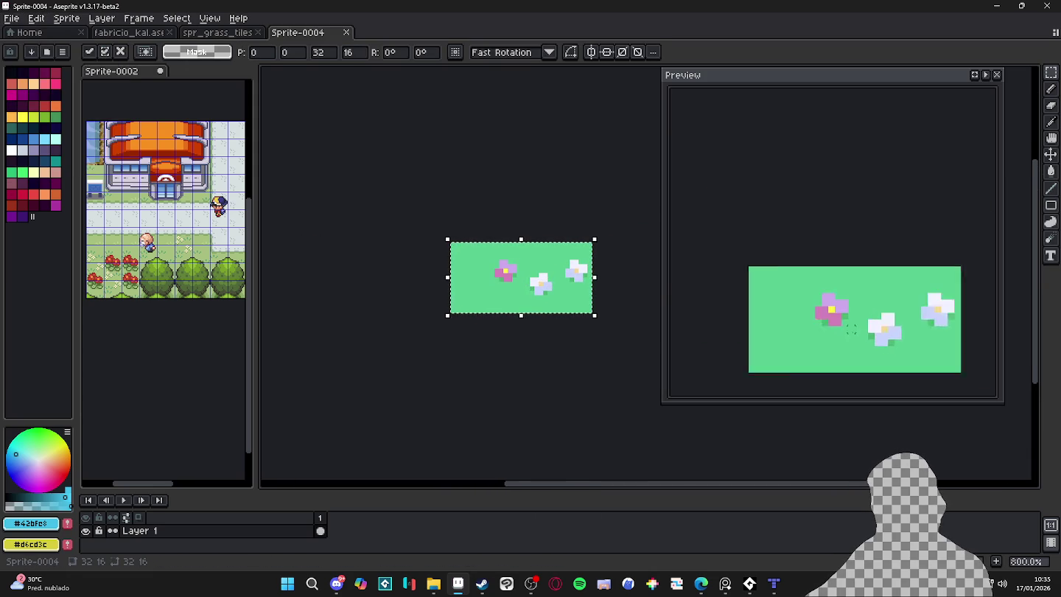
scroll(851, 329, down, 2)
mouse_move(139, 18)
click(210, 17)
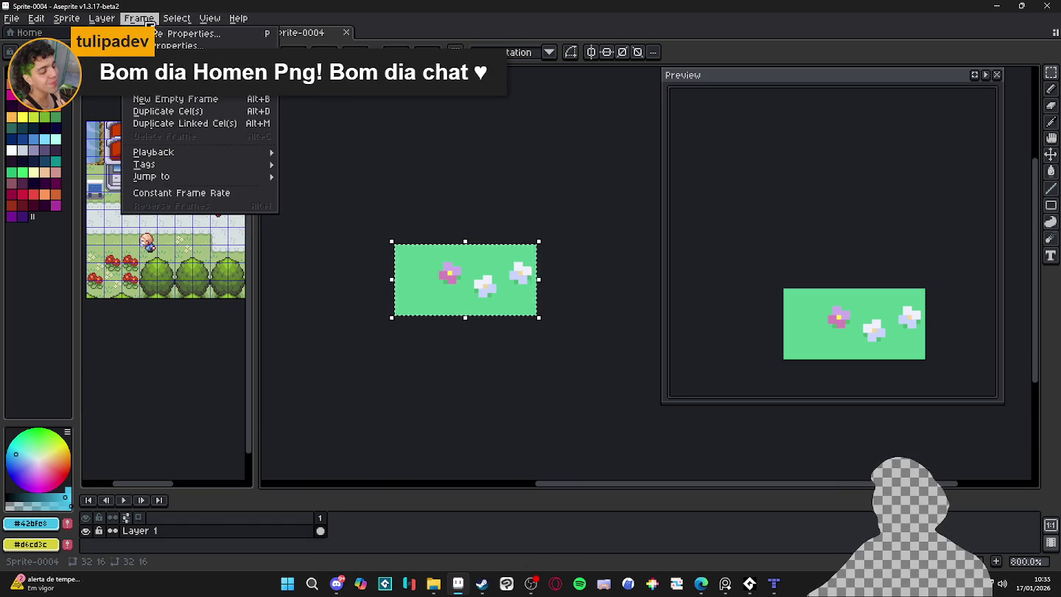
- Give frame 1 a 300 ms duration in Frame Properties and add a second frame
key(p)
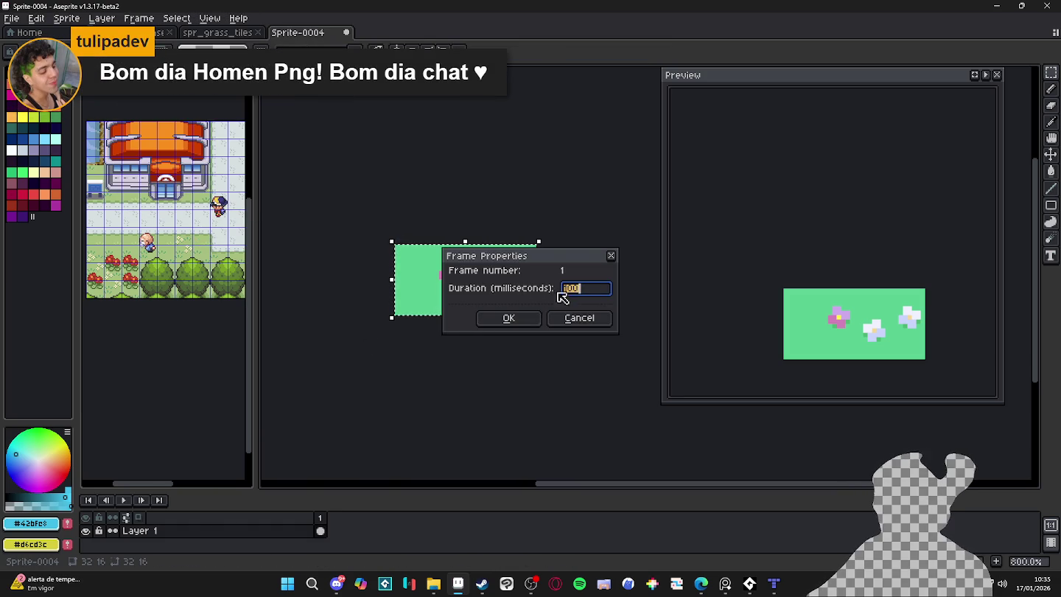
drag(571, 259, 692, 247)
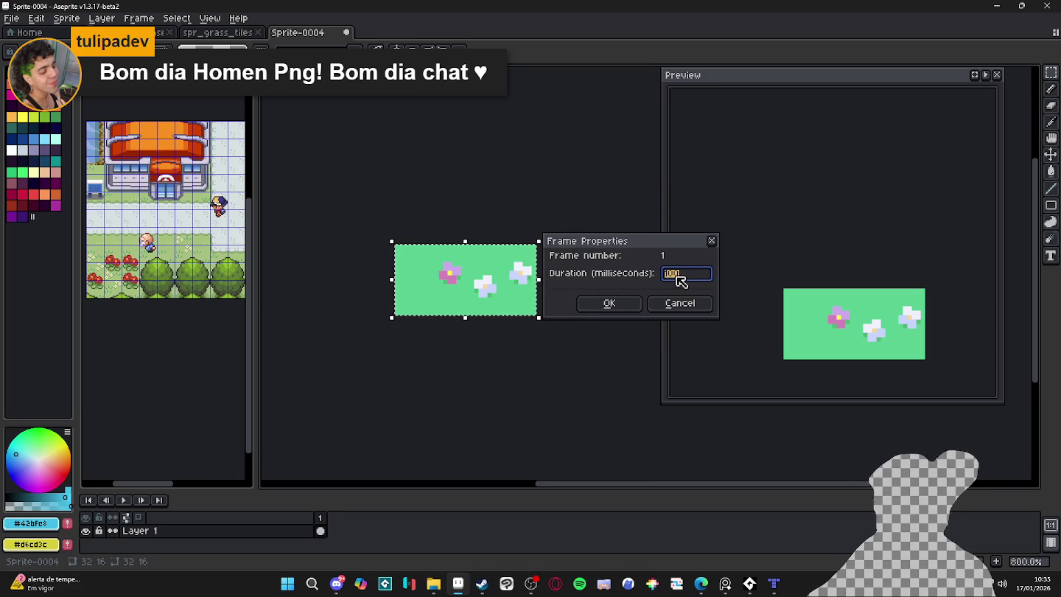
text(100)
click(609, 303)
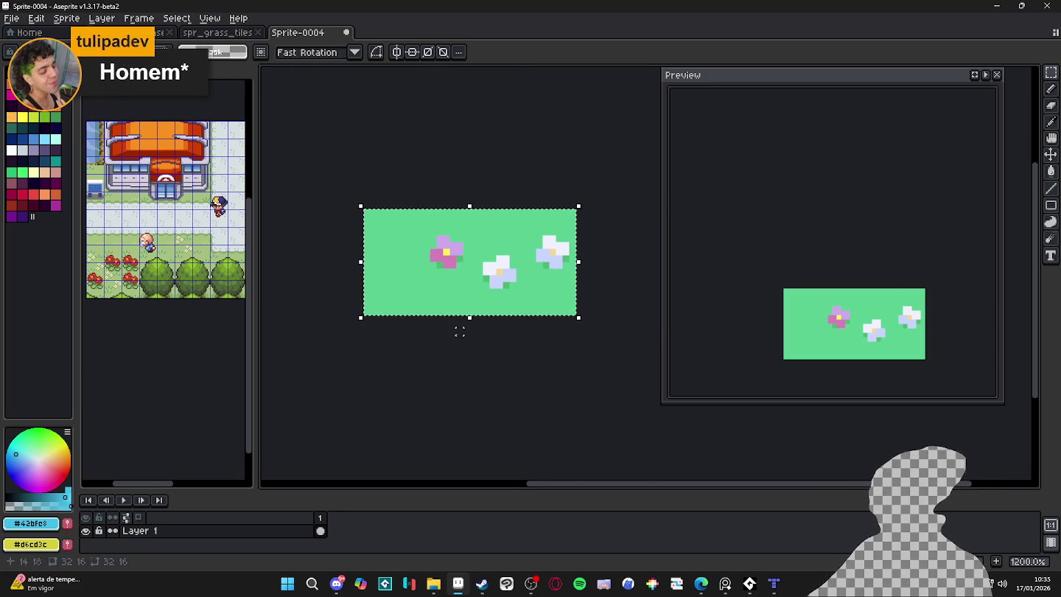
scroll(456, 324, up, 2)
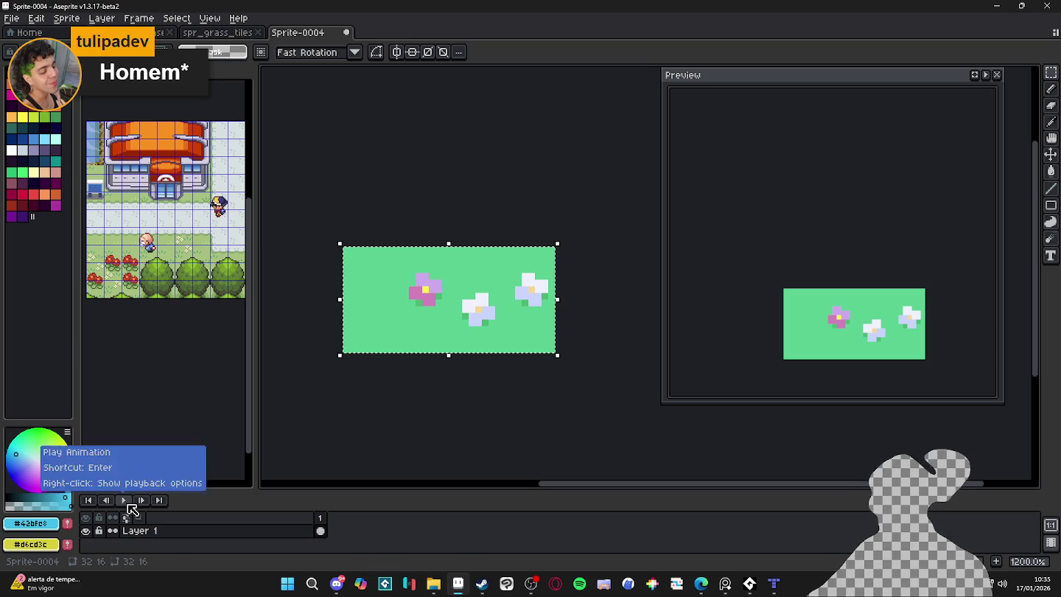
key(alt+n)
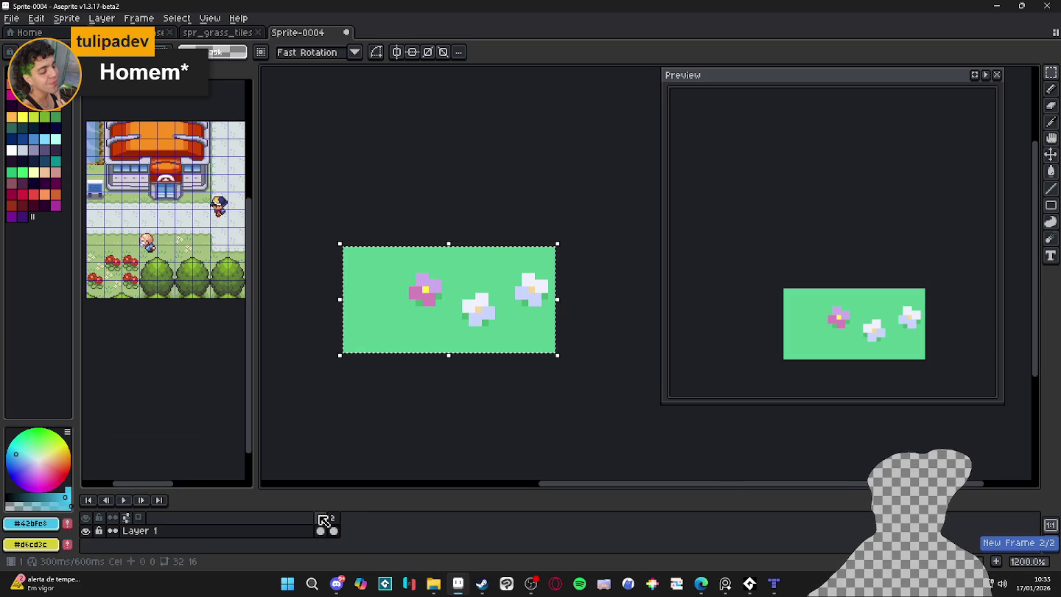
- On frame 2, nudge the right light-purple petal up one pixel
click(333, 531)
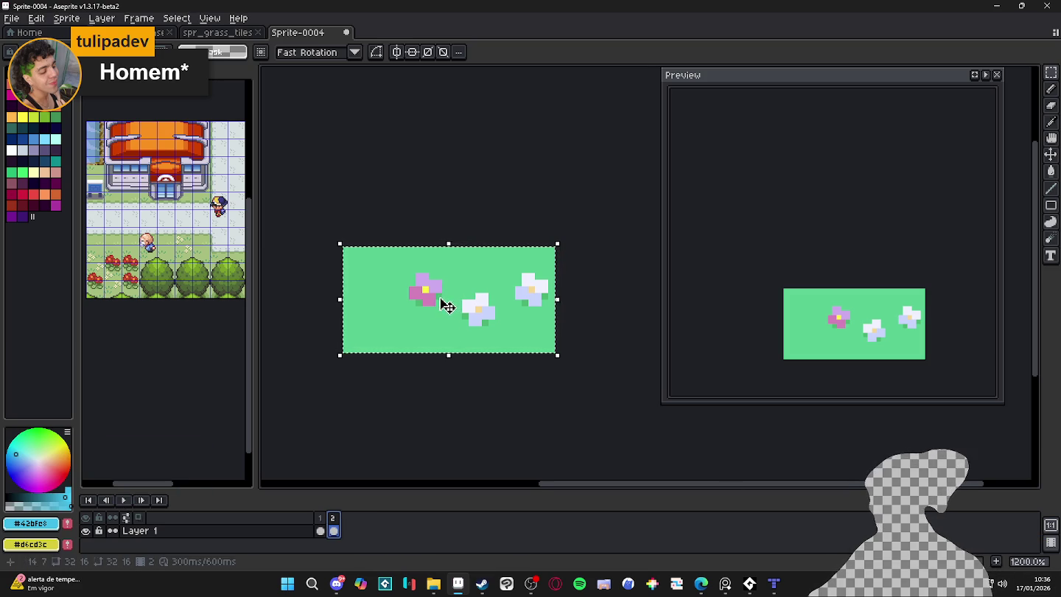
scroll(447, 305, up, 2)
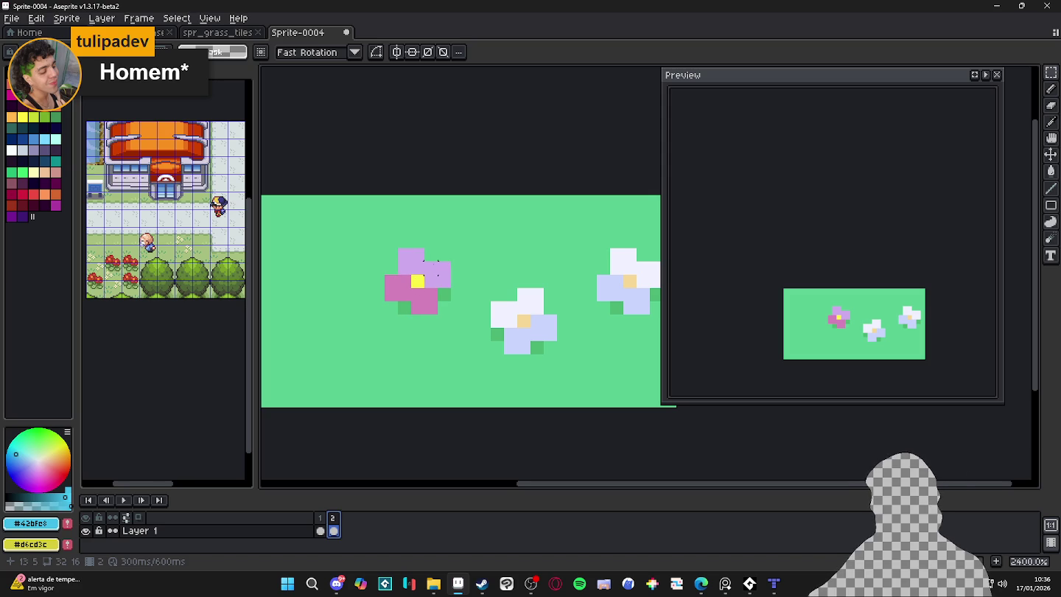
mouse_move(425, 262)
mouse_down()
mouse_move(451, 287)
mouse_move(459, 244)
mouse_up()
scroll(420, 303, up, 2)
mouse_move(401, 288)
mouse_down()
mouse_move(441, 318)
mouse_move(457, 306)
mouse_up()
key(ctrl+d)
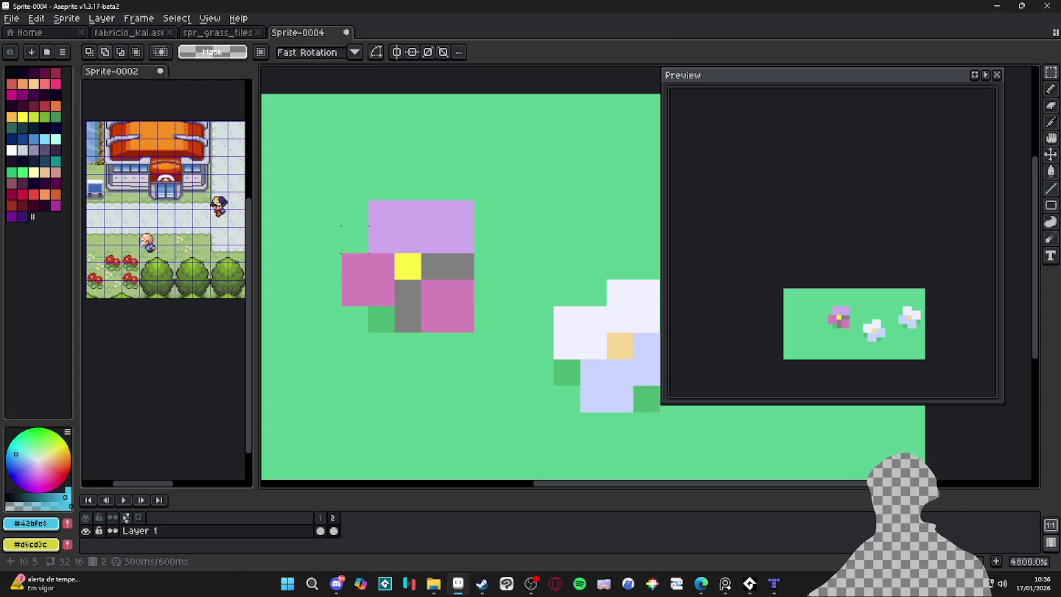
- Nudge the left pink petal down and top-left petal left, then undo the last two moves
key(ctrl+shift+d)
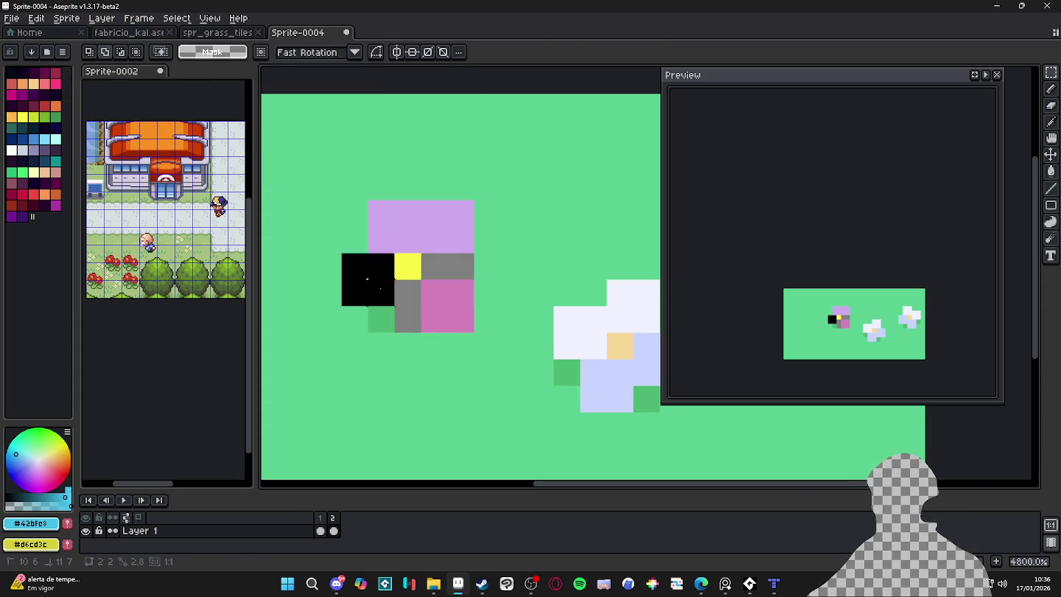
key(Down)
key(ctrl+d)
mouse_move(369, 201)
mouse_down()
mouse_move(421, 252)
mouse_move(386, 229)
mouse_up()
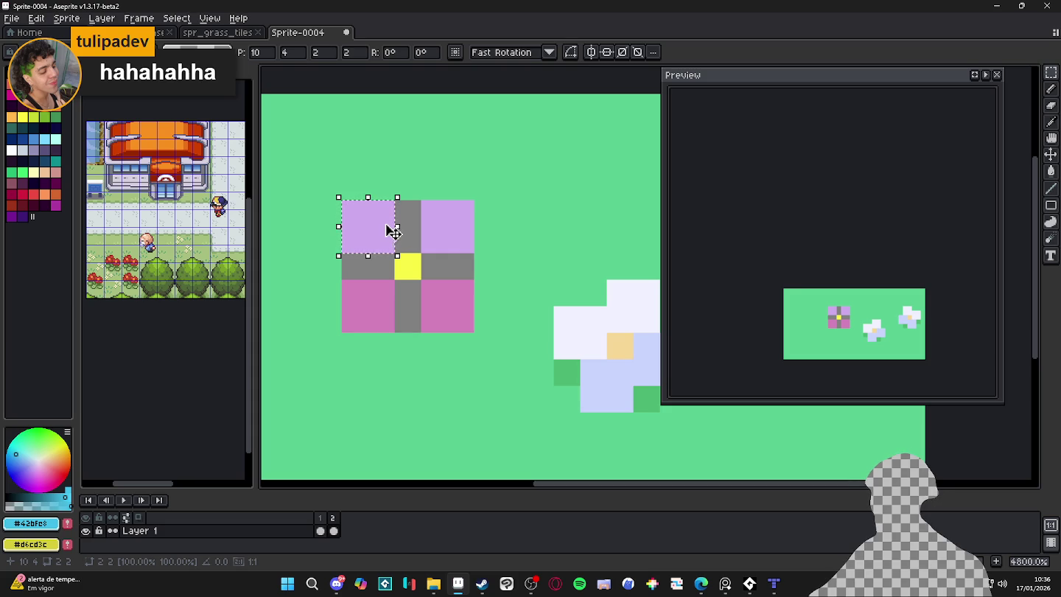
key(ctrl+z)
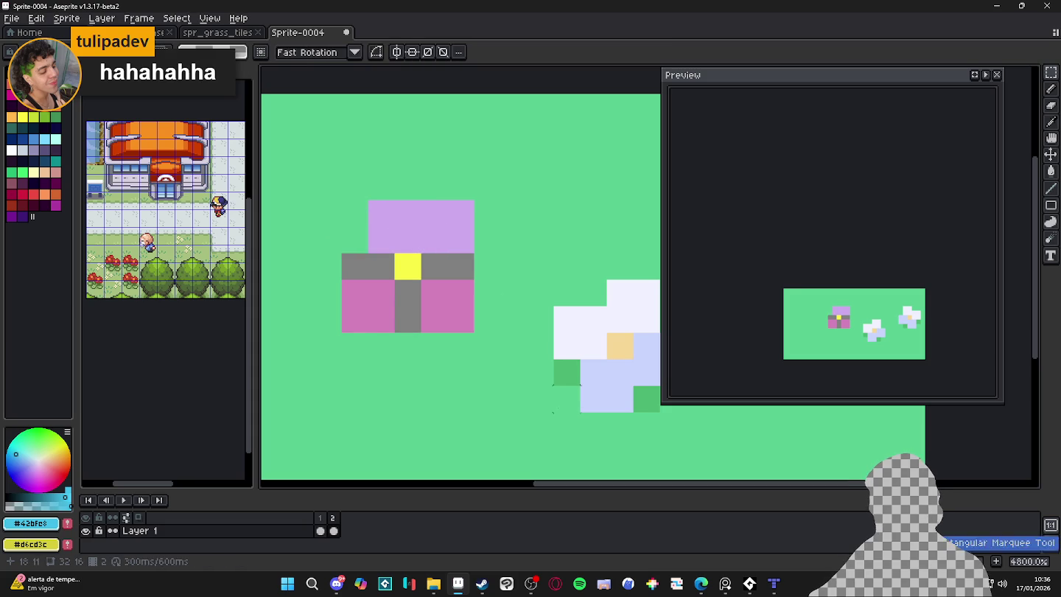
key(ctrl+z)
key(ctrl+z)
key(ctrl+z)
key(ctrl+z)
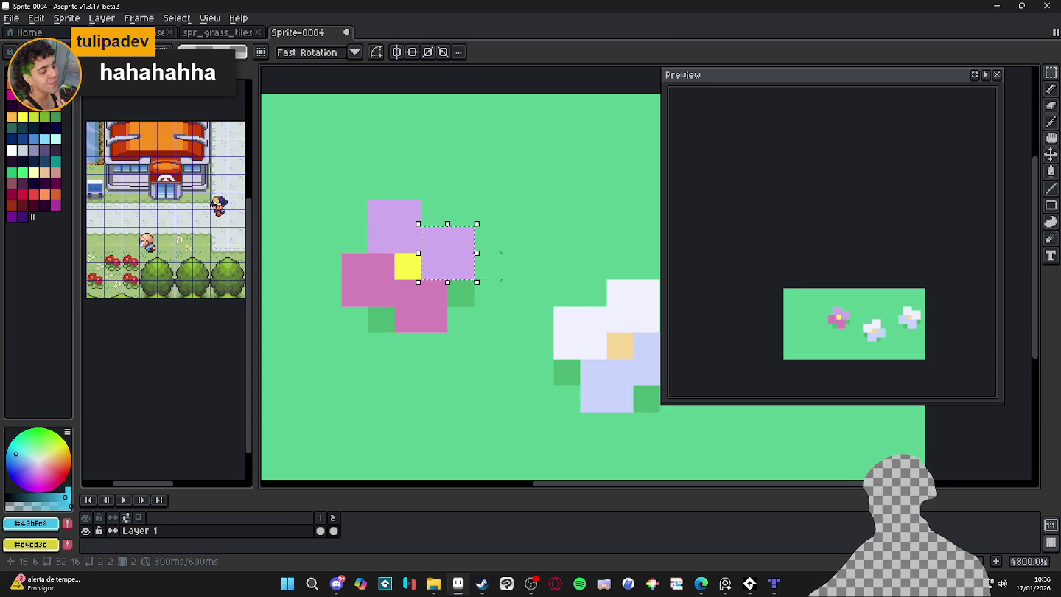
key(ctrl+d)
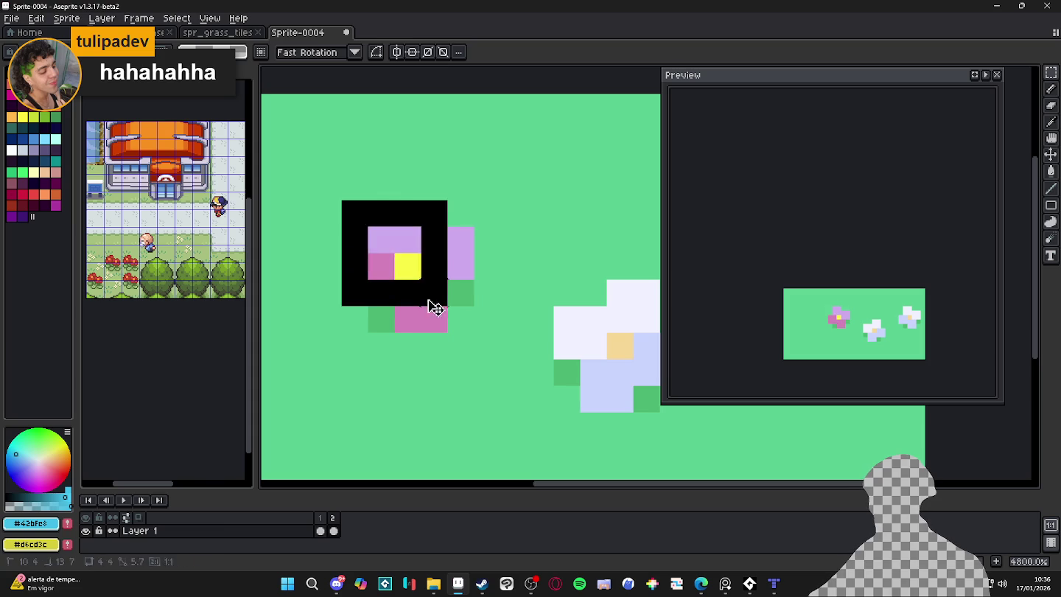
- Erase stray dark-green pixels on the flower and paint the gaps grass green
key(e)
click(461, 294)
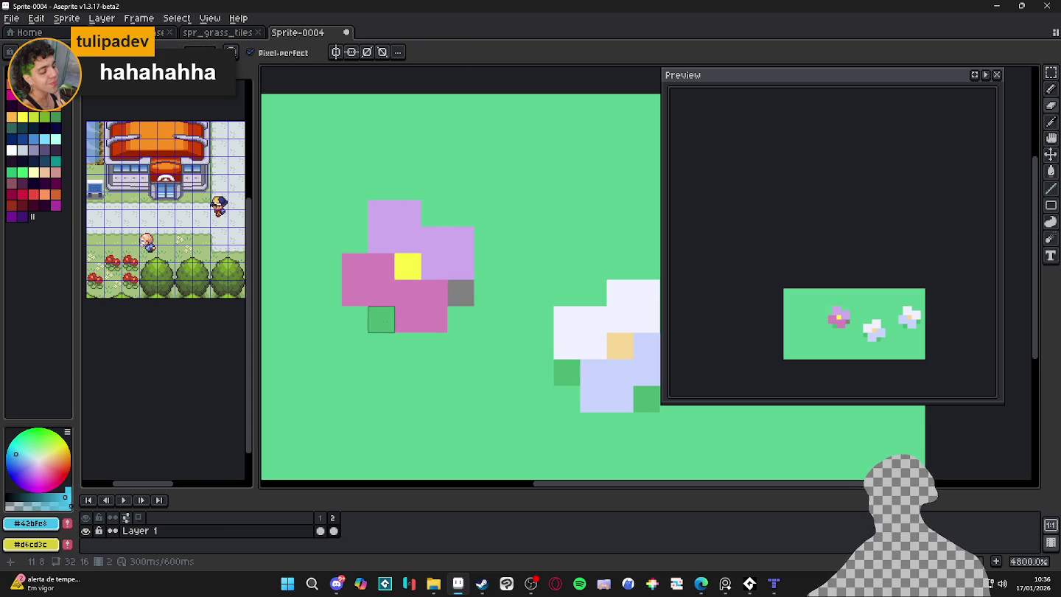
click(382, 319)
key(b)
drag(461, 319, 462, 293)
click(382, 319)
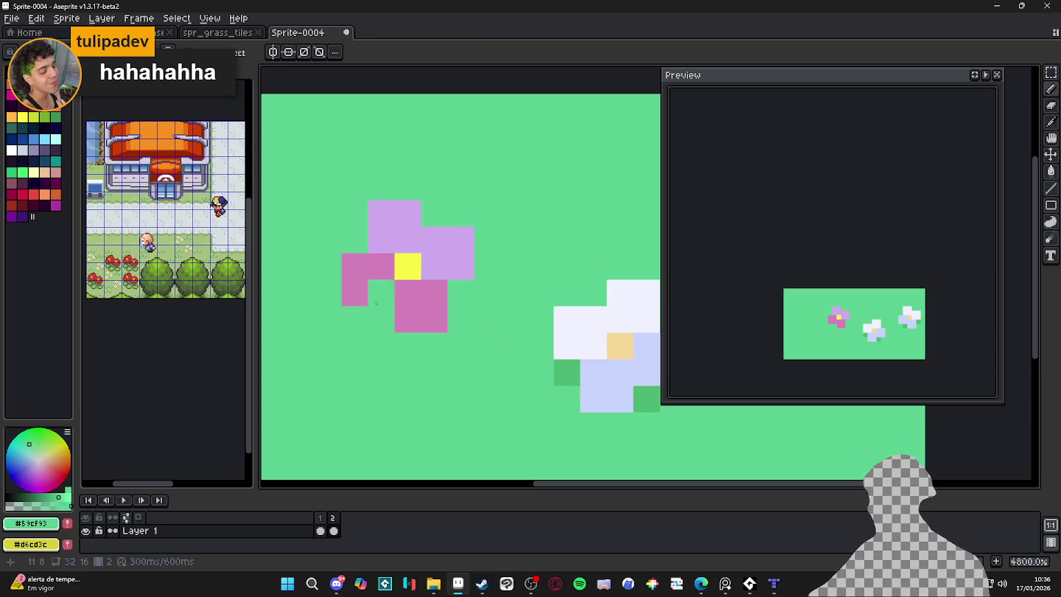
- Select the whole pink flower and rotate it slightly
key(m)
drag(346, 205, 442, 328)
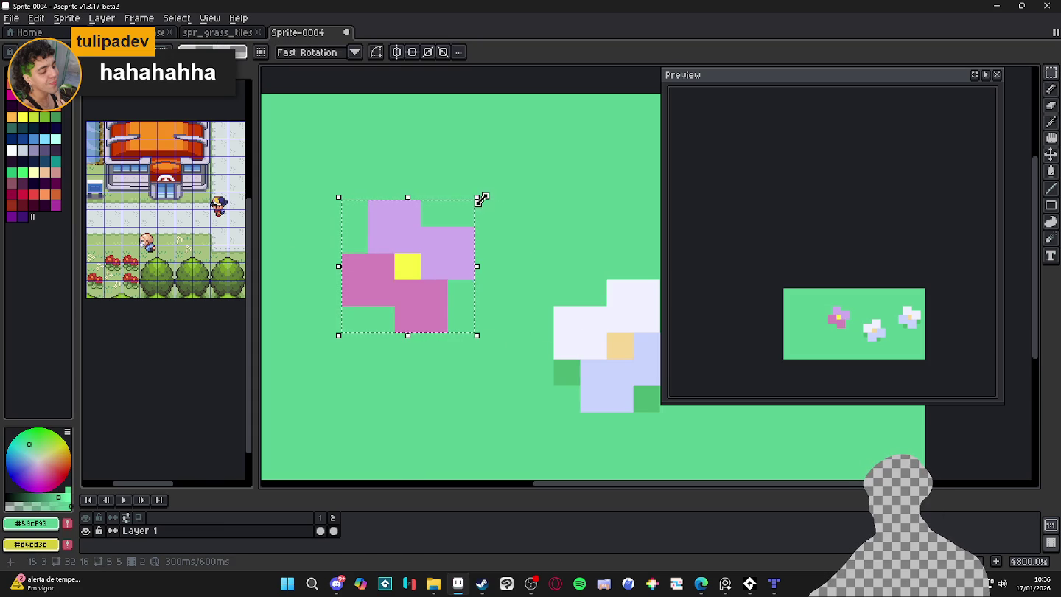
mouse_move(487, 196)
mouse_down()
mouse_move(501, 221)
mouse_move(493, 199)
mouse_up()
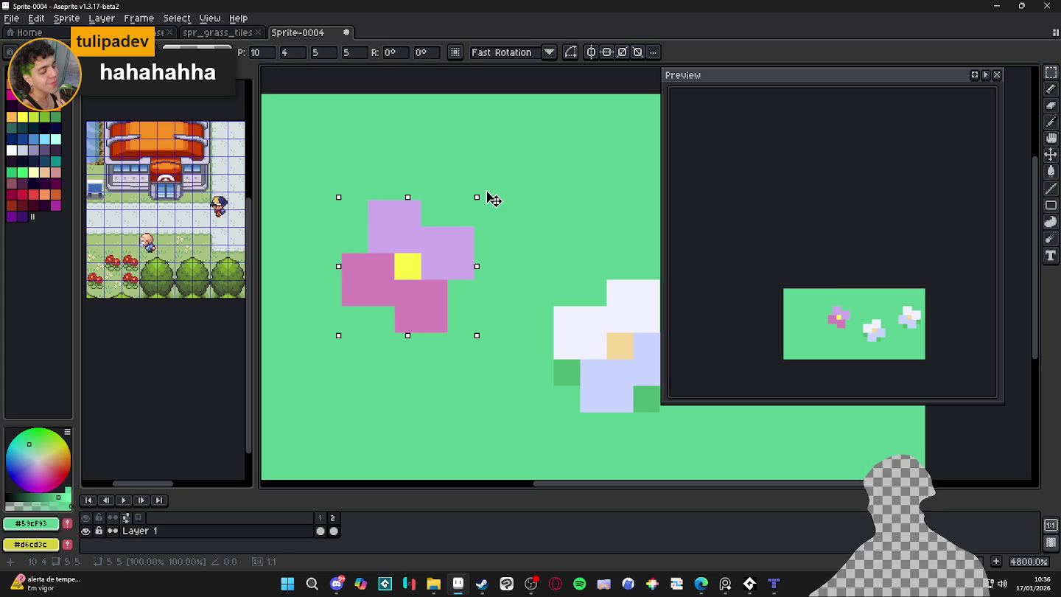
- Commit the rotation and move a 2x2 lilac petal block one pixel right
click(395, 224)
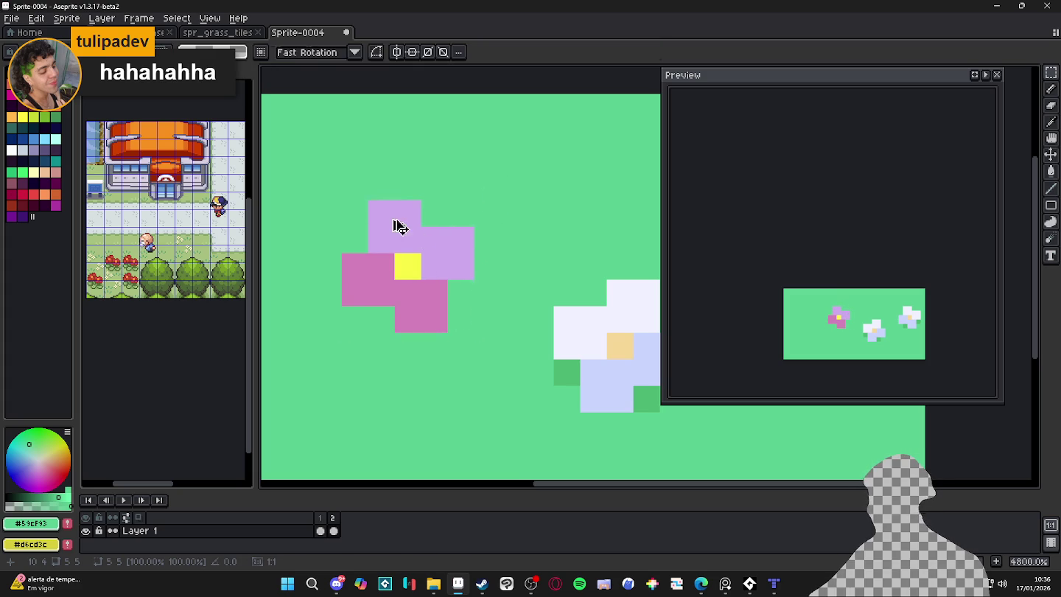
scroll(396, 225, up, 1)
drag(362, 195, 434, 269)
click(416, 238)
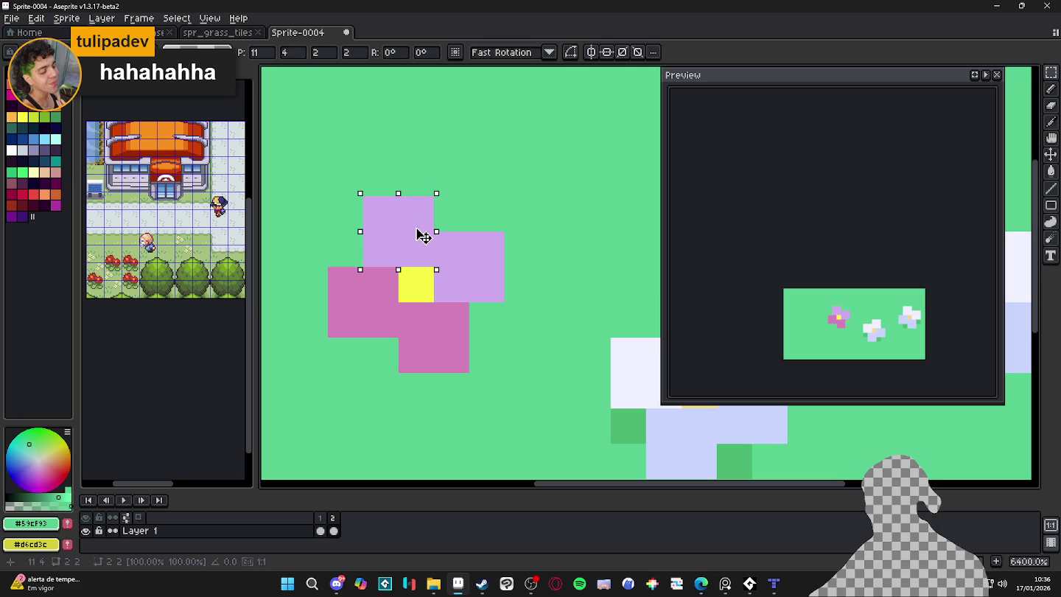
mouse_move(432, 228)
mouse_down()
mouse_move(443, 229)
mouse_move(467, 339)
mouse_up()
click(433, 373)
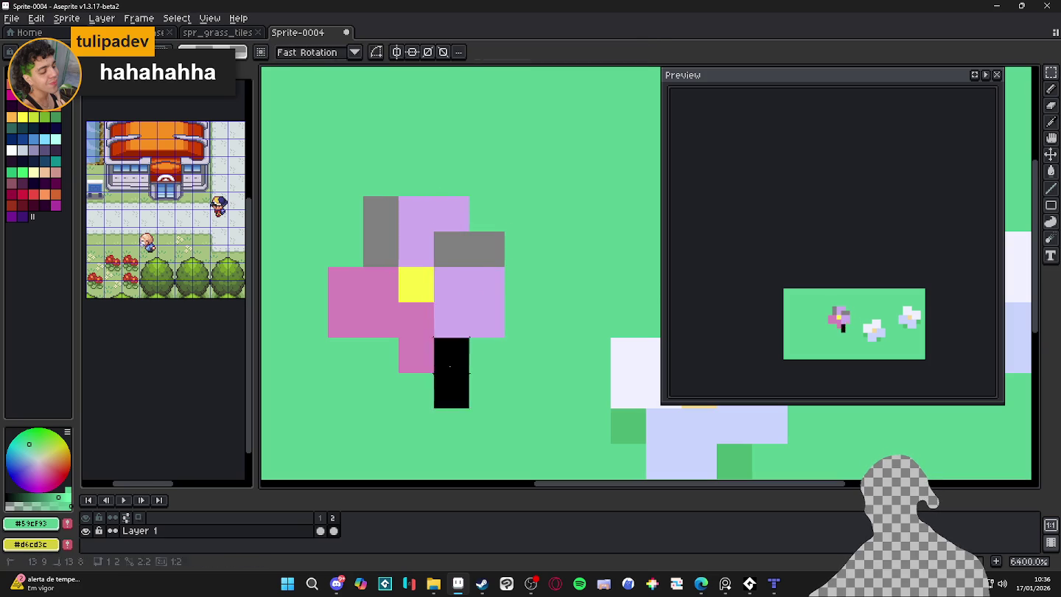
- Move the lower pink petal up and left, then fill the resulting gaps with lilac
drag(398, 302, 470, 375)
drag(445, 334, 377, 295)
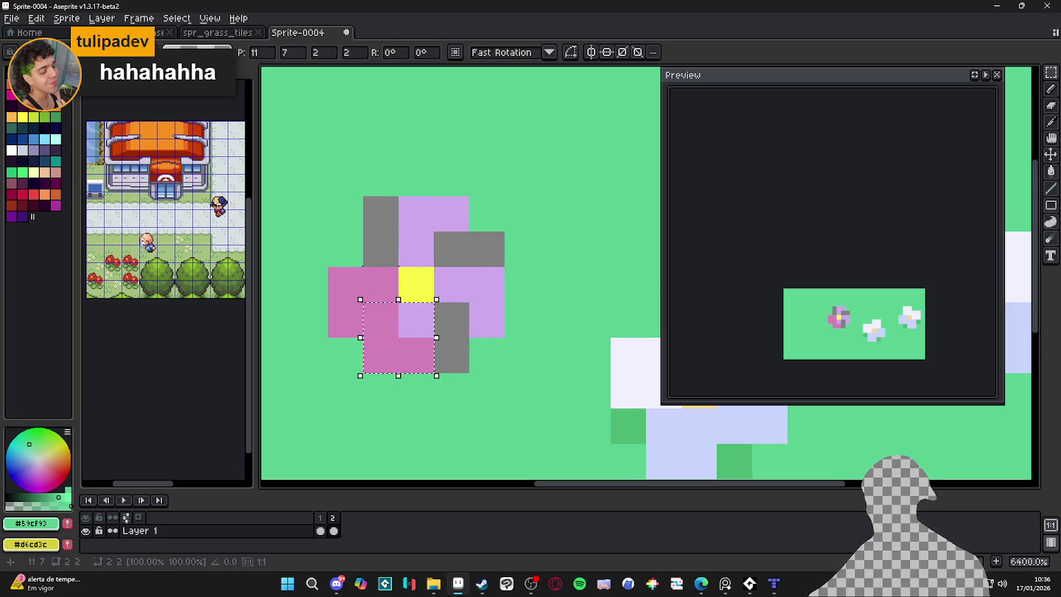
key(Return)
key(b)
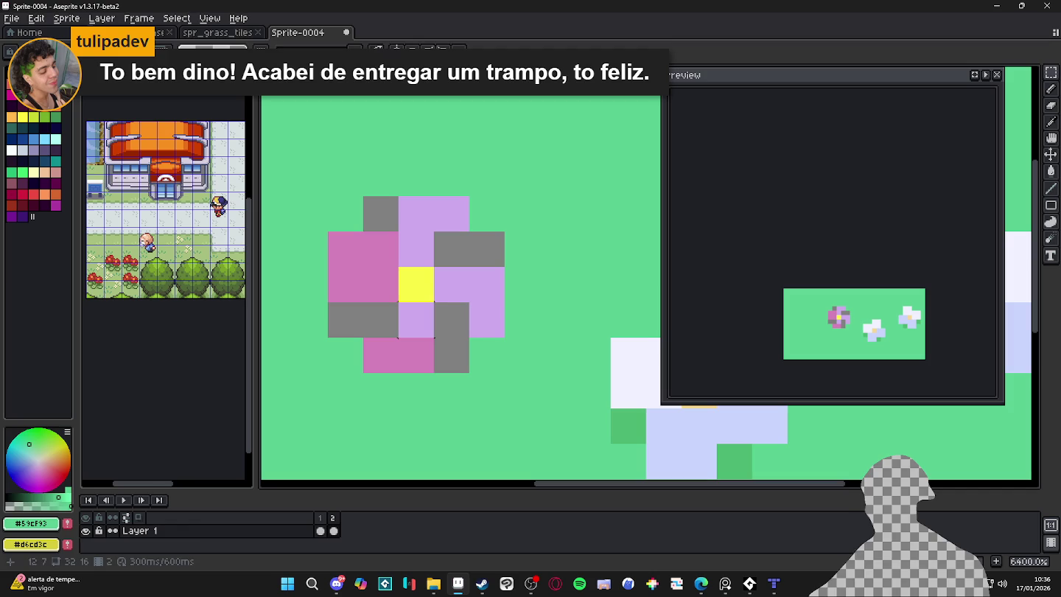
alt+click(486, 309)
click(452, 319)
click(452, 248)
click(381, 320)
- Turn one lilac cell pink and fill the remaining empty gaps grass green
alt+click(390, 355)
click(391, 322)
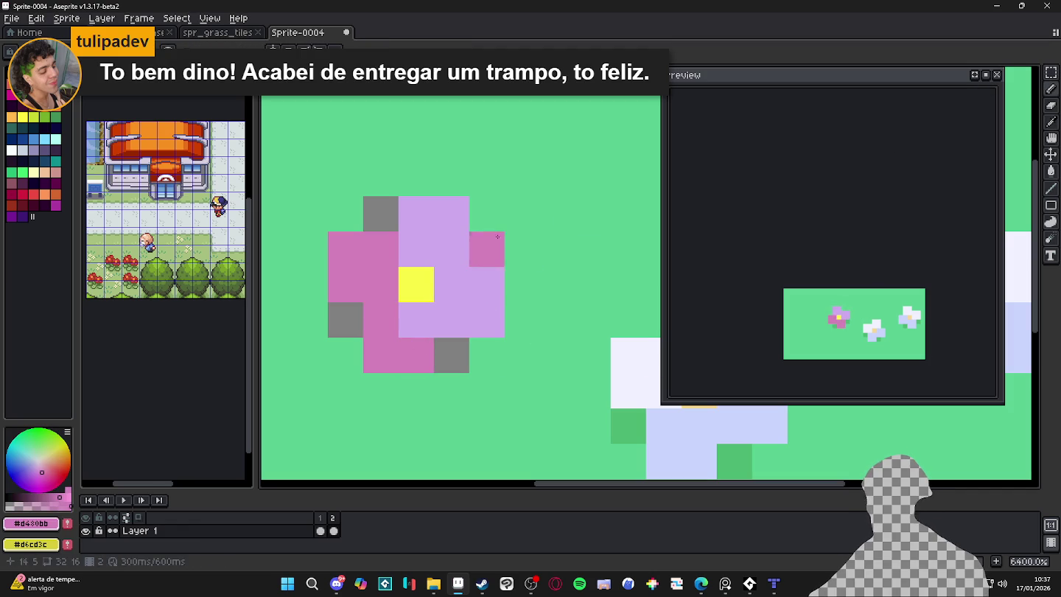
alt+click(523, 249)
click(488, 249)
click(382, 214)
click(336, 321)
click(451, 355)
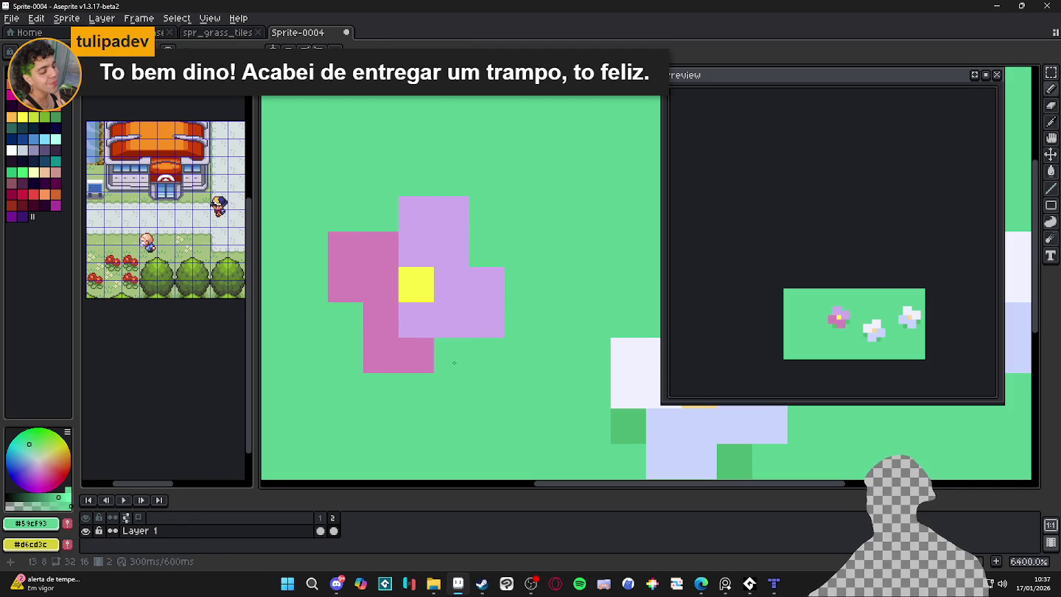
- Paint the centre-left and right-middle petal cells pink, checking against frame 1
alt+click(390, 338)
click(415, 320)
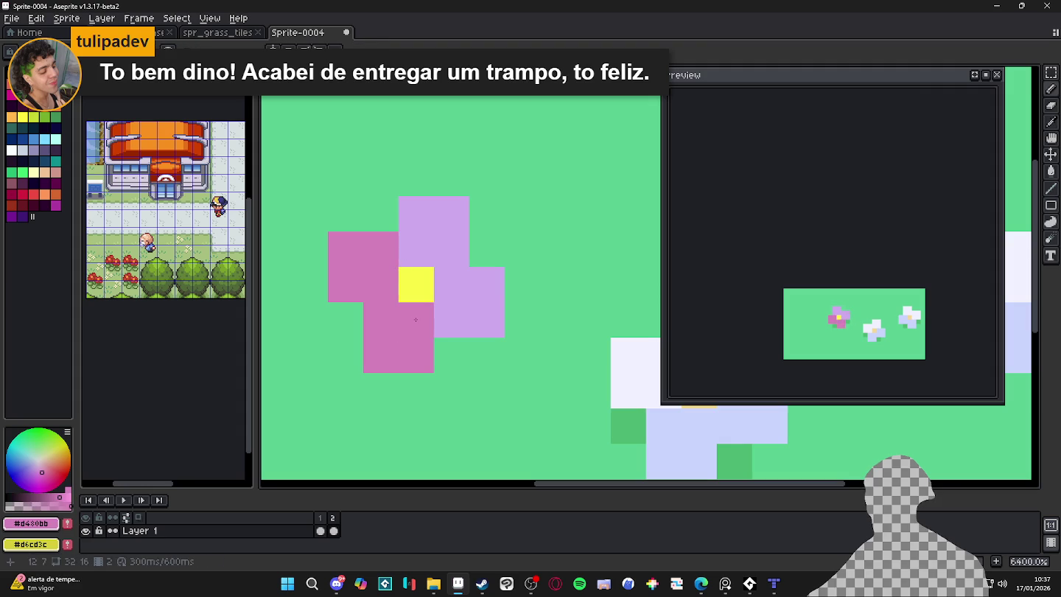
click(320, 523)
click(333, 523)
click(425, 242)
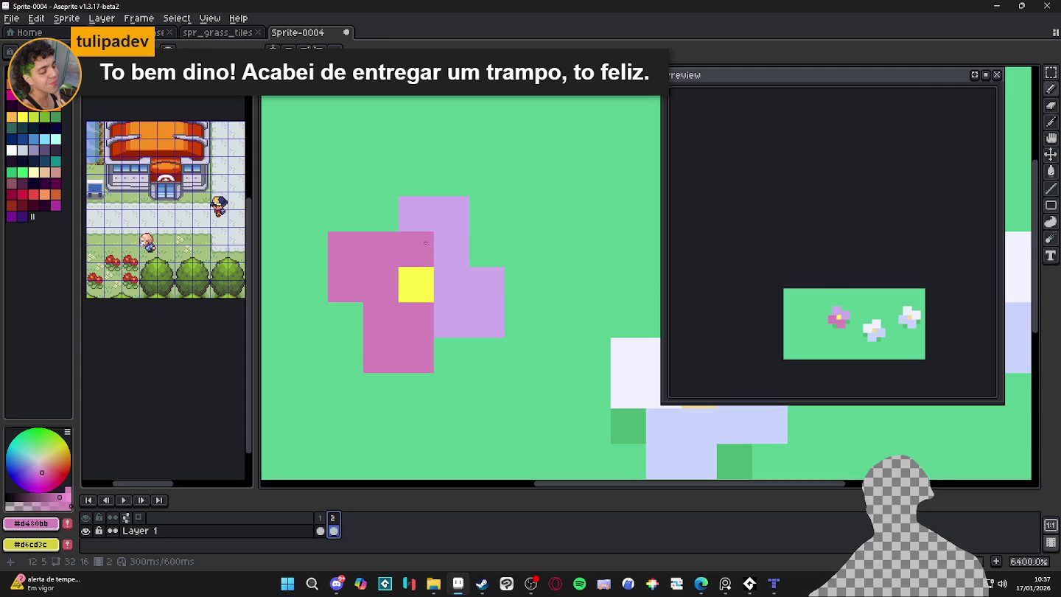
key(ctrl+z)
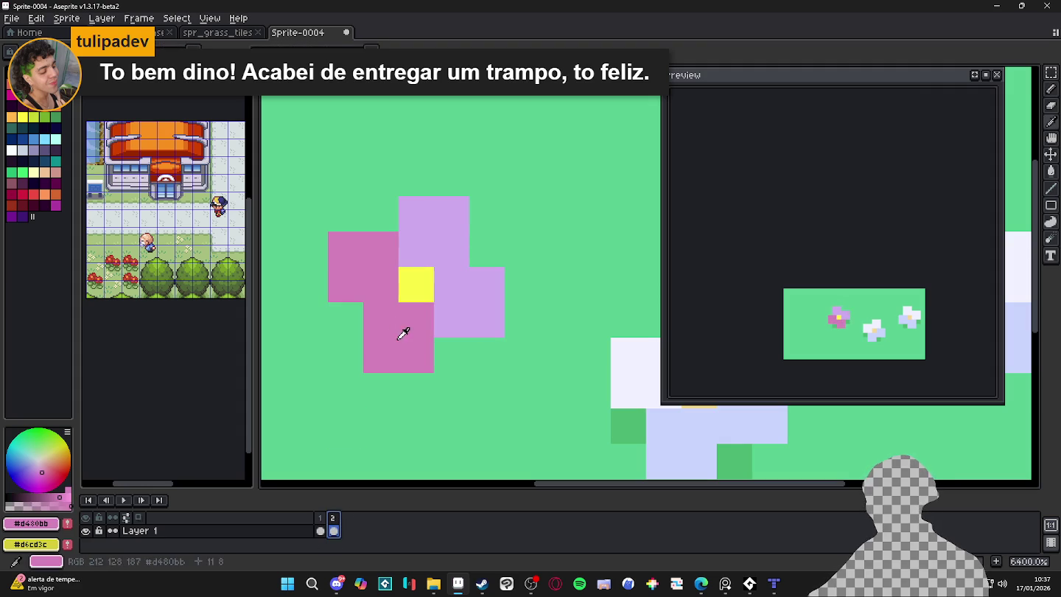
drag(451, 320, 487, 320)
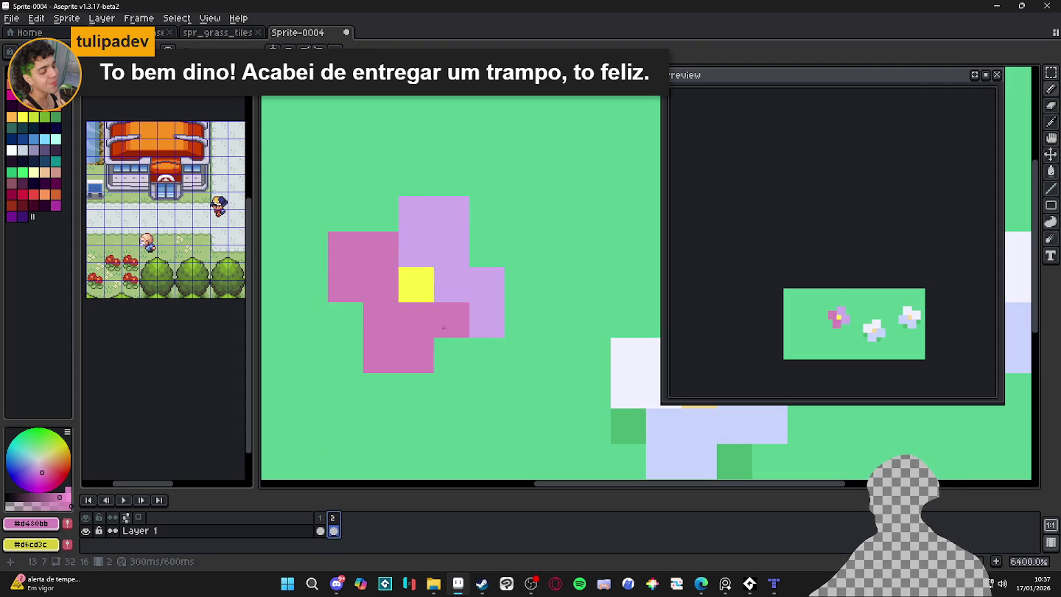
- Repaint the top-left petal row and two left-middle petals lilac
alt+click(417, 229)
drag(387, 249, 357, 250)
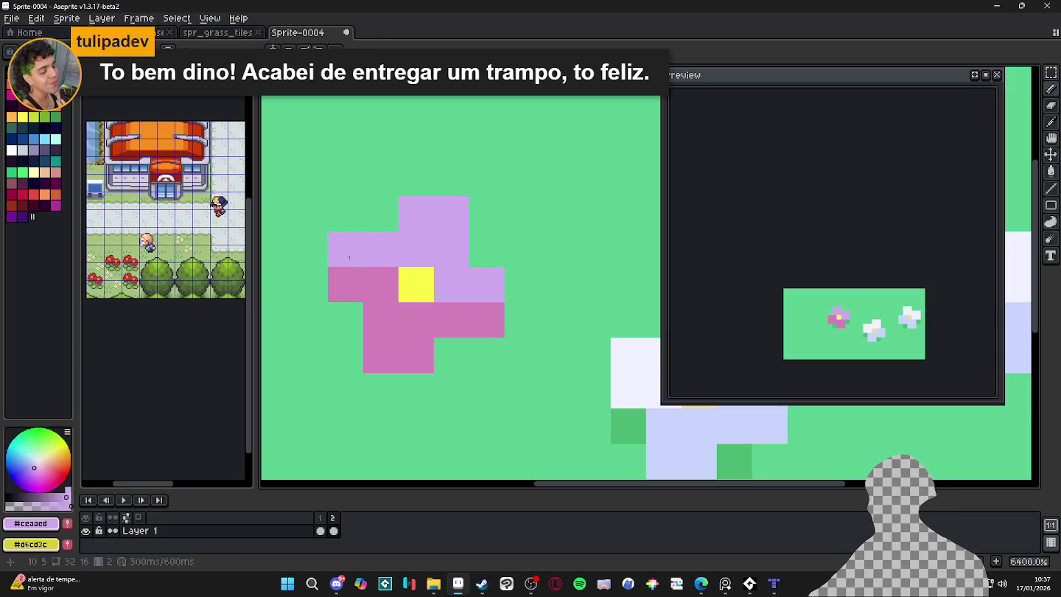
drag(382, 285, 344, 284)
click(451, 320)
key(ctrl+z)
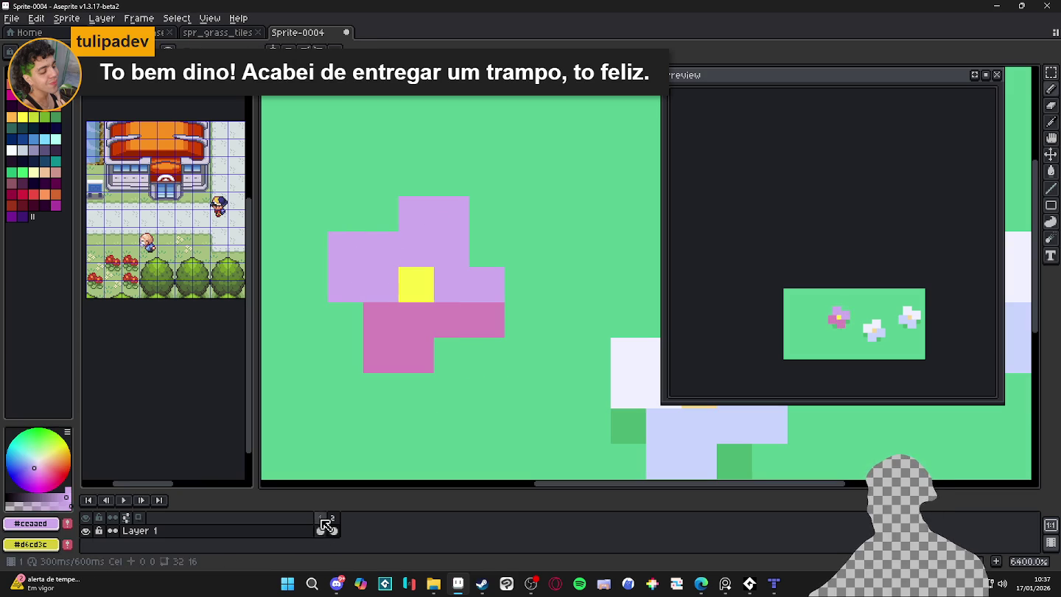
- Pick the dark grass green from the canvas while stepping between the two frames
click(333, 524)
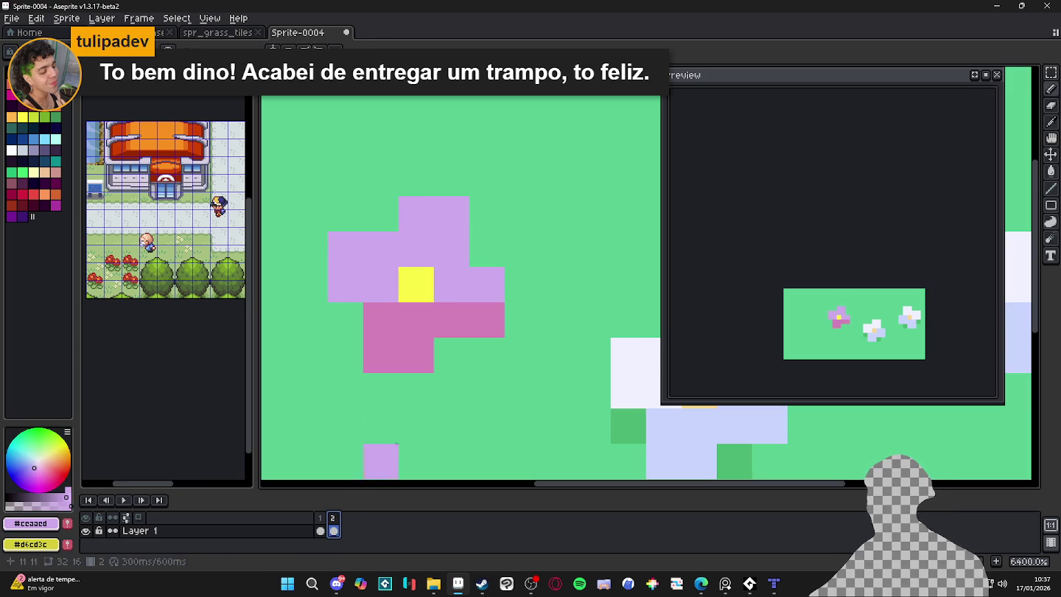
key(Left)
alt+click(457, 324)
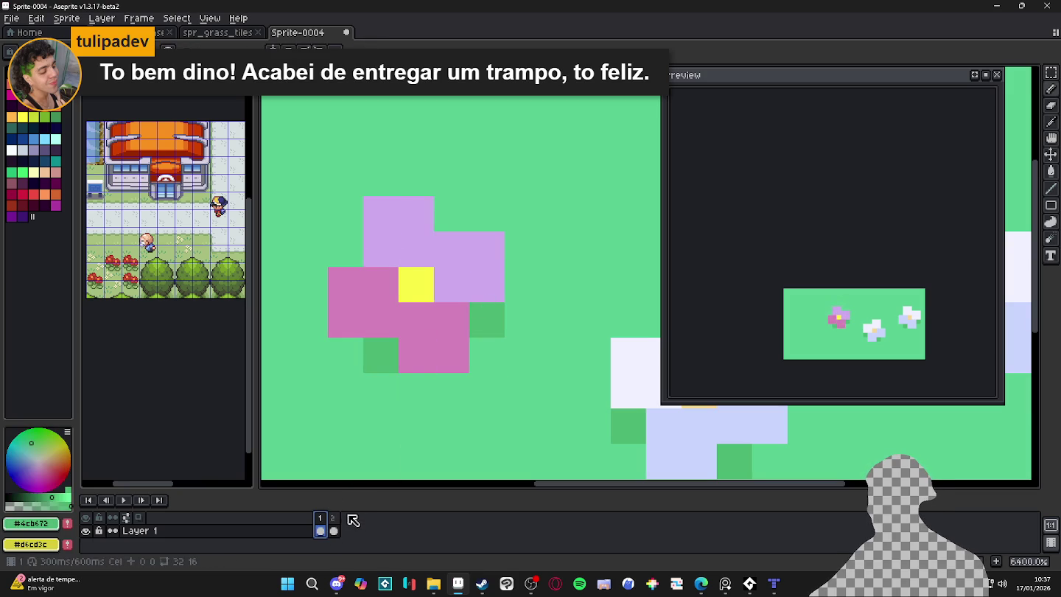
key(Right)
- Add a #4cb672 shadow pixel left of the pink petals, then enter the Dininho site address in the browser
click(348, 316)
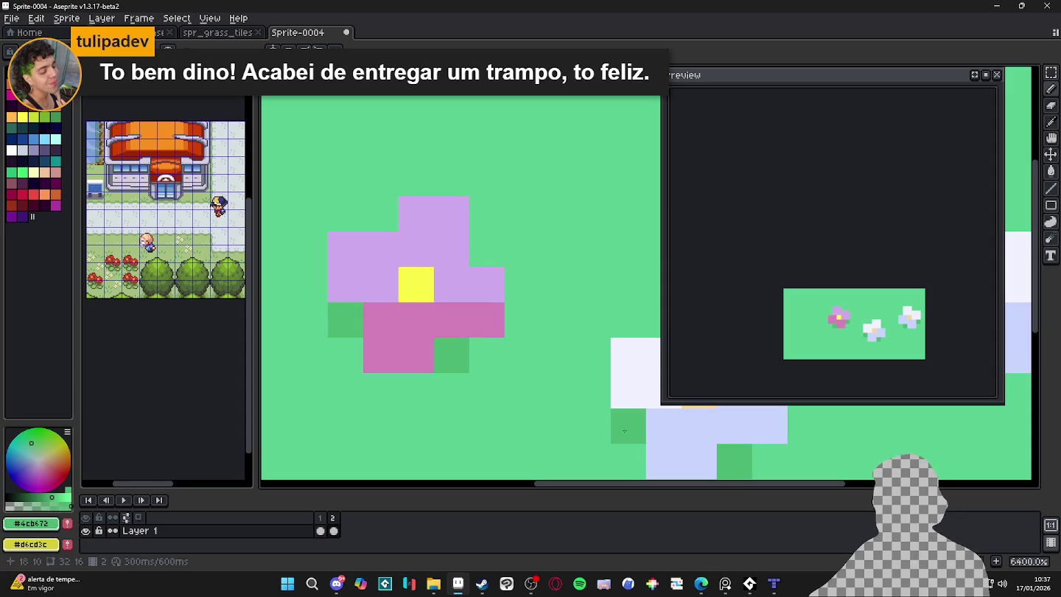
mouse_move(701, 584)
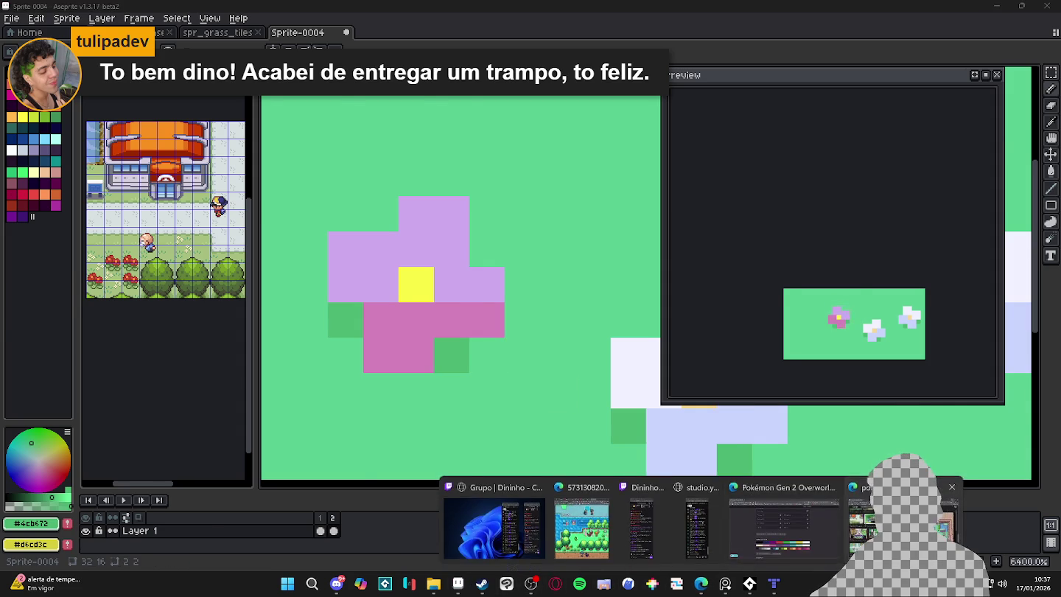
click(799, 515)
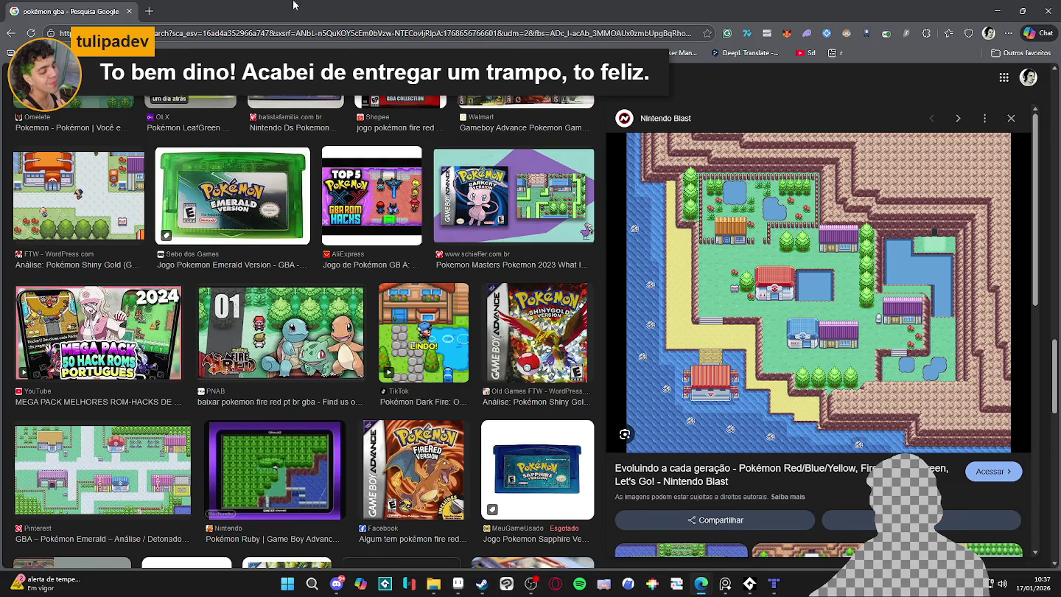
click(151, 11)
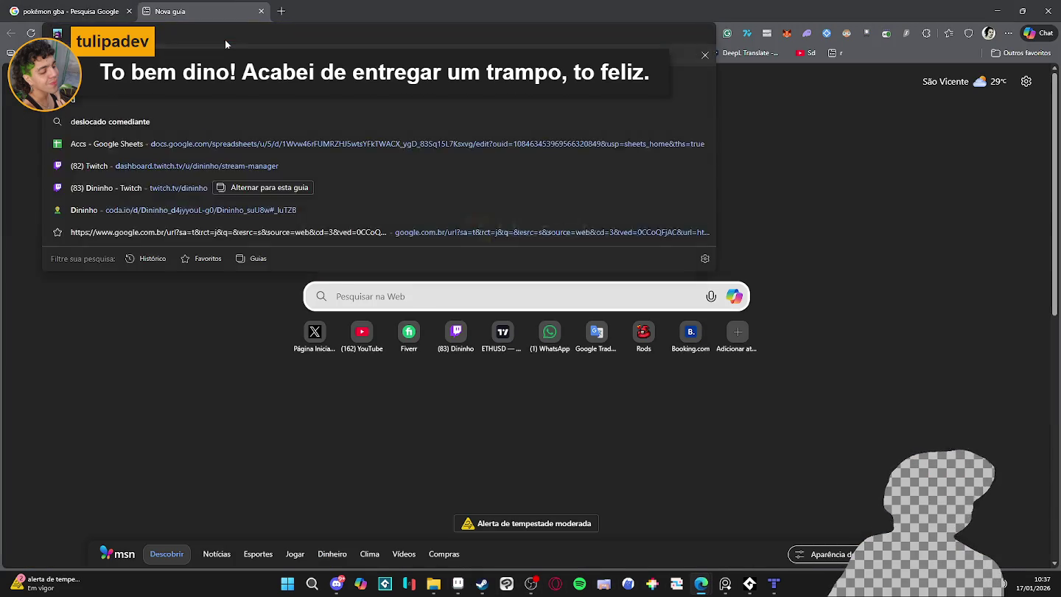
text(dinobonoide/)
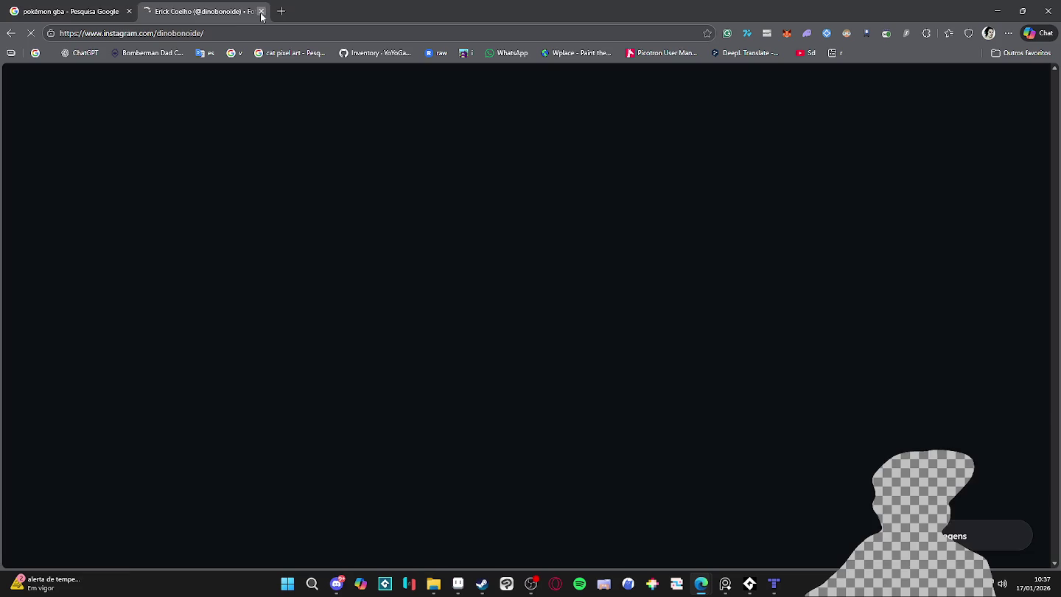
click(262, 11)
click(178, 36)
- Load dininhoadventures.com, dismiss the login prompt, and sign in by authorizing Discord
text(dini)
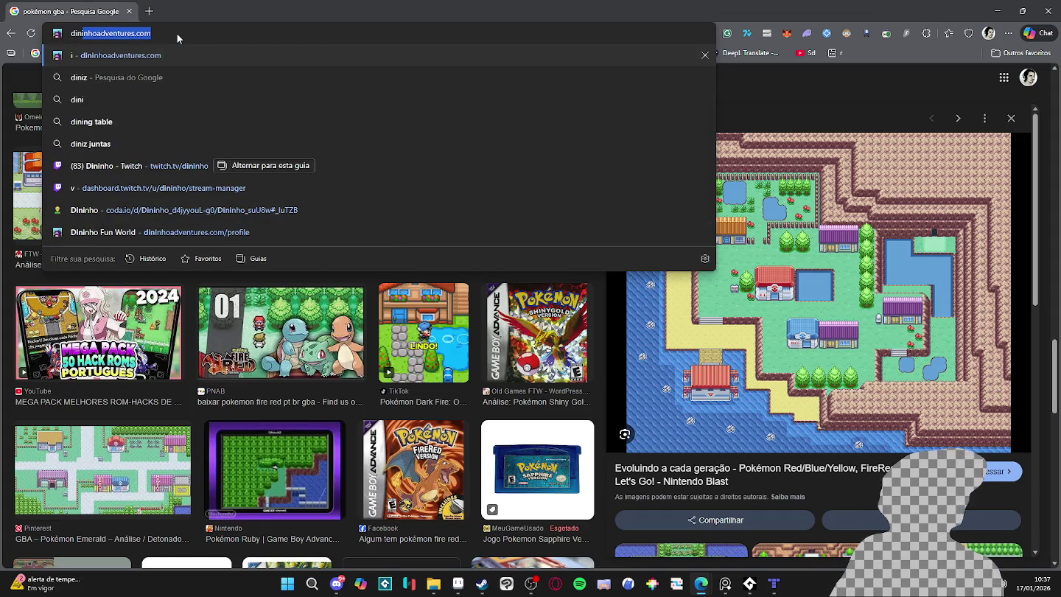
key(Return)
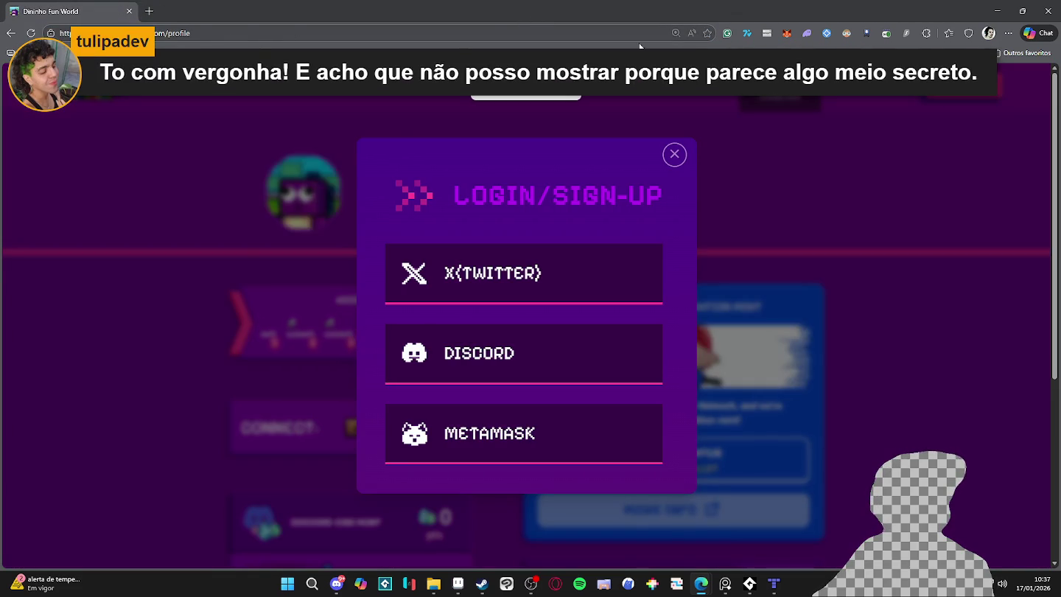
click(673, 155)
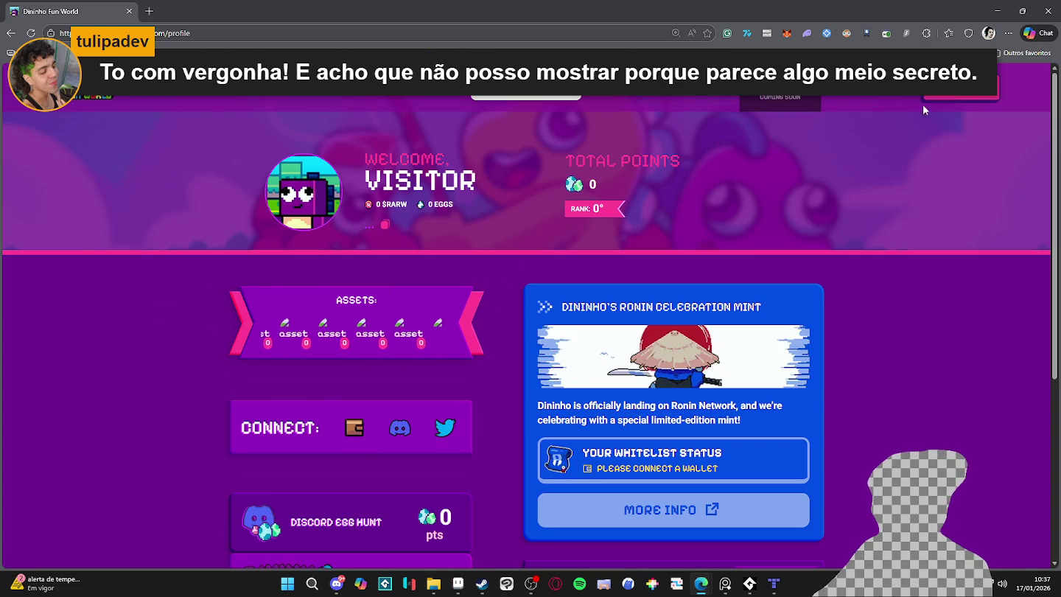
click(400, 428)
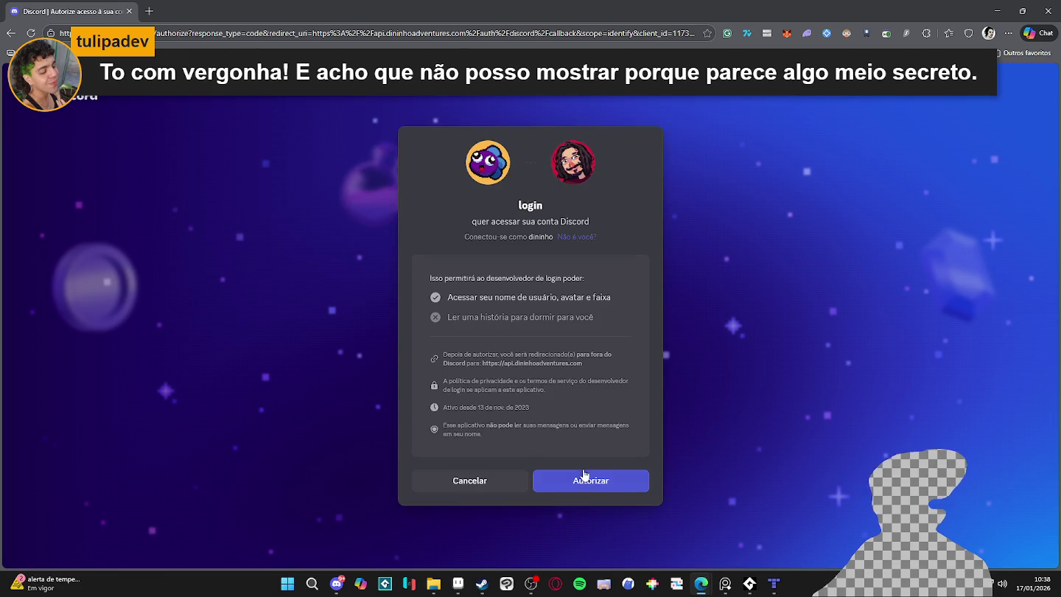
click(589, 480)
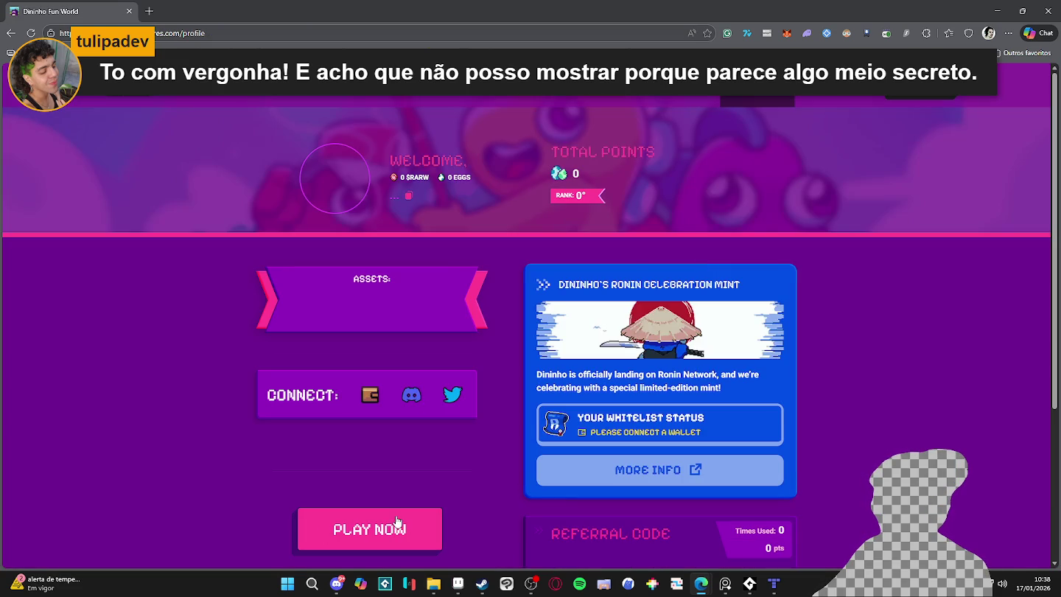
click(906, 107)
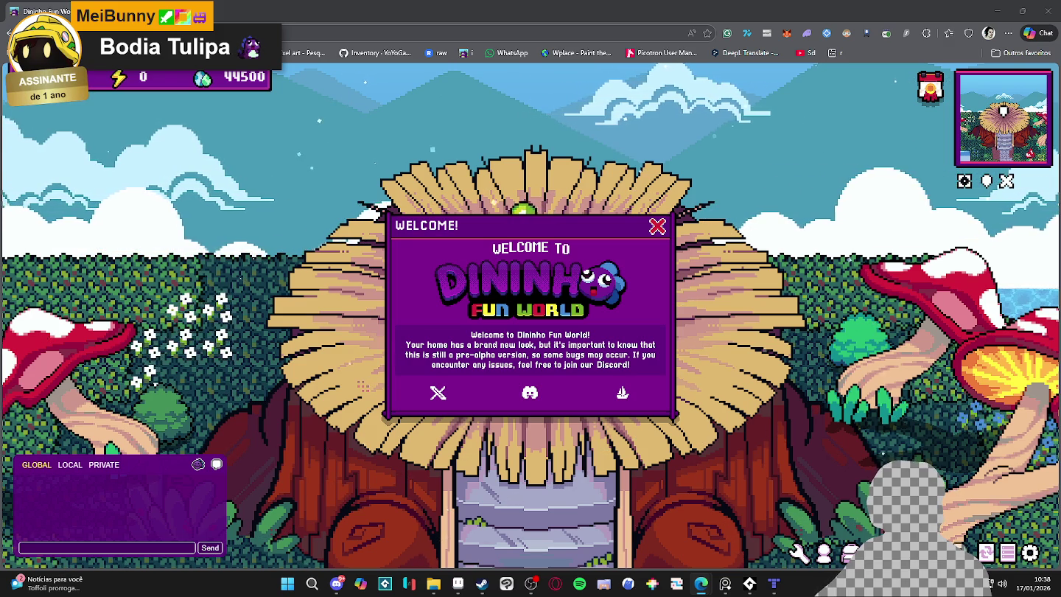
- Close the welcome message, claim the Day 1 reward of 200 egg points, and walk downhill
click(655, 228)
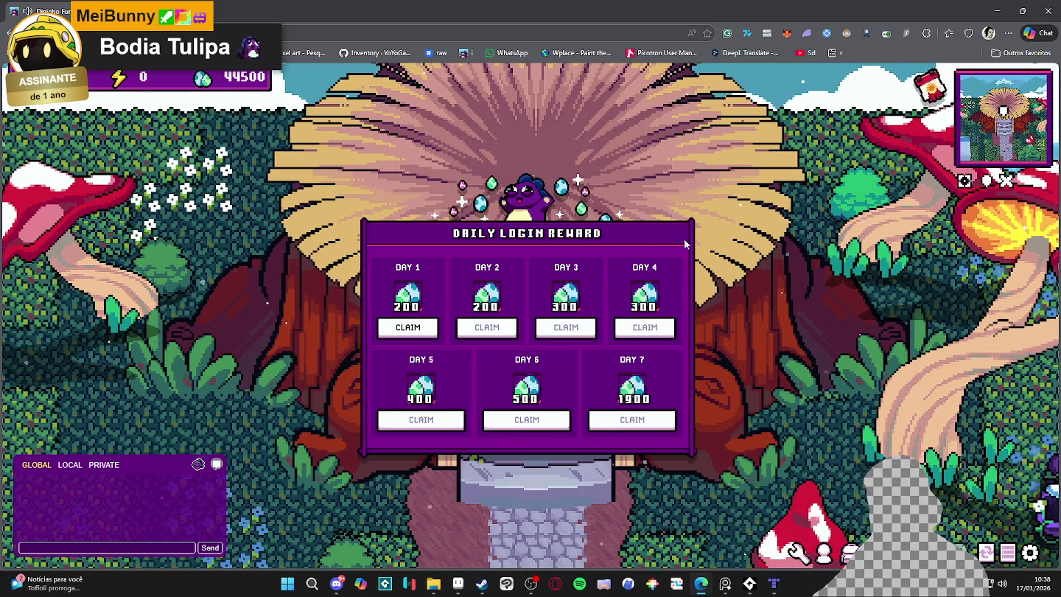
click(408, 328)
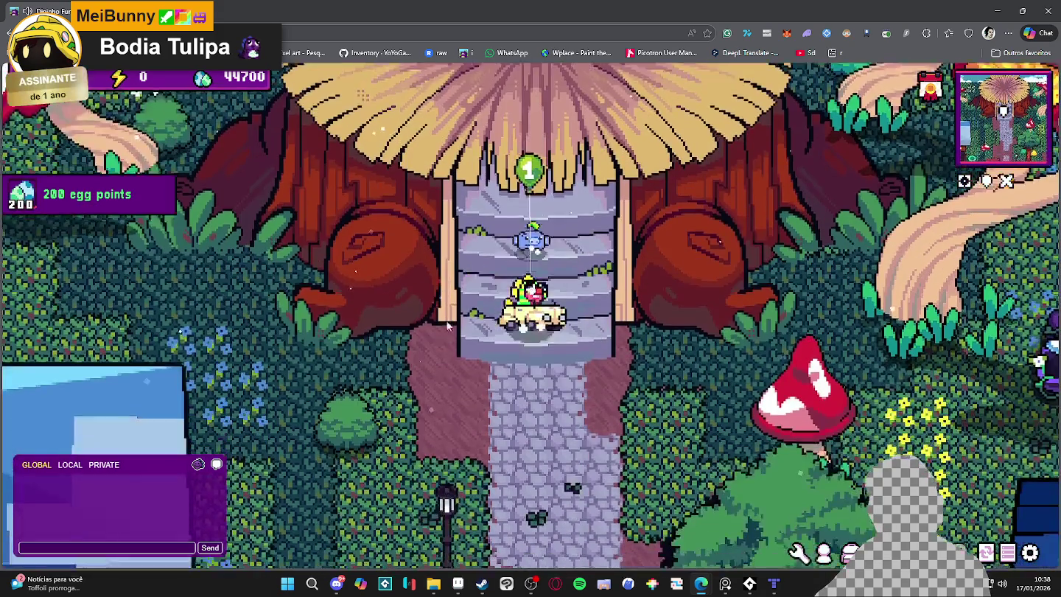
key(s)
key(d)
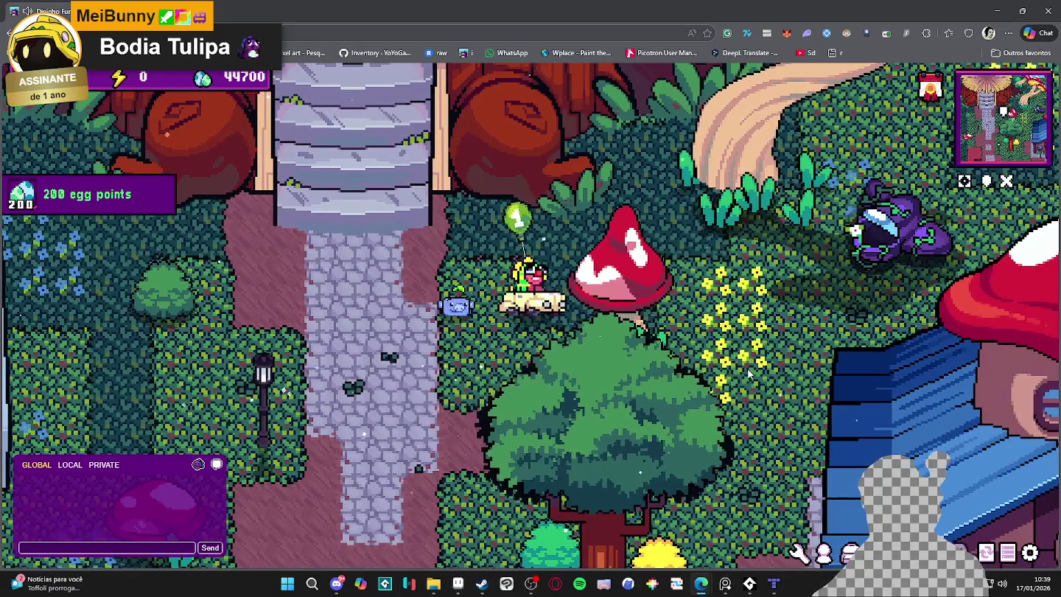
- Return to Aseprite and compare the flower sprite's two animation frames
key(s)
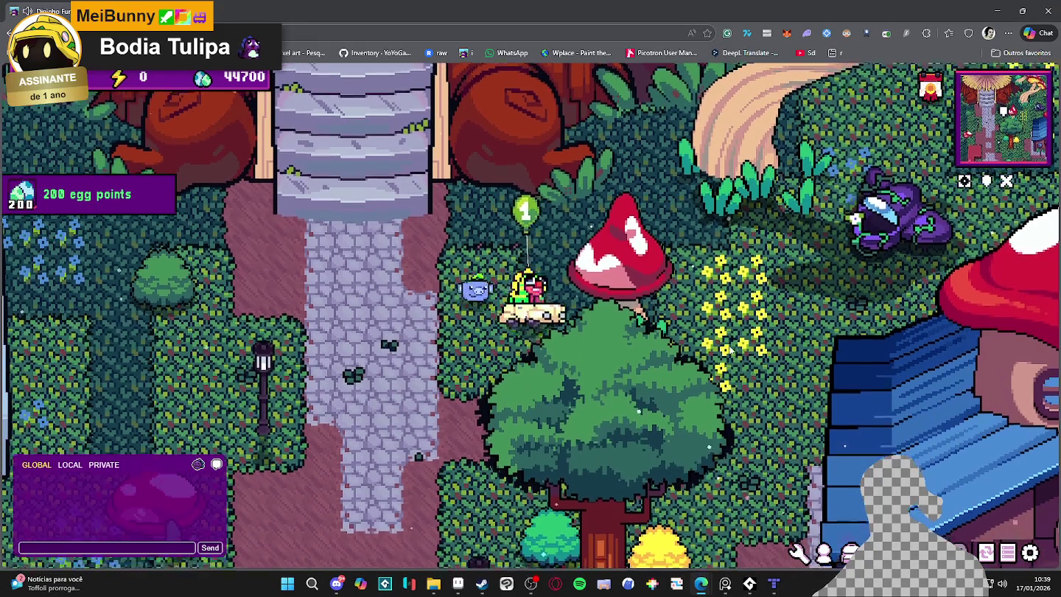
key(alt+Tab)
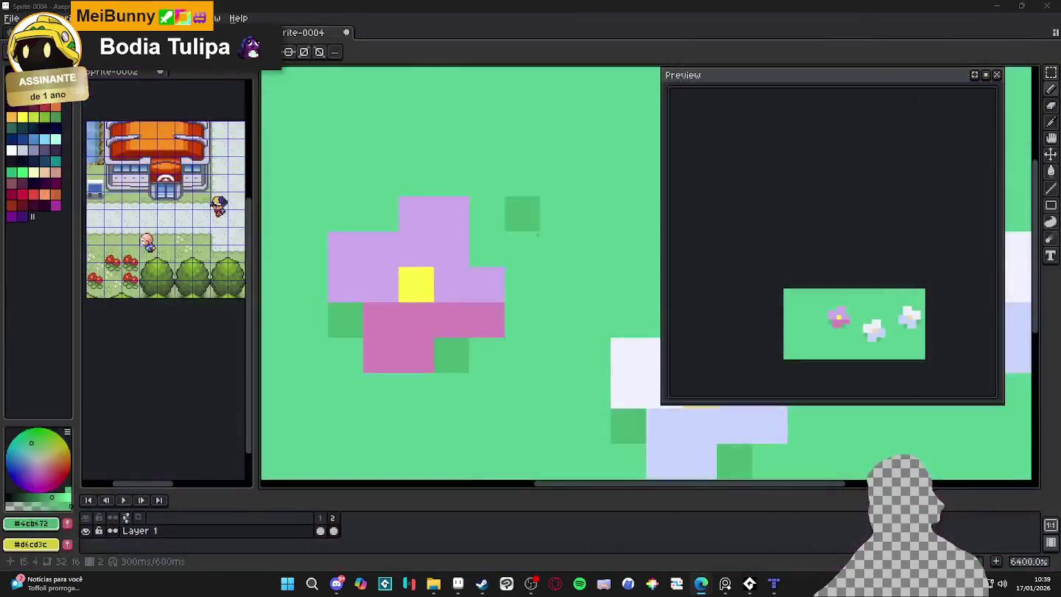
scroll(537, 233, down, 5)
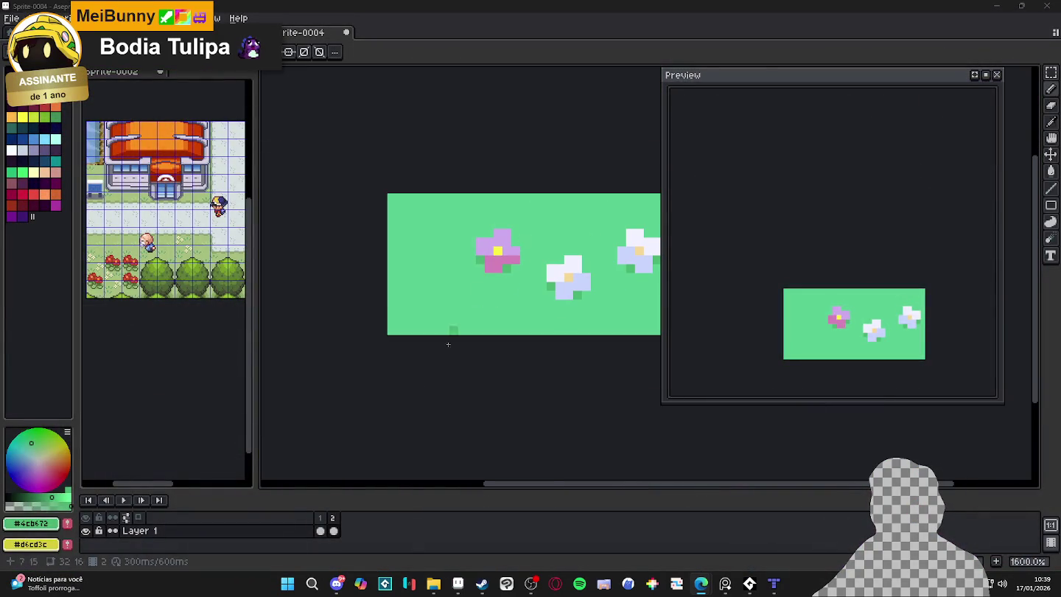
click(335, 522)
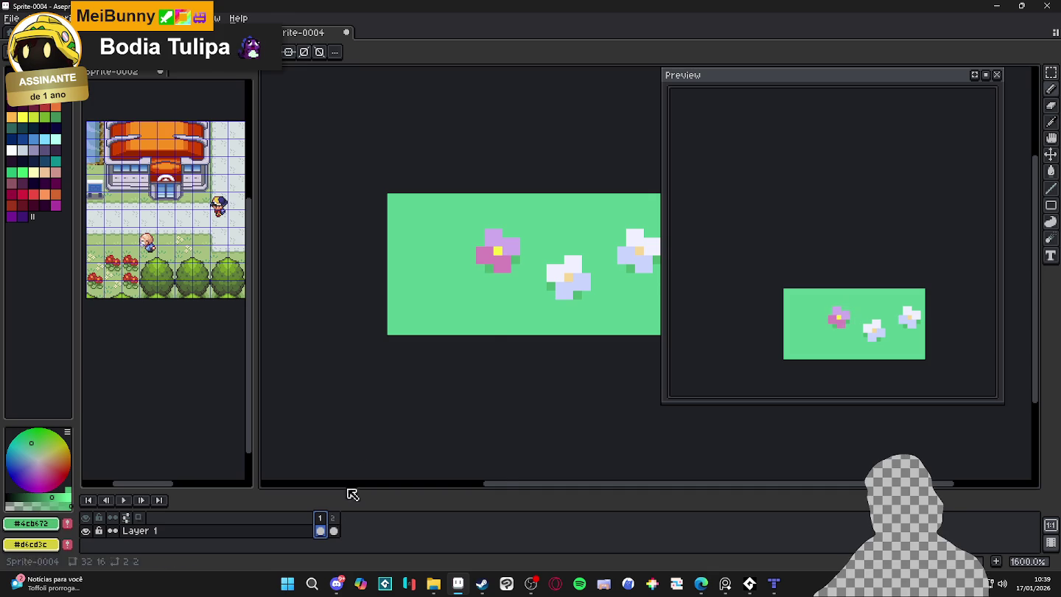
scroll(528, 334, down, 1)
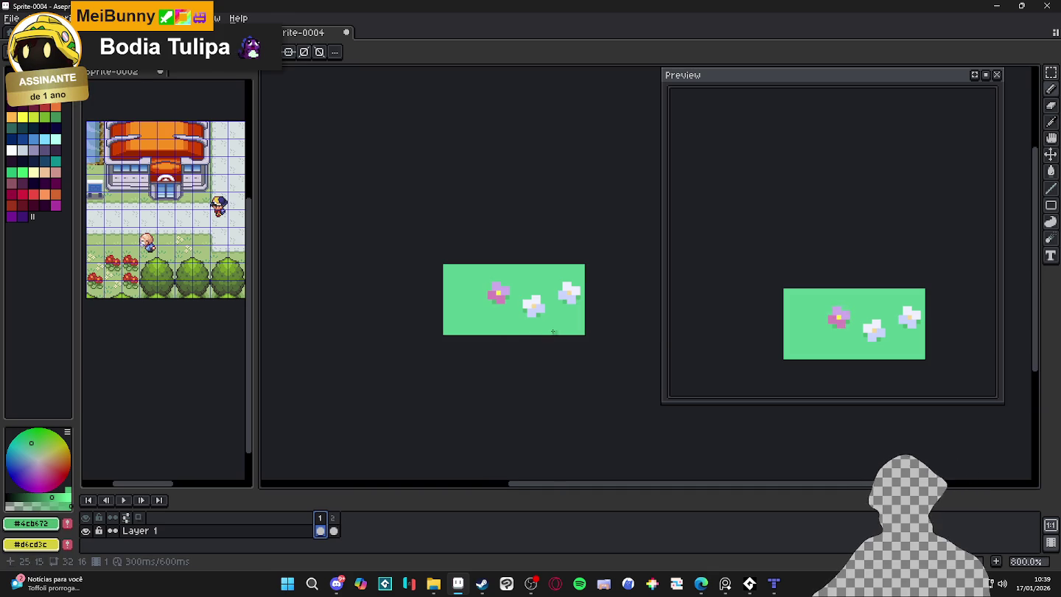
scroll(553, 330, up, 2)
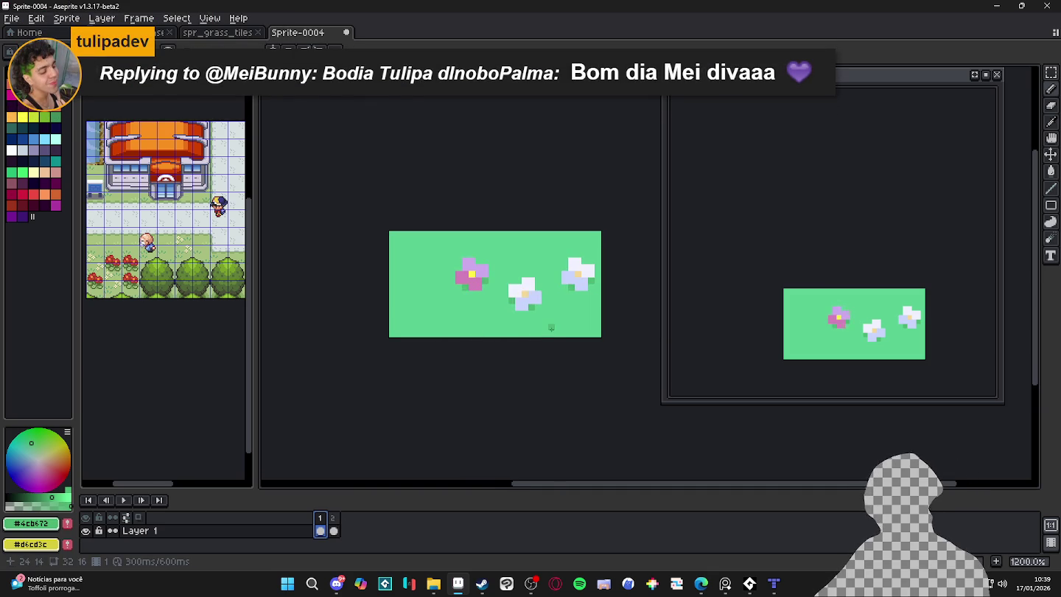
scroll(551, 328, up, 1)
key(m)
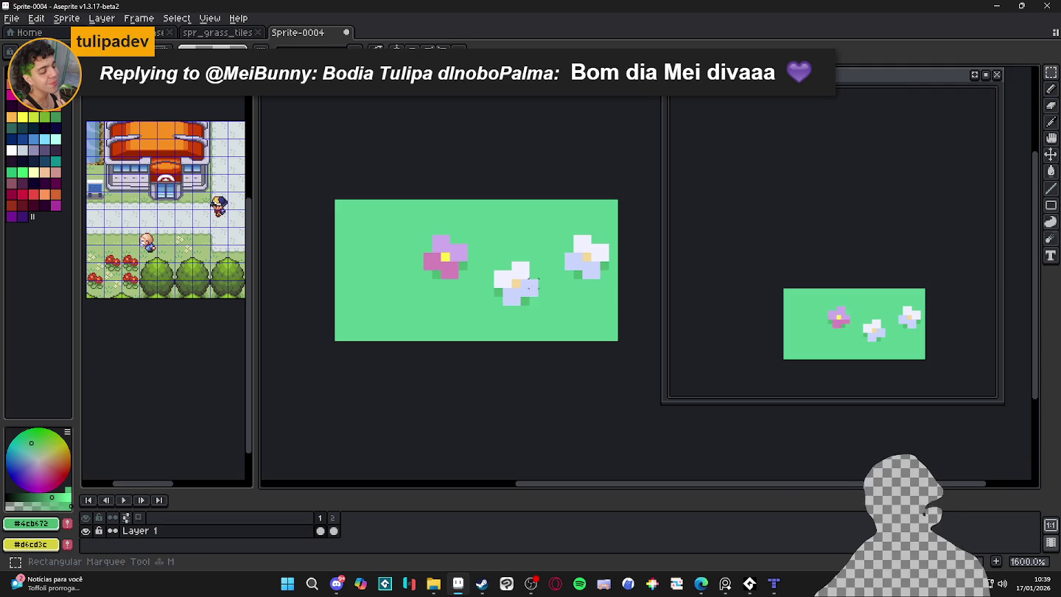
scroll(508, 277, up, 2)
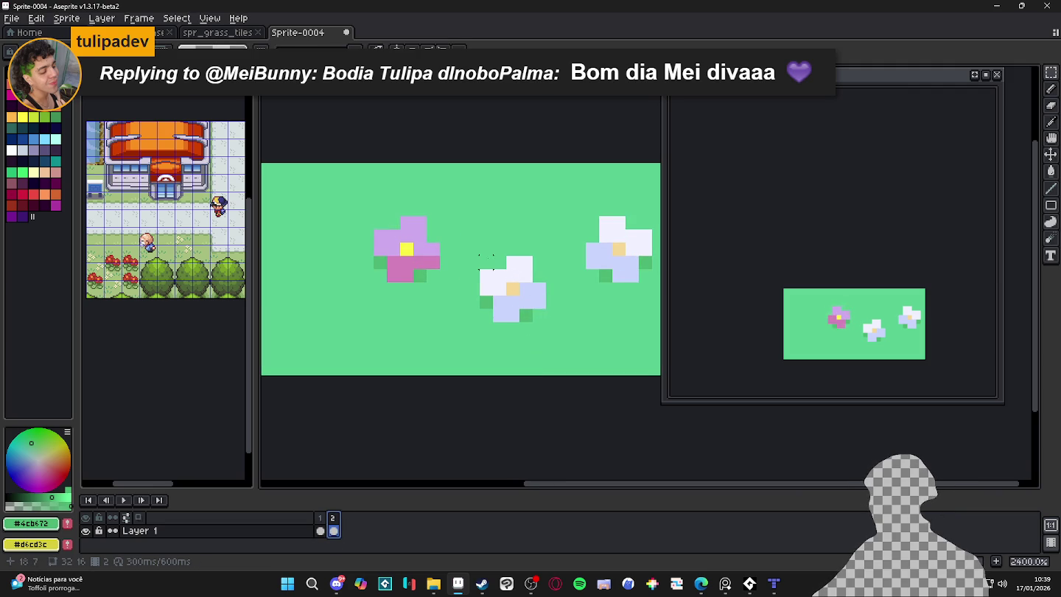
click(321, 518)
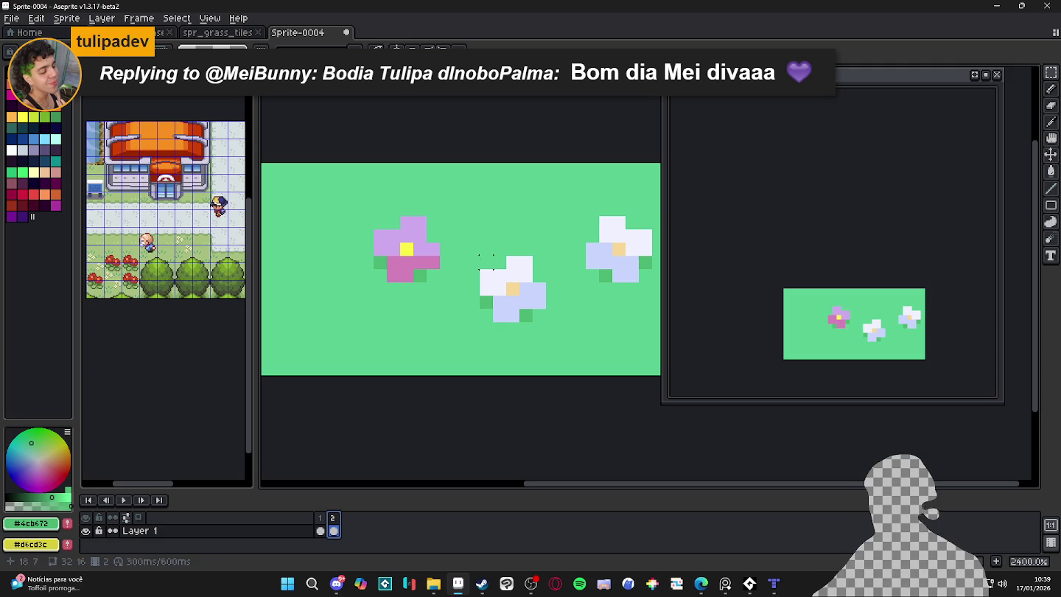
- Select the right white flower in frame 1 and mirror it horizontally
click(332, 527)
scroll(520, 281, up, 1)
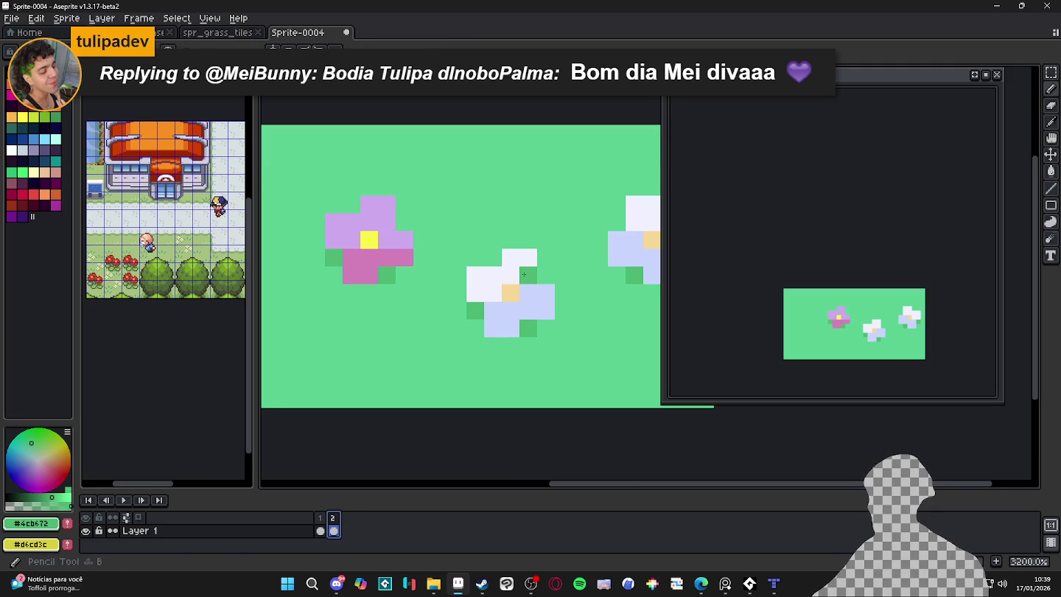
alt+click(527, 268)
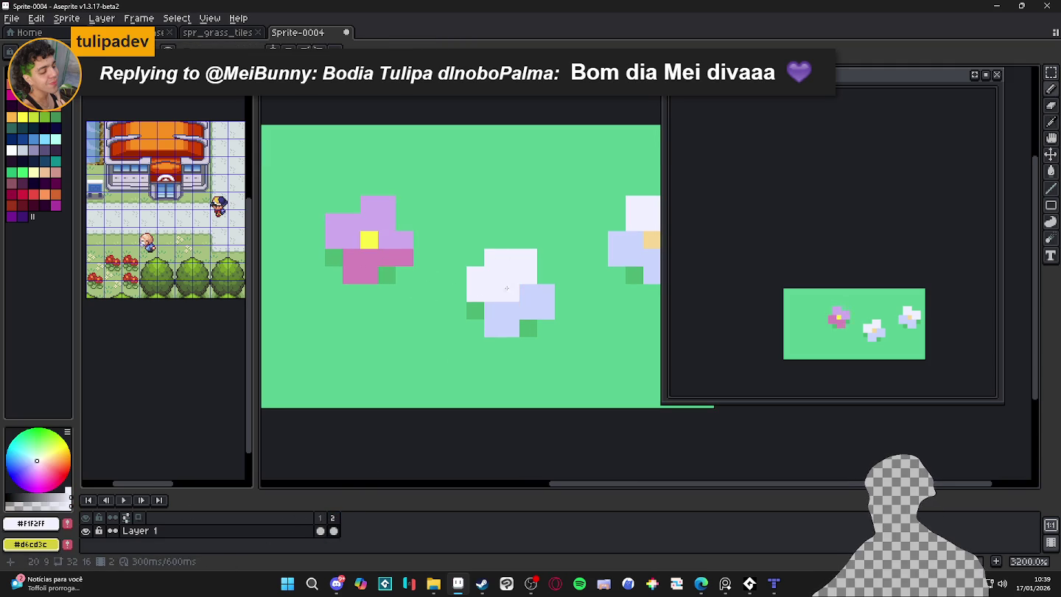
click(334, 517)
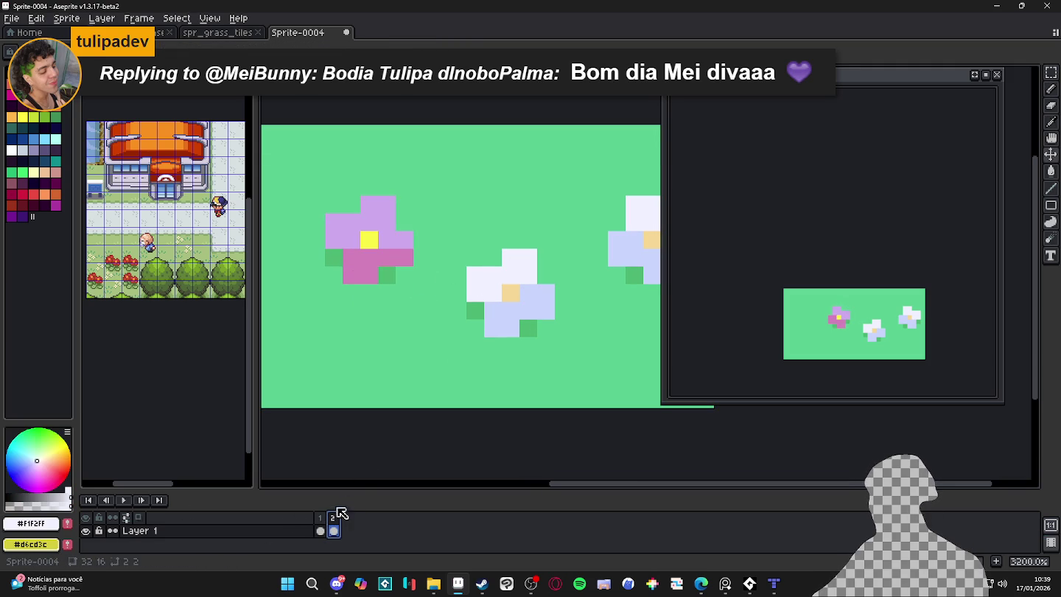
click(320, 517)
key(m)
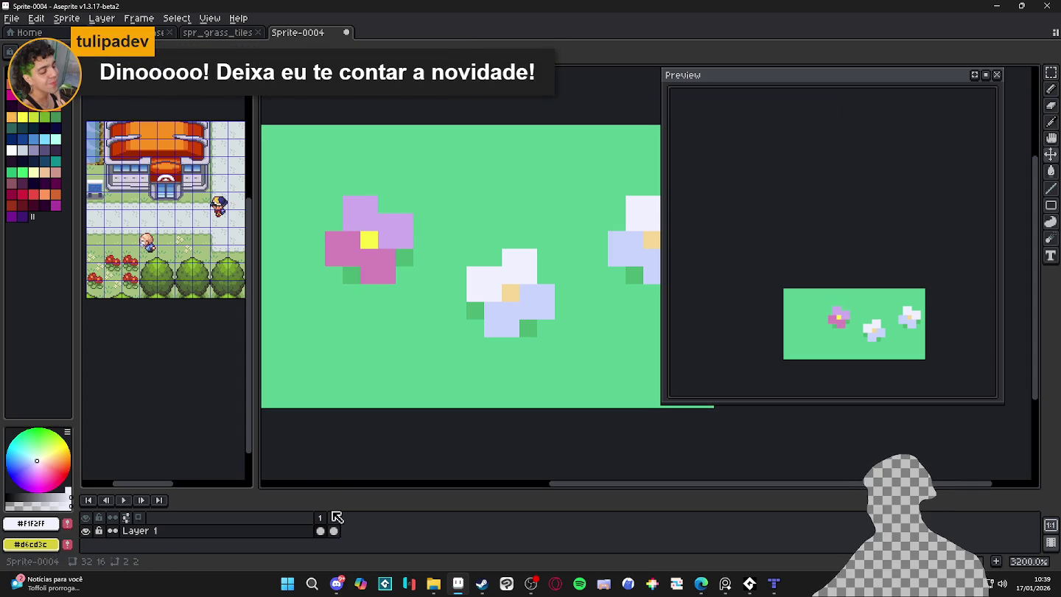
key(Left)
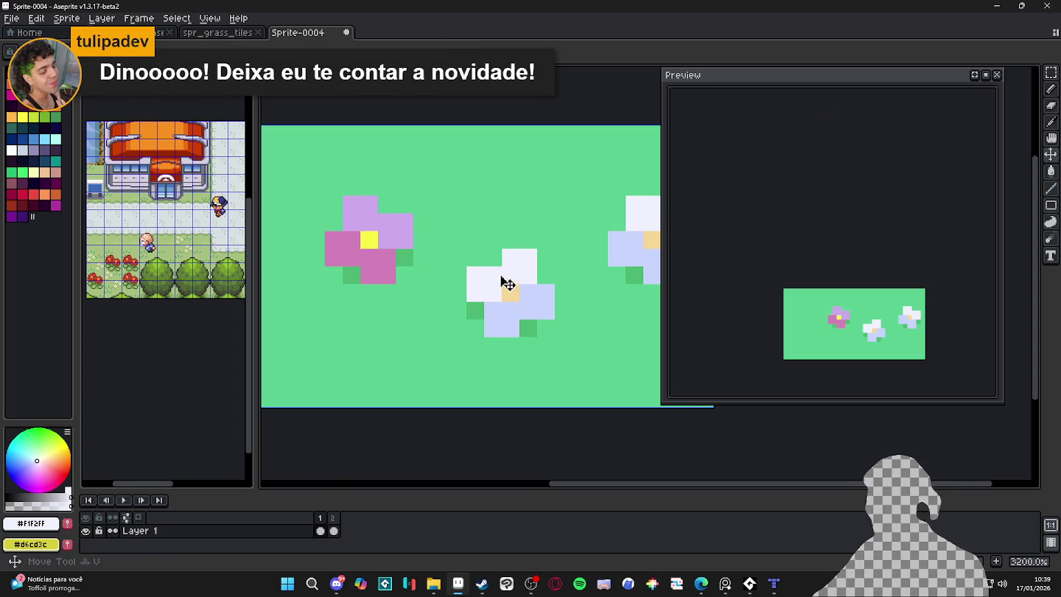
drag(469, 248, 558, 339)
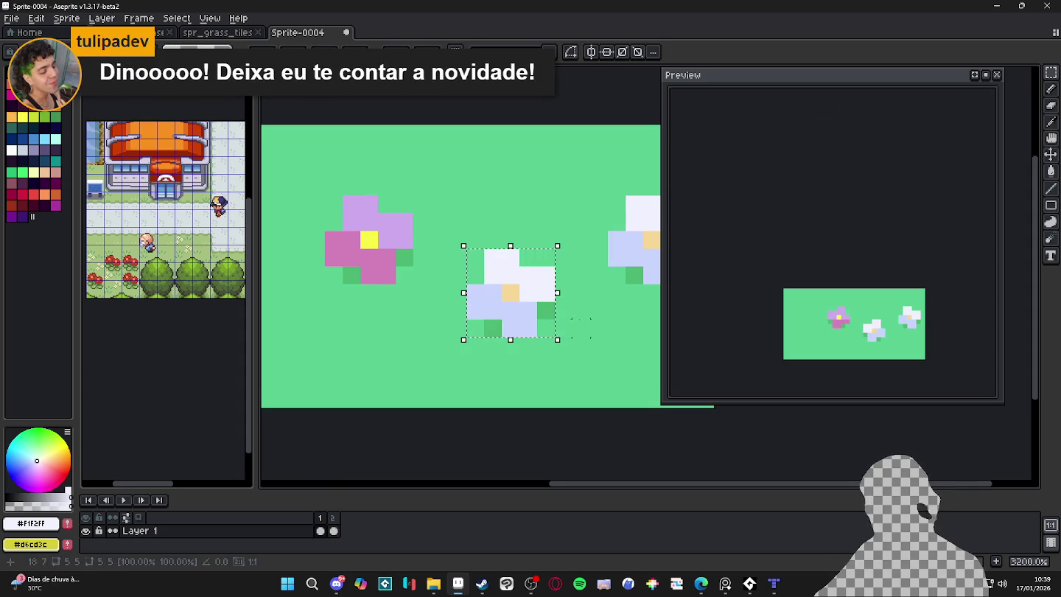
mouse_move(598, 189)
mouse_down()
mouse_move(531, 248)
mouse_move(626, 308)
mouse_up()
key(shift+h)
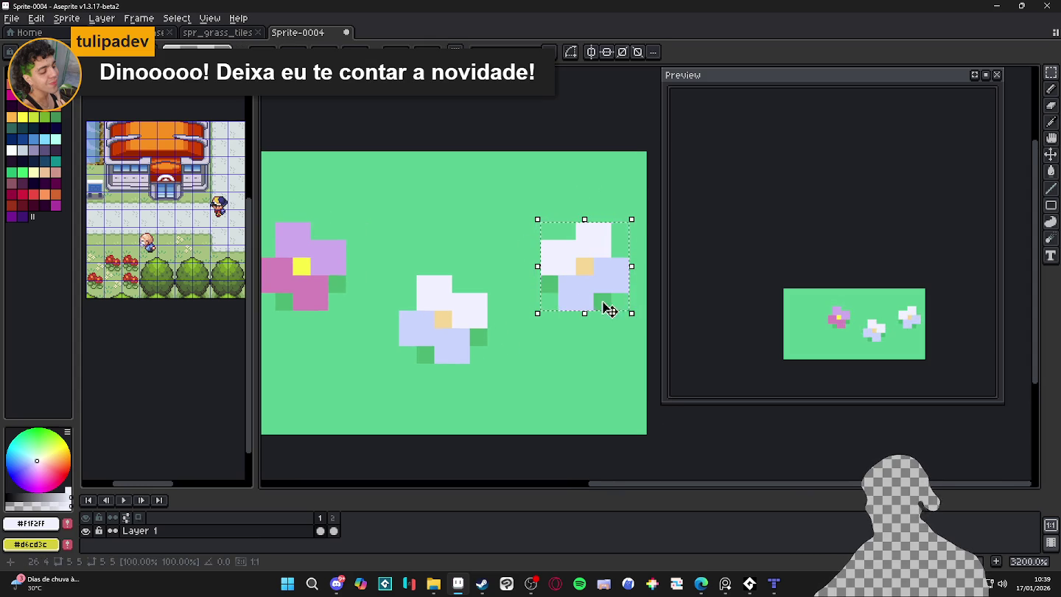
- Deselect the flower, view frame 2, and show the tile grid
scroll(603, 308, down, 2)
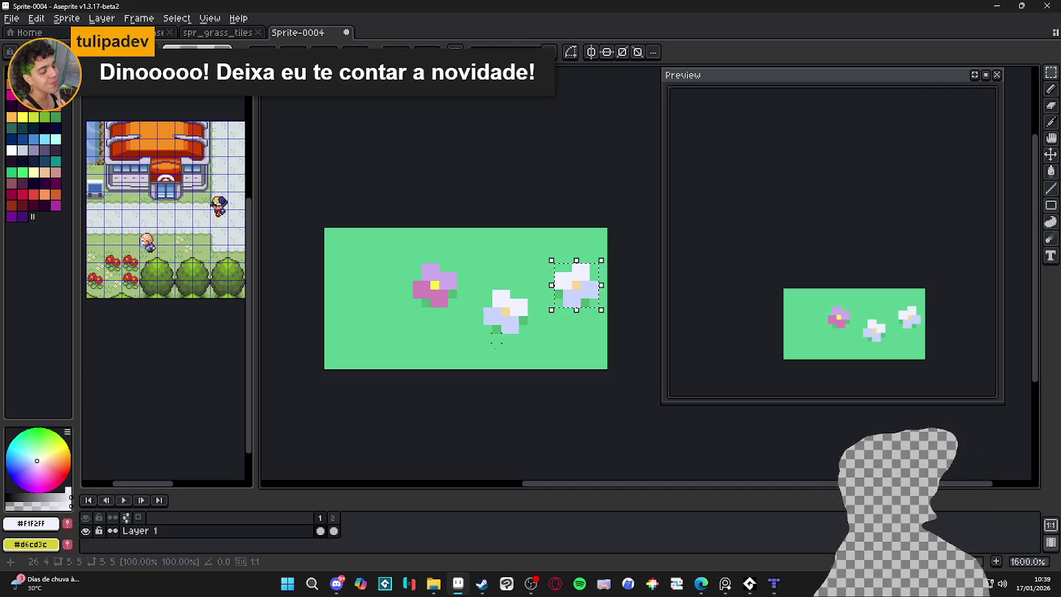
click(363, 276)
scroll(373, 349, down, 1)
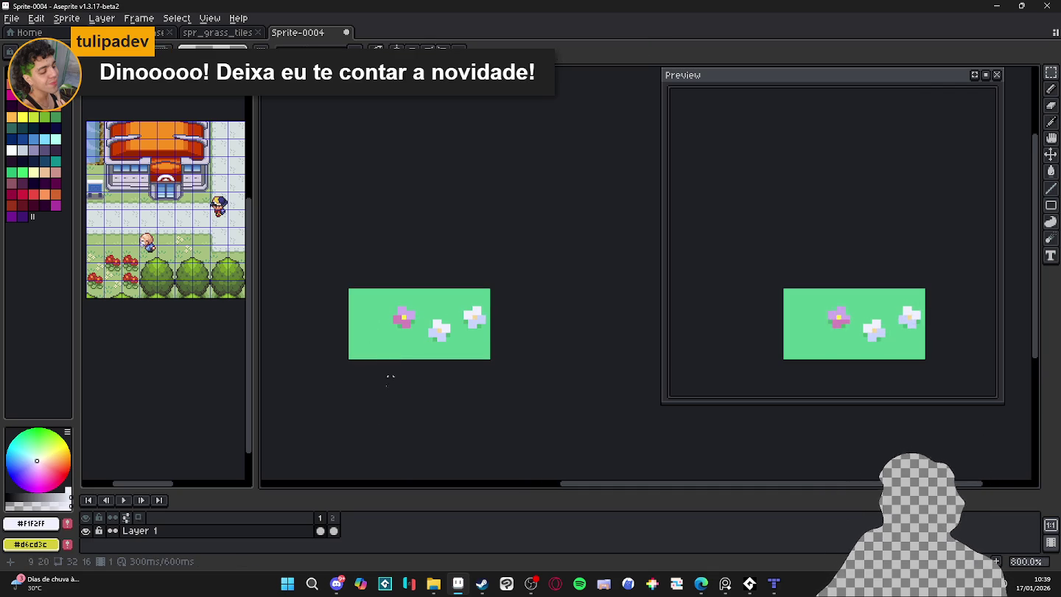
click(334, 531)
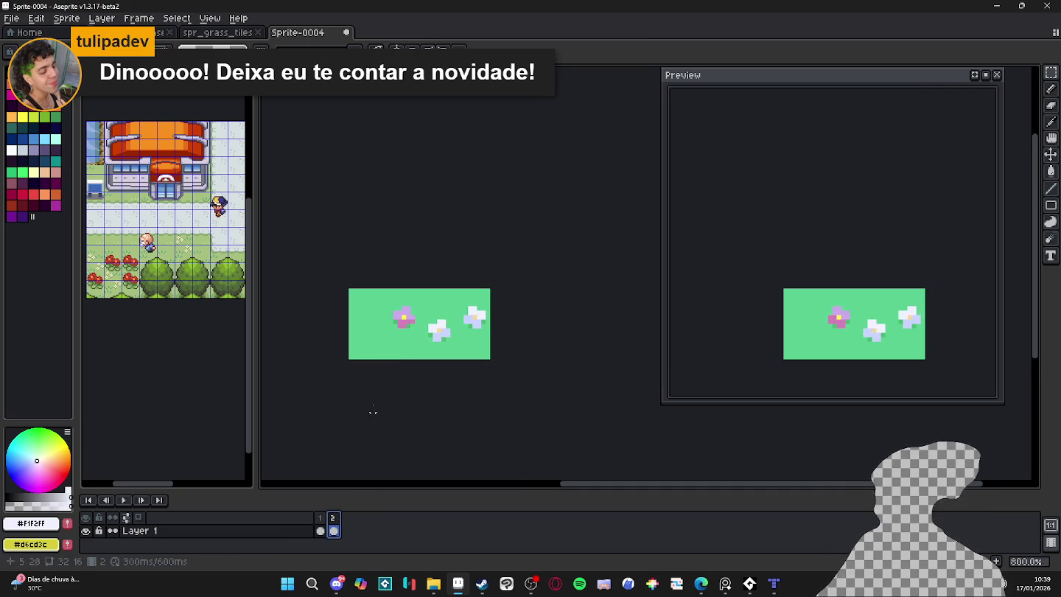
key(ctrl+apostrophe)
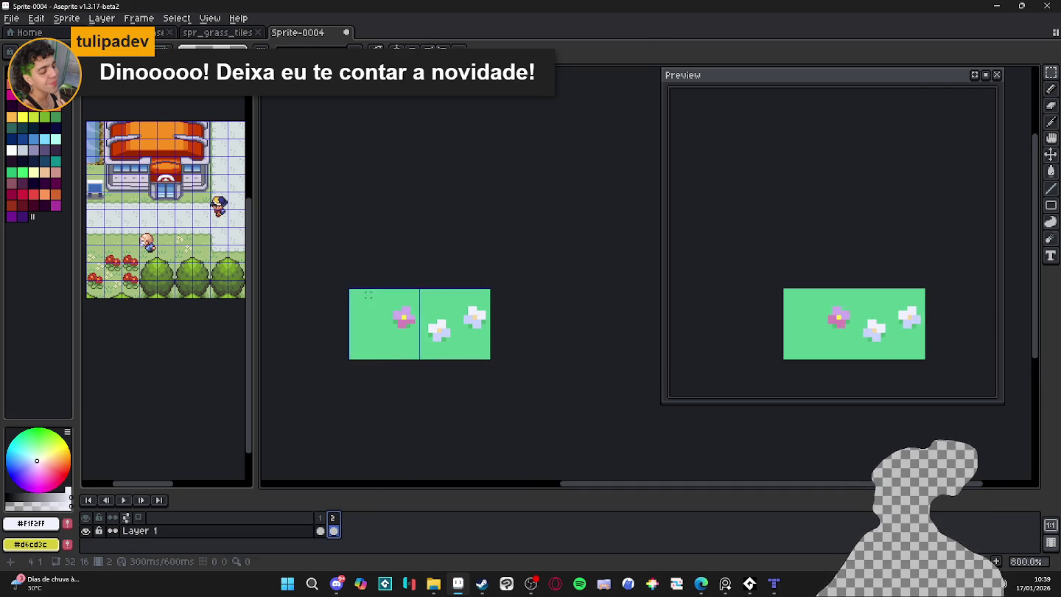
- In spr_grass_tileset, move the two new flower tiles one slot left into the top-row gap
click(265, 36)
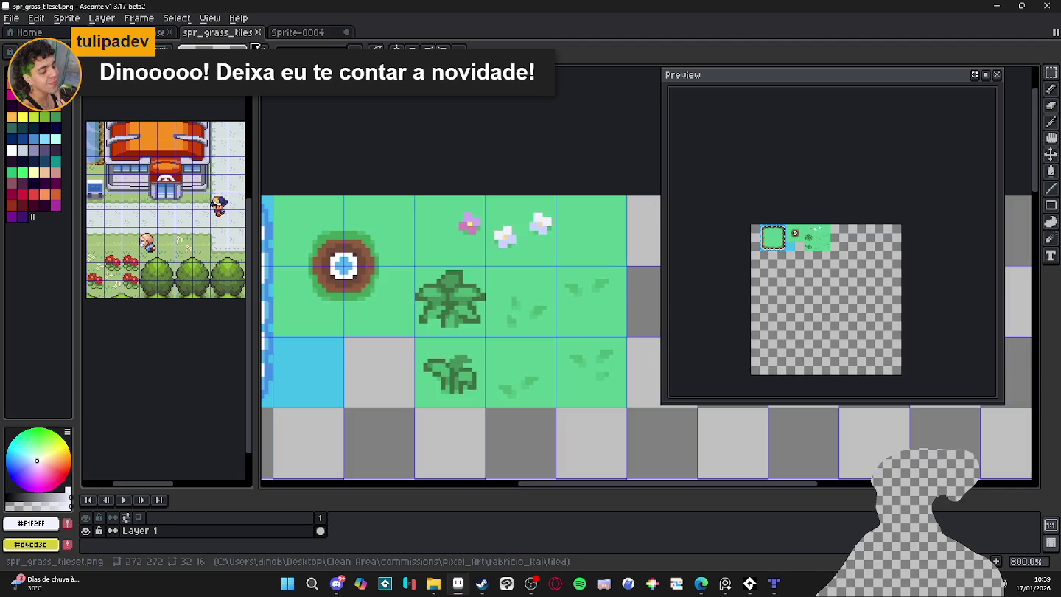
scroll(291, 316, down, 1)
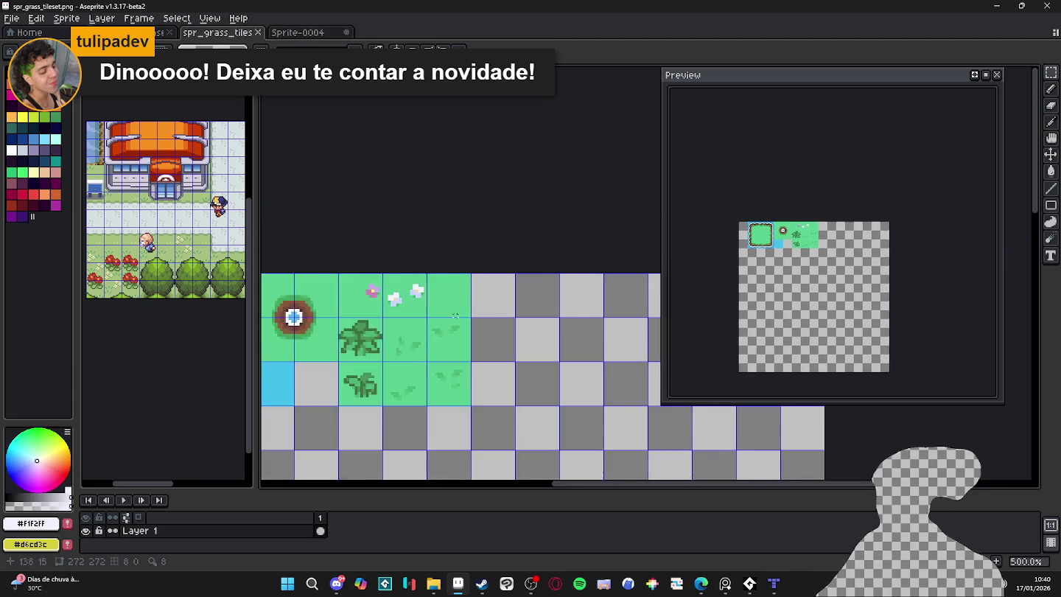
scroll(291, 316, up, 2)
scroll(442, 316, down, 3)
mouse_move(587, 263)
mouse_down()
mouse_move(643, 322)
mouse_move(478, 302)
mouse_move(507, 300)
mouse_up()
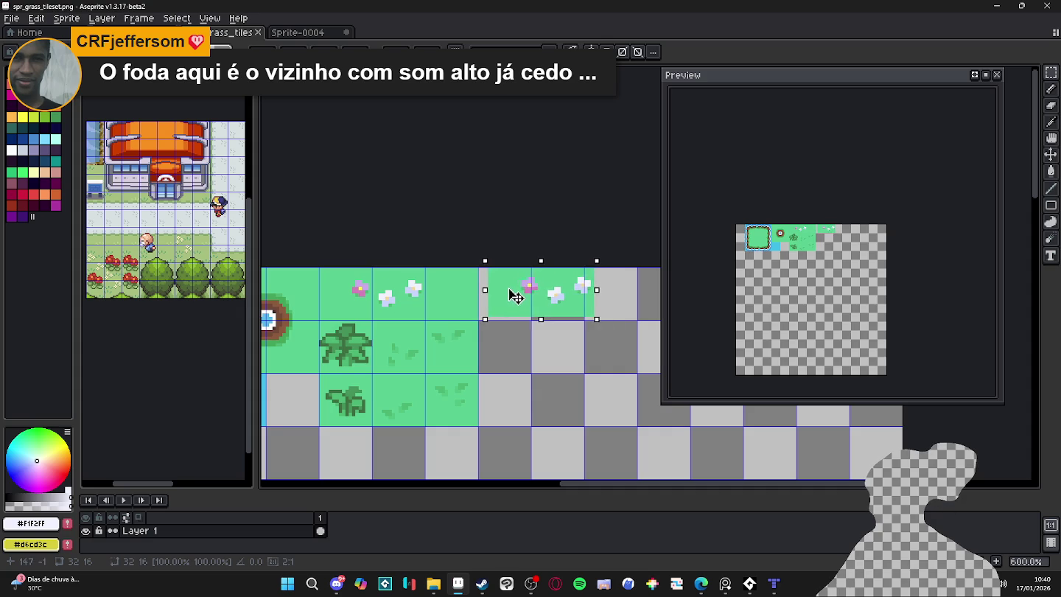
click(459, 296)
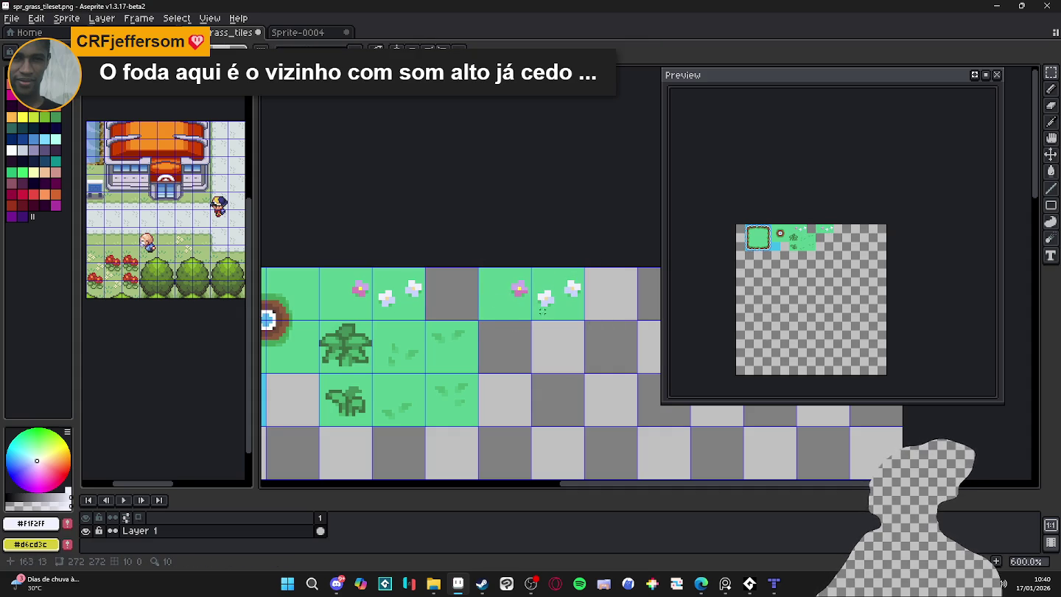
drag(551, 308, 510, 308)
- Deselect and save spr_grass_tileset, then switch to Tiled
key(ctrl+d)
key(ctrl+s)
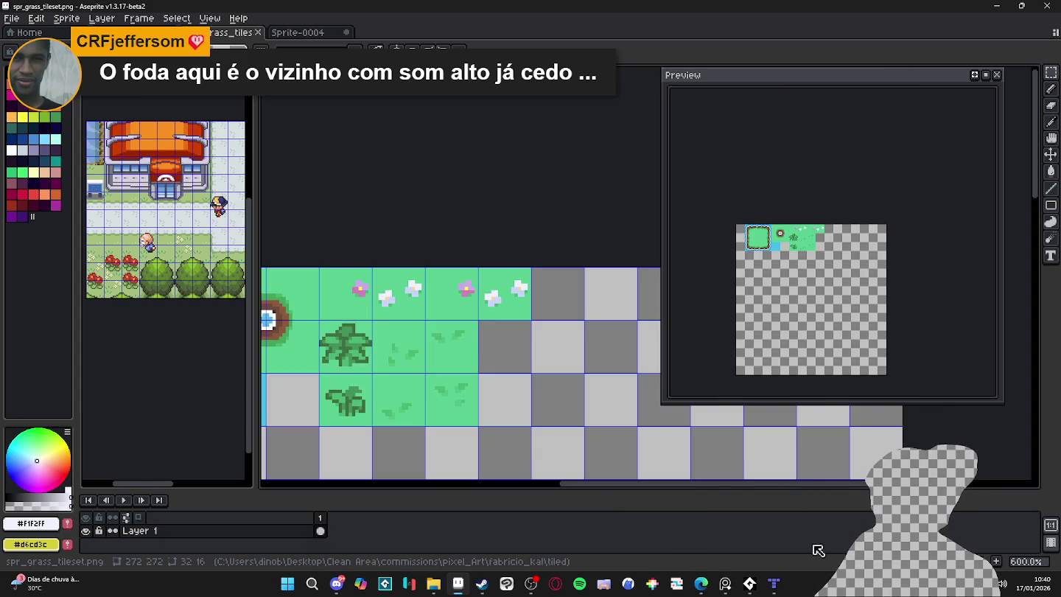
click(772, 584)
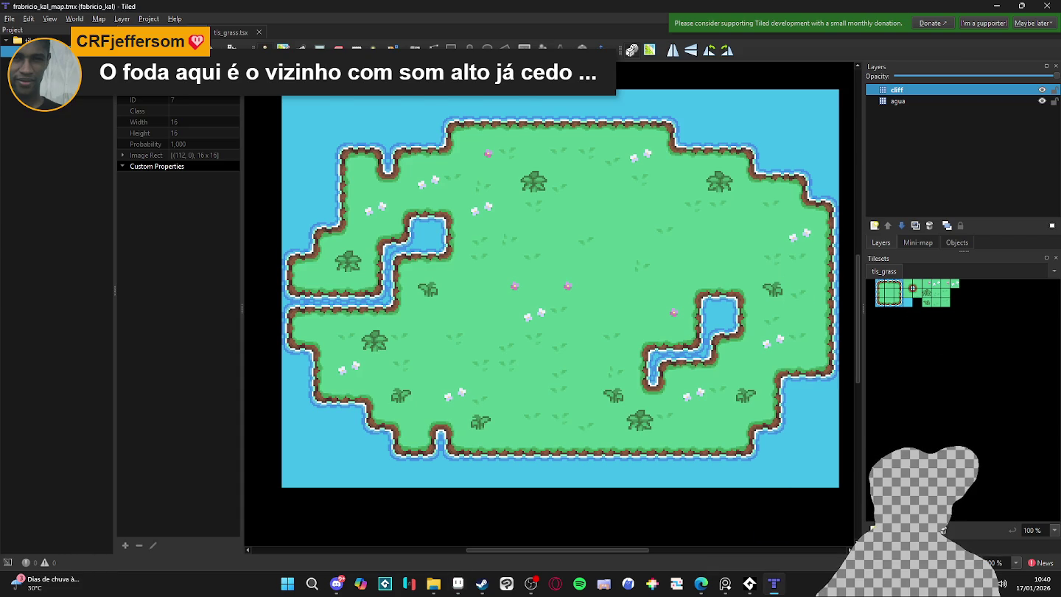
- Open tls_grass.tsx and add two flower tiles as animation frames for the flower tile
click(914, 528)
click(583, 89)
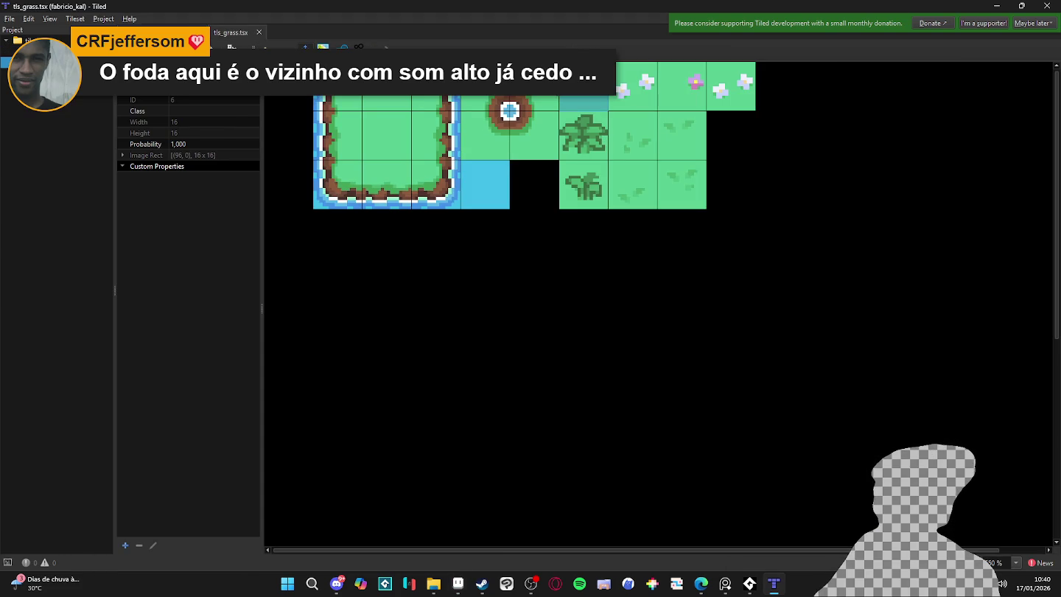
click(359, 48)
scroll(825, 135, up, 4)
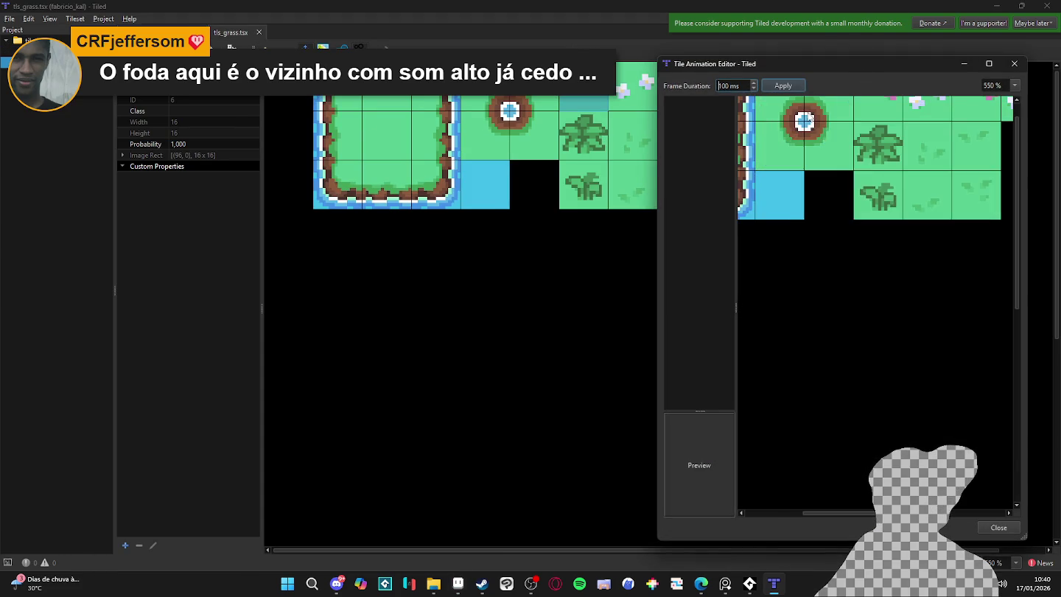
scroll(847, 125, down, 1)
double_click(847, 119)
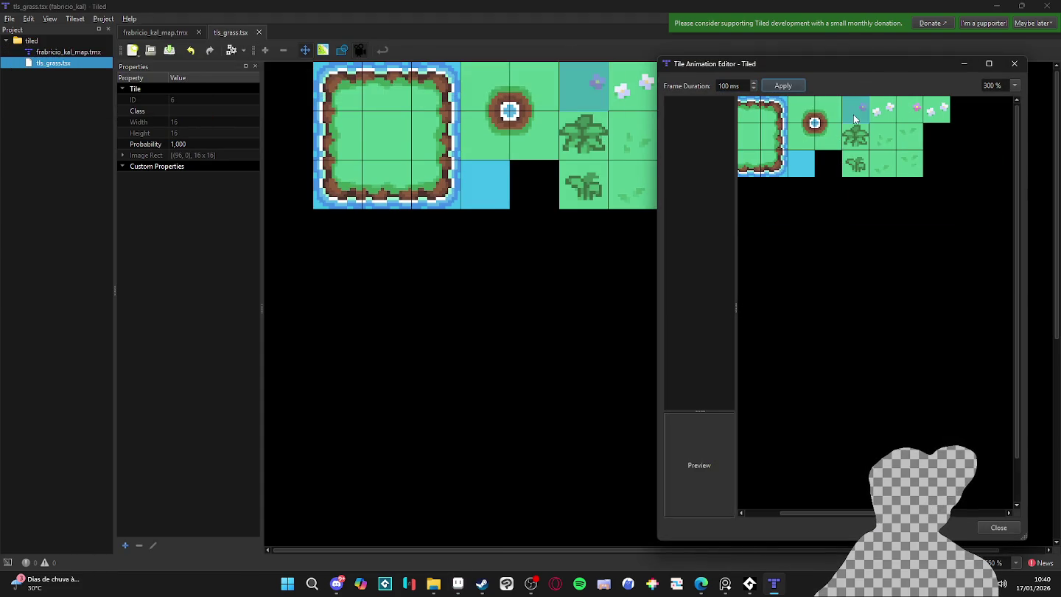
double_click(917, 111)
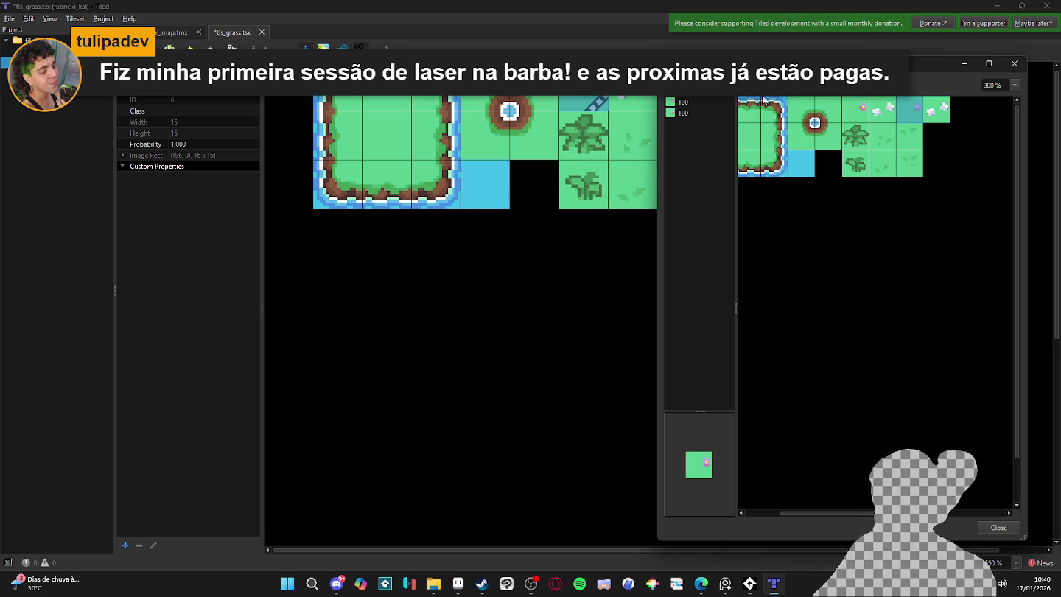
drag(693, 102, 693, 112)
- Animate tile ID 7 with two 300 ms flower frames, close the editor, and save the tileset
click(892, 116)
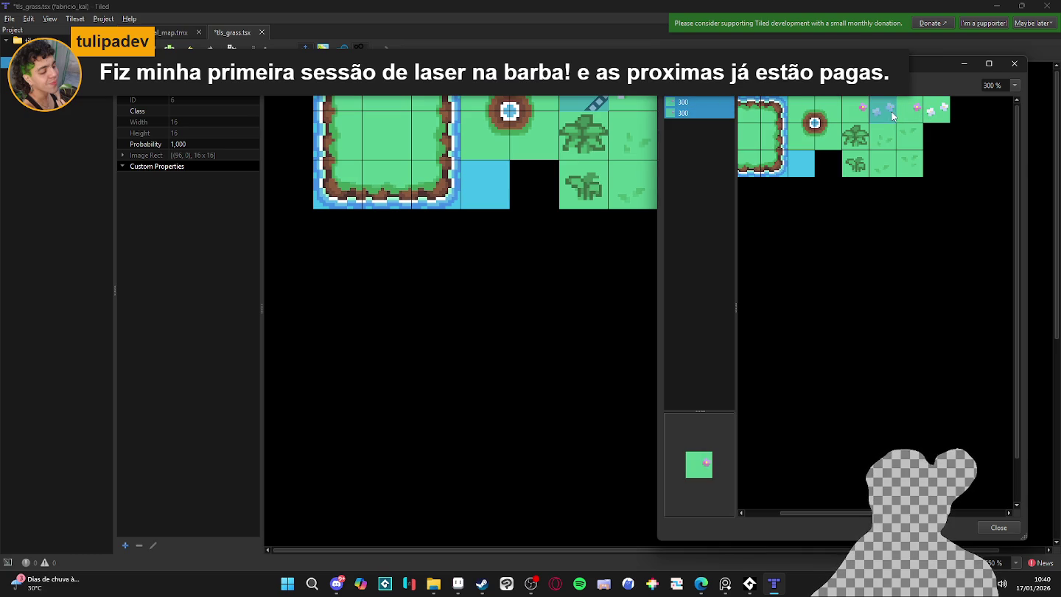
key(Right)
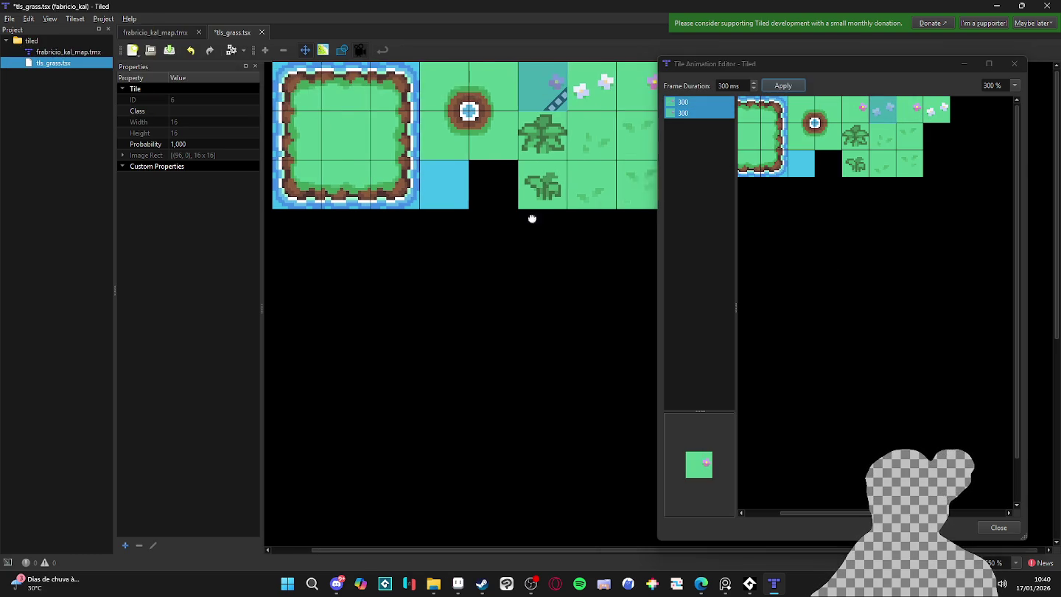
double_click(877, 112)
double_click(937, 109)
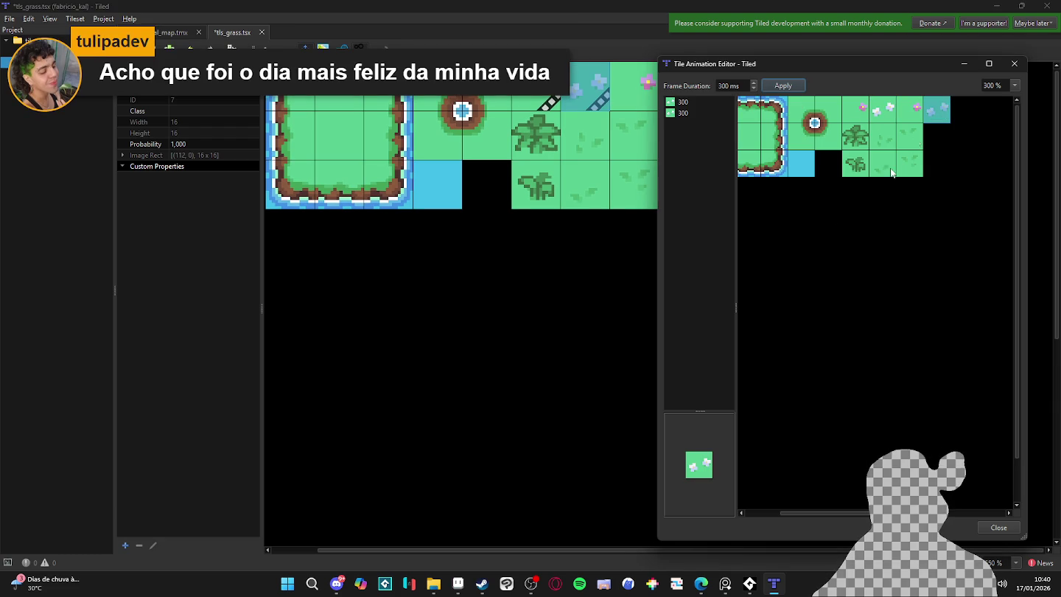
click(1015, 63)
key(ctrl+s)
- Return to the island map, toggle terrain and tileset panels, and recheck the animation frames
click(170, 32)
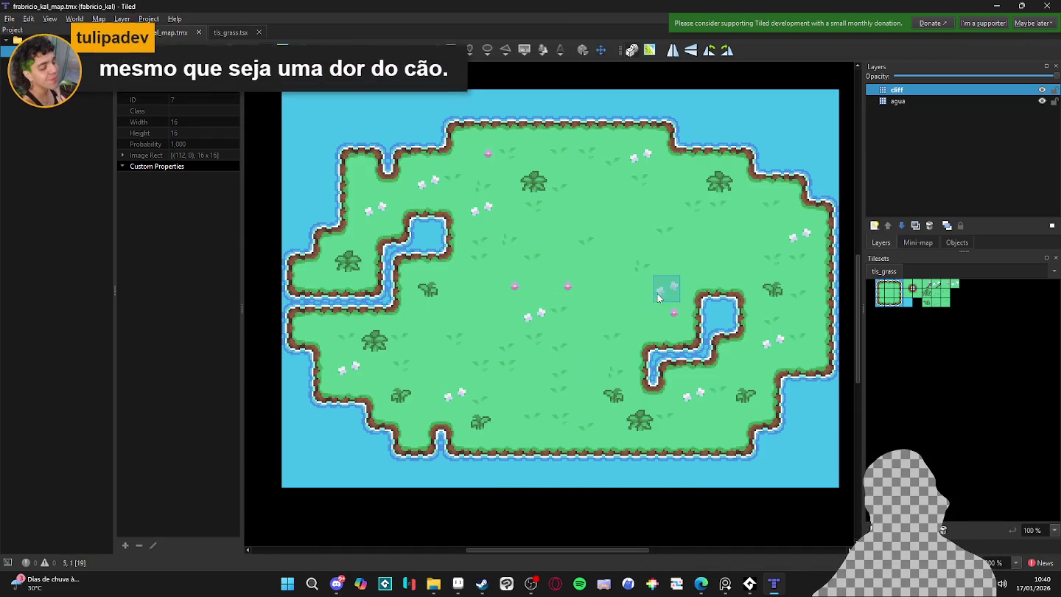
key(t)
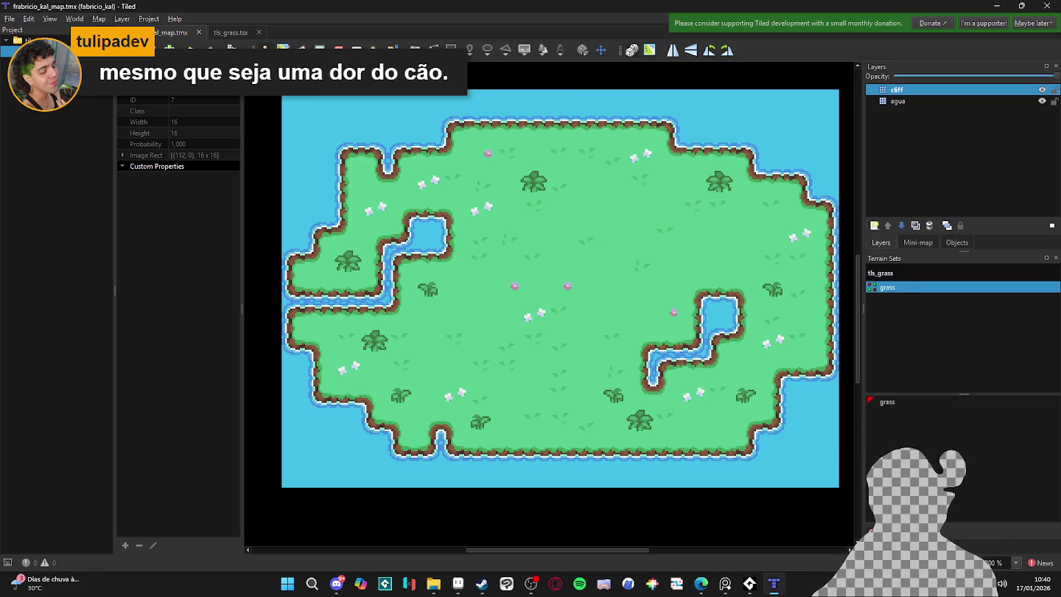
key(b)
key(ctrl+Tab)
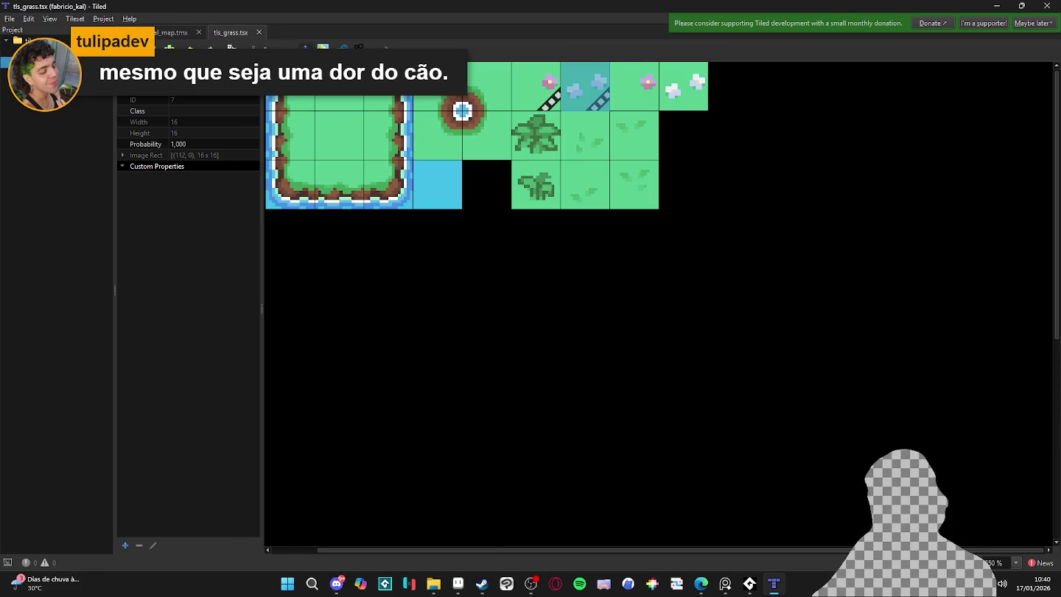
click(359, 46)
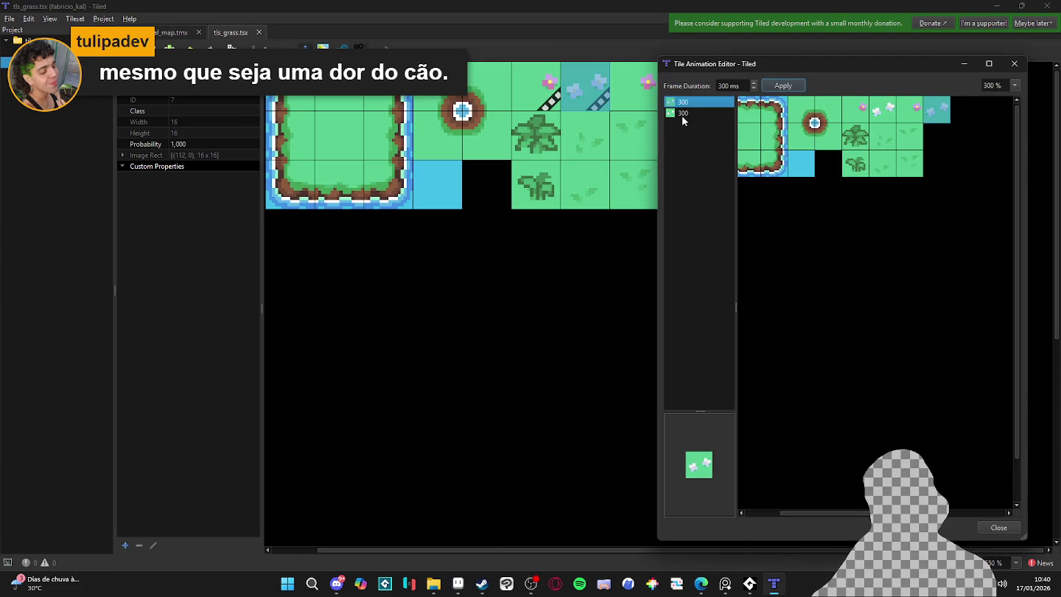
click(707, 113)
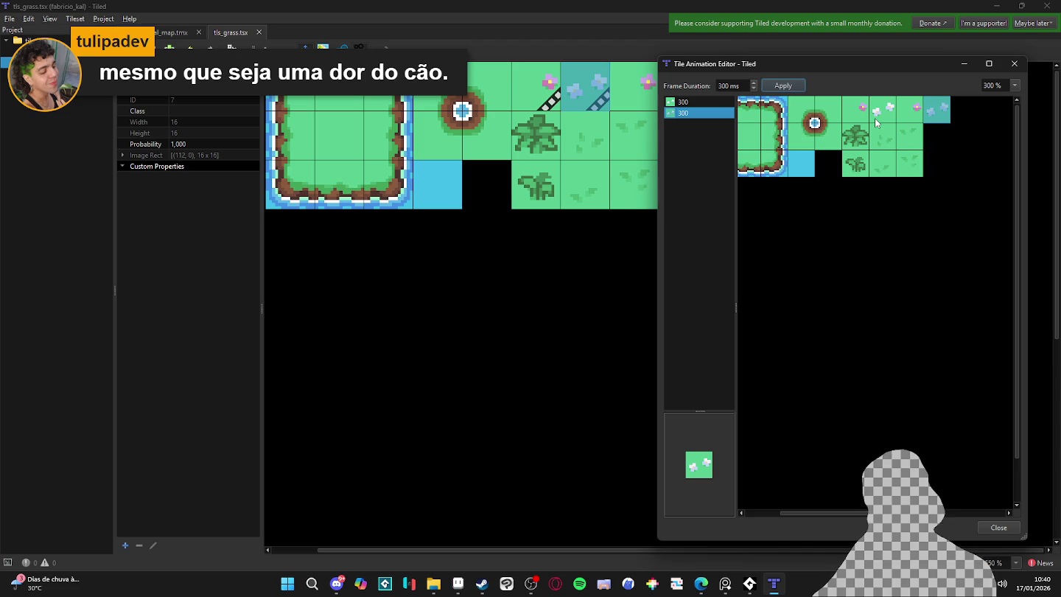
click(457, 583)
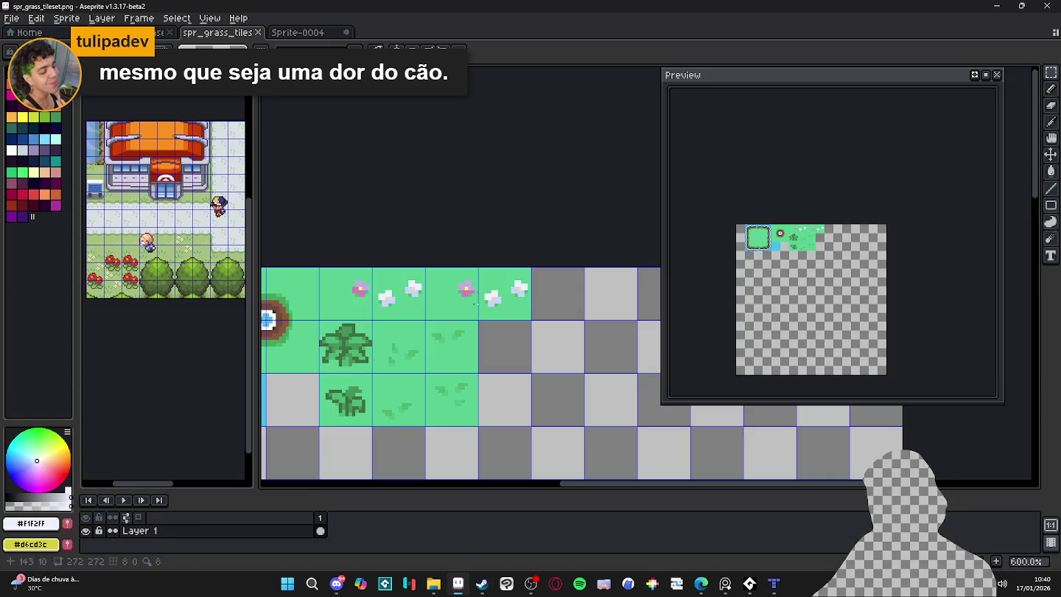
- Cut and re-paste the white-flower tile in spr_grass_tileset and drag it over its empty slot
click(293, 33)
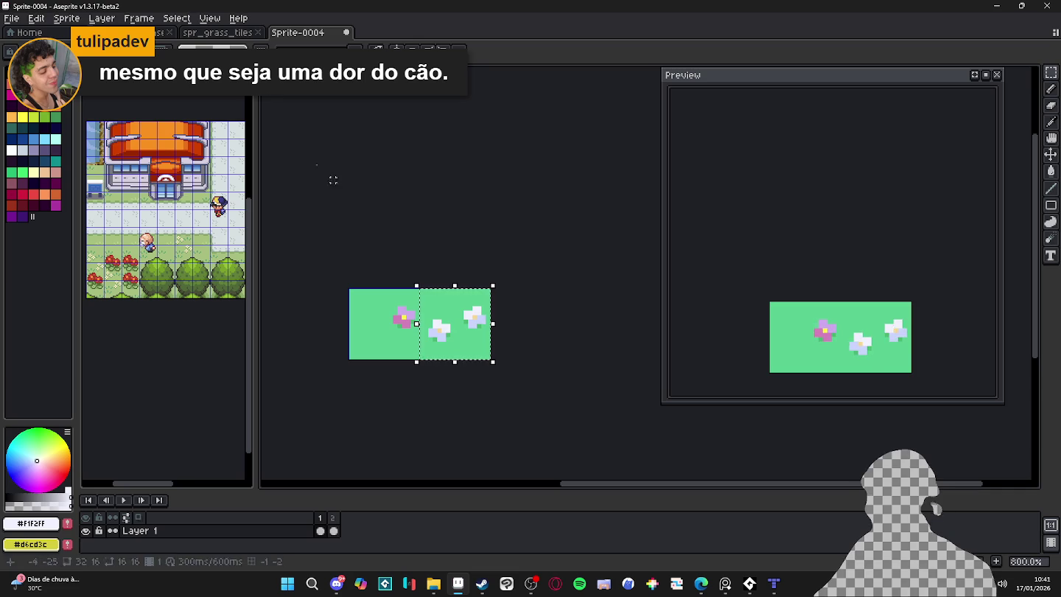
click(235, 36)
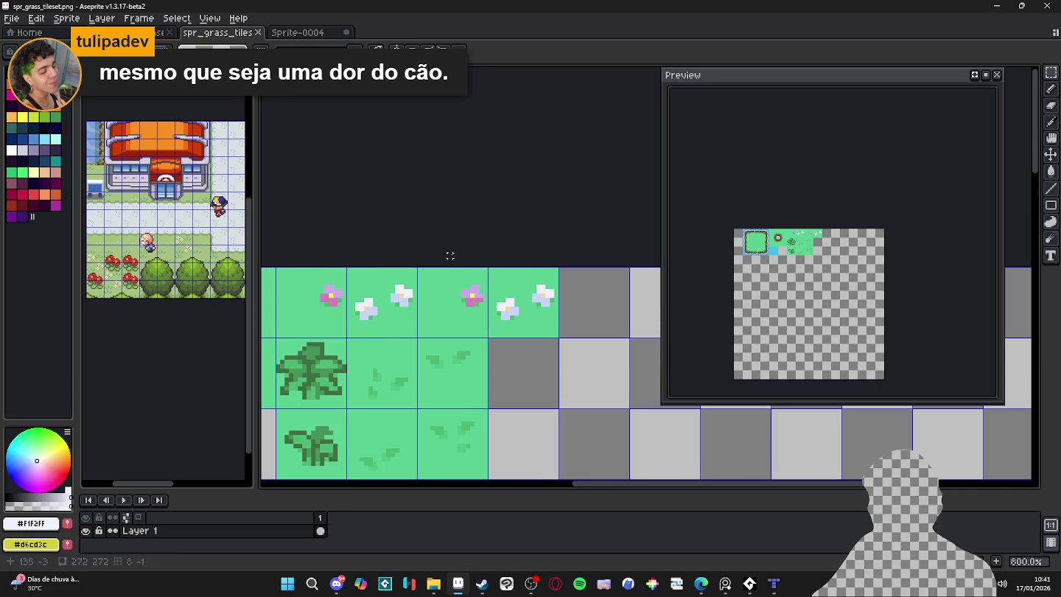
click(388, 318)
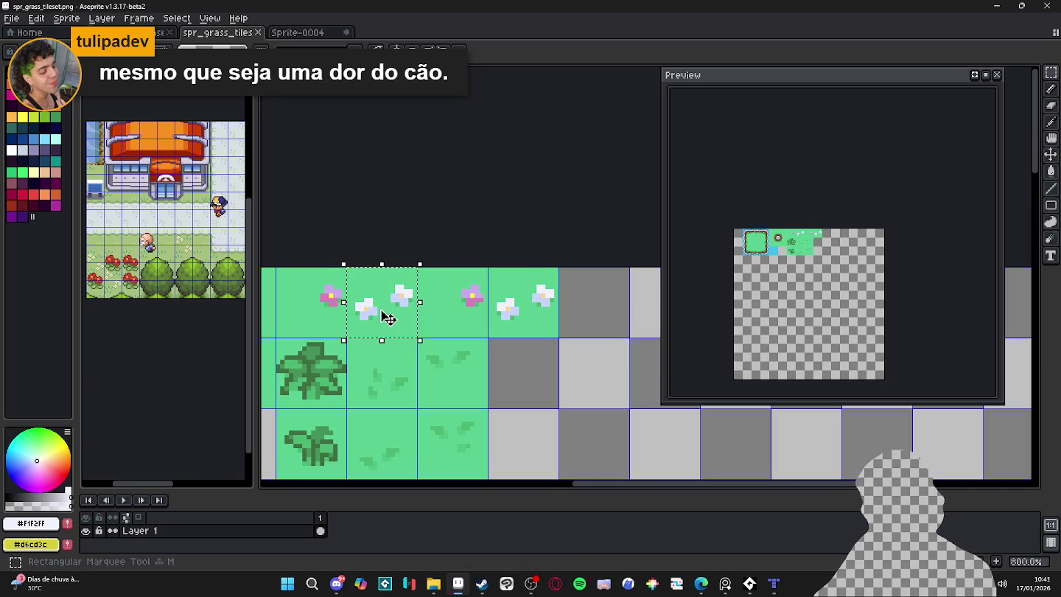
key(ctrl+x)
key(ctrl+v)
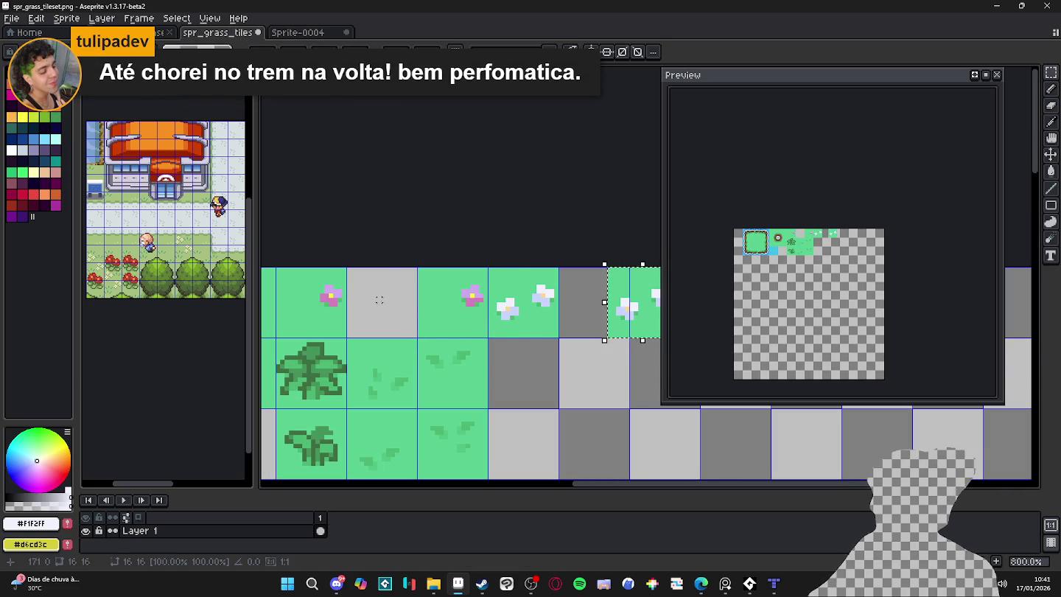
drag(630, 302, 402, 302)
scroll(419, 324, up, 1)
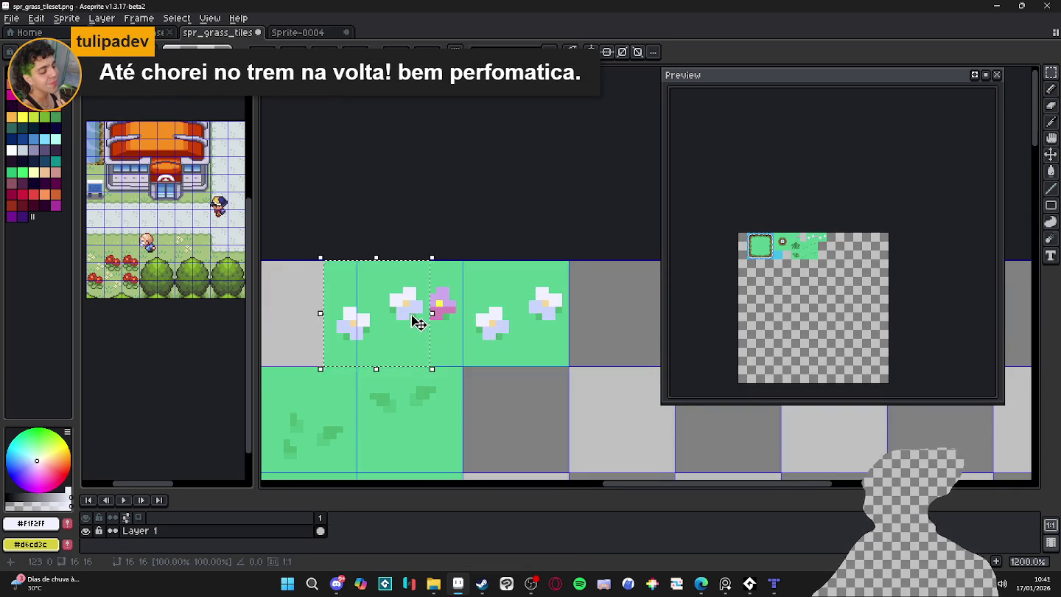
scroll(418, 325, up, 1)
drag(542, 311, 454, 328)
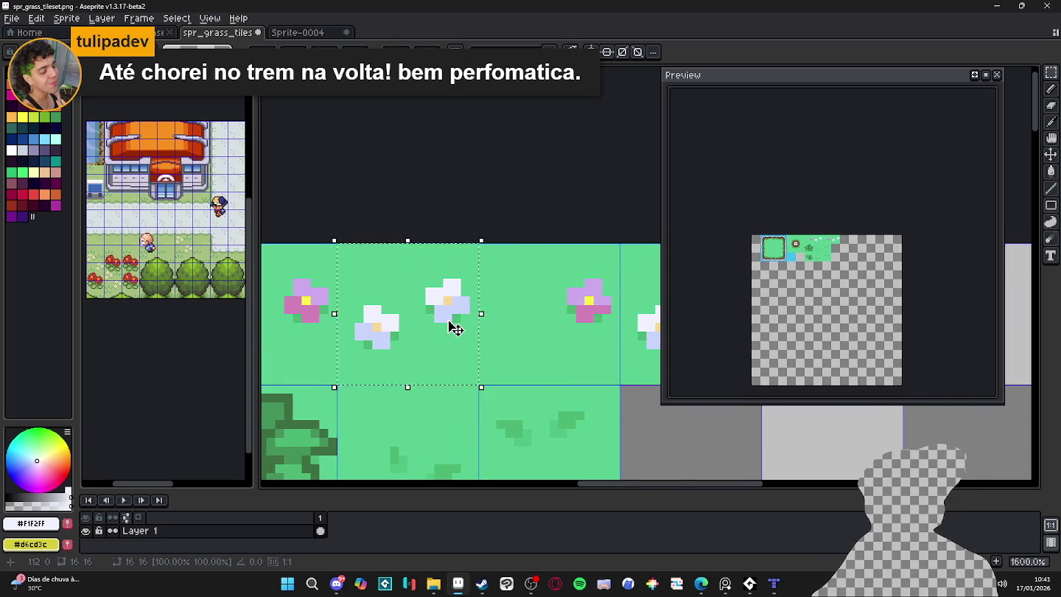
scroll(455, 328, down, 2)
- Switch to Tiled, return to the island map, and close the Tile Animation Editor
click(771, 584)
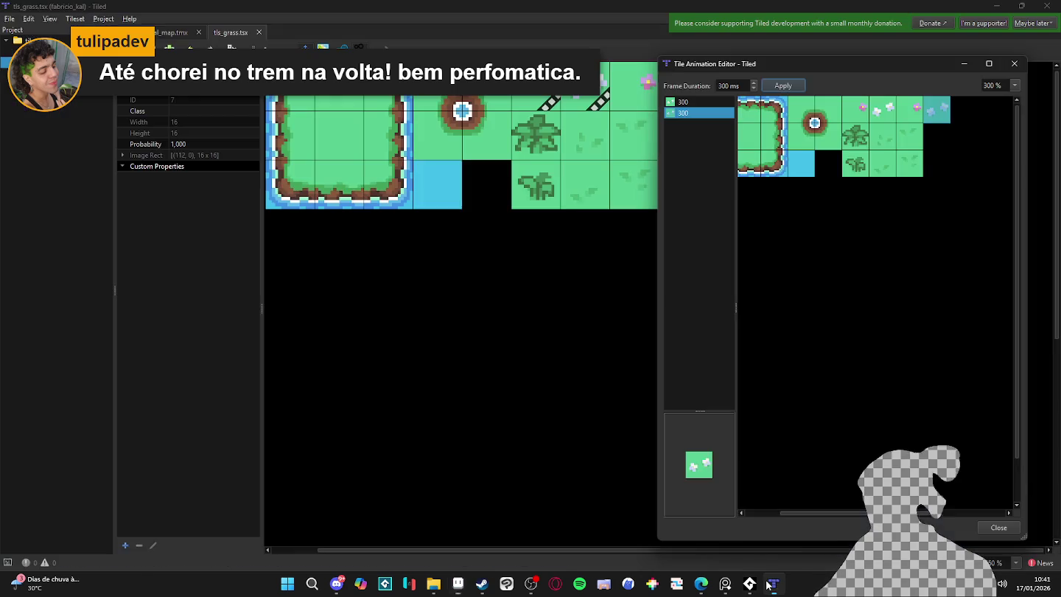
click(171, 32)
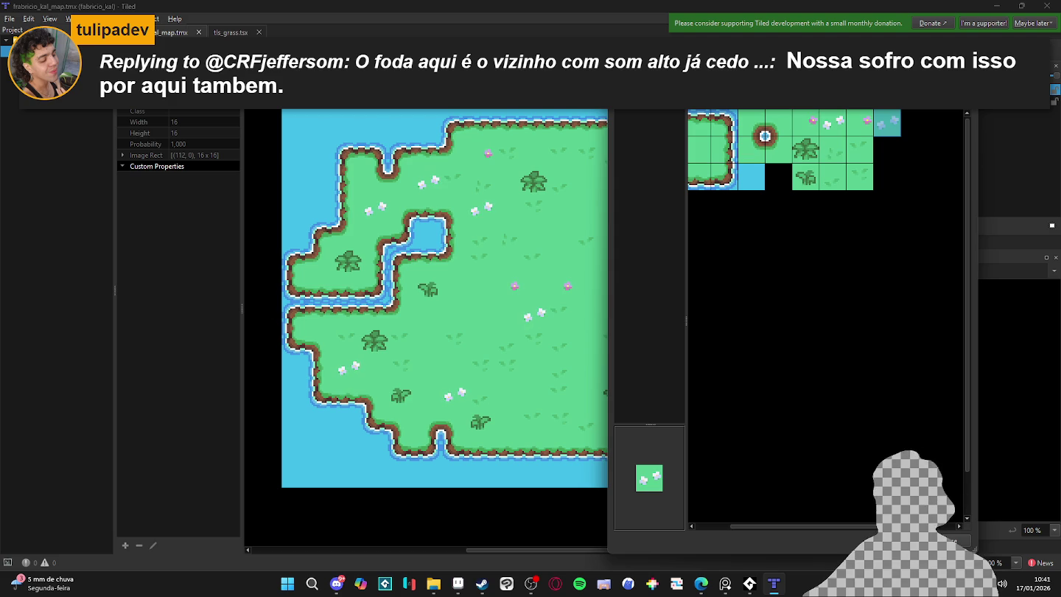
key(Escape)
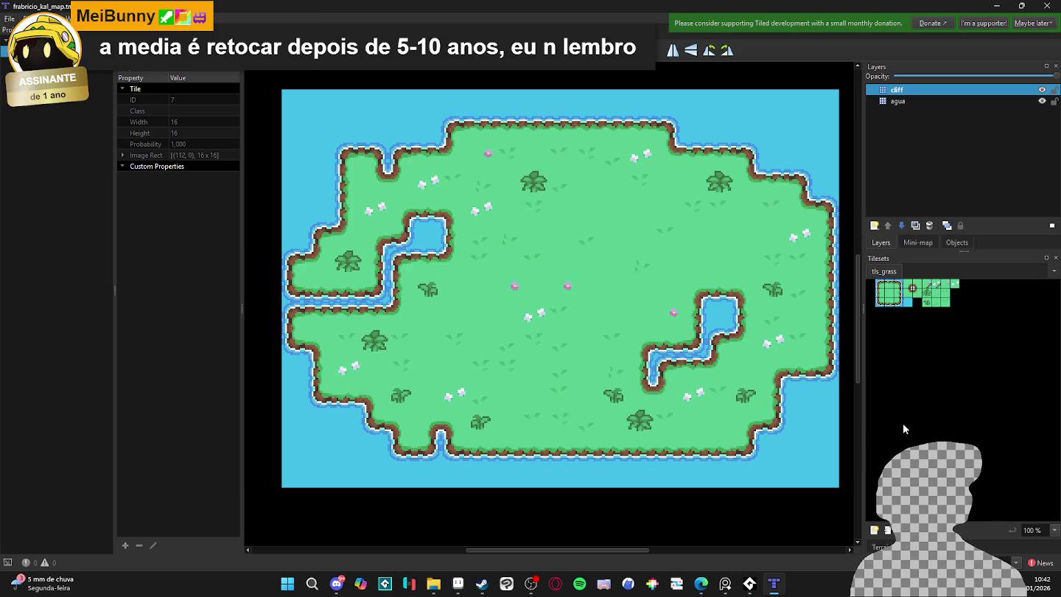
- In the grass tileset, select the top row of flower tiles, then deselect and pick grass green
key(alt+Tab)
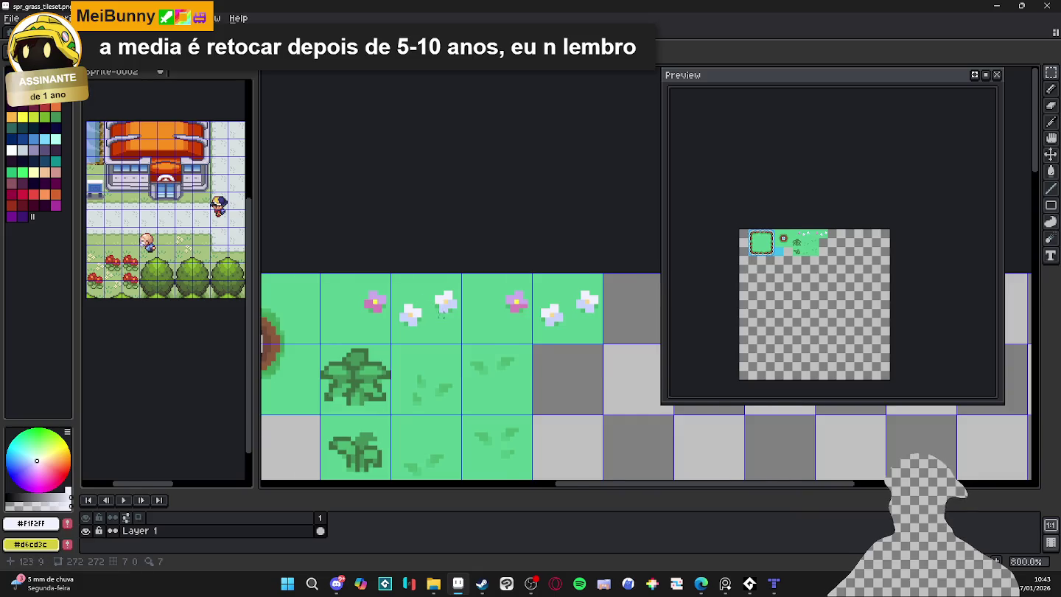
scroll(267, 321, down, 1)
scroll(316, 308, down, 1)
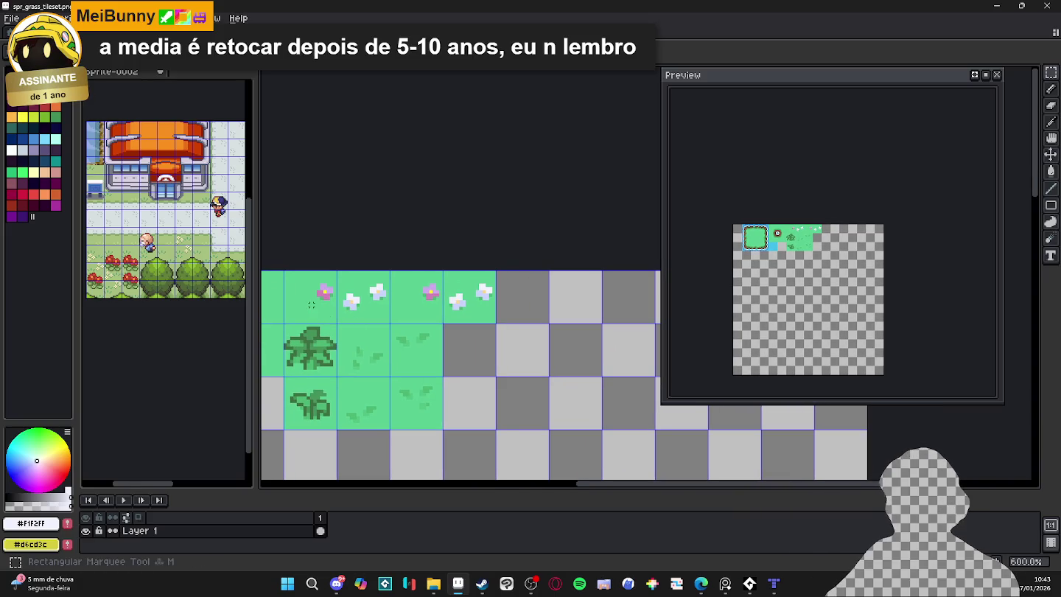
drag(316, 316, 684, 311)
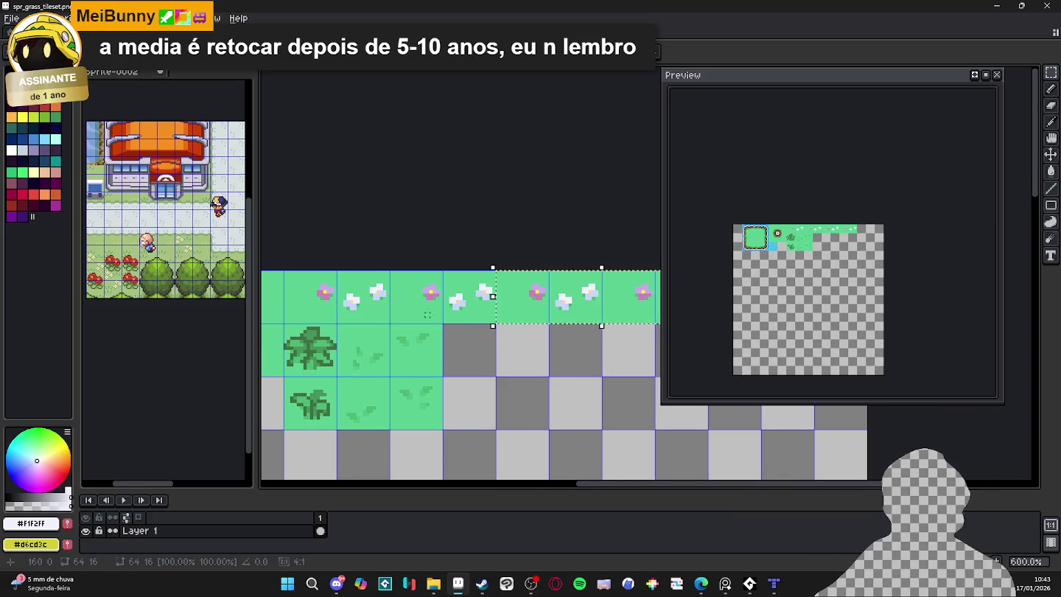
mouse_move(460, 303)
mouse_down()
mouse_move(566, 282)
mouse_move(585, 303)
mouse_move(556, 288)
mouse_move(433, 307)
mouse_move(455, 307)
mouse_up()
scroll(488, 273, up, 1)
scroll(487, 273, up, 3)
key(ctrl+d)
alt+click(446, 329)
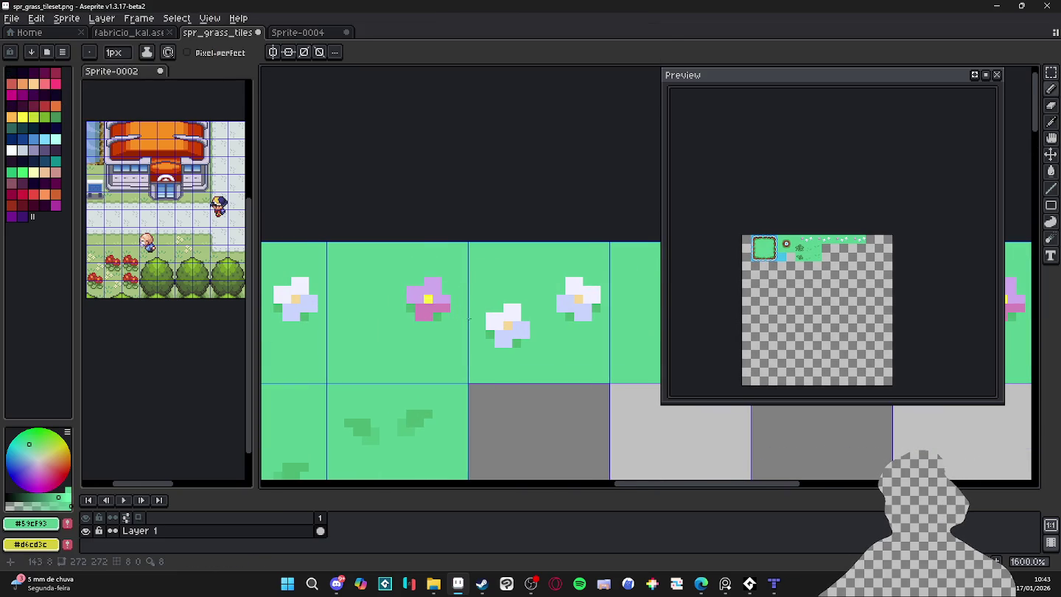
- Shift the white flowers one pixel right and up using the Rectangular Marquee
scroll(505, 335, down, 3)
scroll(503, 319, up, 1)
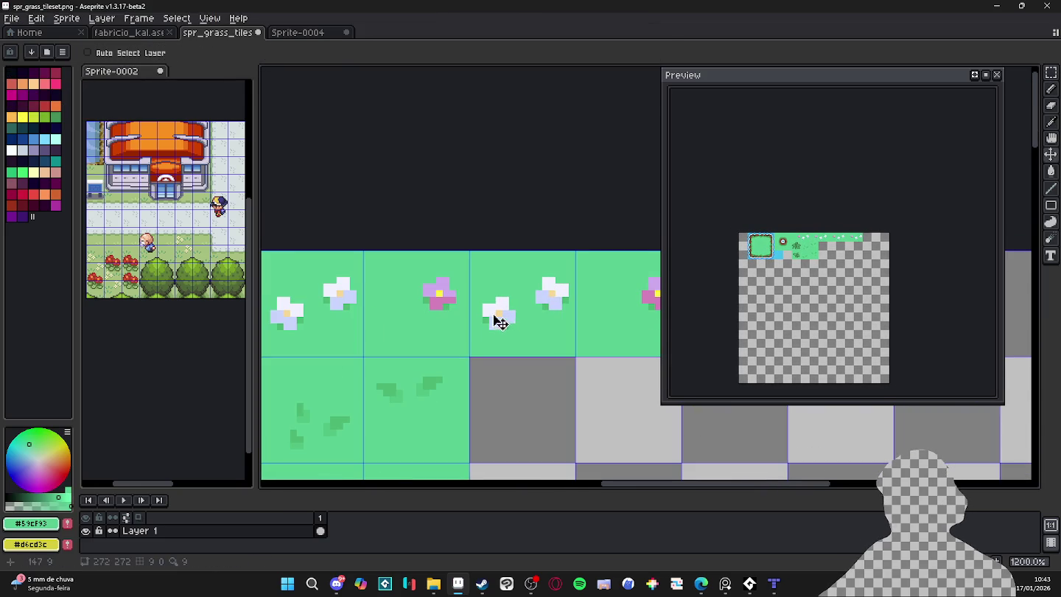
key(m)
scroll(503, 319, up, 1)
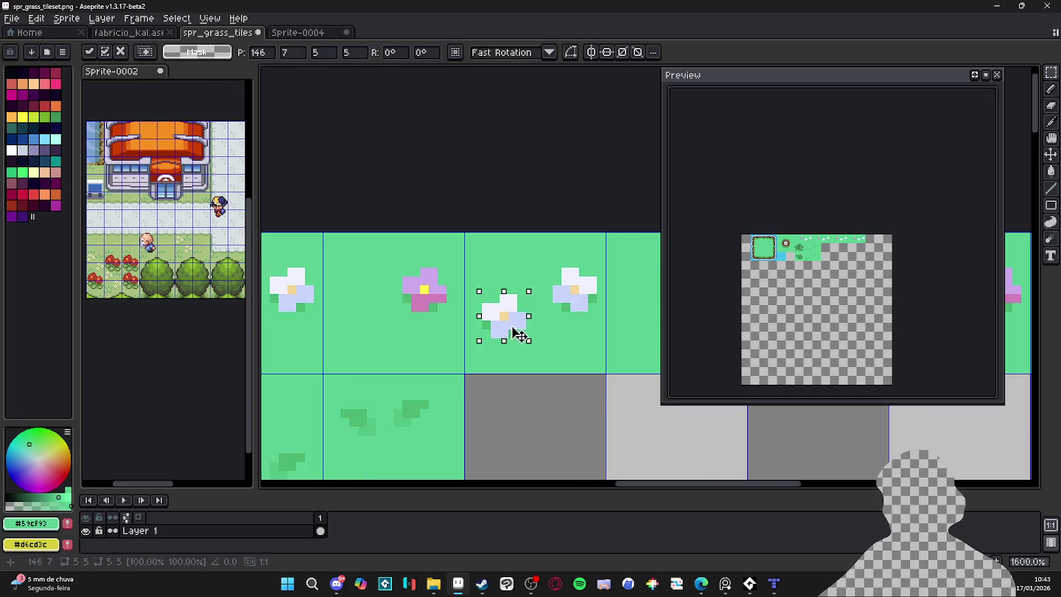
drag(525, 339, 534, 338)
click(546, 281)
mouse_move(552, 267)
mouse_down()
mouse_move(594, 313)
mouse_move(577, 303)
mouse_move(589, 275)
mouse_up()
key(Return)
key(b)
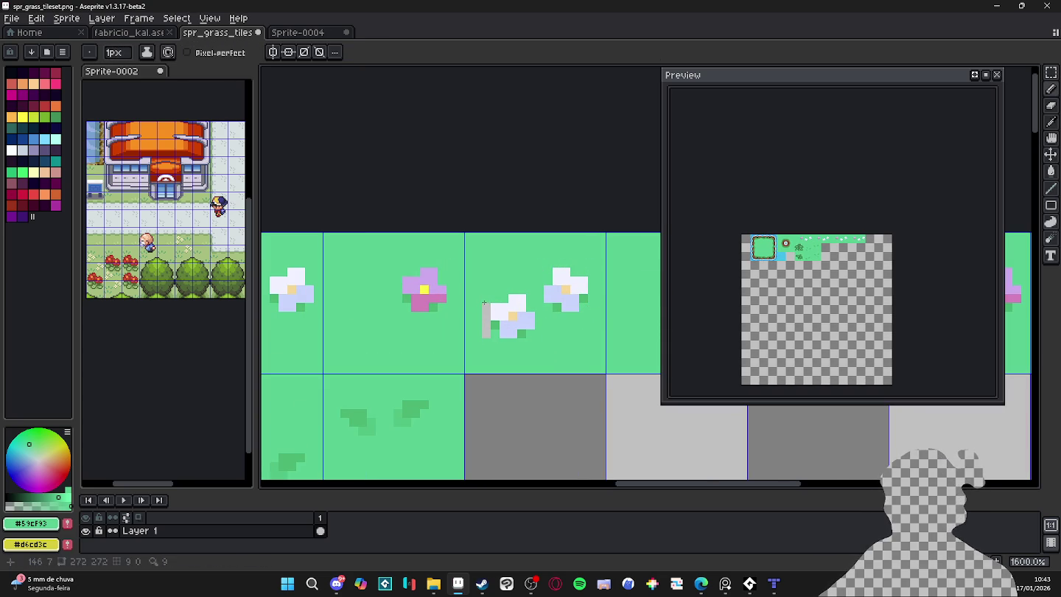
- Paint the leftover grey pixels #59cf93 grass green and check the tiles on the map
drag(485, 302, 487, 336)
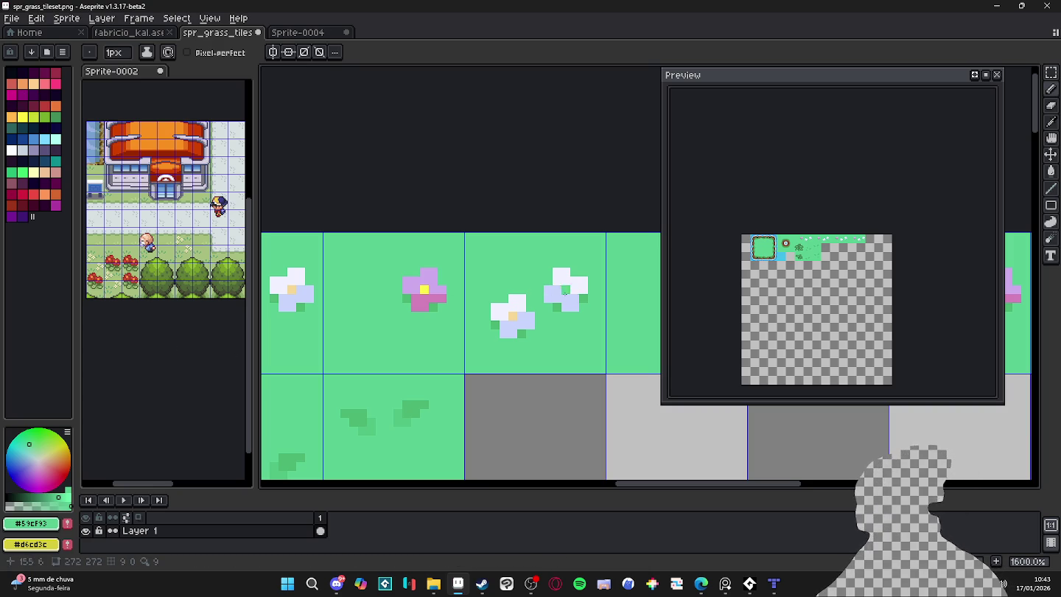
scroll(592, 299, down, 1)
scroll(551, 327, down, 1)
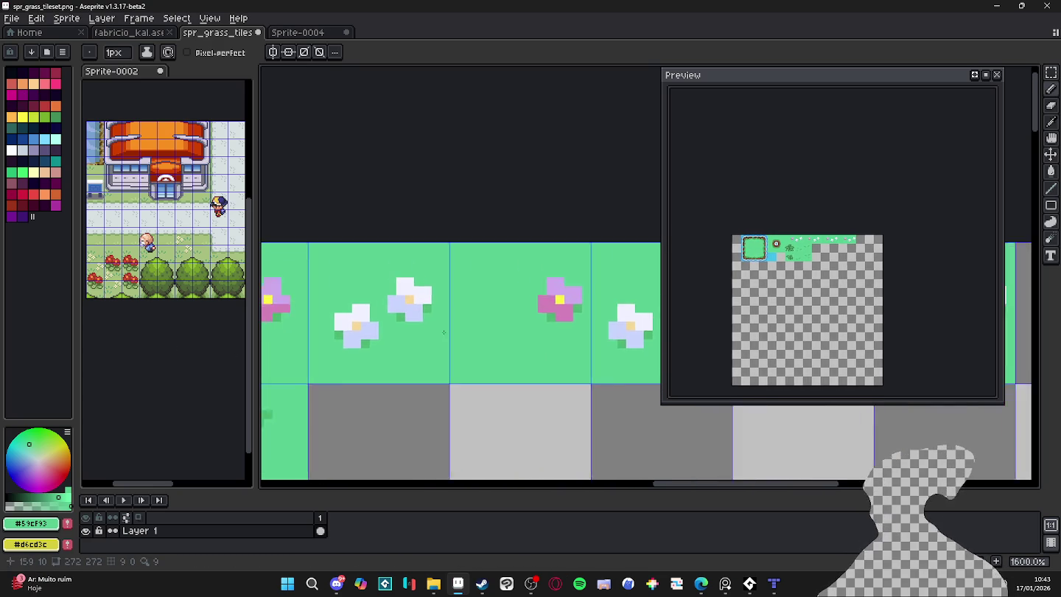
scroll(464, 329, down, 1)
scroll(495, 329, down, 1)
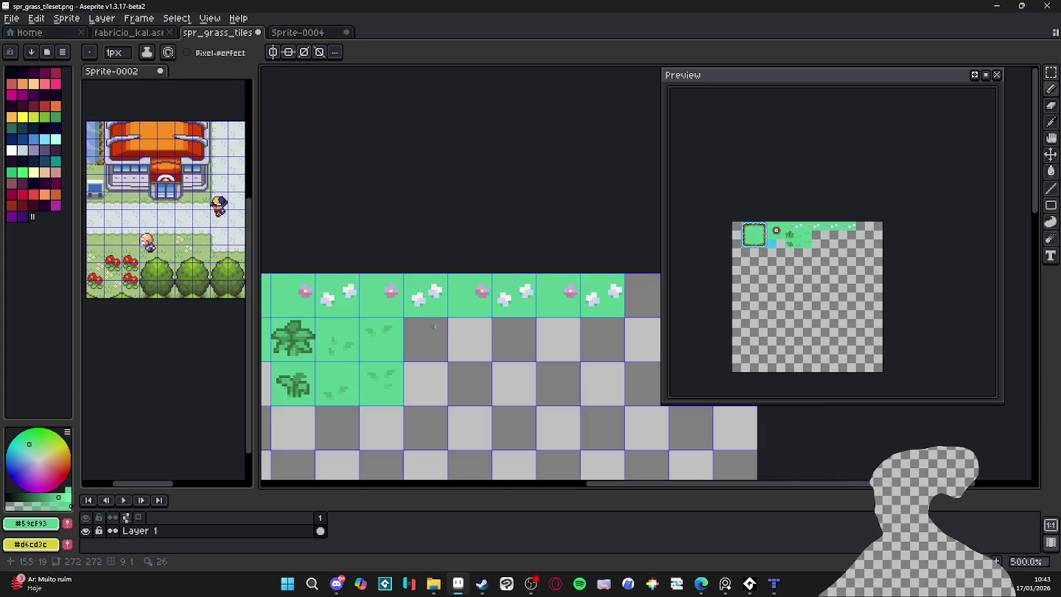
click(774, 583)
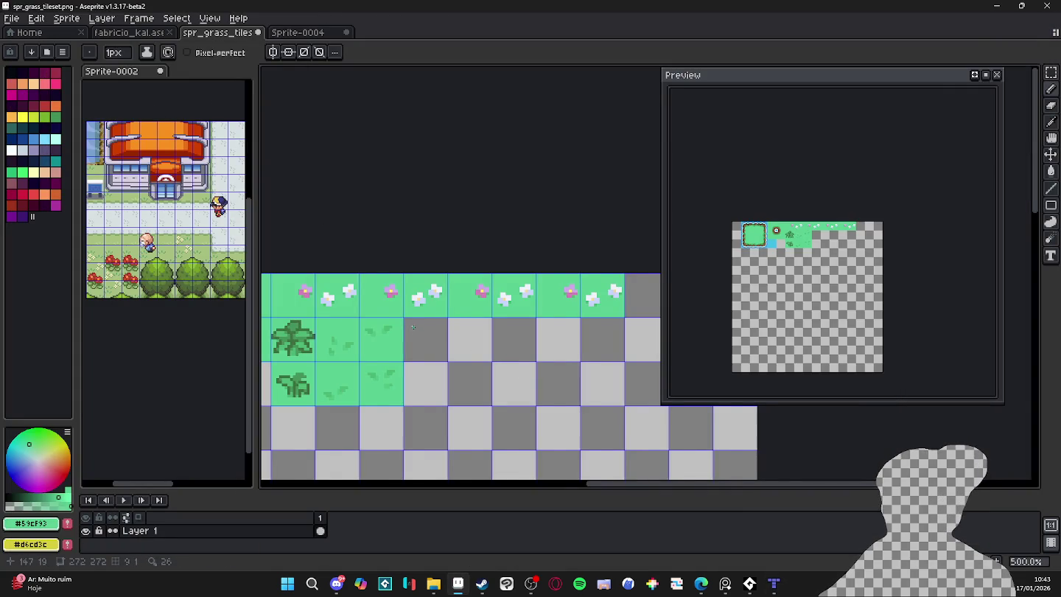
key(alt+Tab)
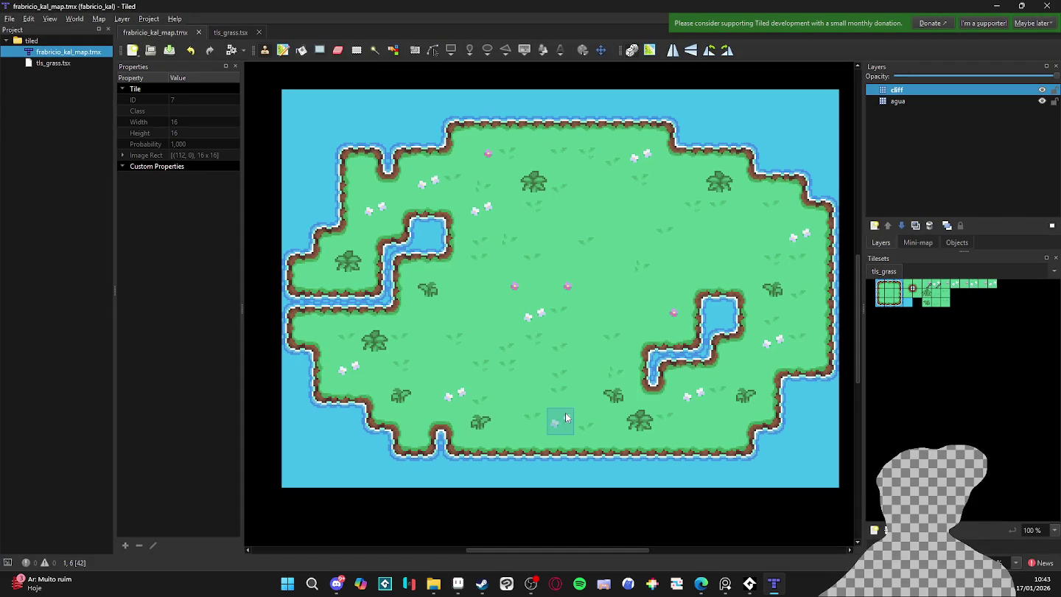
key(alt+Tab)
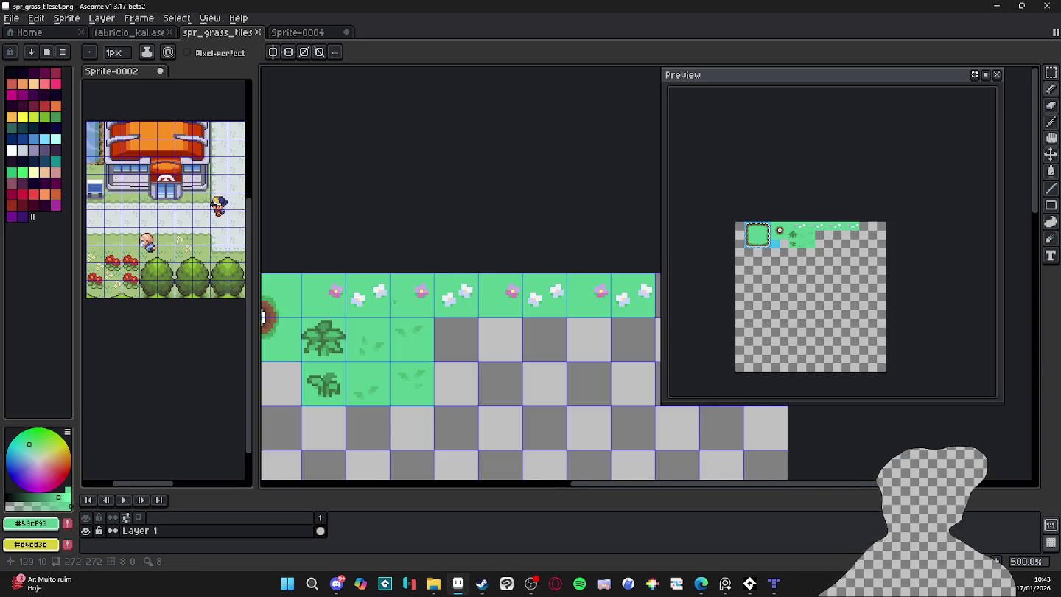
- Marquee-select a full flower tile, then the lower white flower, clearing each selection
scroll(383, 291, up, 2)
scroll(383, 290, down, 1)
key(v)
scroll(382, 291, up, 1)
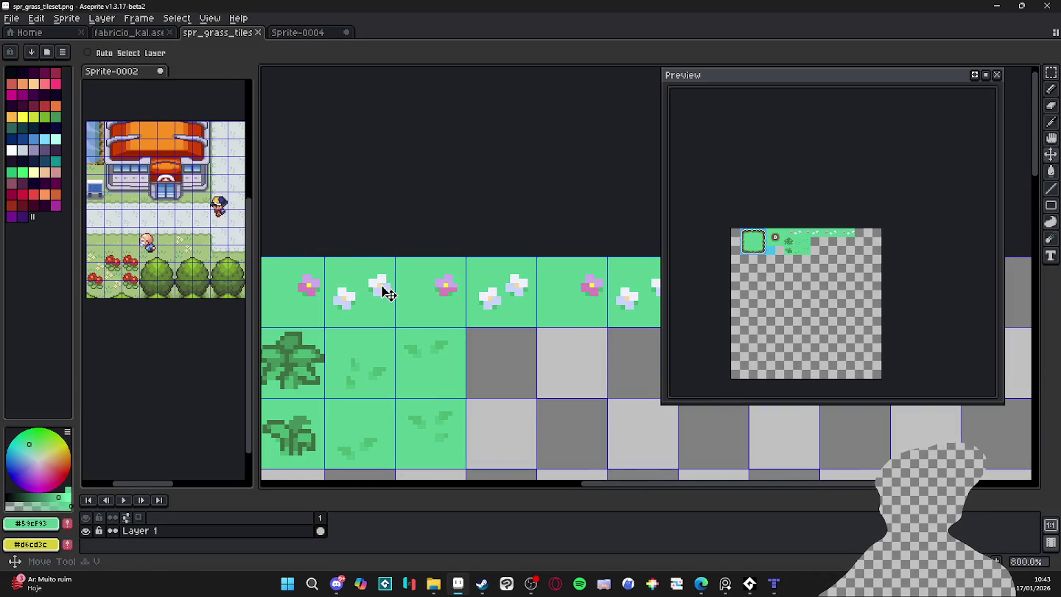
scroll(465, 297, up, 2)
key(m)
drag(482, 295, 467, 280)
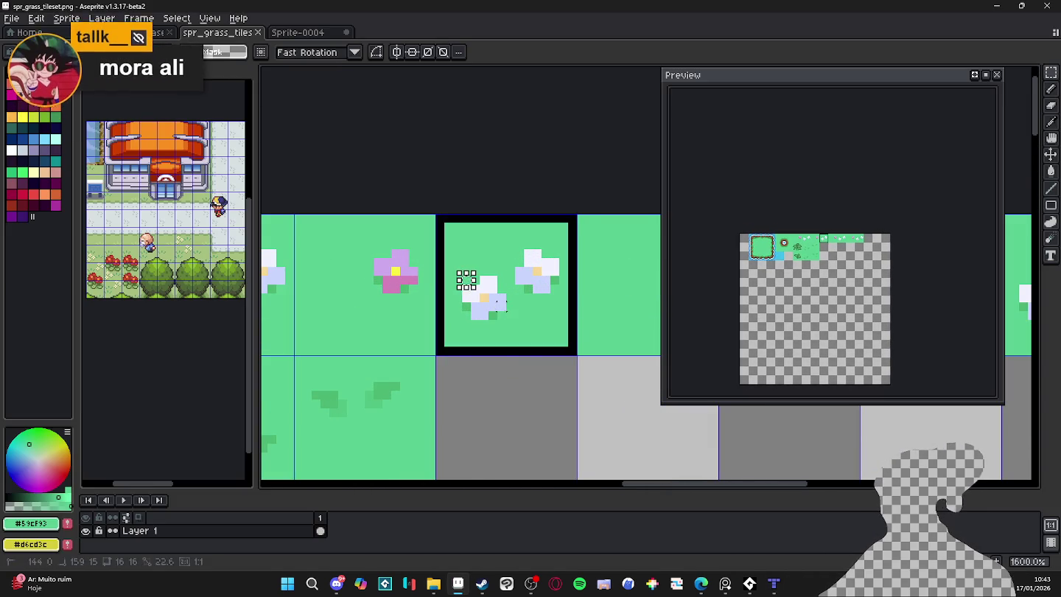
click(467, 280)
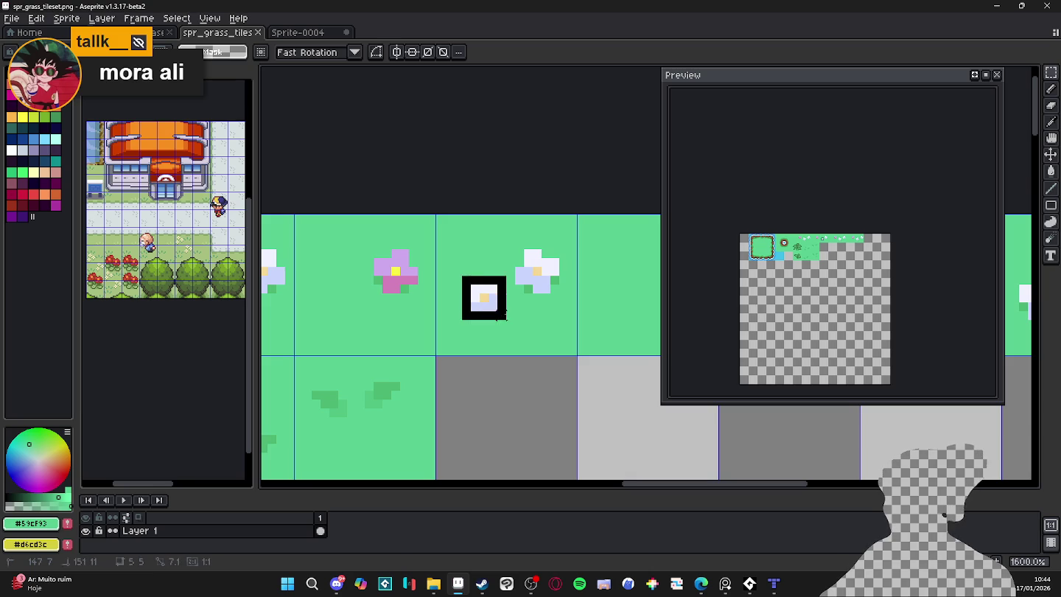
drag(463, 276, 508, 322)
click(534, 257)
- Select the upper white flower and pan across the neighbouring flower tiles
drag(512, 247, 561, 295)
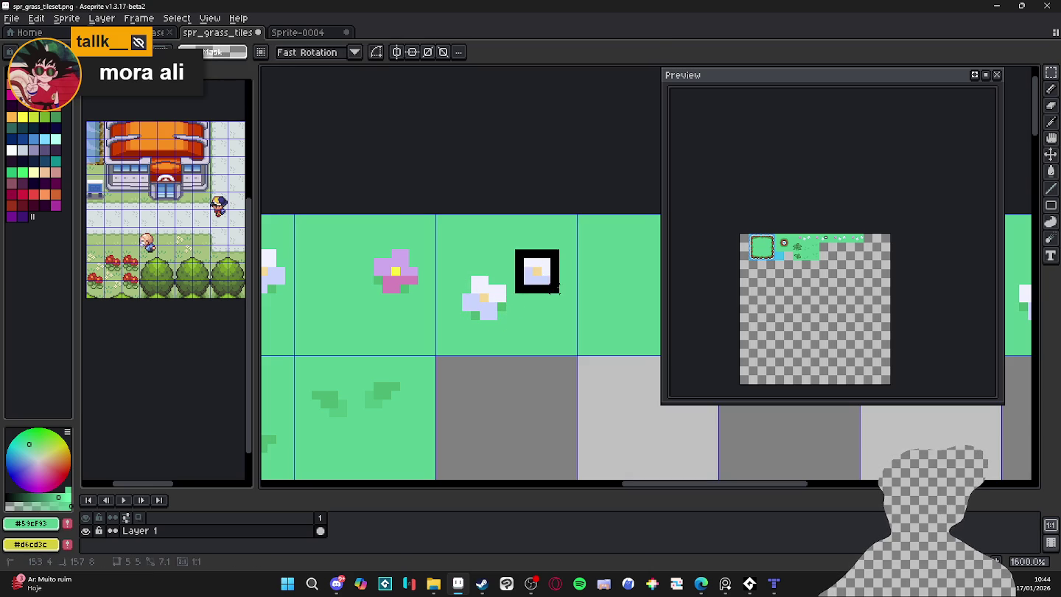
scroll(567, 315, down, 1)
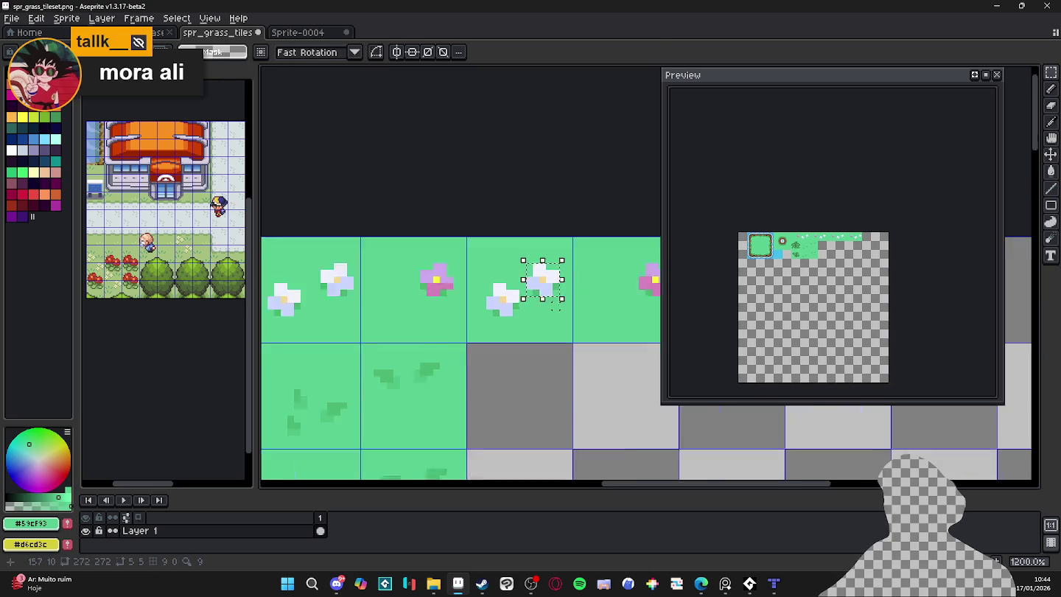
scroll(567, 315, down, 1)
drag(427, 331, 593, 348)
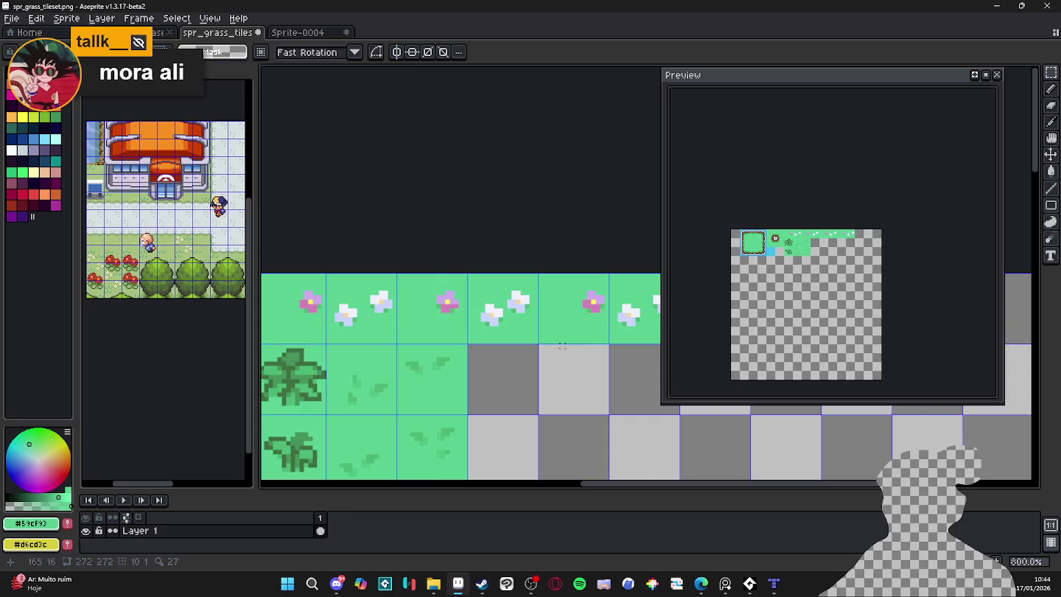
scroll(276, 325, up, 1)
scroll(518, 266, up, 1)
- Reselect the upper white flower, save spr_grass_tileset.png, and return to the Tiled map
drag(514, 266, 553, 304)
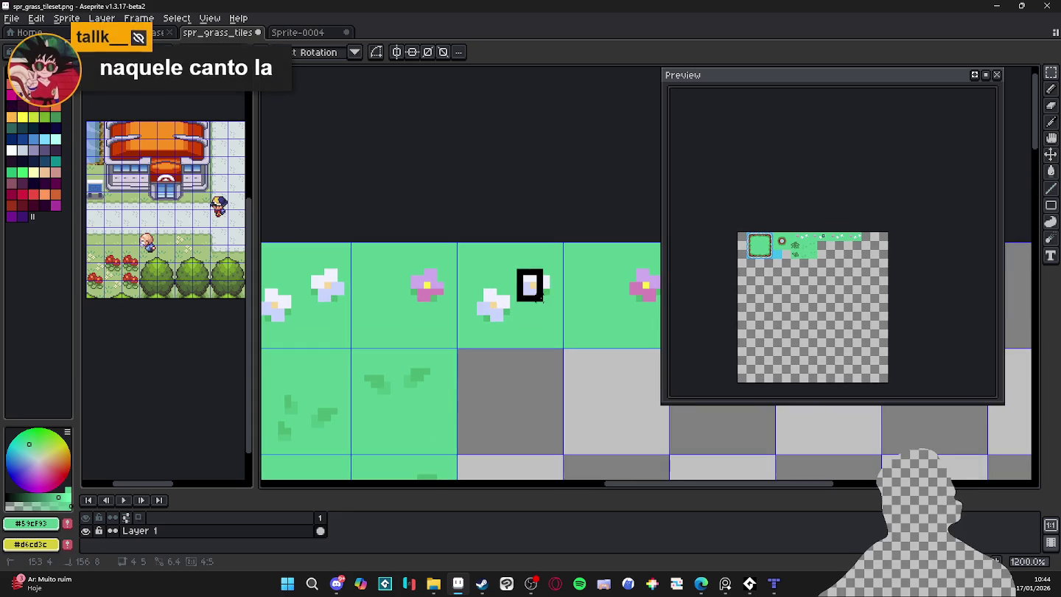
scroll(546, 302, down, 1)
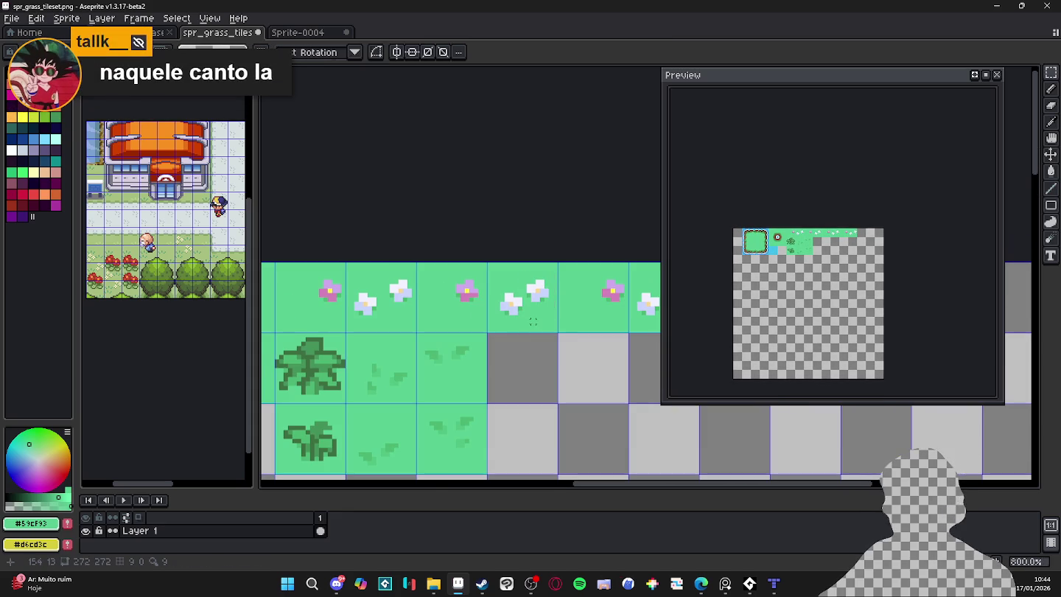
scroll(533, 321, down, 1)
key(ctrl+s)
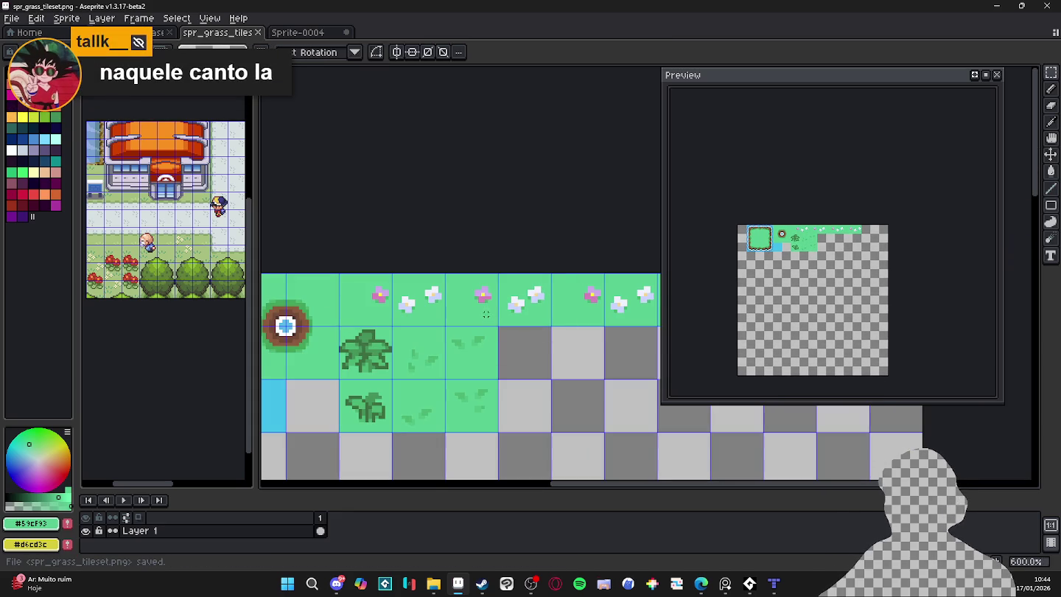
scroll(486, 314, up, 4)
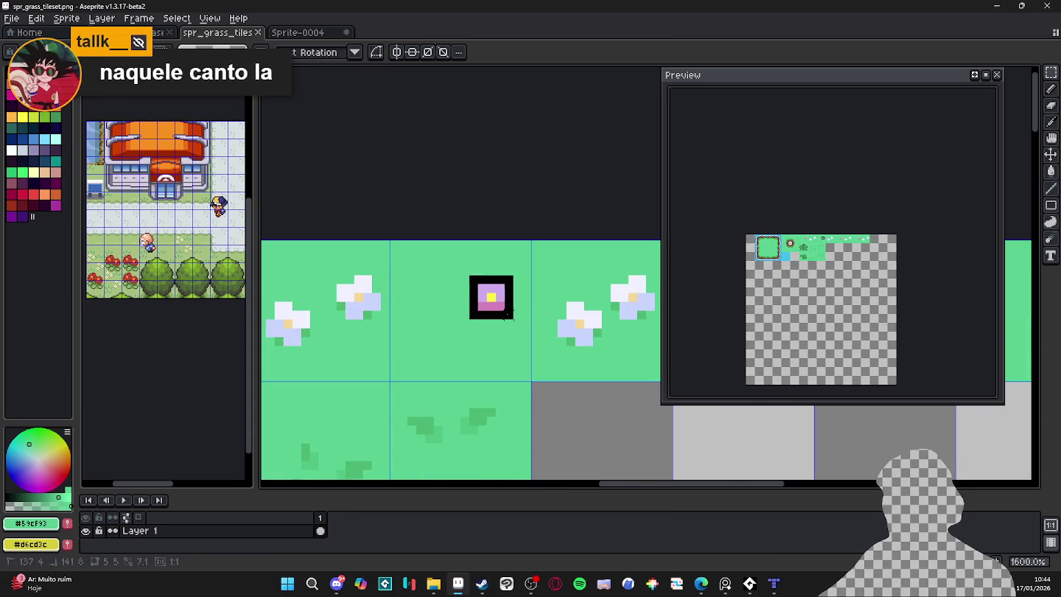
click(775, 585)
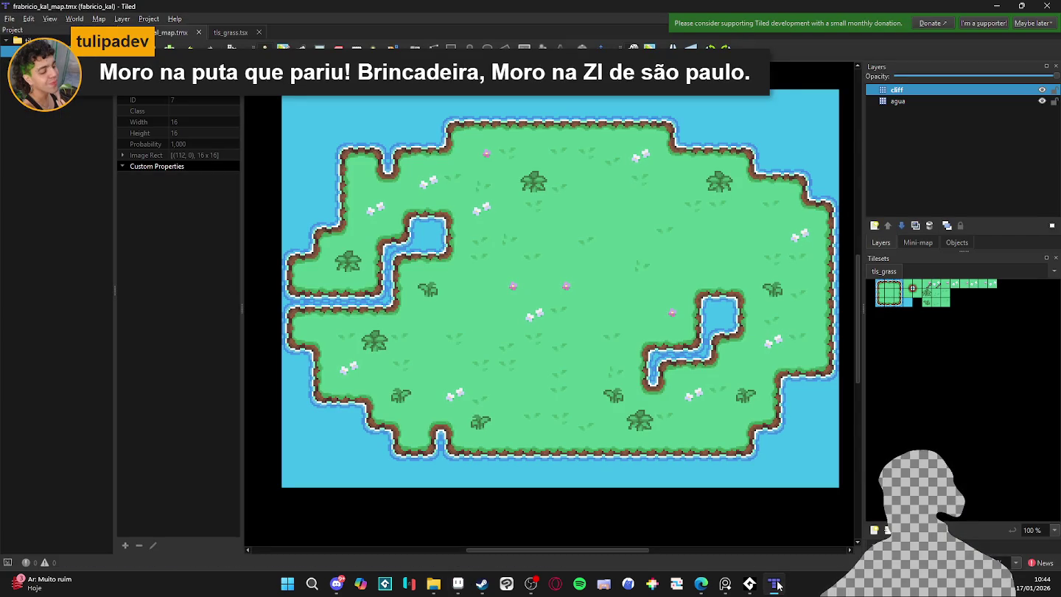
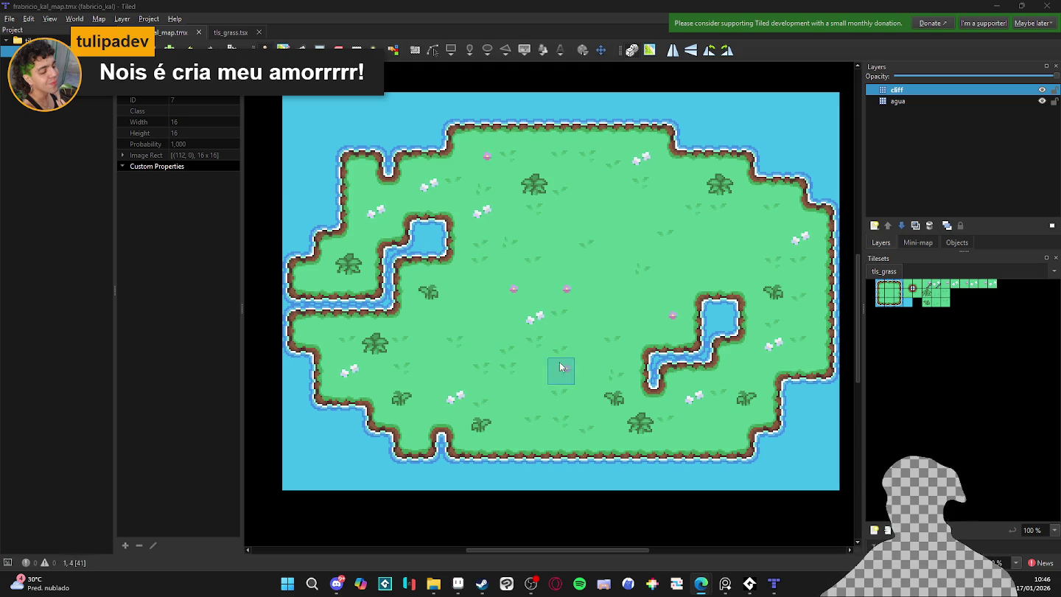
- Scroll across the grass island map in Tiled, then switch to Aseprite
scroll(707, 354, right, 1)
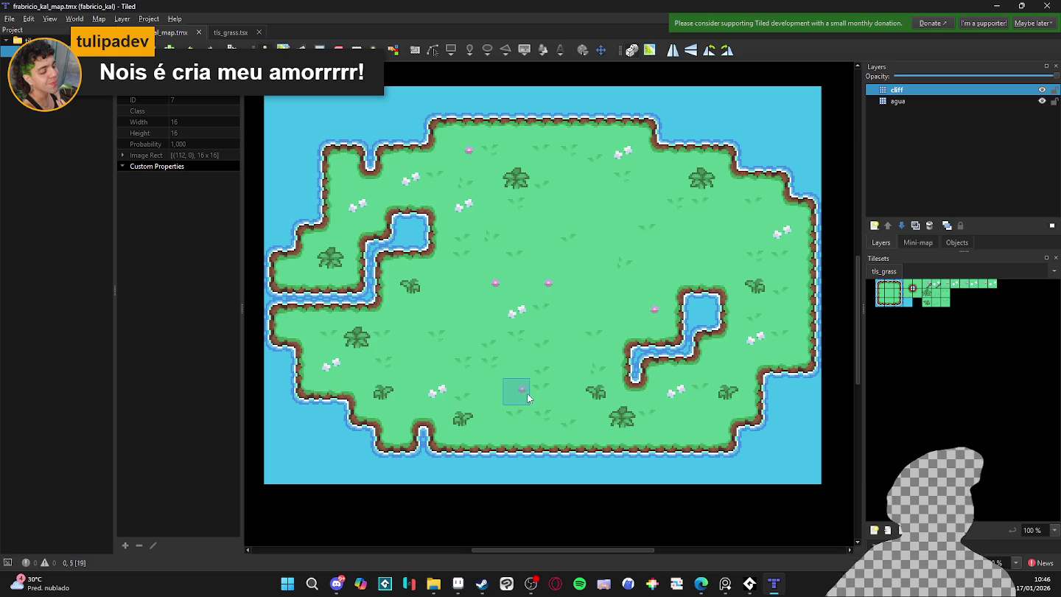
scroll(611, 381, right, 1)
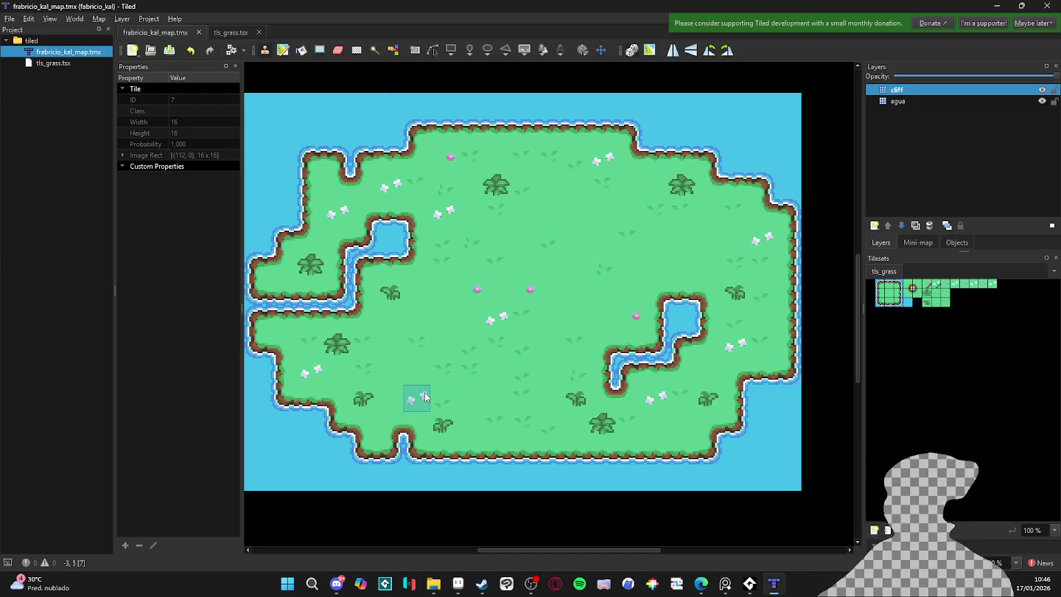
scroll(543, 392, right, 1)
scroll(560, 395, left, 3)
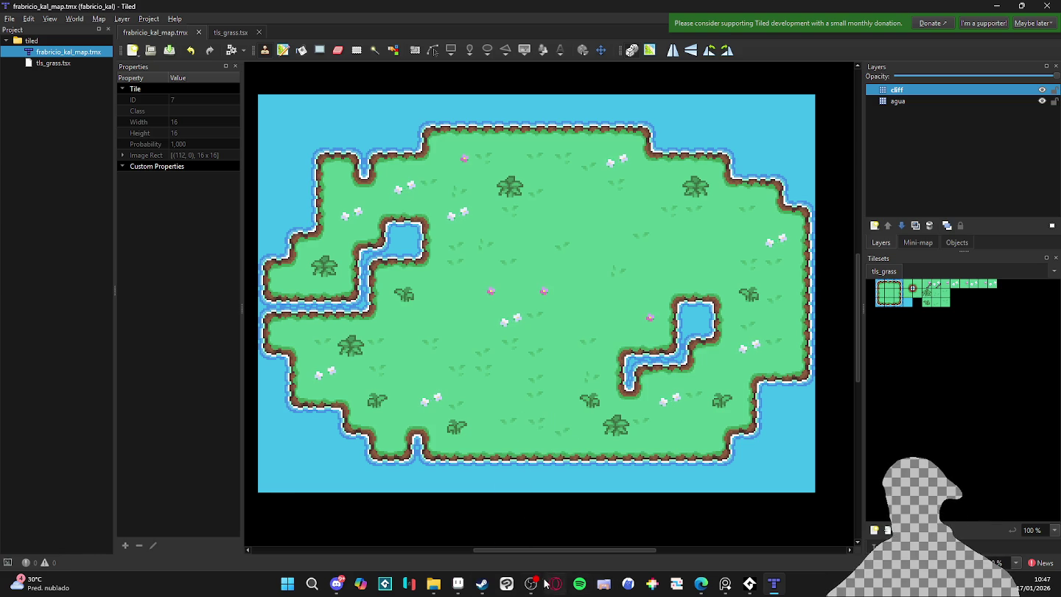
click(458, 590)
- Paste the rounded grass tile into place on the grass tileset
scroll(351, 287, down, 1)
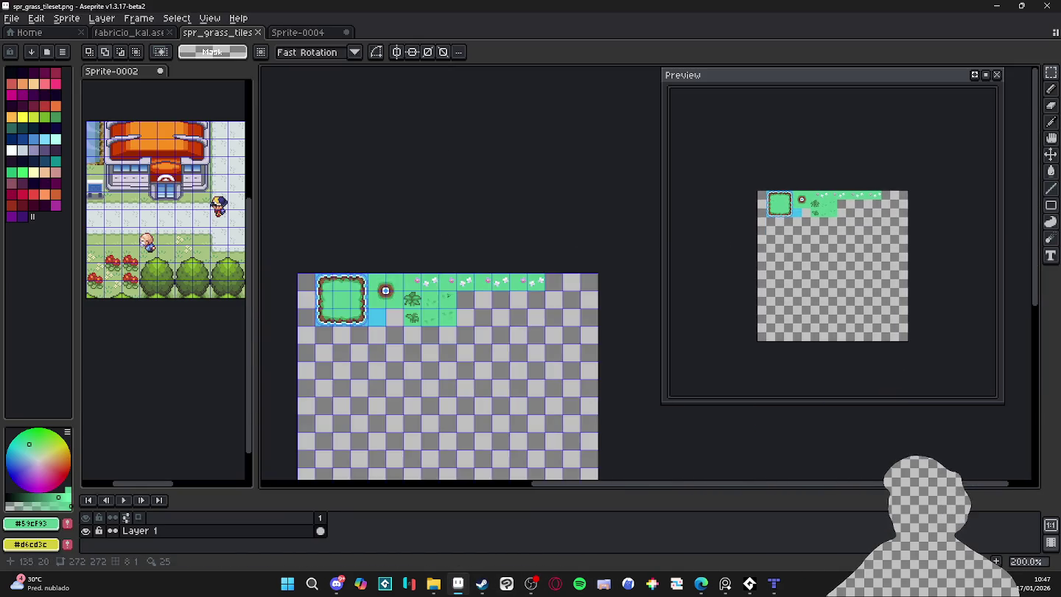
scroll(351, 287, up, 1)
key(v)
scroll(341, 288, down, 1)
scroll(351, 287, up, 1)
drag(349, 288, 450, 277)
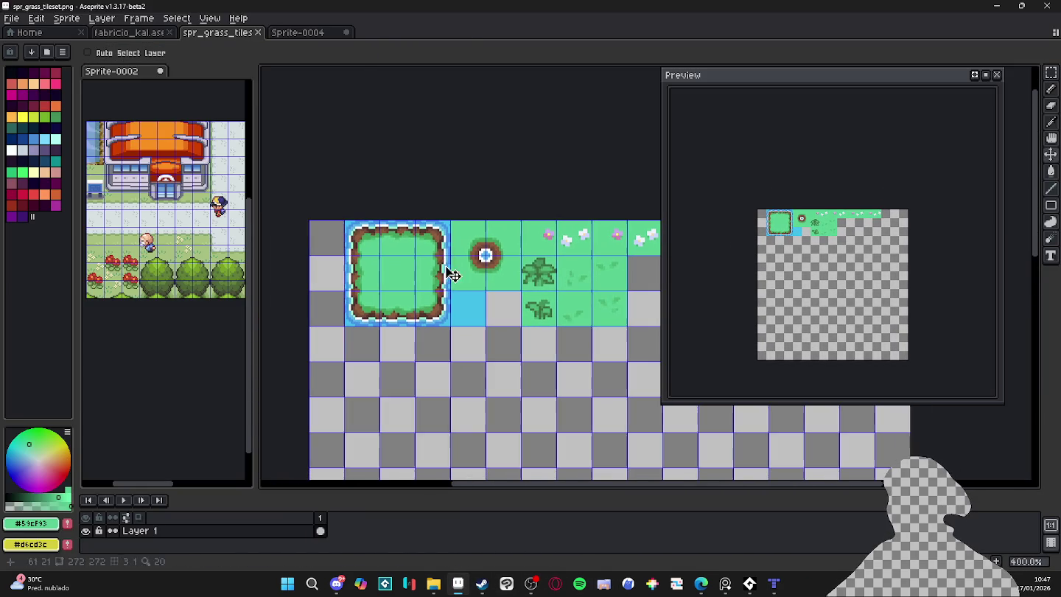
key(m)
key(ctrl+v)
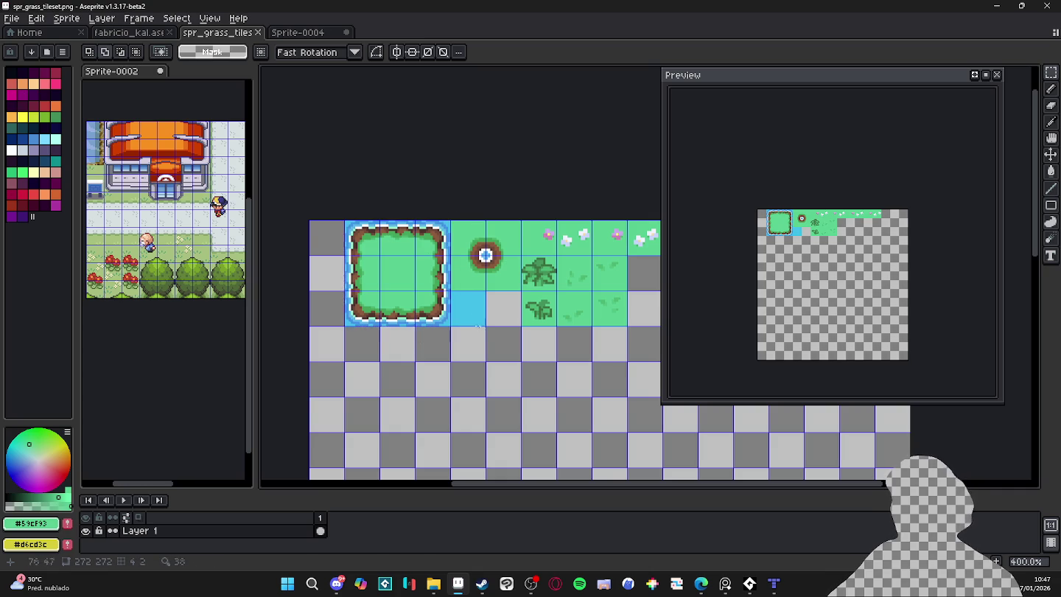
- In the fabricio_kal tileset, pencil a 2x2 block of the plain blue water tile
click(162, 36)
scroll(411, 297, down, 1)
scroll(461, 298, up, 2)
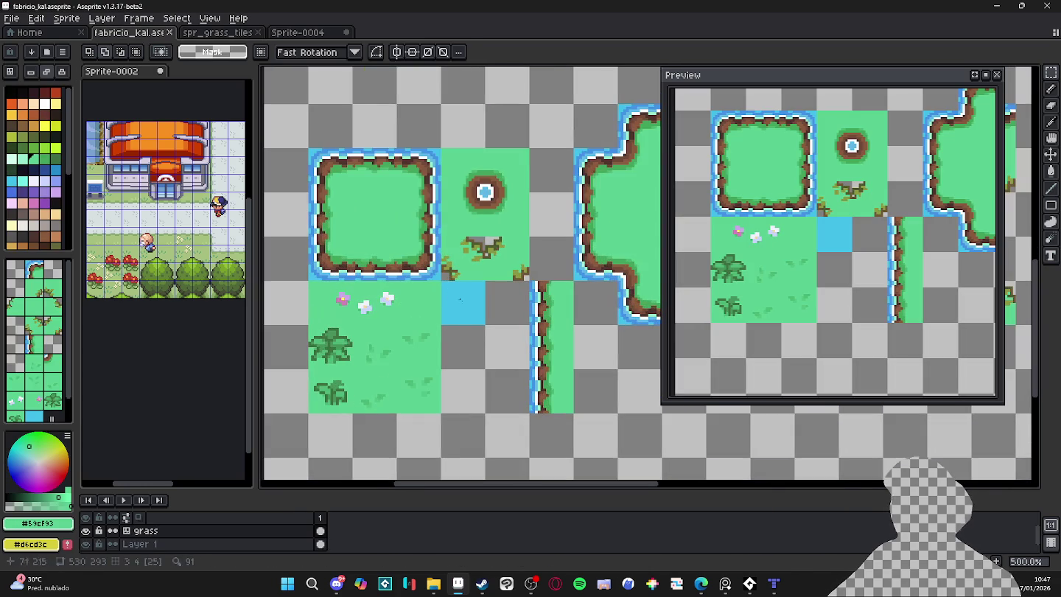
click(472, 307)
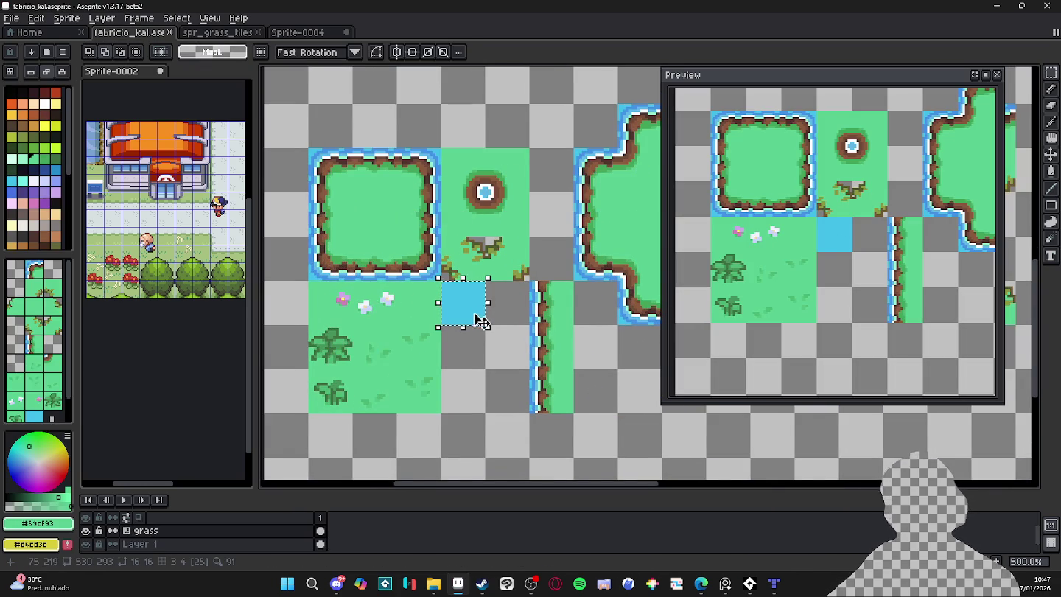
scroll(477, 320, down, 1)
scroll(349, 261, down, 1)
scroll(421, 361, down, 1)
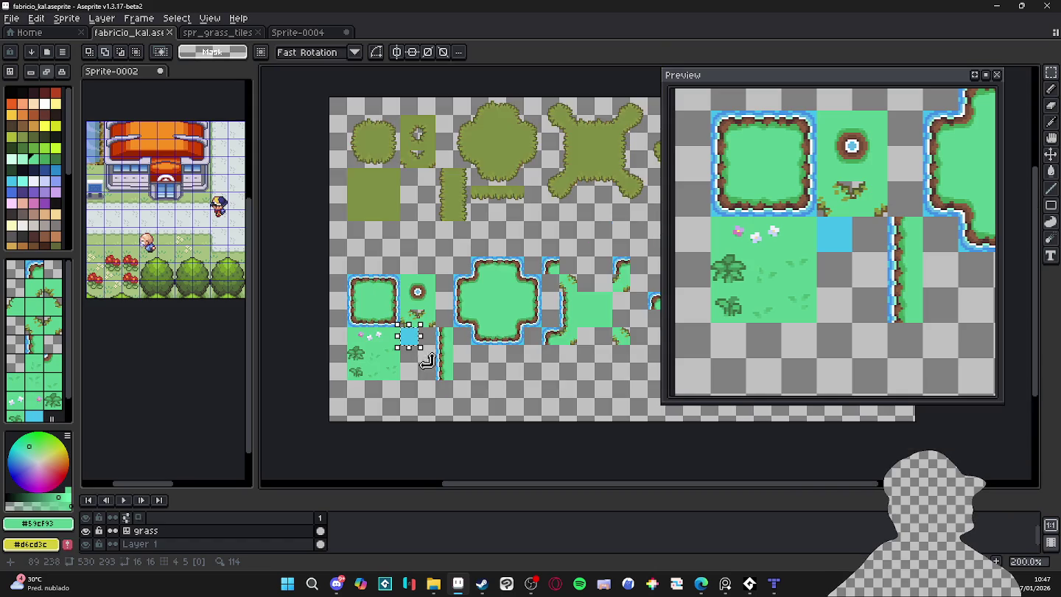
scroll(428, 362, up, 1)
scroll(62, 411, down, 2)
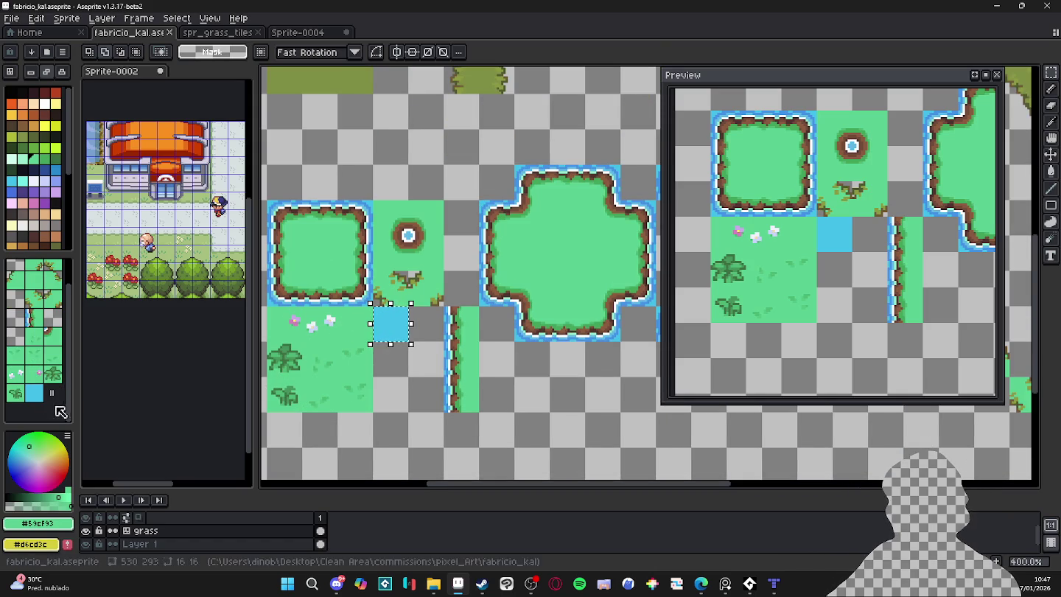
click(34, 393)
key(b)
click(432, 322)
scroll(428, 347, up, 1)
click(428, 367)
click(400, 378)
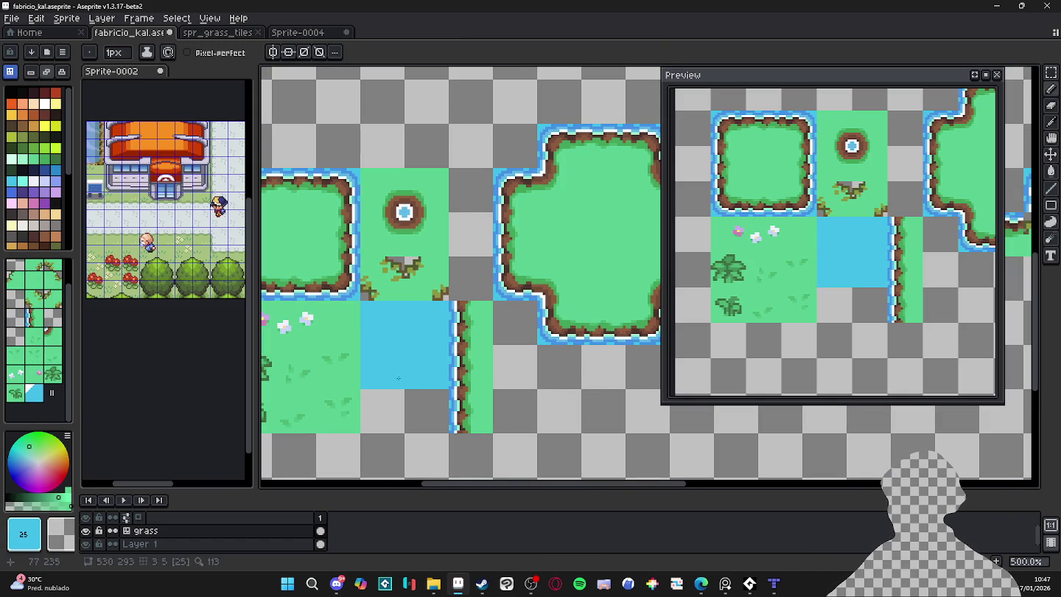
- In pixel mode, sample the shoreline's dark blue and try a wave stroke, undoing it
click(44, 191)
scroll(380, 338, up, 2)
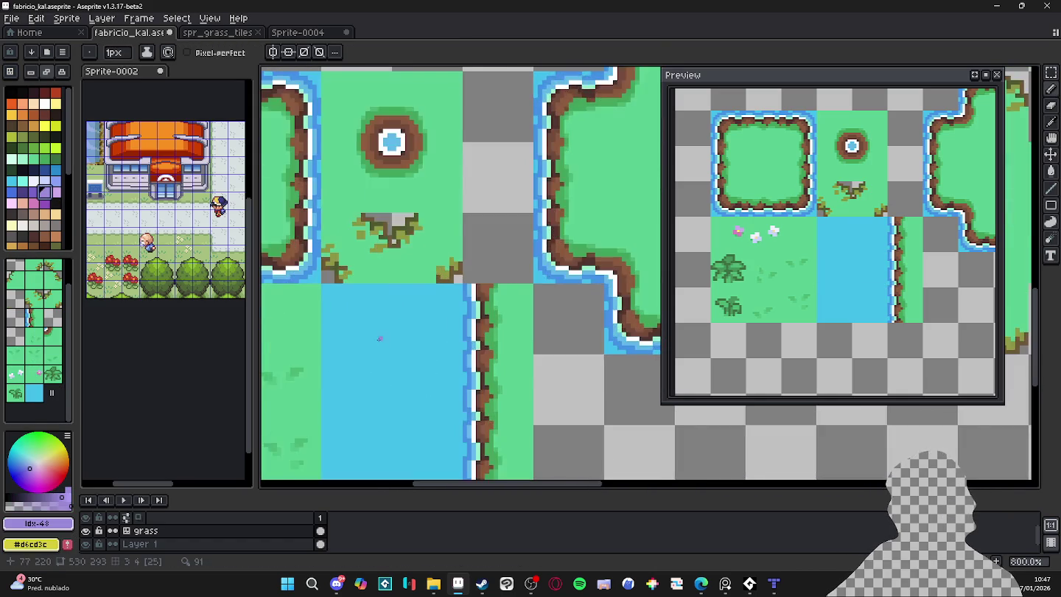
scroll(380, 338, down, 1)
scroll(379, 338, down, 1)
click(56, 169)
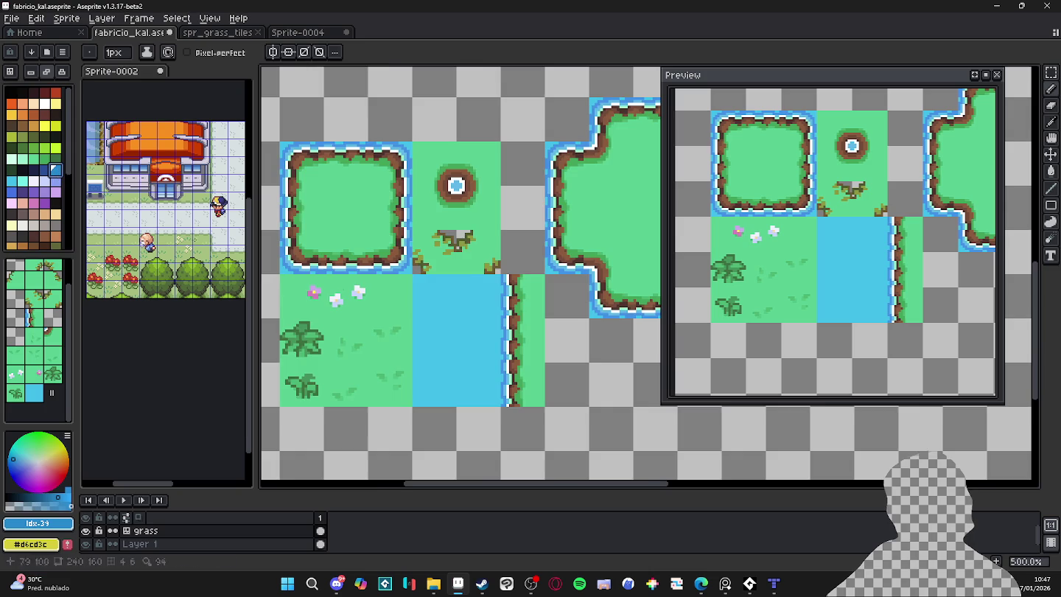
scroll(412, 298, up, 4)
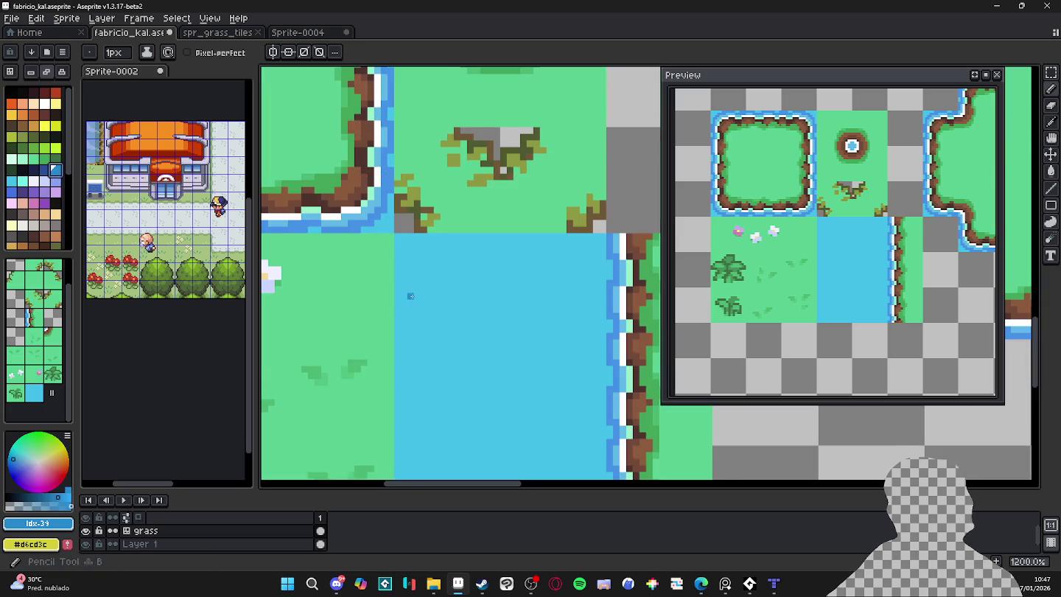
alt+click(612, 299)
drag(517, 295, 498, 302)
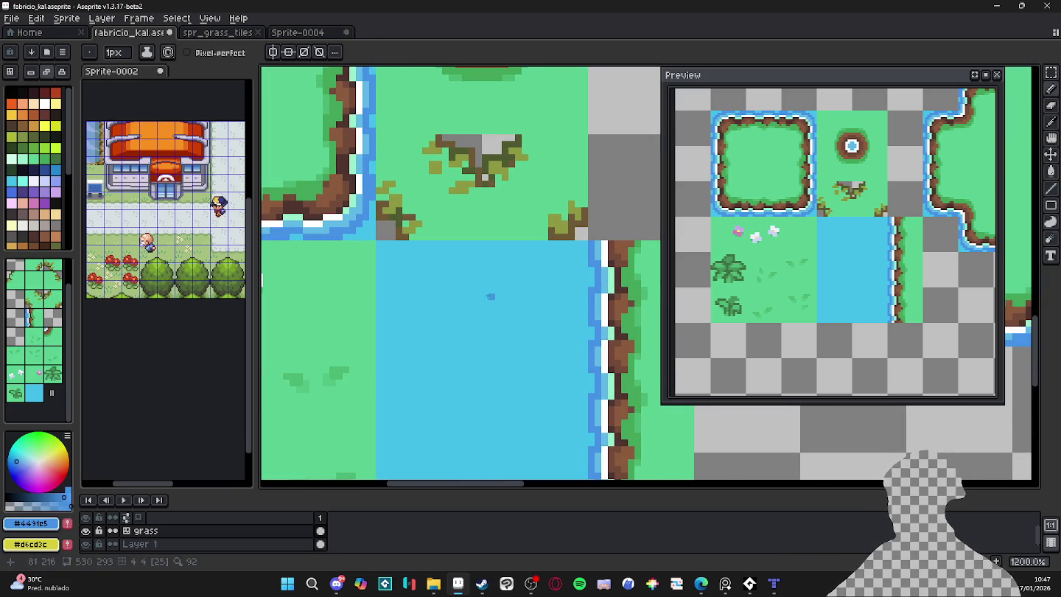
drag(427, 280, 520, 323)
key(ctrl+z)
- Draw longer wave lines with pixel-perfect on and cover stray wave pixels in light blue
scroll(519, 322, down, 2)
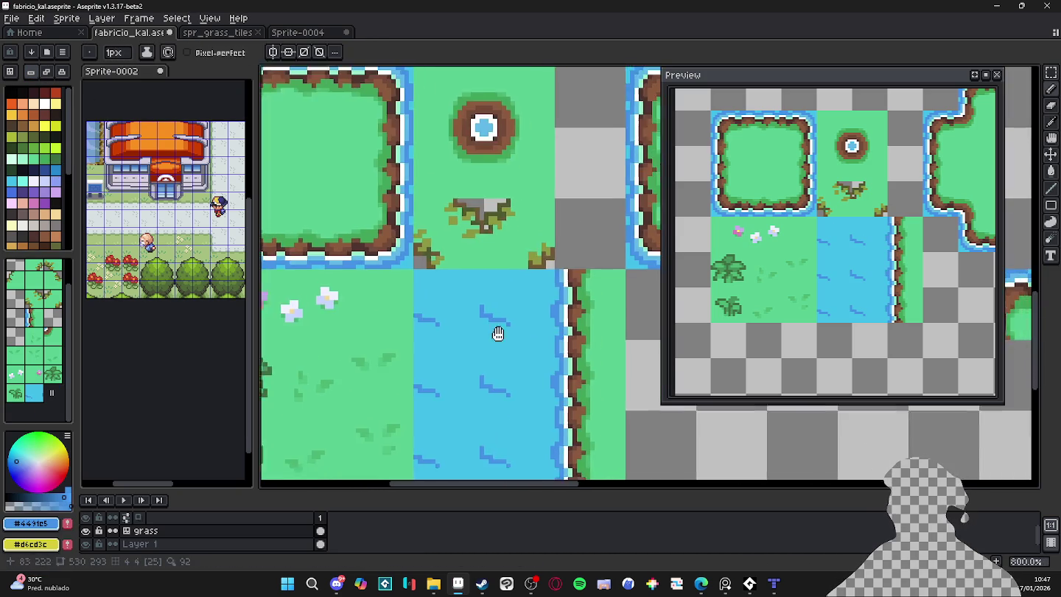
scroll(494, 330, up, 3)
mouse_move(497, 257)
mouse_down()
mouse_move(559, 313)
mouse_move(564, 341)
mouse_move(525, 359)
mouse_move(471, 351)
mouse_move(487, 285)
mouse_move(466, 257)
mouse_move(434, 249)
mouse_move(474, 269)
mouse_move(401, 313)
mouse_move(460, 341)
mouse_move(471, 309)
mouse_up()
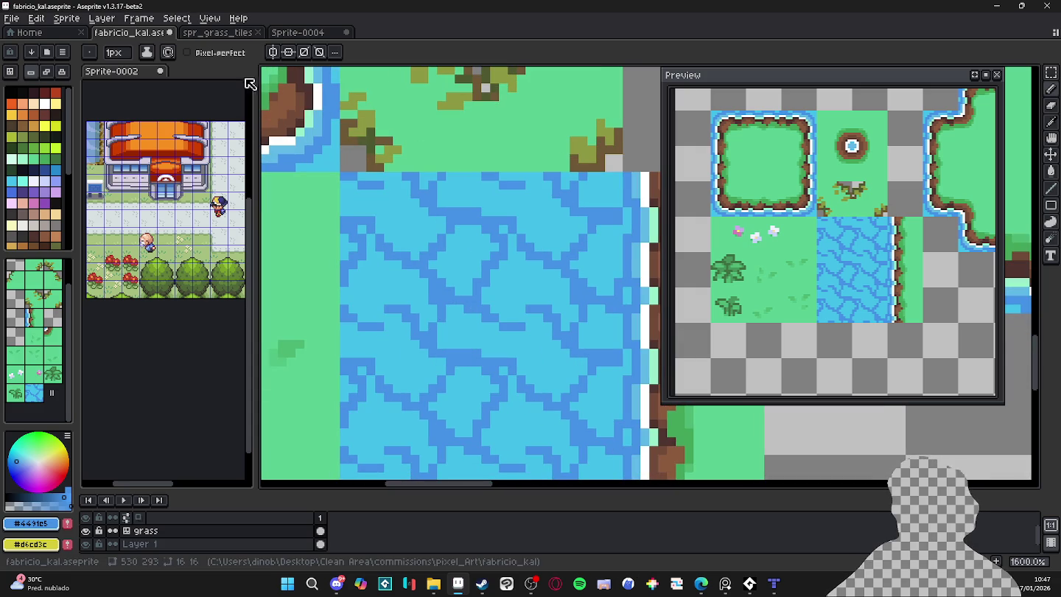
click(220, 53)
scroll(438, 333, up, 2)
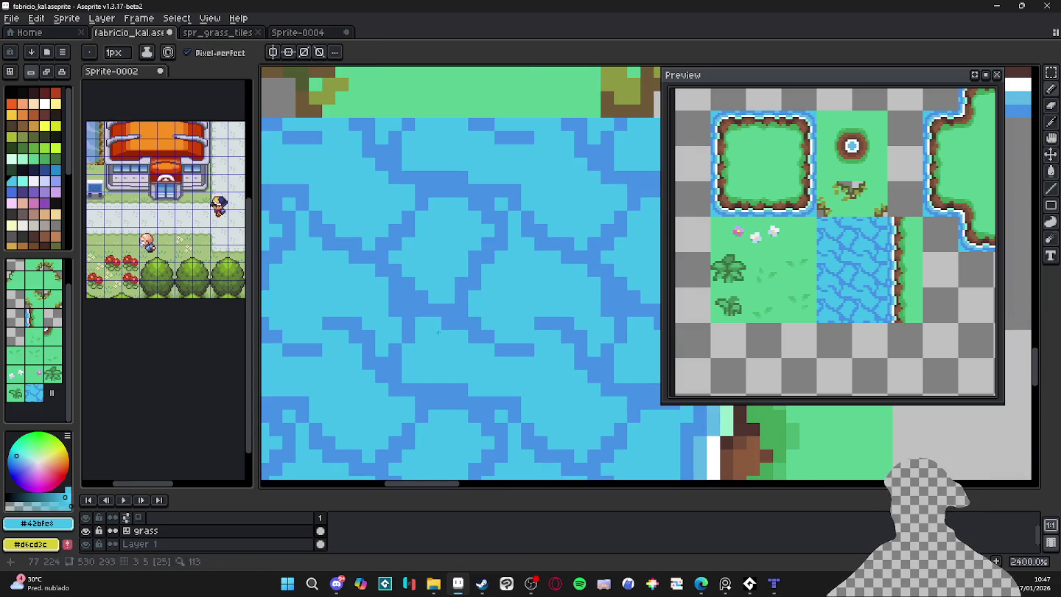
click(514, 354)
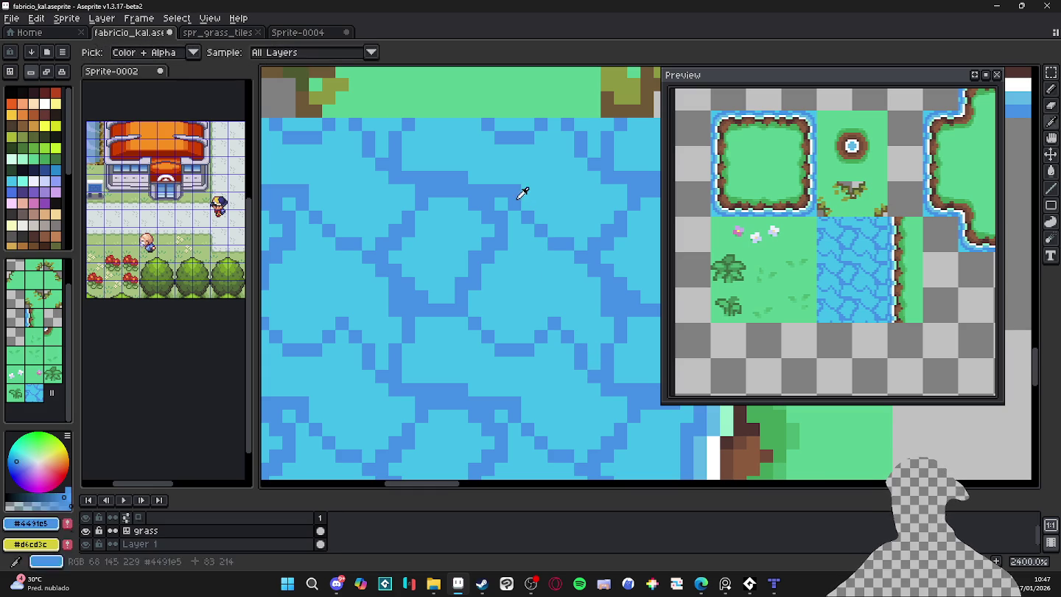
drag(495, 193, 488, 203)
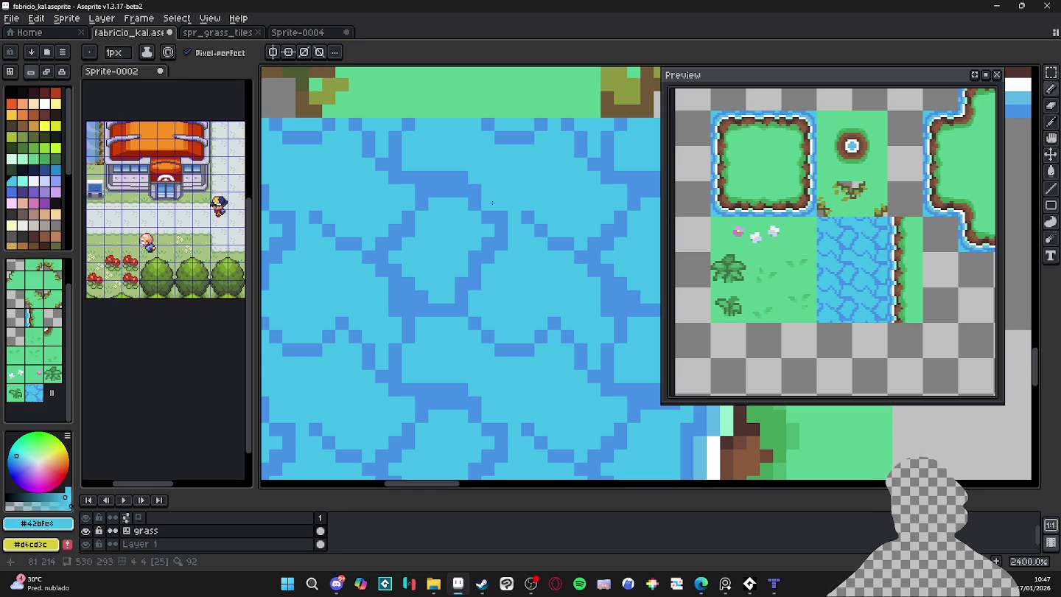
click(488, 257)
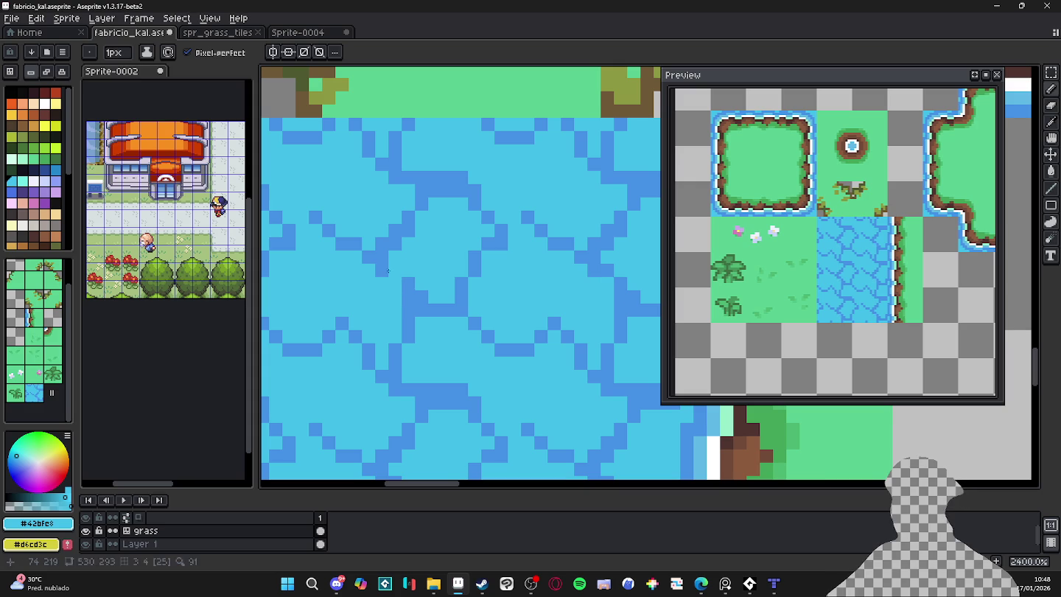
- Smooth a wave line and trim extra wave pixels on the right with light blue
alt+click(409, 229)
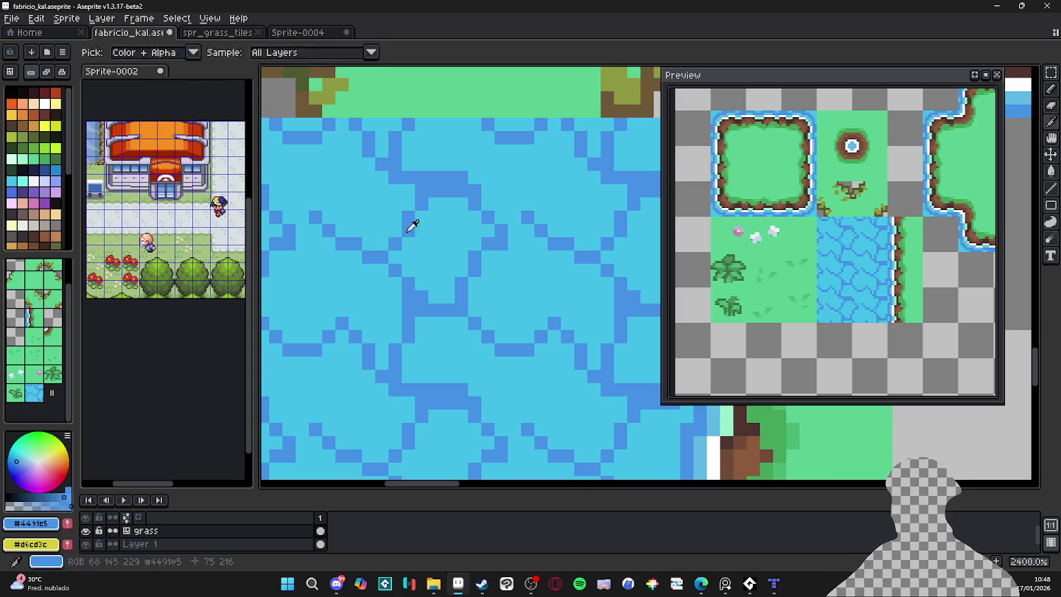
alt+click(431, 211)
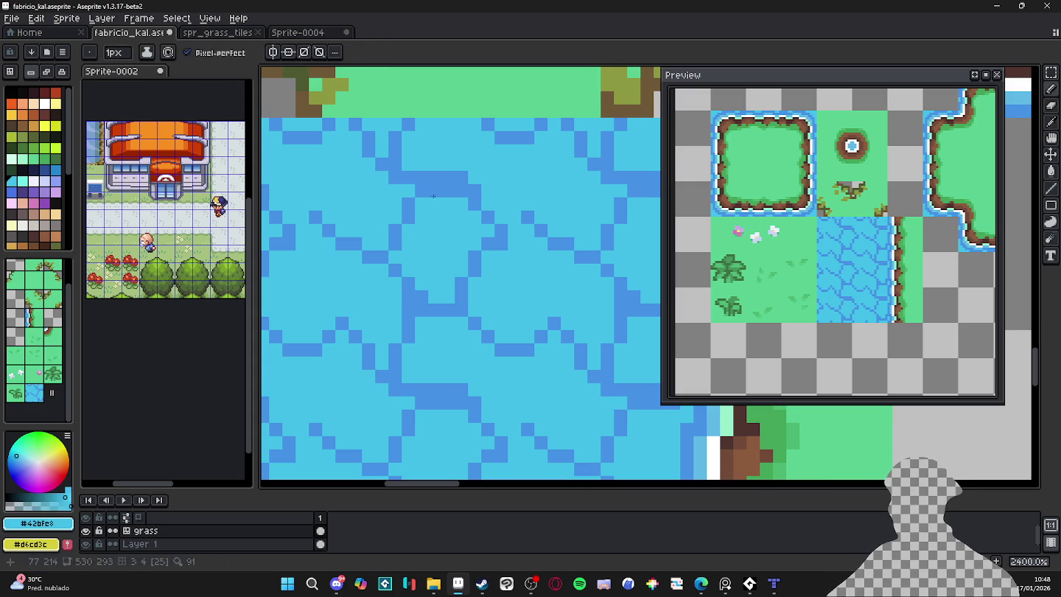
drag(425, 169, 474, 189)
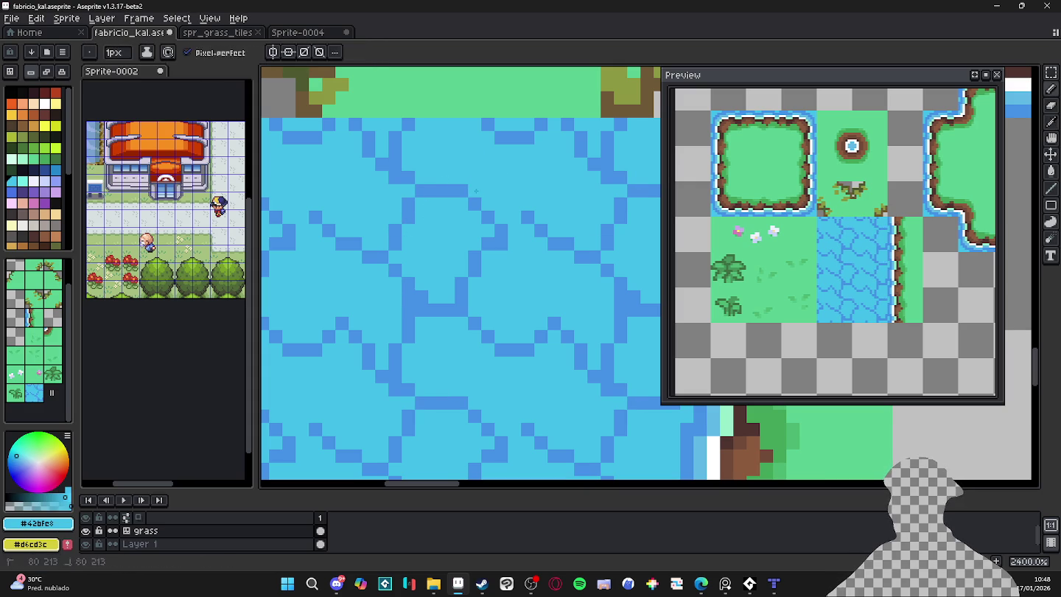
alt+click(486, 219)
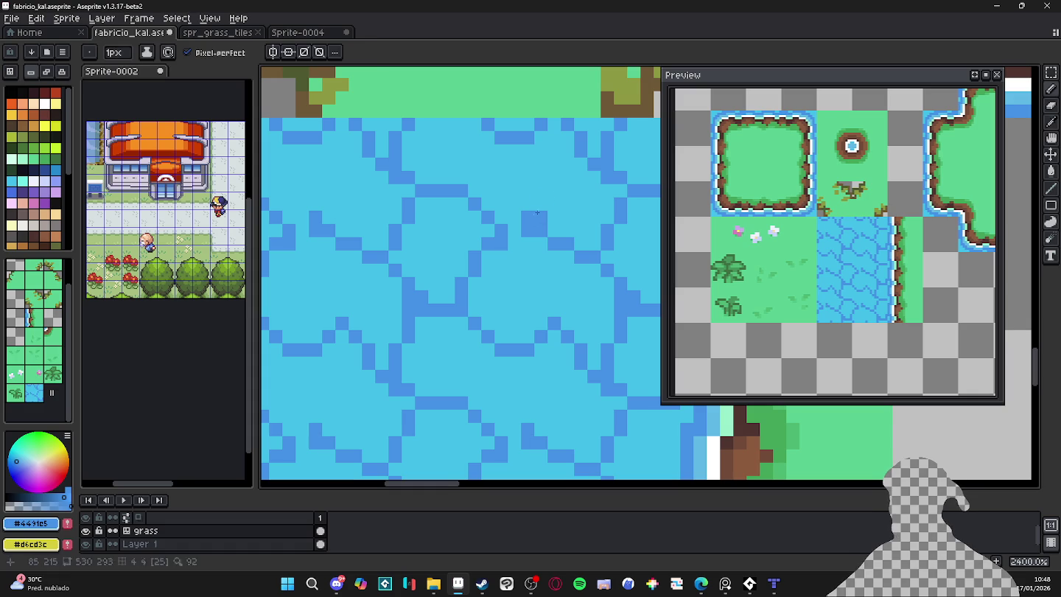
alt+click(553, 216)
drag(544, 217, 527, 217)
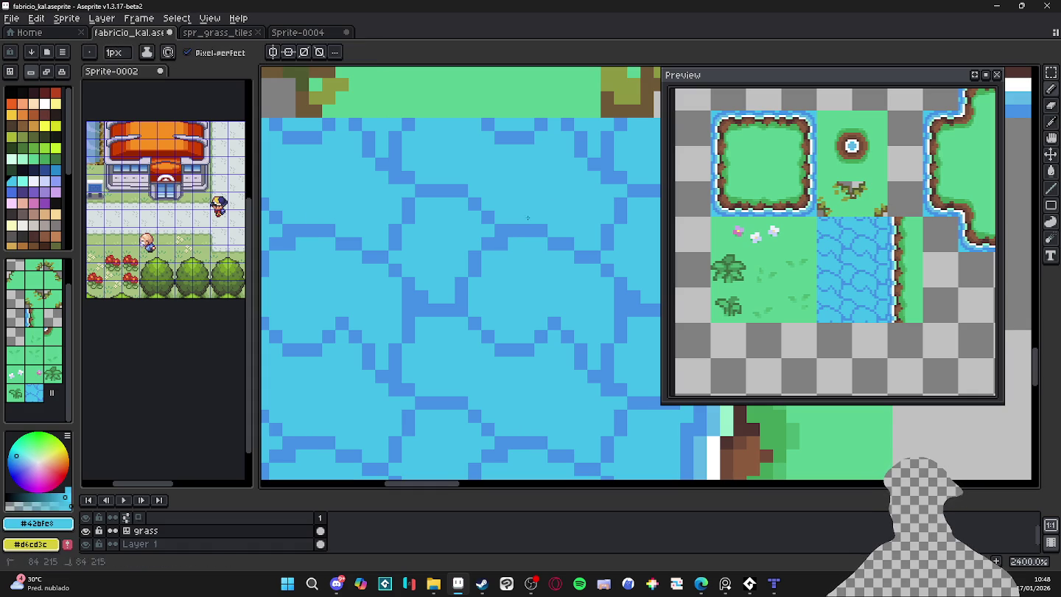
scroll(588, 283, down, 3)
scroll(587, 284, down, 2)
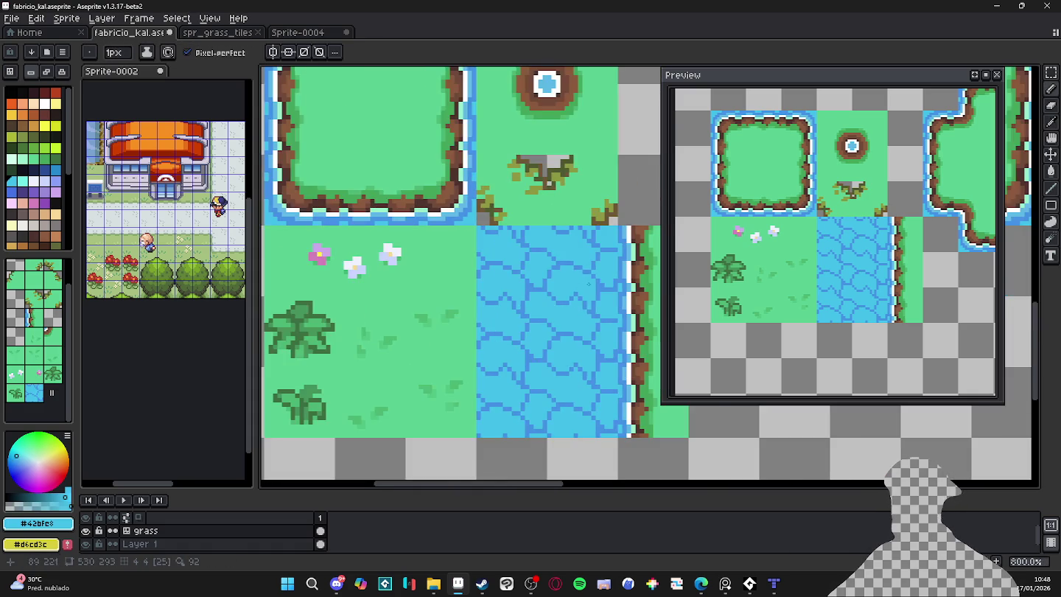
scroll(588, 284, up, 1)
- Sample the dark wave blue and the light water blue while panning across the tile
alt+click(613, 339)
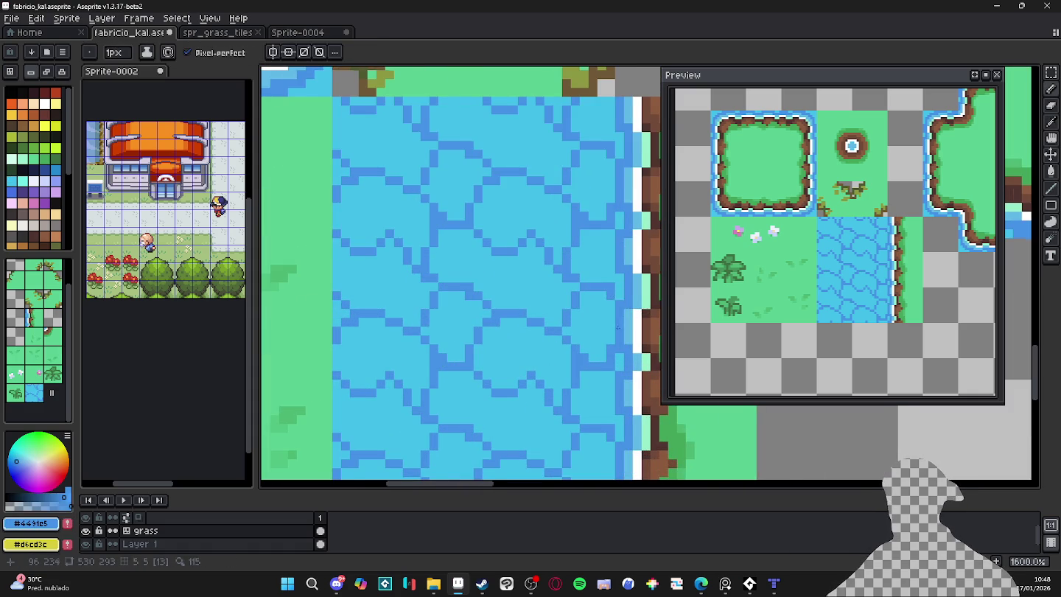
drag(618, 327, 547, 342)
scroll(604, 332, left, 2)
scroll(574, 349, down, 1)
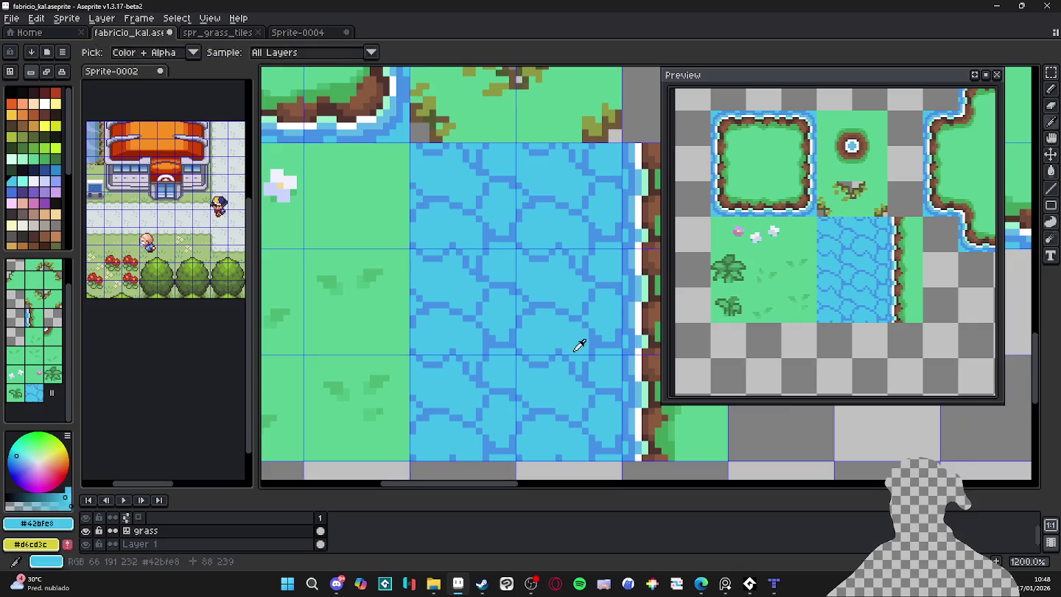
scroll(577, 356, up, 2)
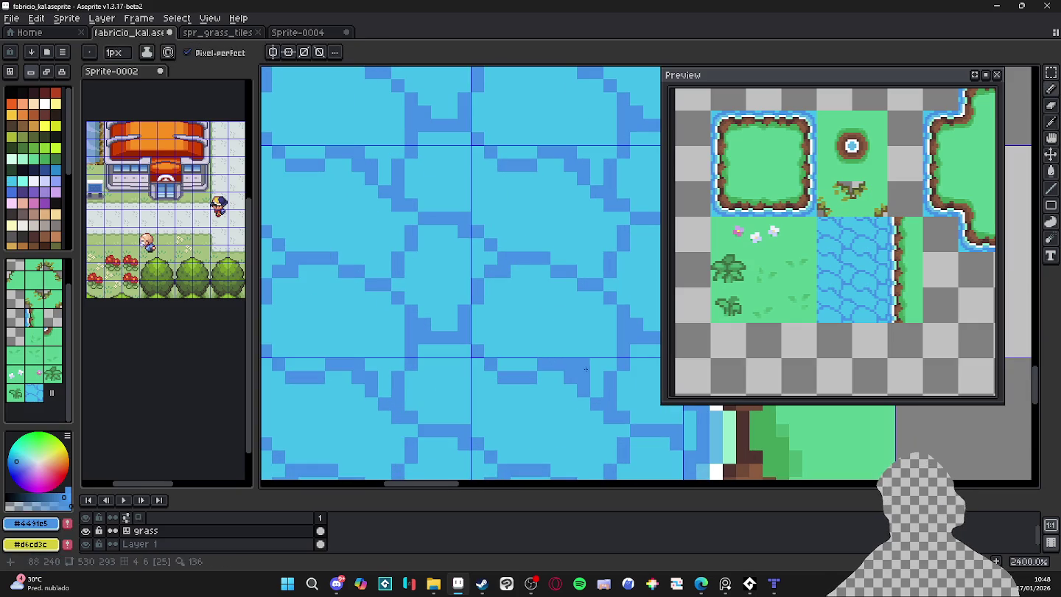
alt+click(580, 373)
scroll(582, 383, down, 3)
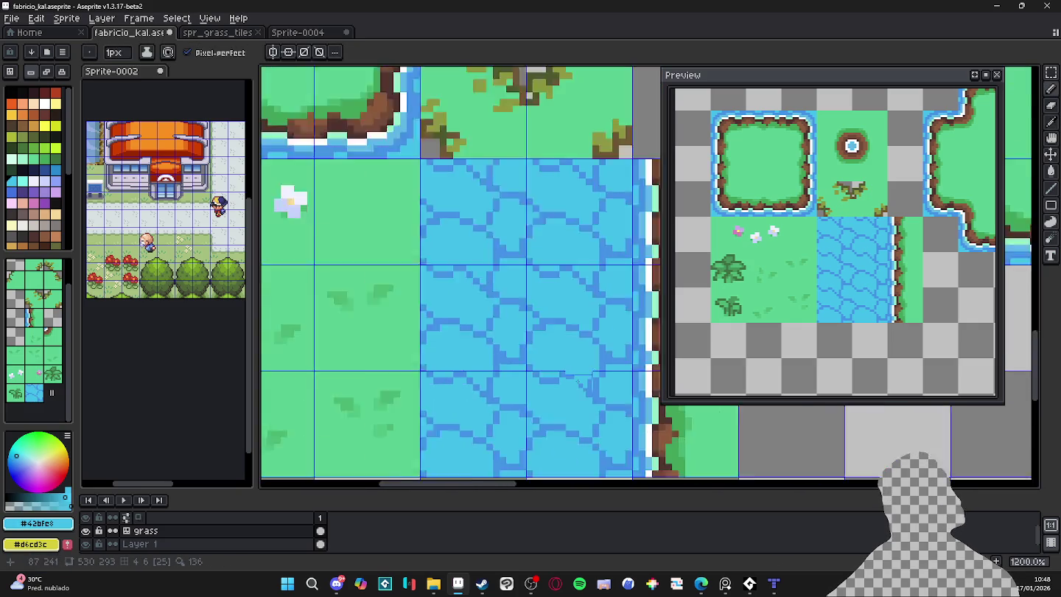
scroll(583, 384, down, 2)
scroll(583, 383, down, 3)
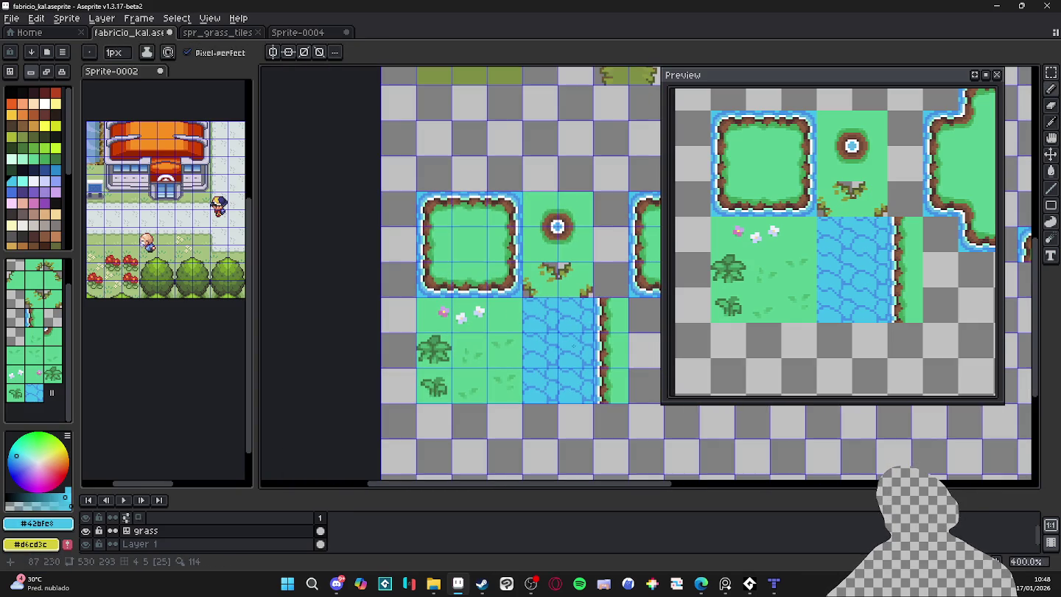
scroll(575, 343, up, 2)
scroll(568, 355, up, 1)
scroll(567, 360, down, 1)
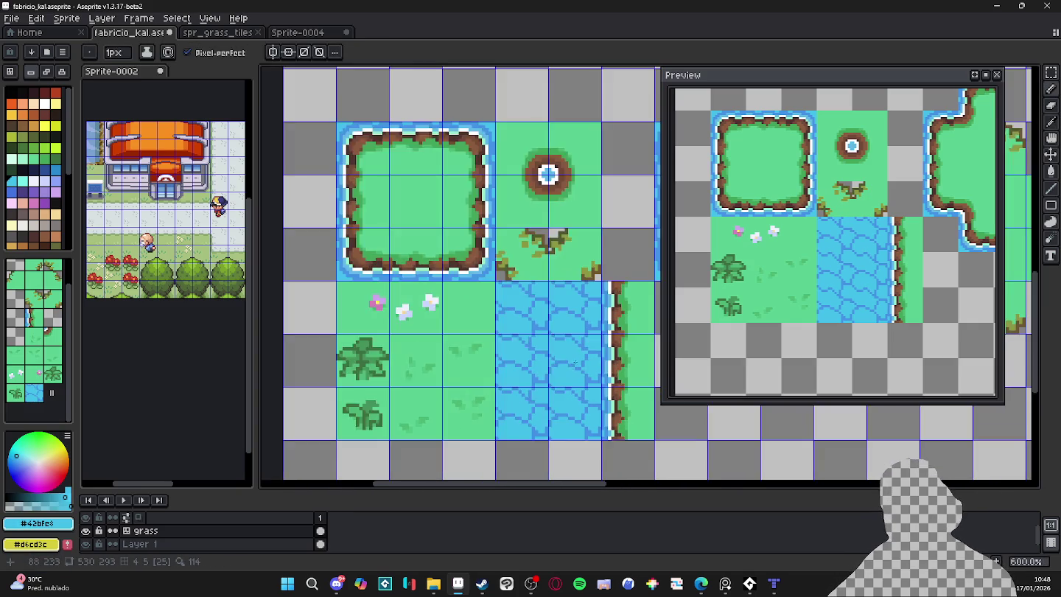
scroll(565, 326, up, 4)
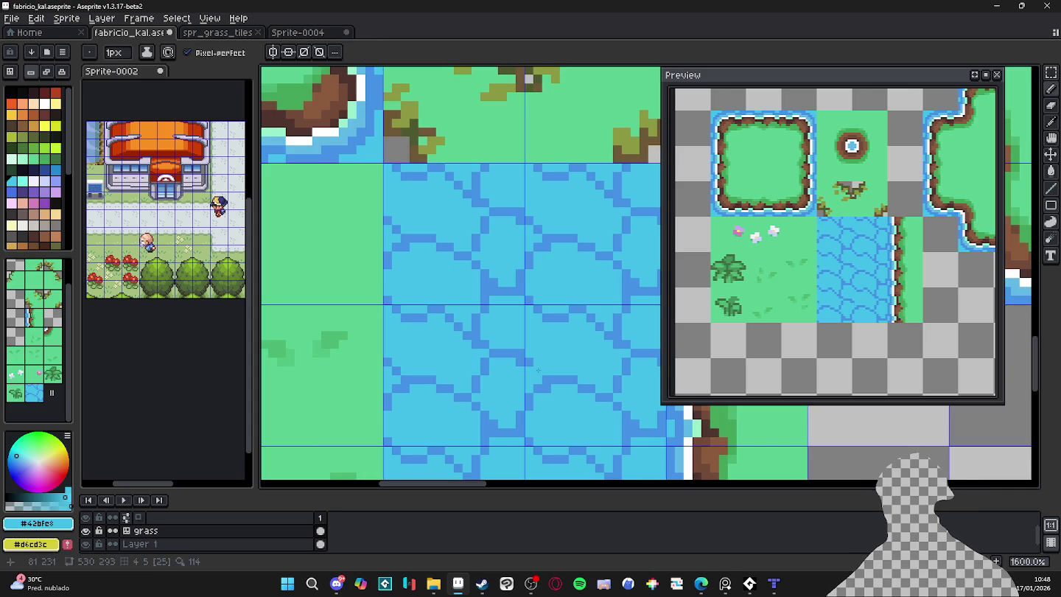
- Add a few dark-blue wave pixels, then paint over the lower wave lines with light blue
drag(515, 353, 515, 361)
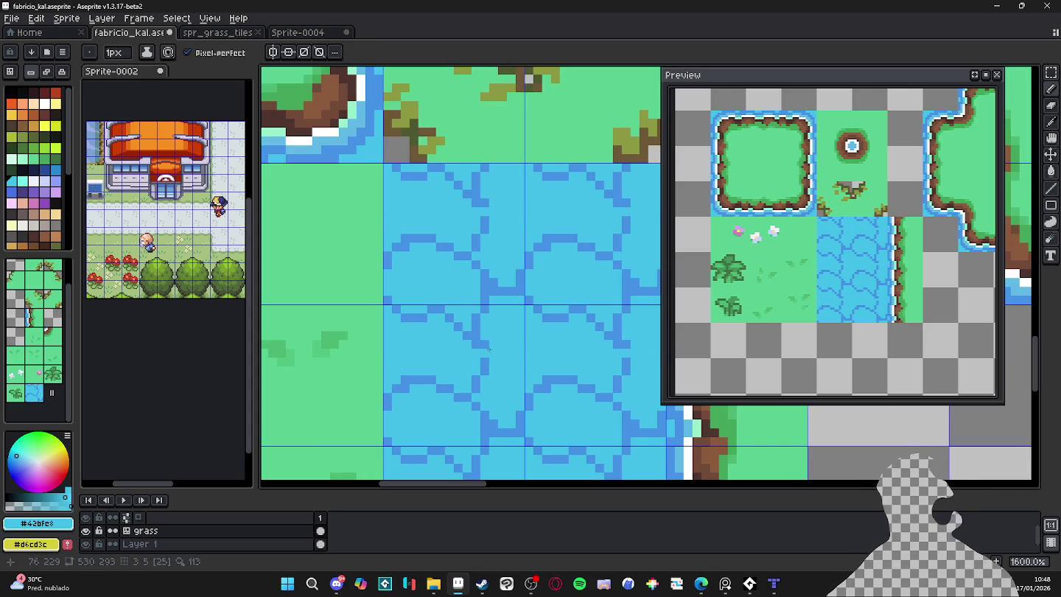
alt+click(489, 347)
click(486, 350)
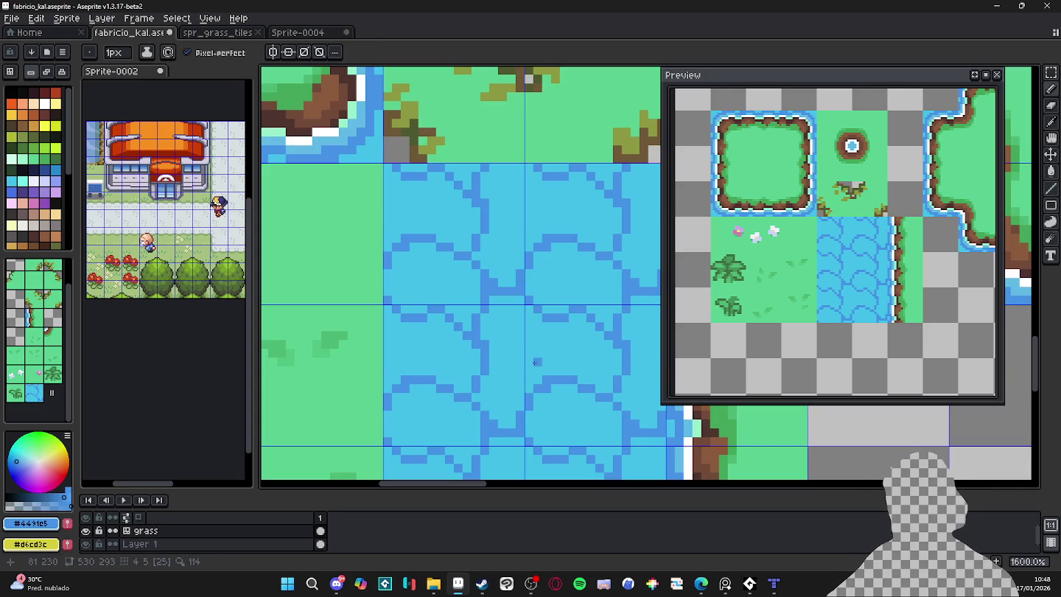
alt+click(538, 380)
mouse_move(564, 379)
mouse_down()
mouse_move(518, 398)
mouse_move(509, 429)
mouse_up()
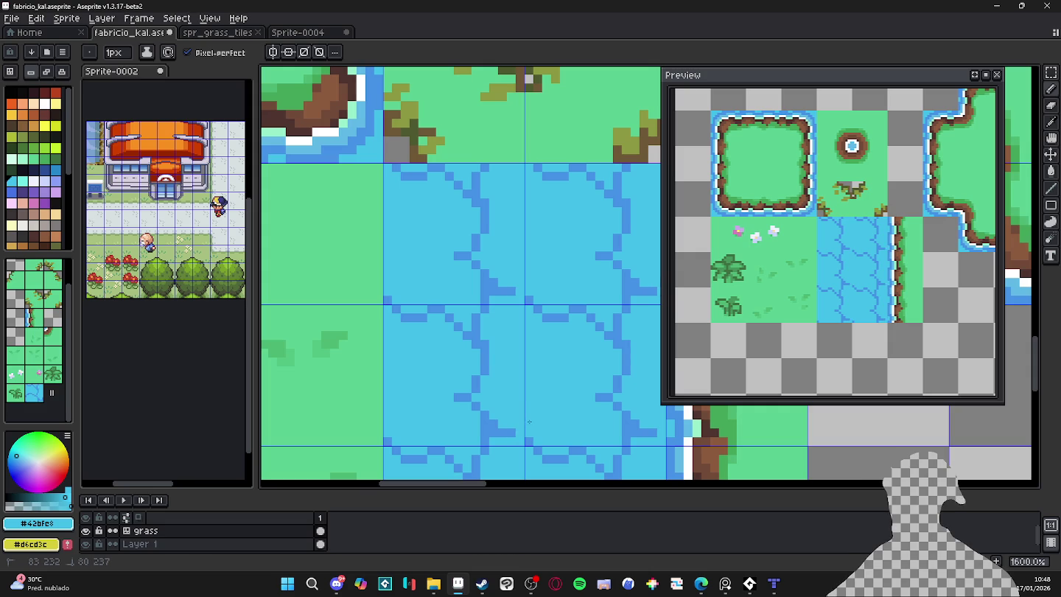
scroll(516, 423, up, 7)
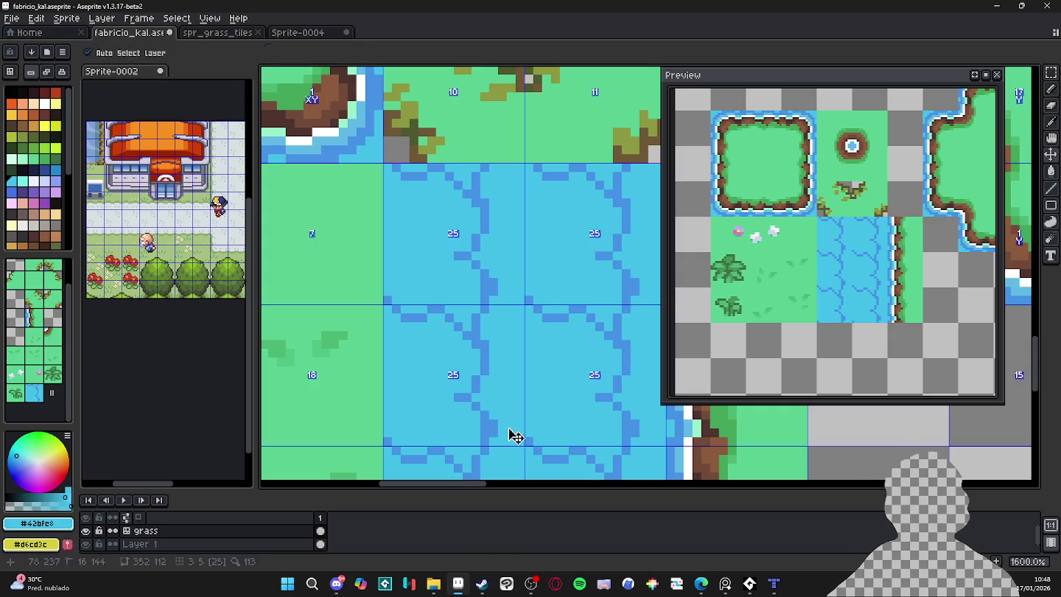
- Cover the water tile's remaining dark-blue outlines with solid light blue
drag(483, 422, 492, 356)
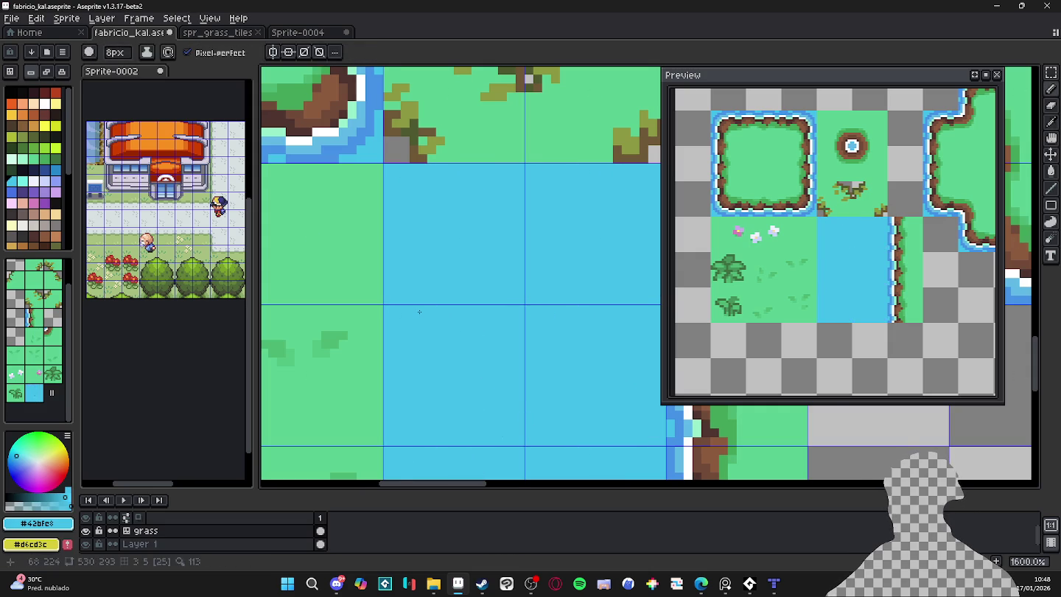
scroll(493, 356, down, 1)
scroll(492, 356, up, 2)
scroll(488, 358, down, 1)
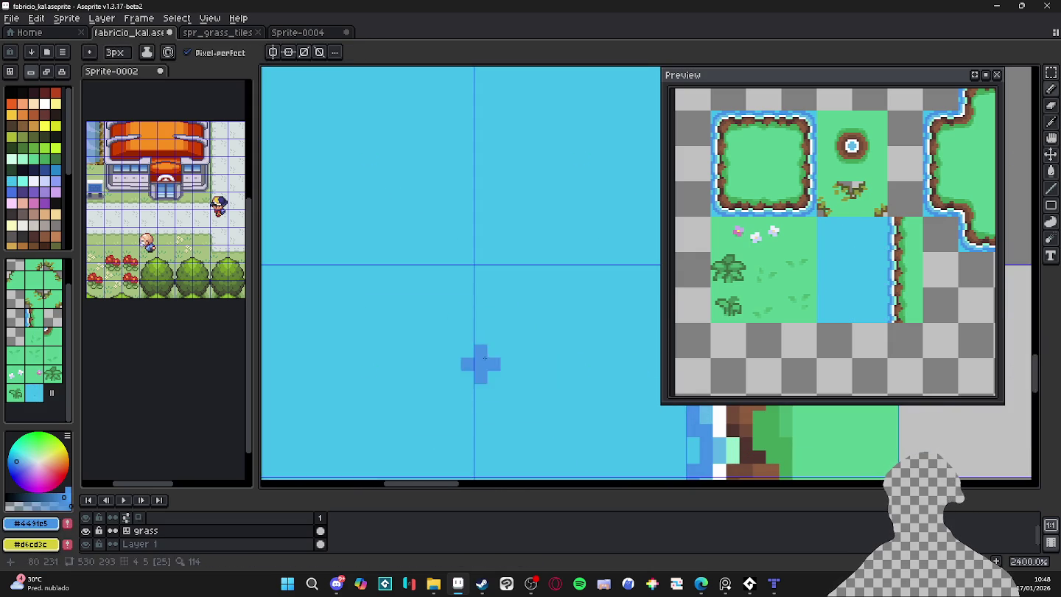
scroll(508, 375, down, 7)
scroll(449, 388, down, 3)
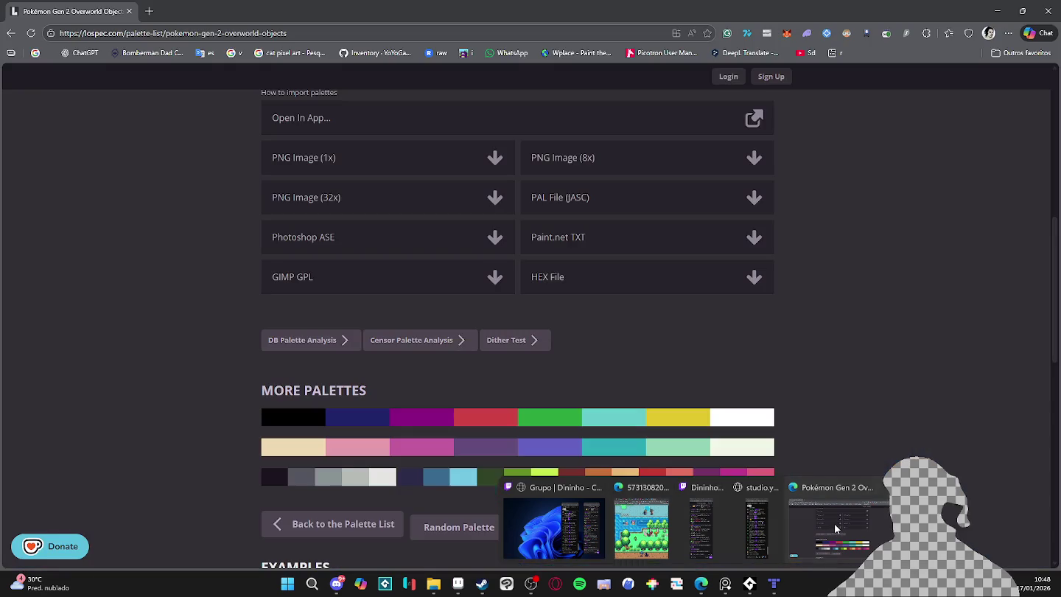
- Open a new browser tab and load the game website from the pasted address
click(835, 527)
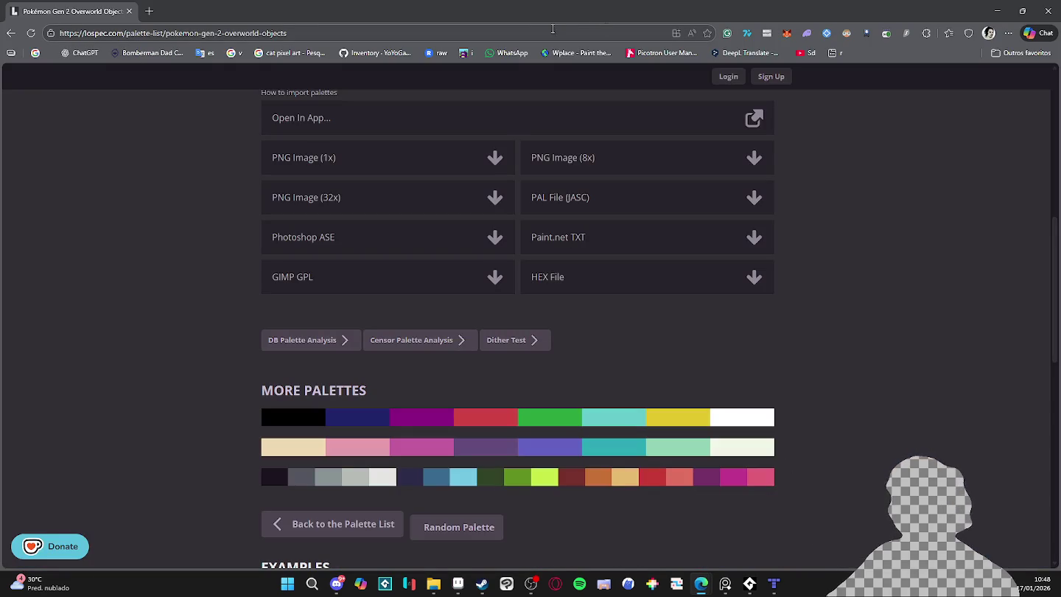
key(alt+Tab)
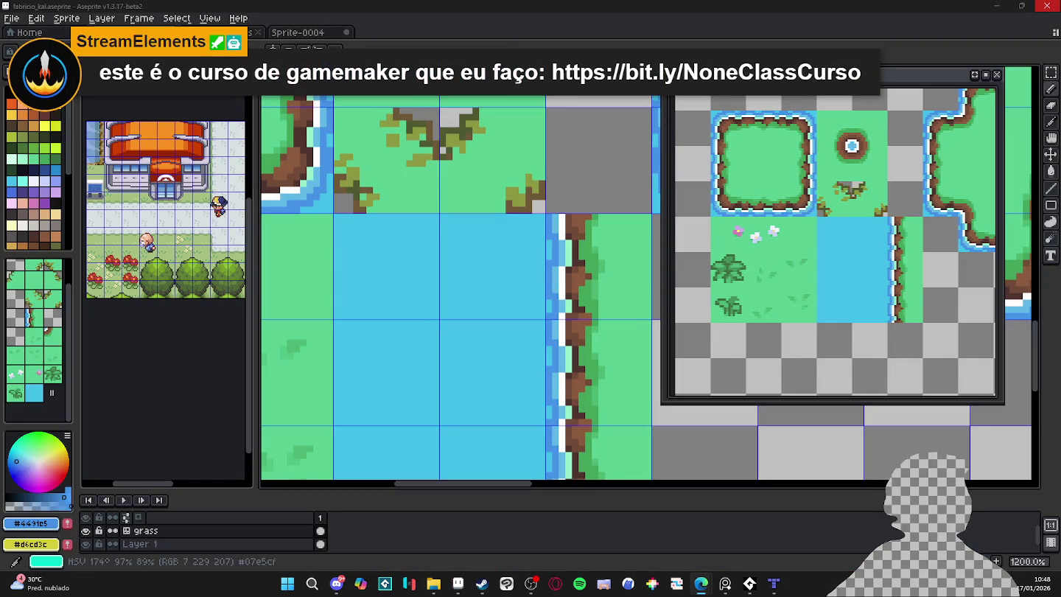
click(701, 583)
key(ctrl+v)
key(Return)
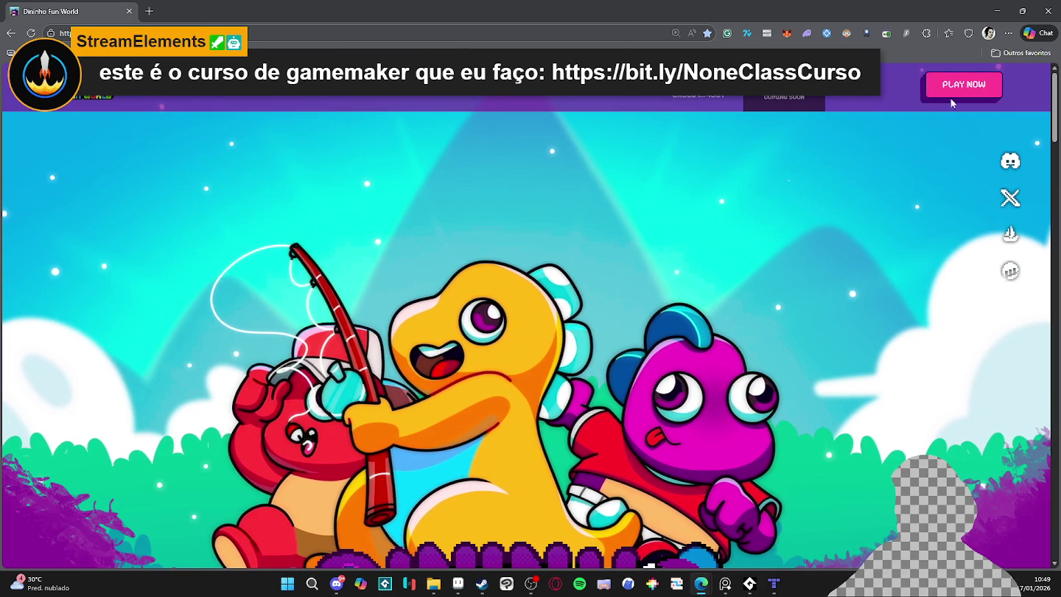
- Play Dininho Fun World, walking the character to the water's edge, then return to Aseprite
click(950, 96)
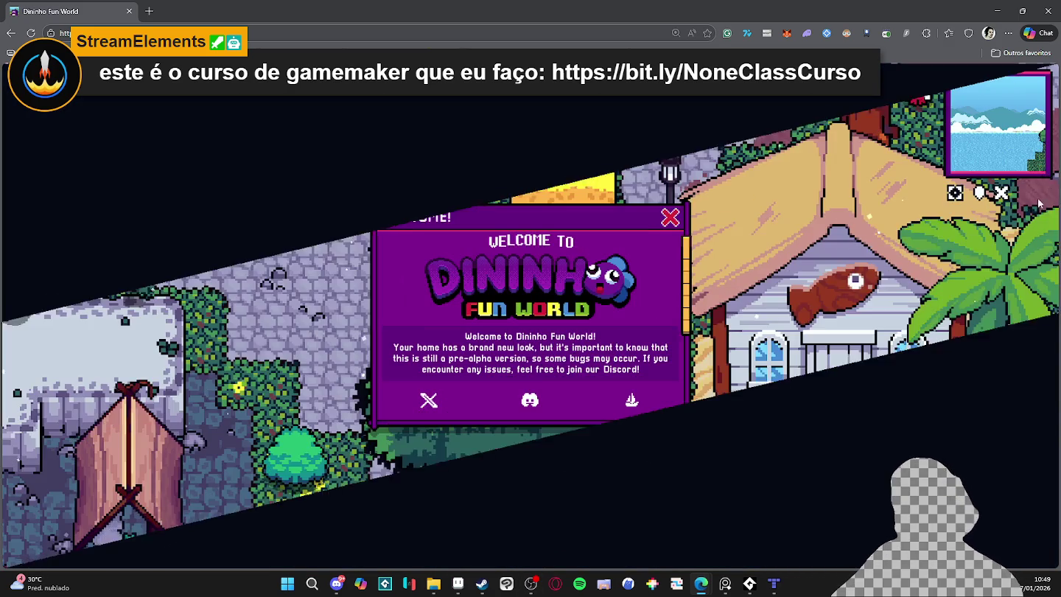
click(673, 216)
key(Down)
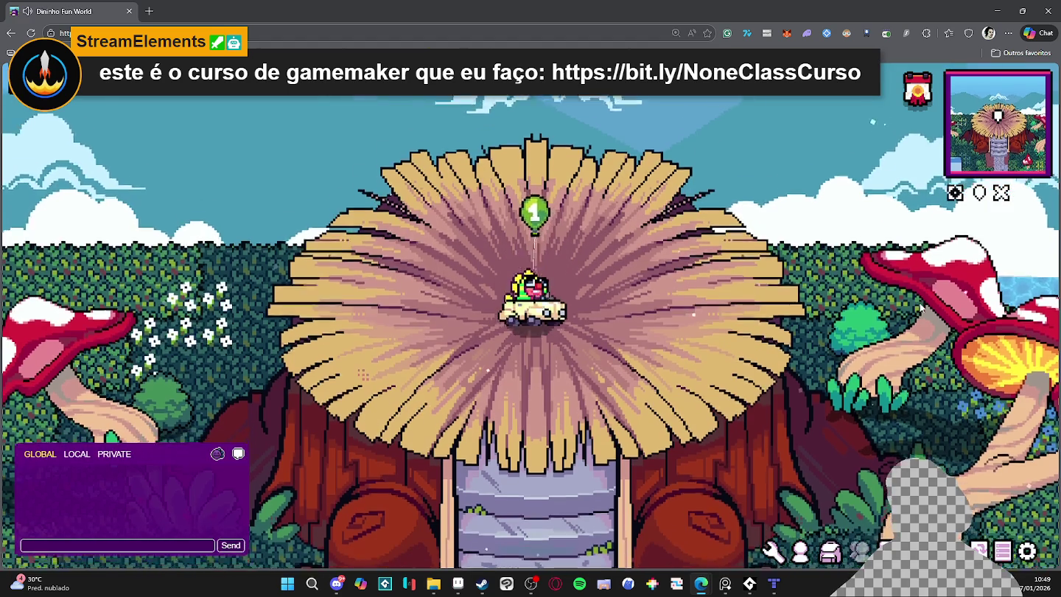
key(Right)
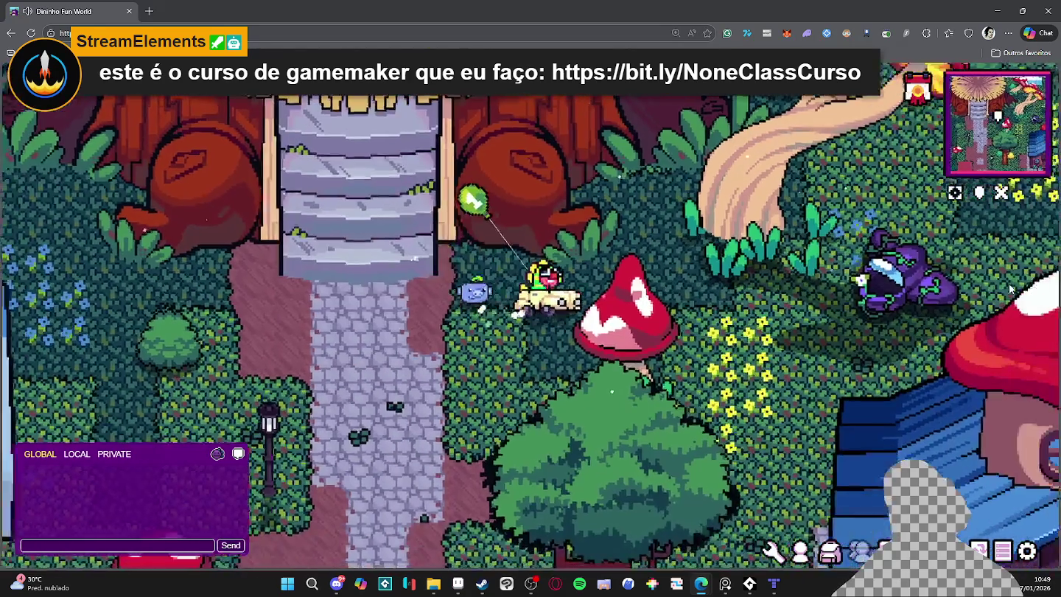
key(Up)
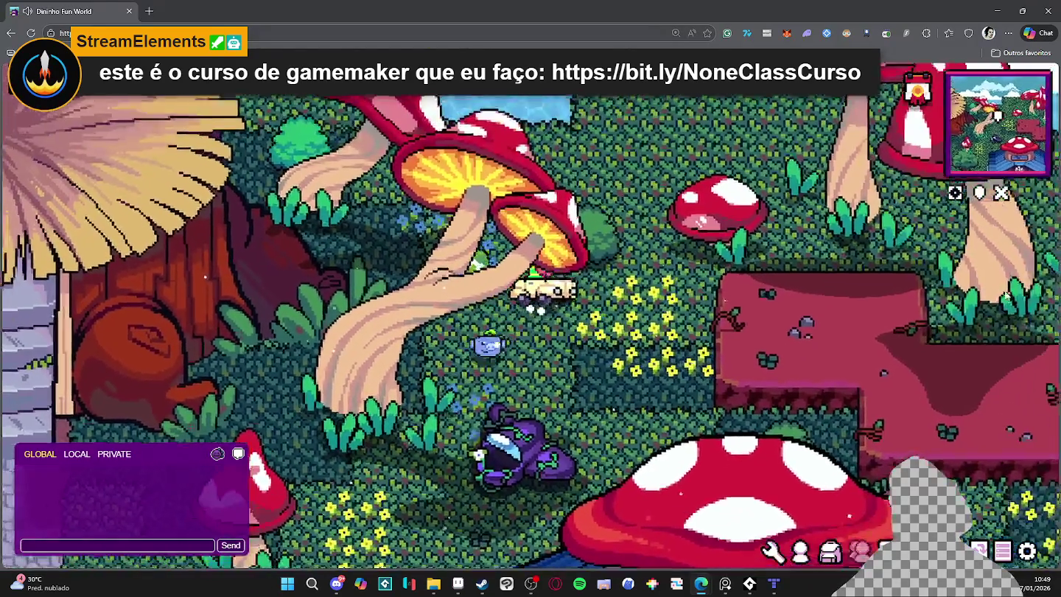
key(Down)
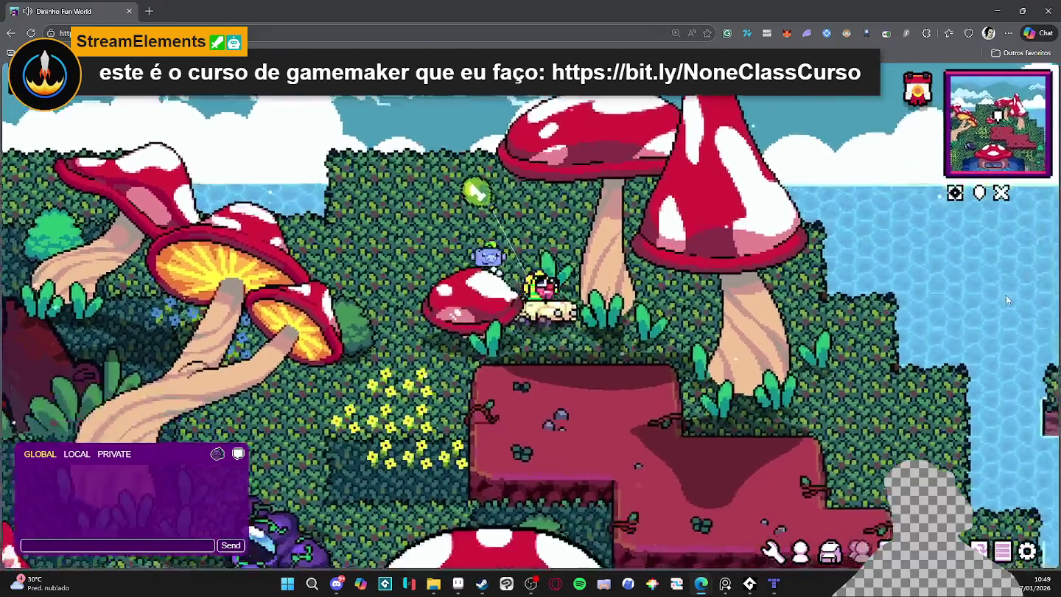
key(Right)
key(Right)
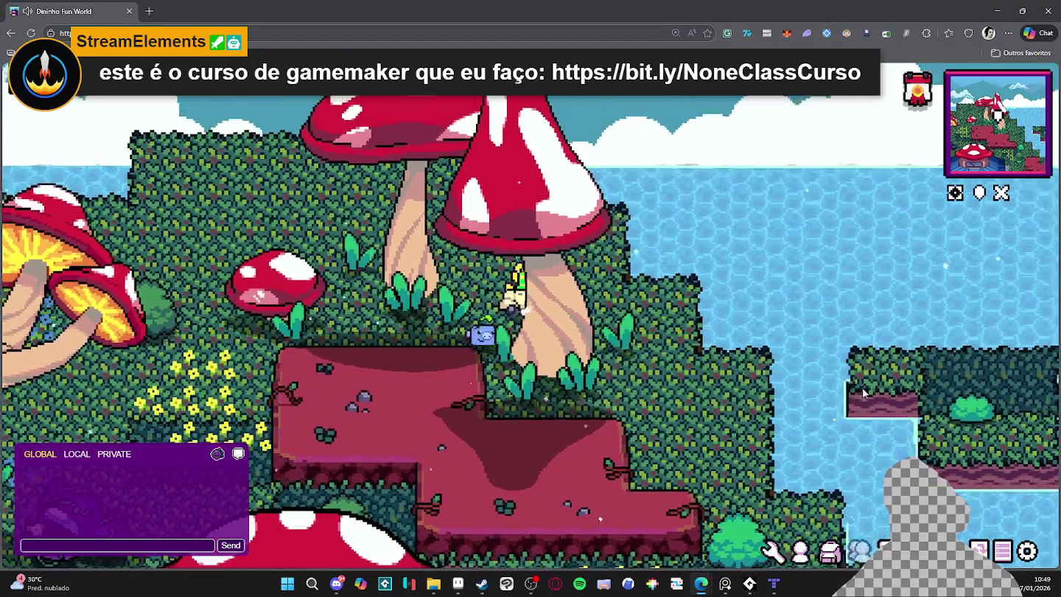
key(alt+Tab)
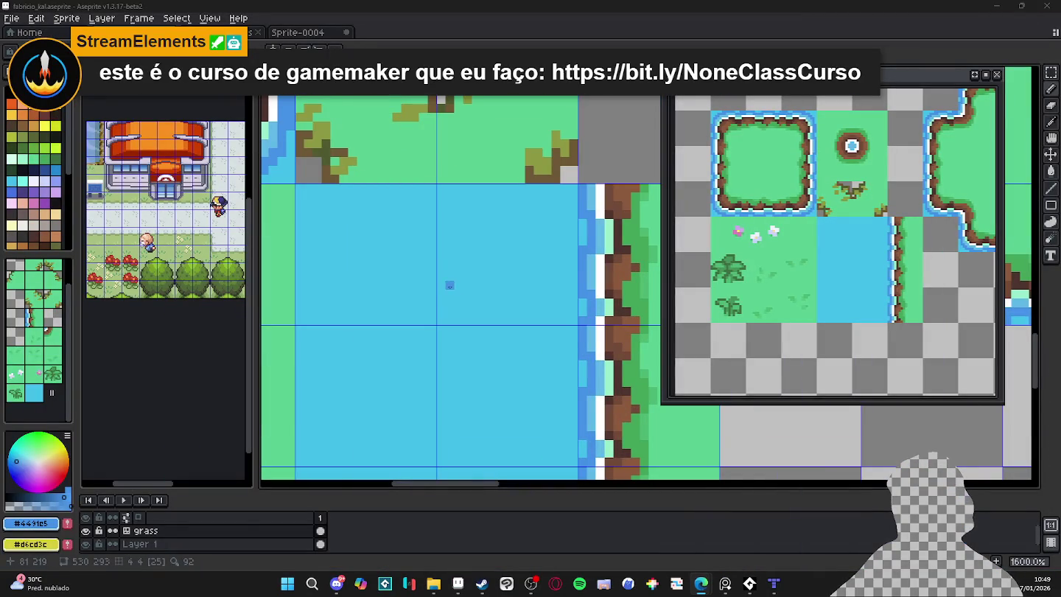
- Draw zigzag dark-blue wave lines back into the water tile
mouse_move(449, 285)
mouse_down()
mouse_move(407, 380)
mouse_move(447, 285)
mouse_up()
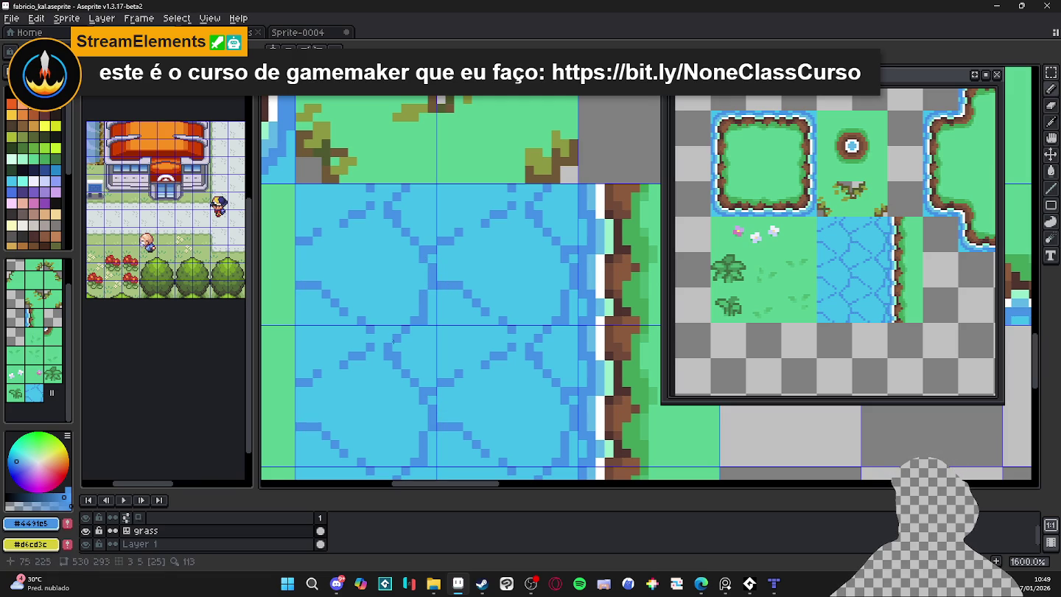
click(329, 305)
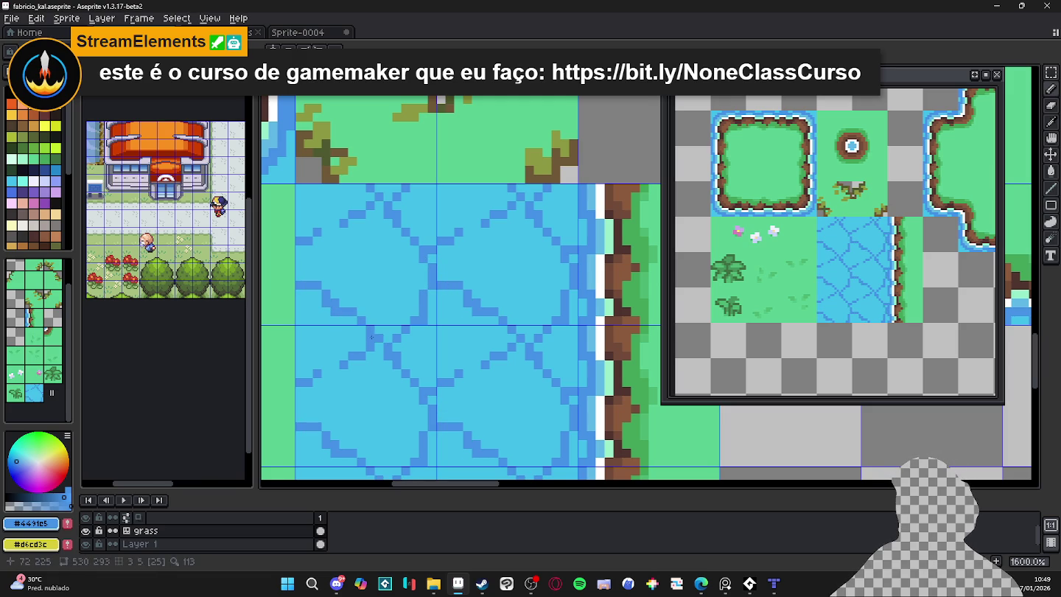
drag(372, 337, 378, 310)
click(337, 327)
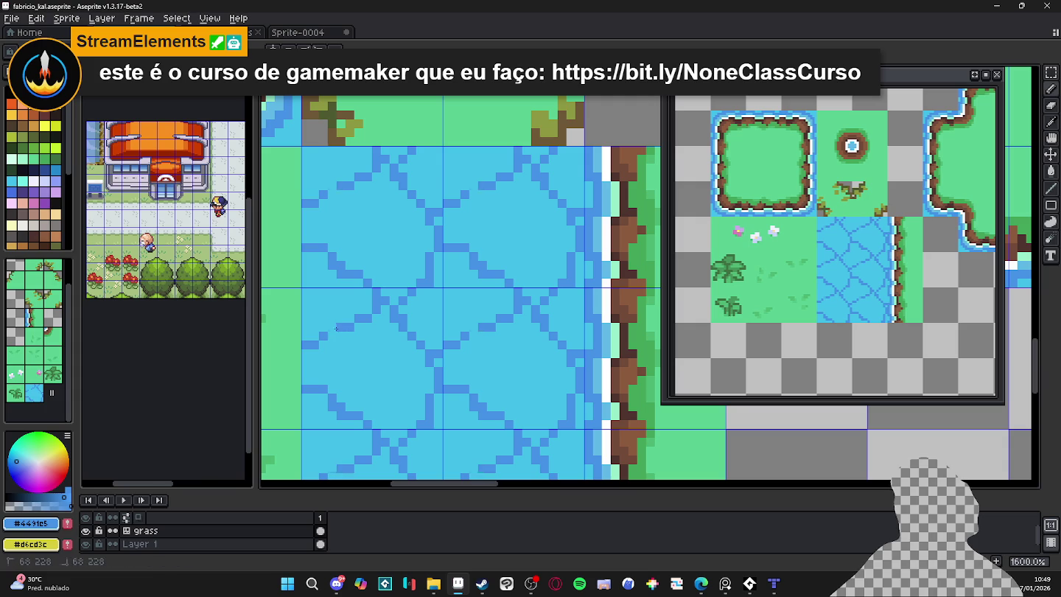
scroll(428, 363, down, 2)
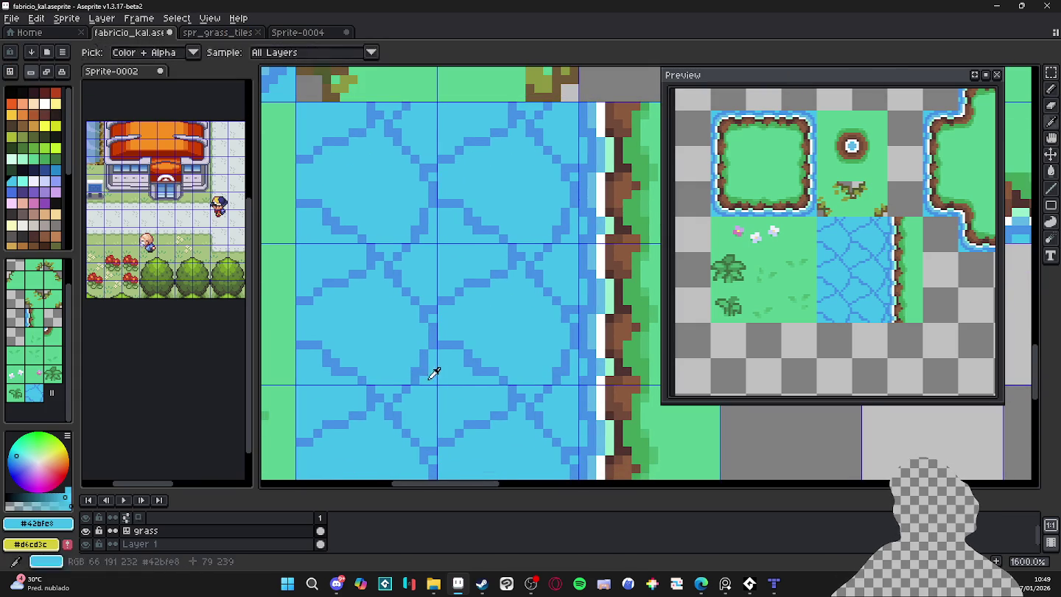
alt+click(405, 387)
drag(394, 395, 382, 368)
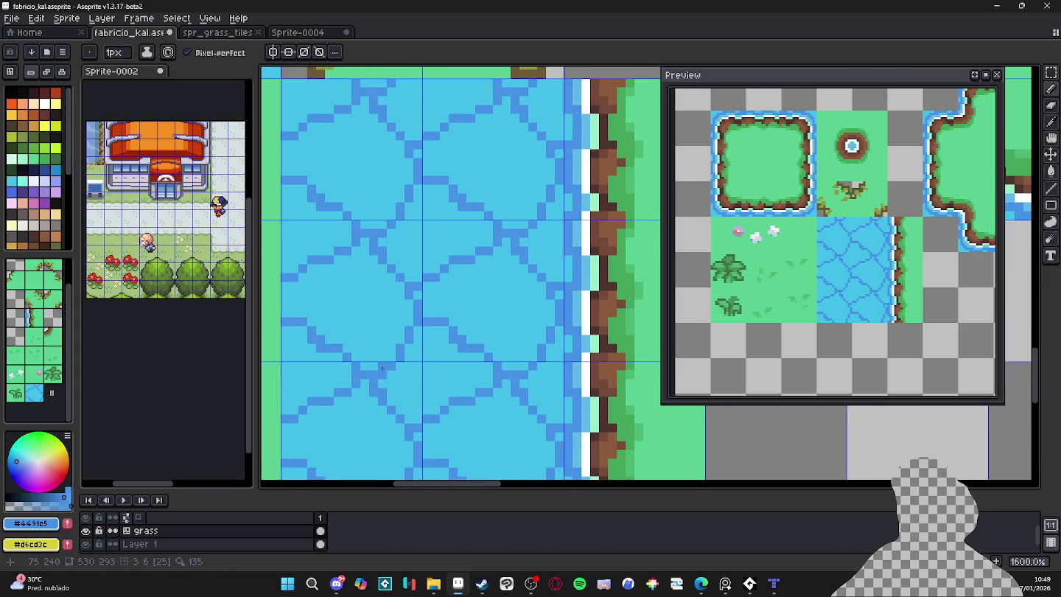
- Sample the water blues and set the drawing colour to teal #44adc6
alt+click(452, 344)
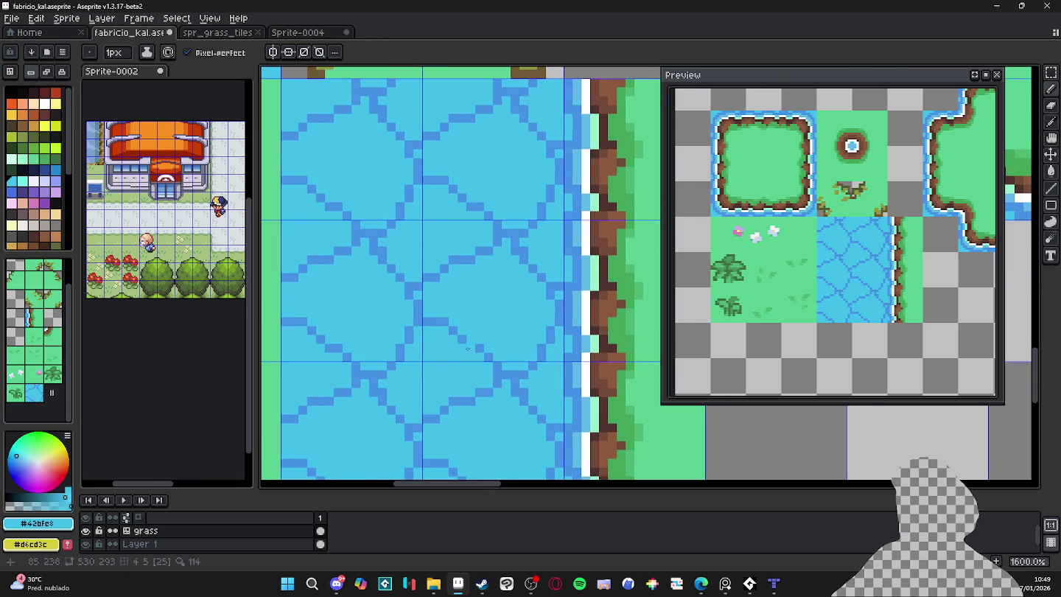
alt+click(475, 339)
scroll(474, 340, down, 2)
scroll(486, 337, down, 3)
scroll(503, 335, down, 1)
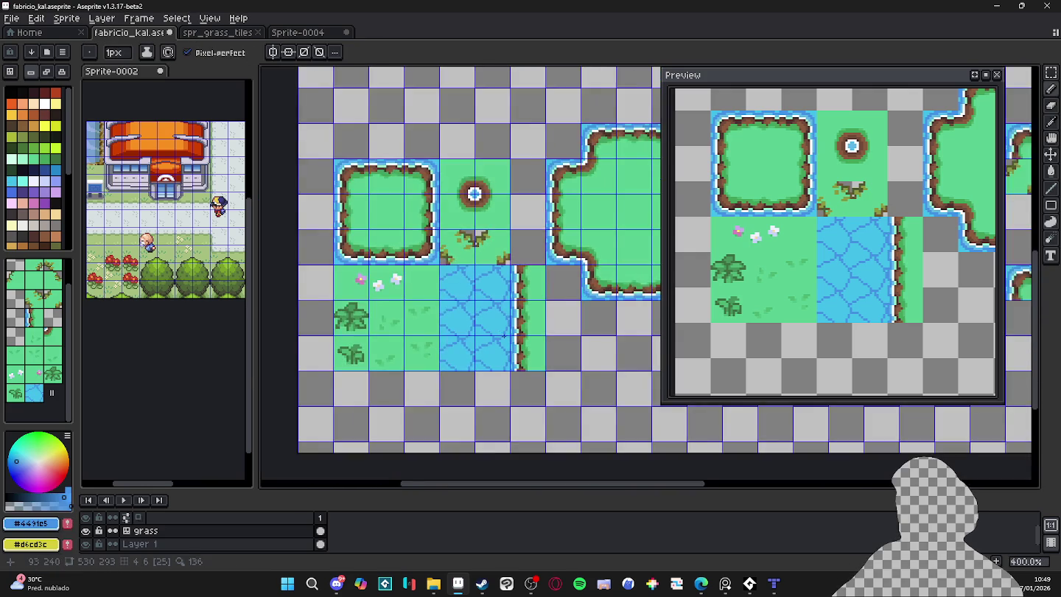
drag(503, 334, 471, 344)
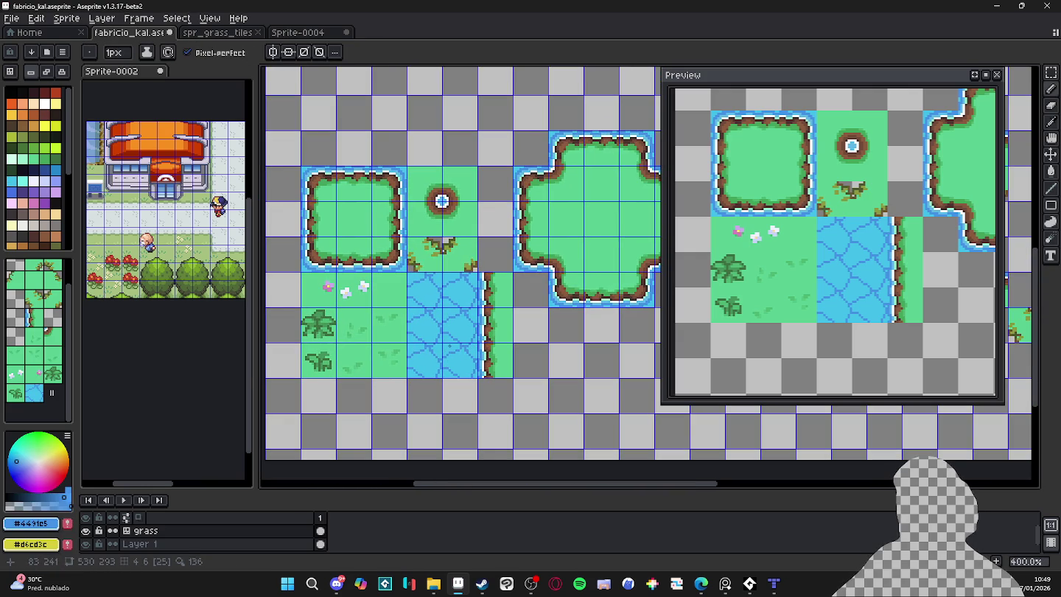
scroll(431, 333, up, 1)
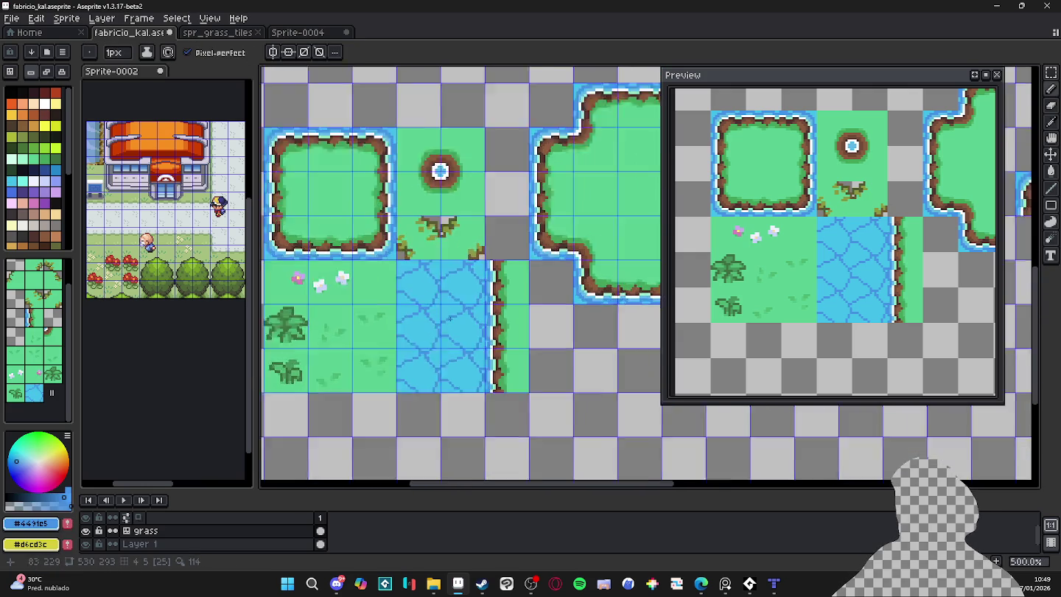
scroll(479, 352, up, 2)
scroll(479, 352, up, 2)
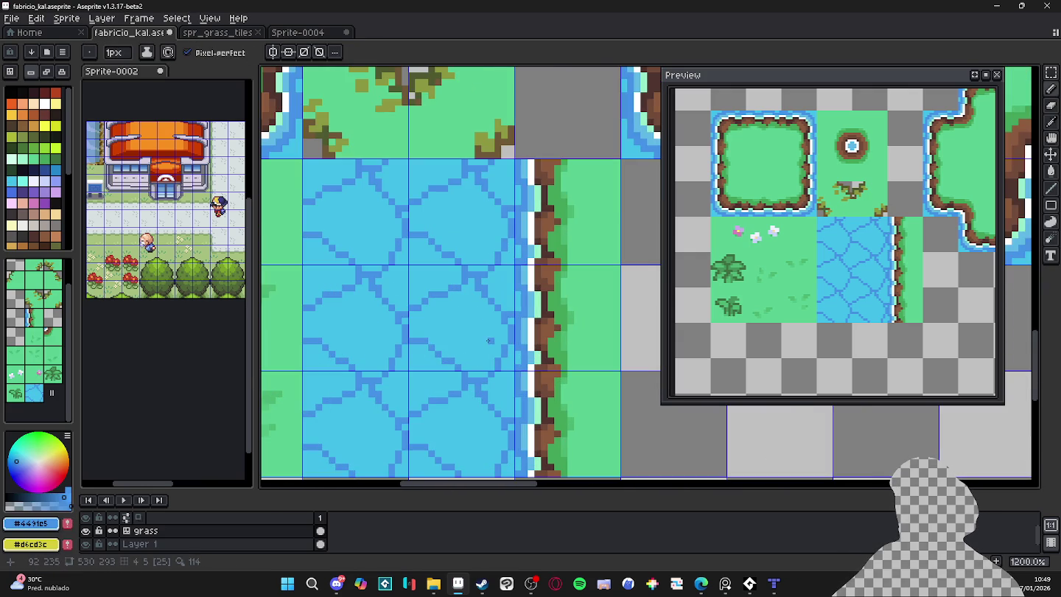
scroll(484, 341, down, 1)
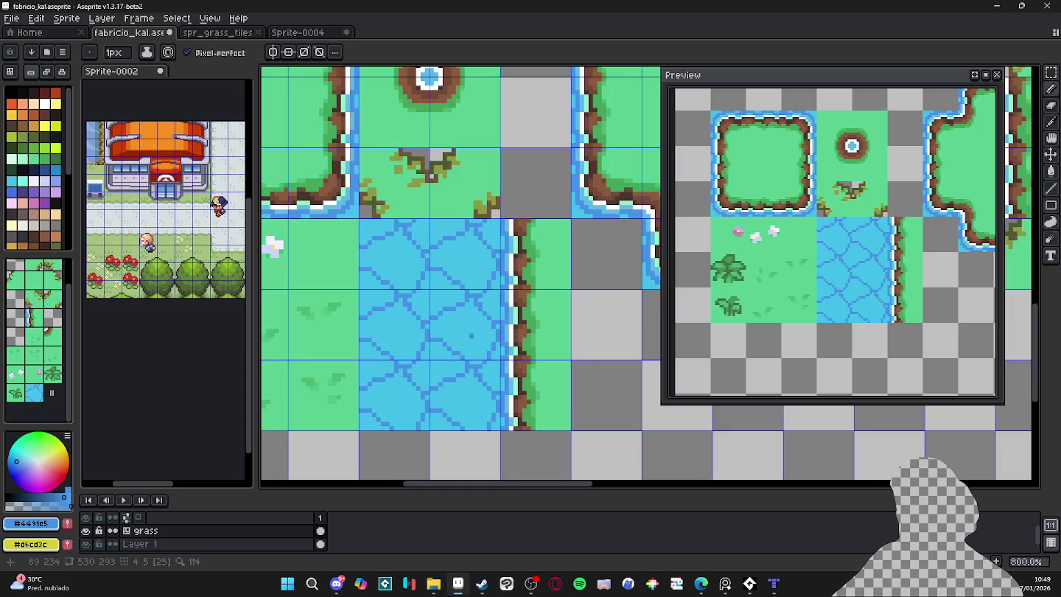
scroll(486, 340, up, 2)
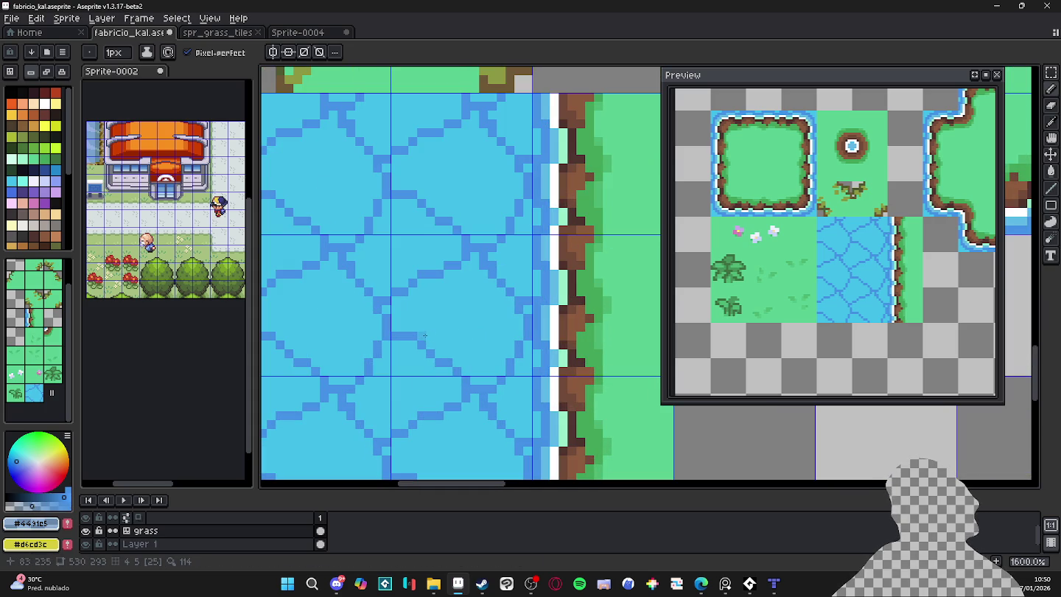
alt+click(316, 361)
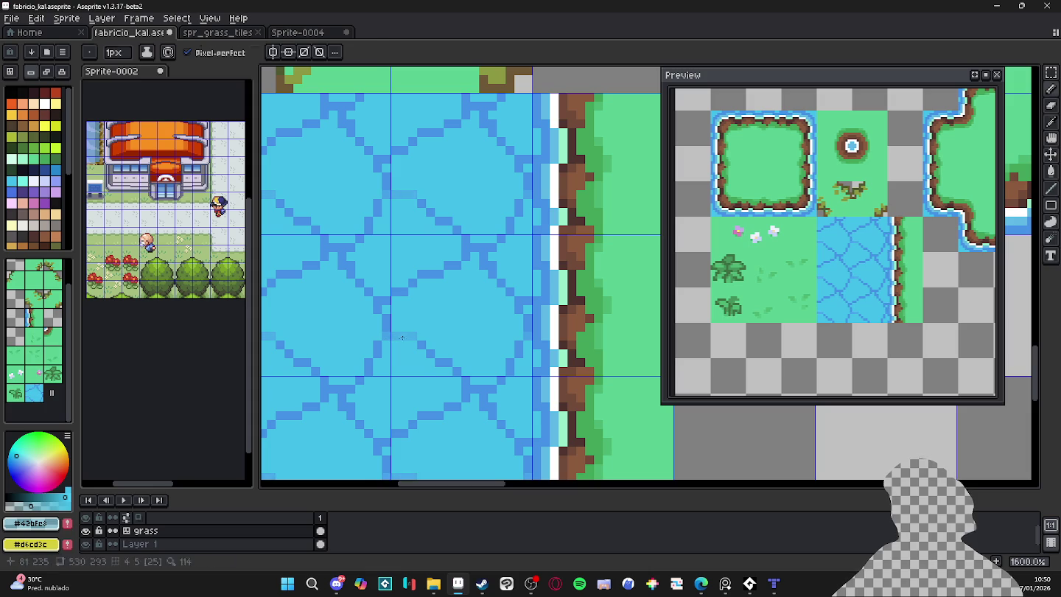
alt+click(402, 337)
key(w)
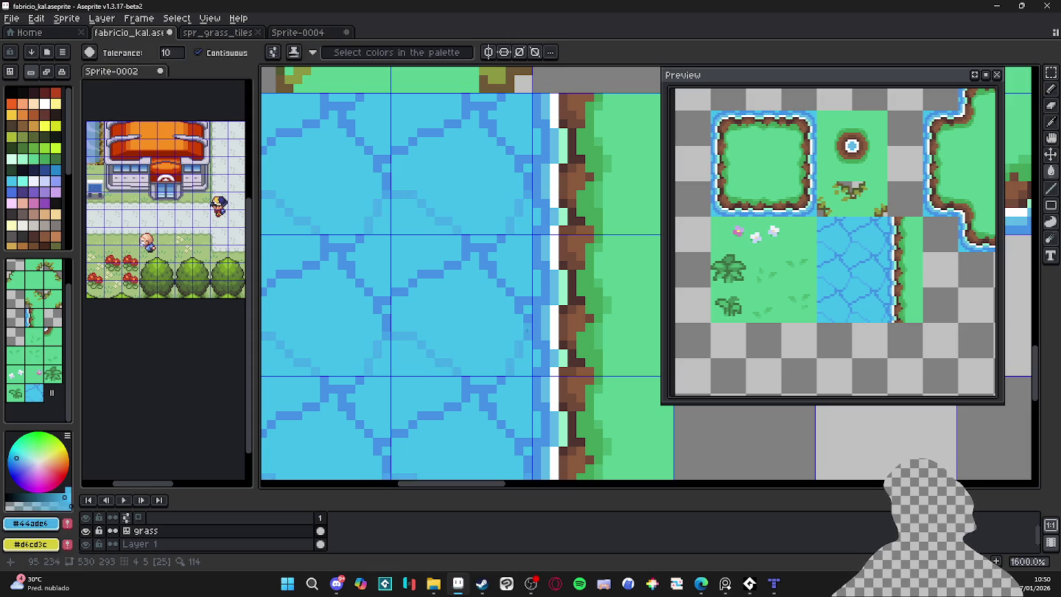
- Test a selection and fill on the shoreline edge column, then undo it
click(526, 305)
key(g)
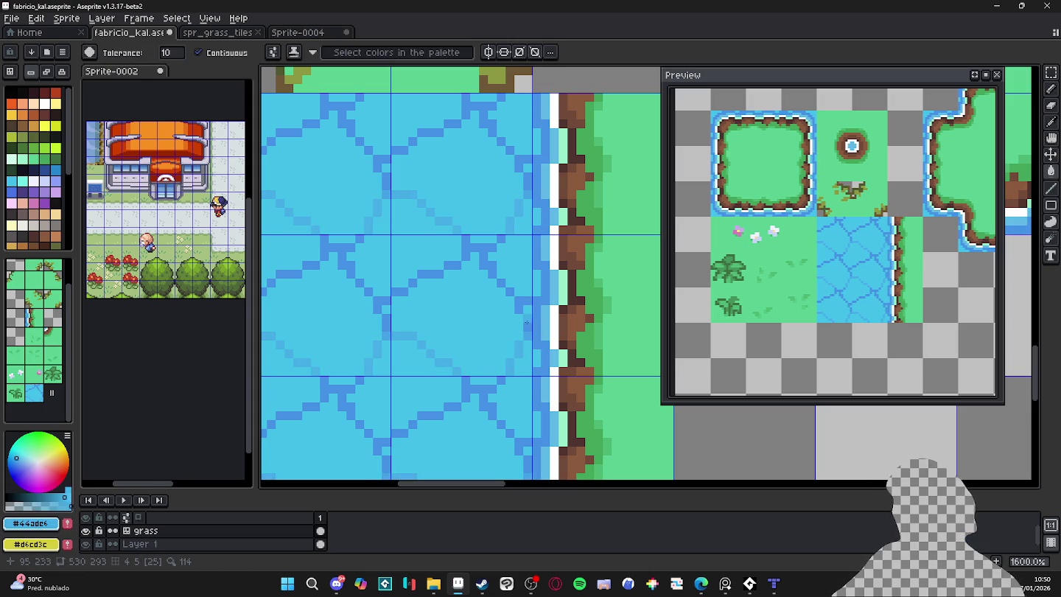
click(525, 306)
key(ctrl+z)
key(b)
- Repaint several dark wave-line pixels in the lighter teal colour
click(519, 304)
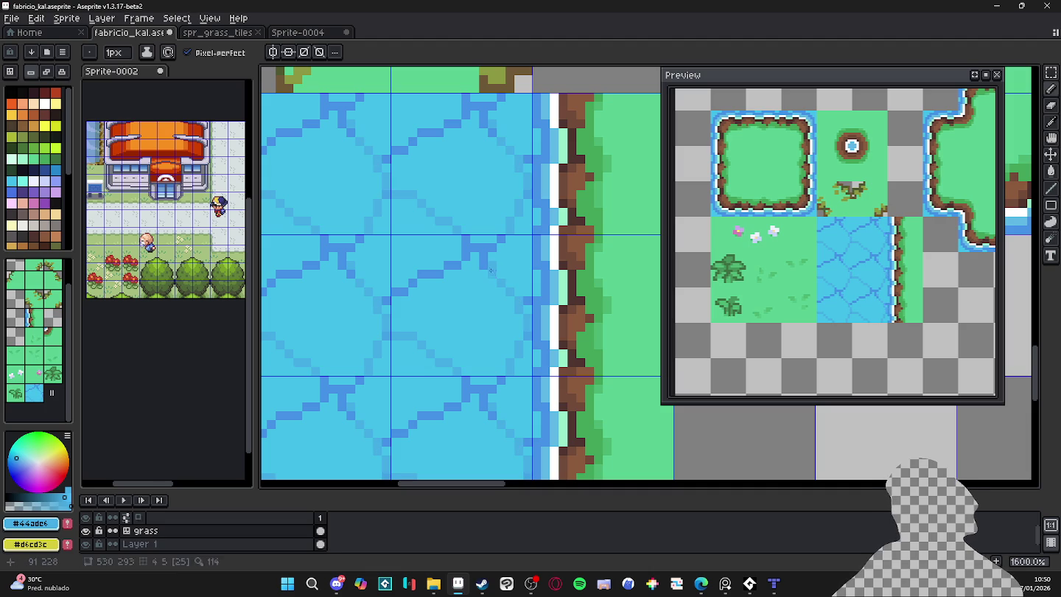
click(484, 263)
click(485, 248)
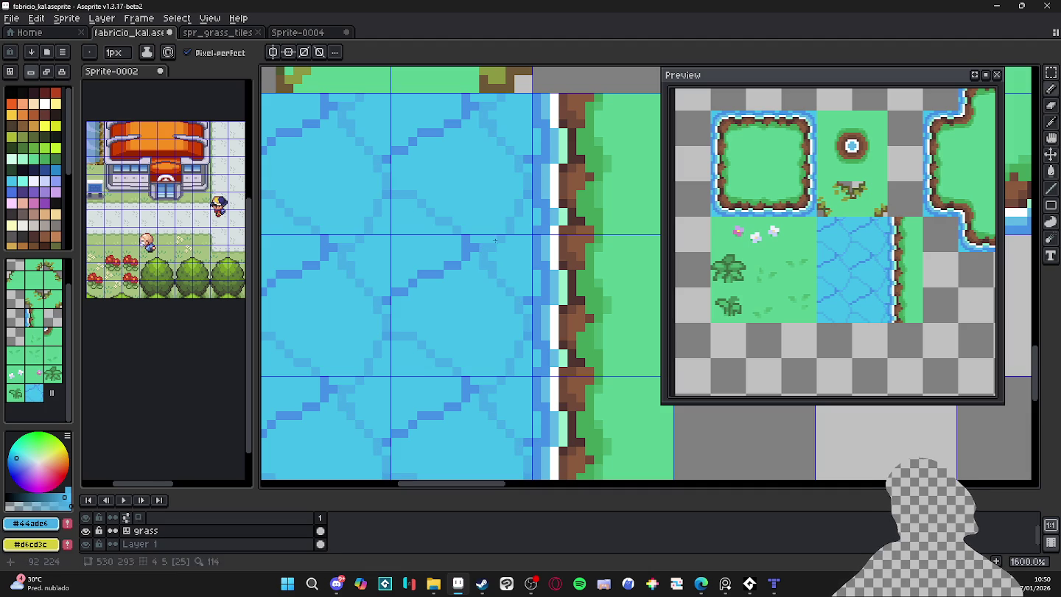
drag(475, 249, 417, 278)
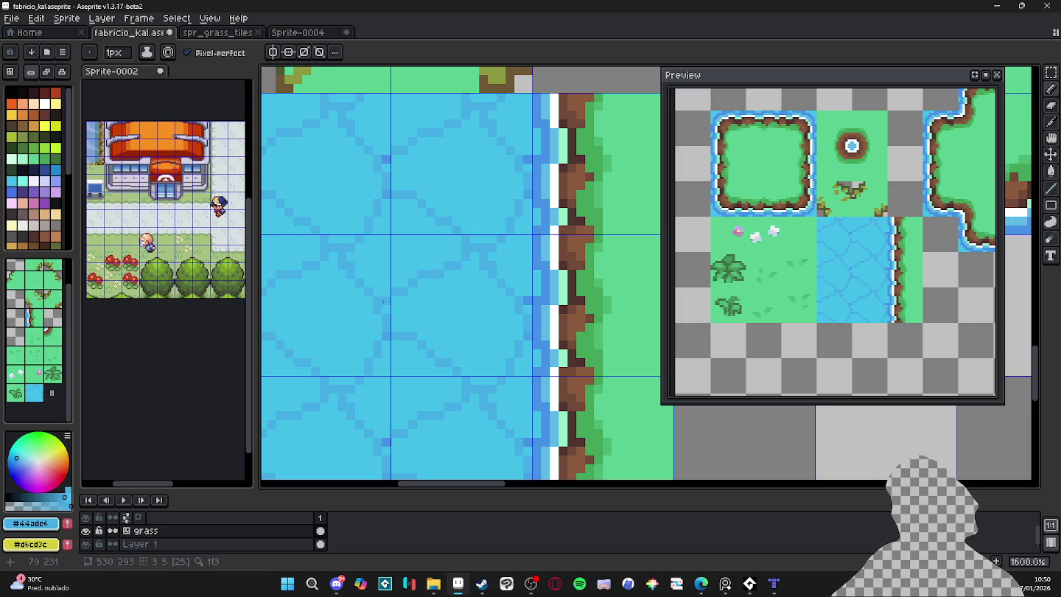
scroll(395, 302, down, 4)
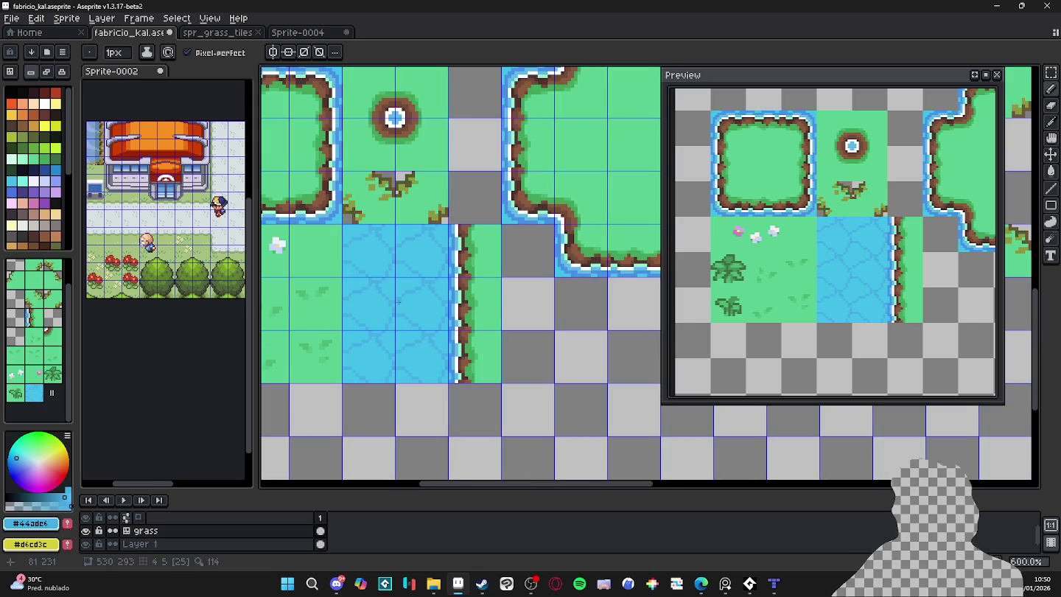
scroll(410, 321, up, 4)
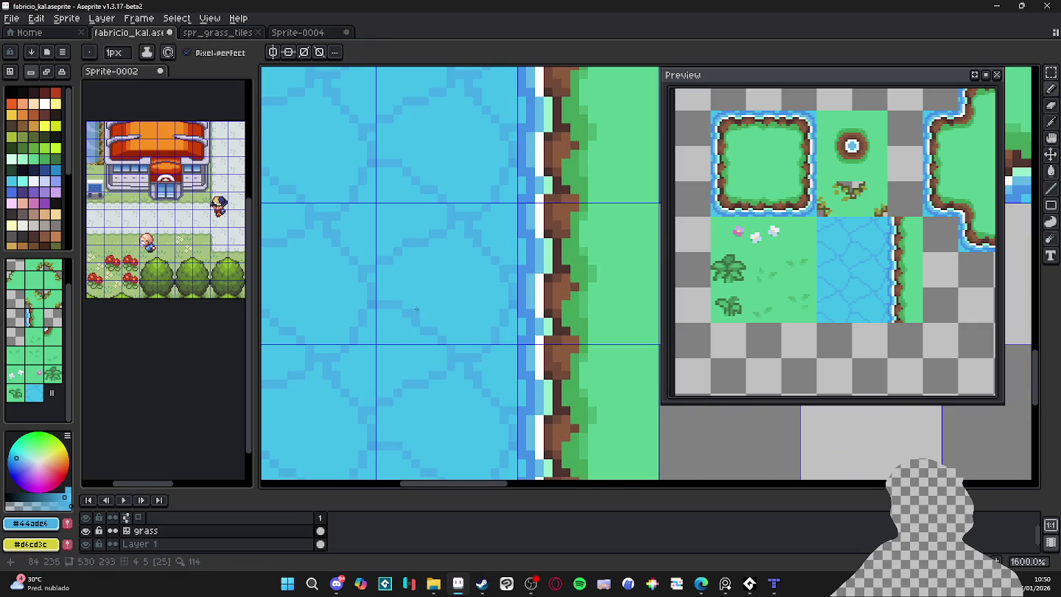
key(alt)
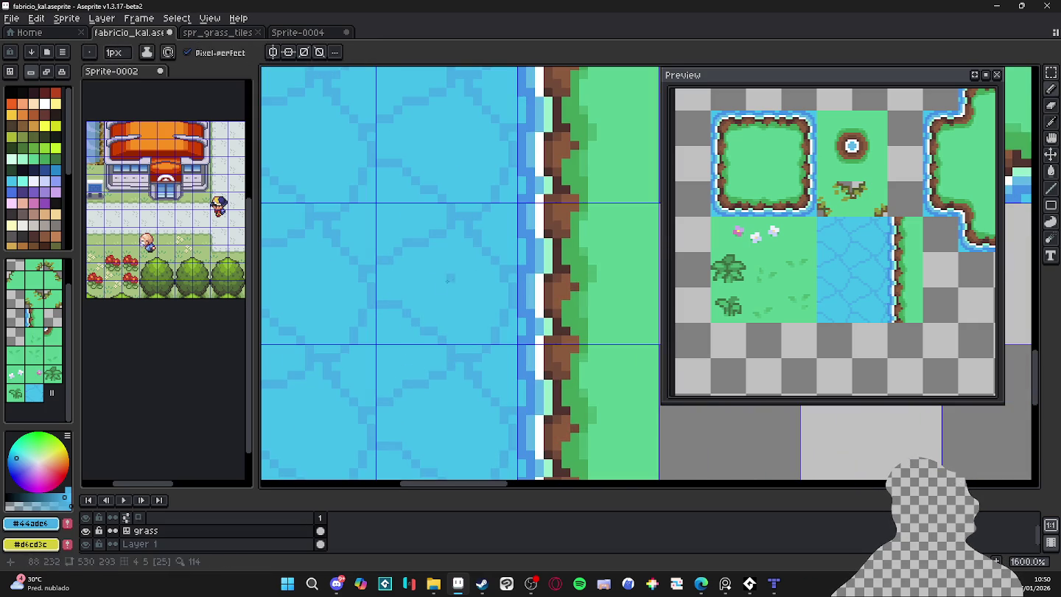
- Scatter darker-blue blobs and dots across the water tile, then resample #42bfc8 and #44adc6
drag(431, 290, 458, 298)
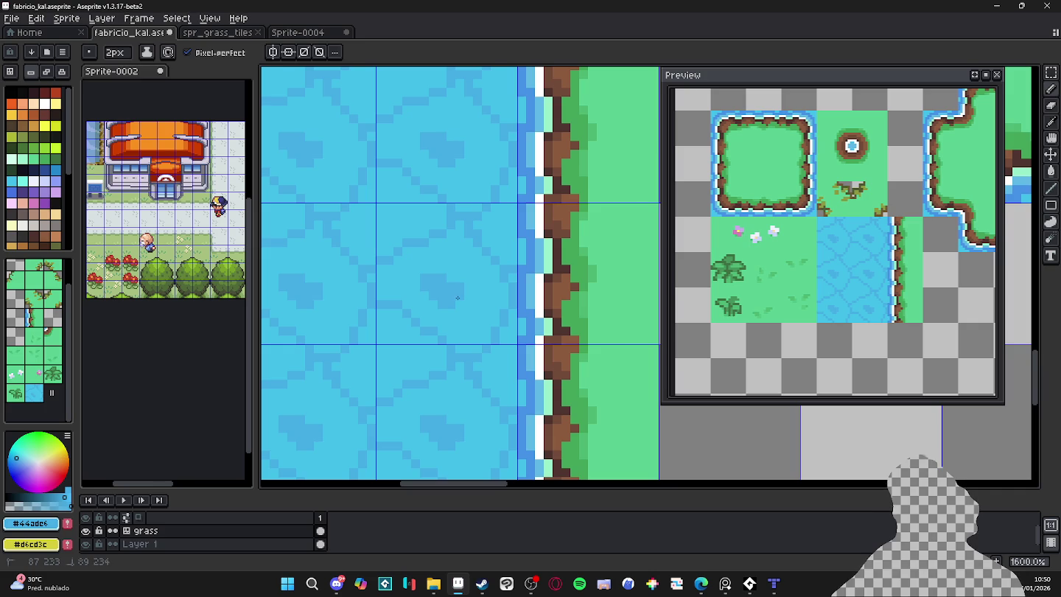
scroll(456, 295, down, 1)
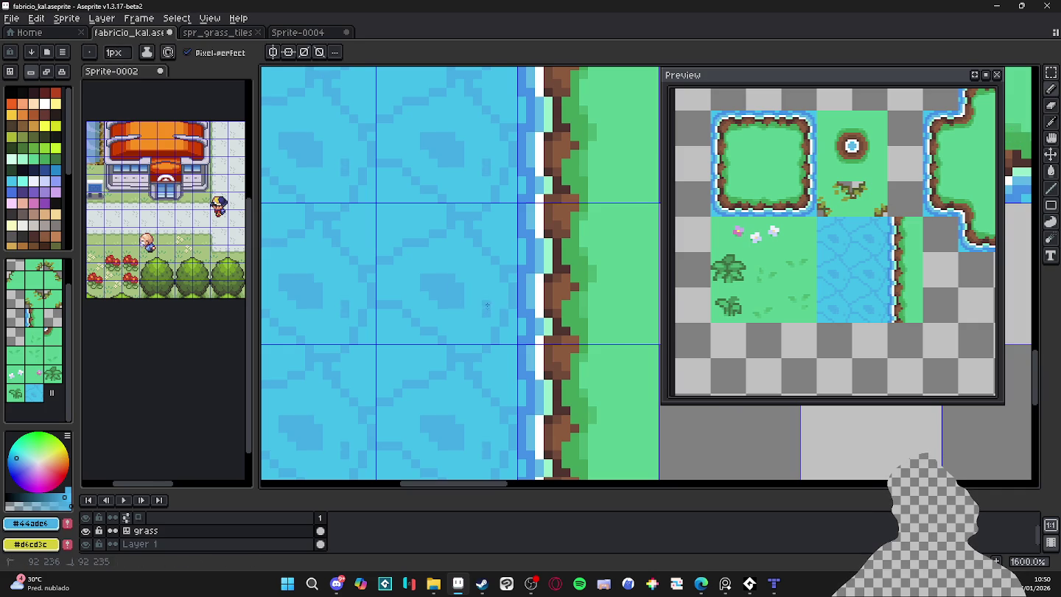
click(496, 301)
click(493, 293)
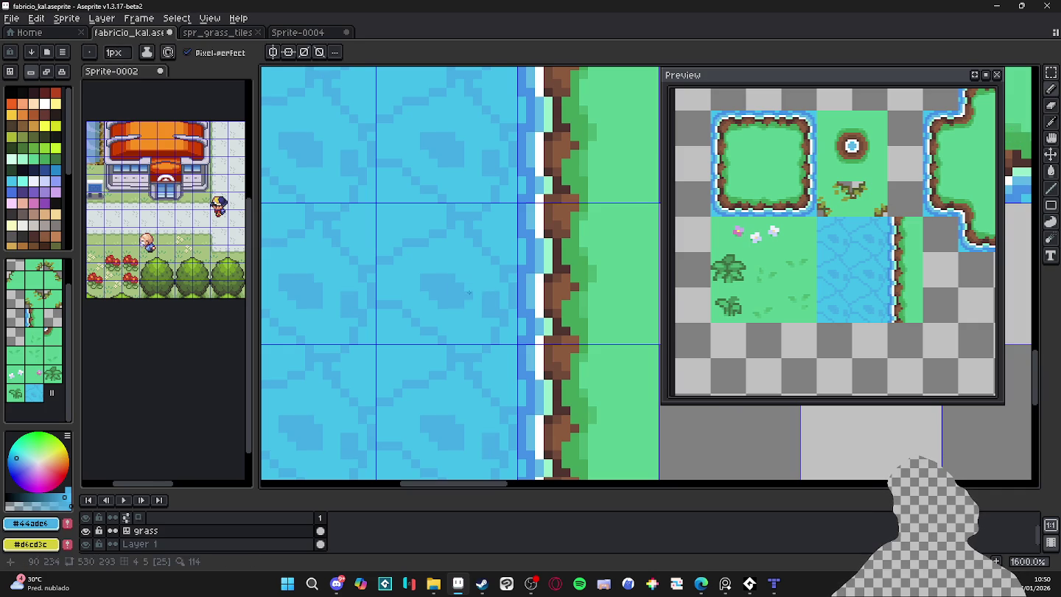
drag(417, 350, 364, 367)
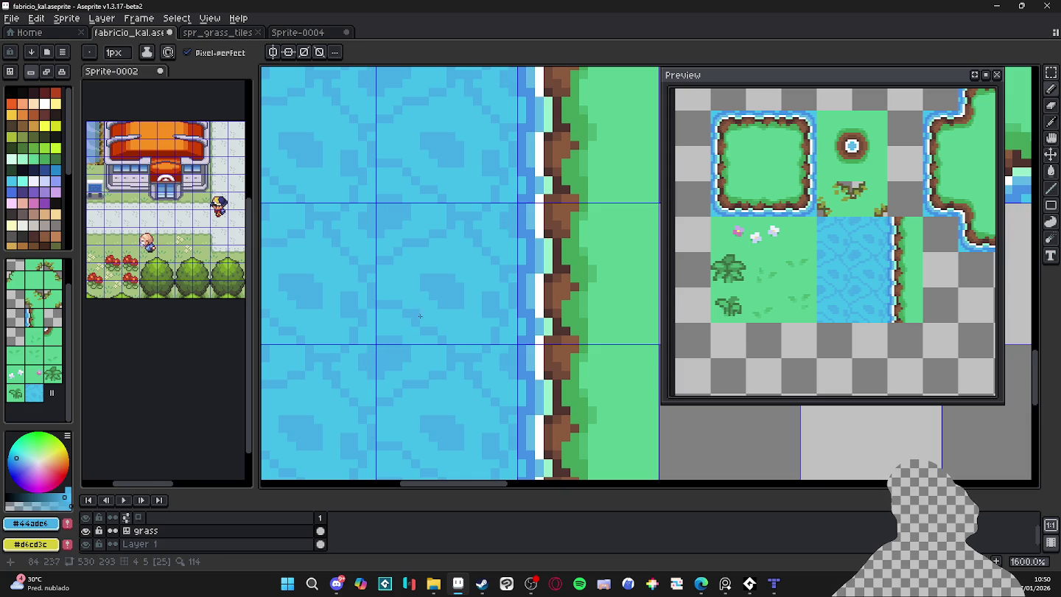
mouse_move(441, 268)
mouse_down()
mouse_move(432, 263)
mouse_move(421, 295)
mouse_up()
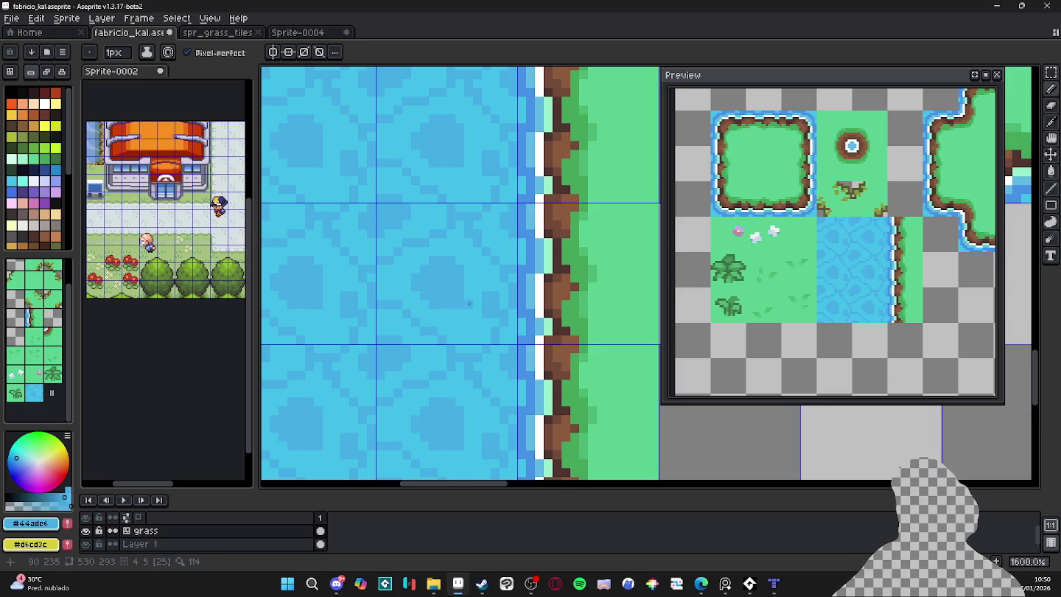
drag(468, 312, 469, 288)
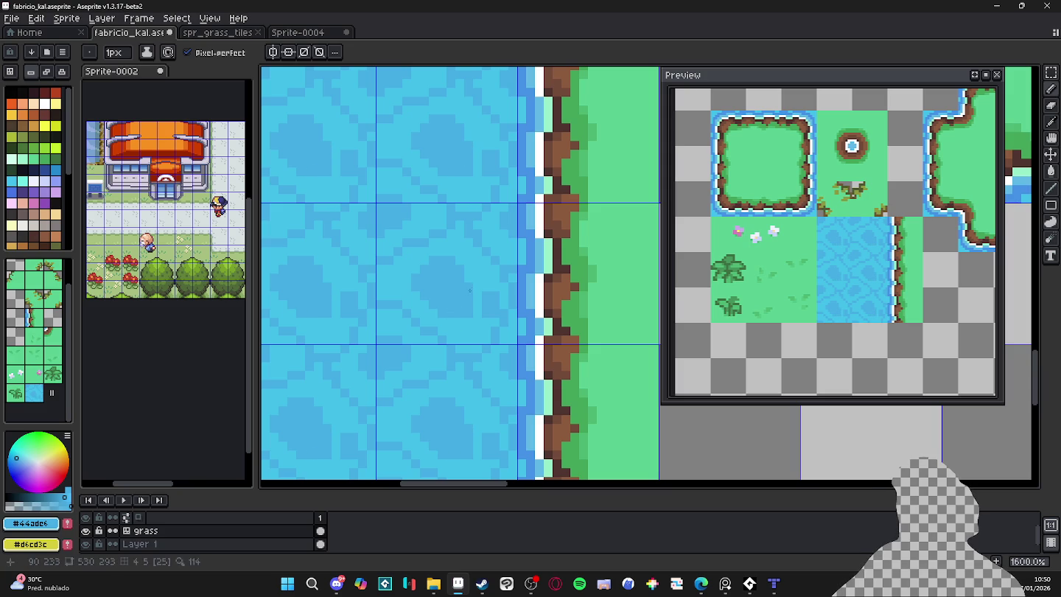
alt+click(468, 312)
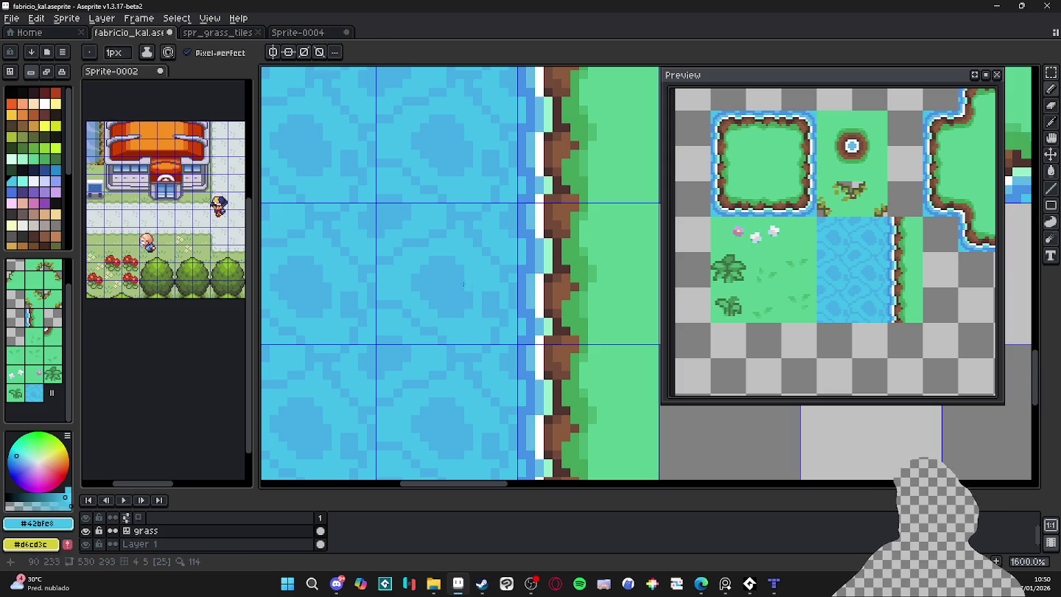
alt+click(461, 285)
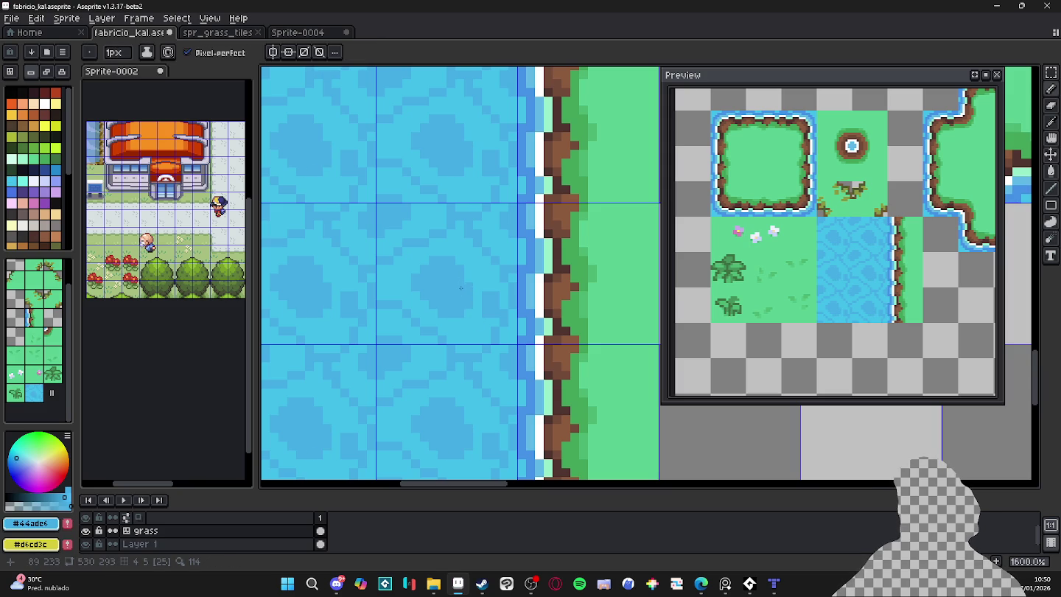
- Paint light-cyan diagonal highlights and a short row of #42bfe8 pixels on the water tile
scroll(422, 314, up, 1)
click(24, 181)
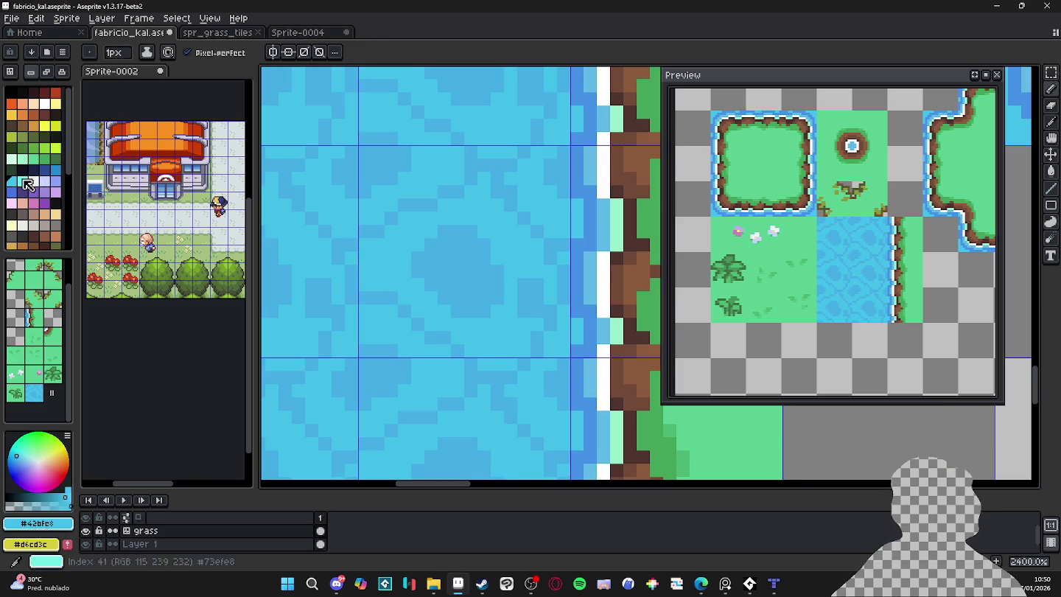
drag(351, 298, 403, 311)
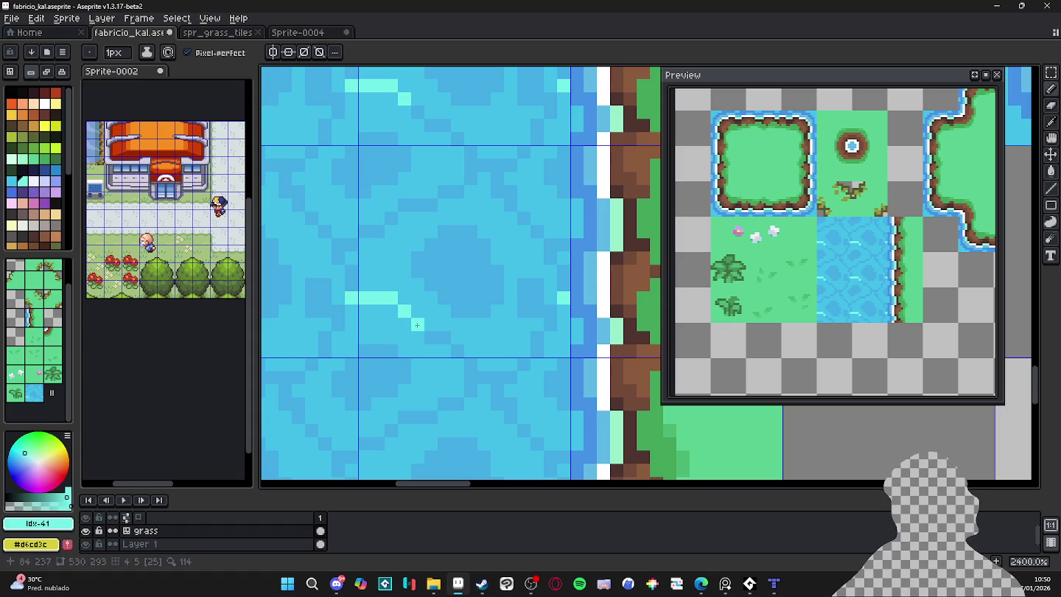
mouse_move(457, 350)
mouse_down()
mouse_move(468, 380)
mouse_move(345, 454)
mouse_move(285, 404)
mouse_move(335, 316)
mouse_up()
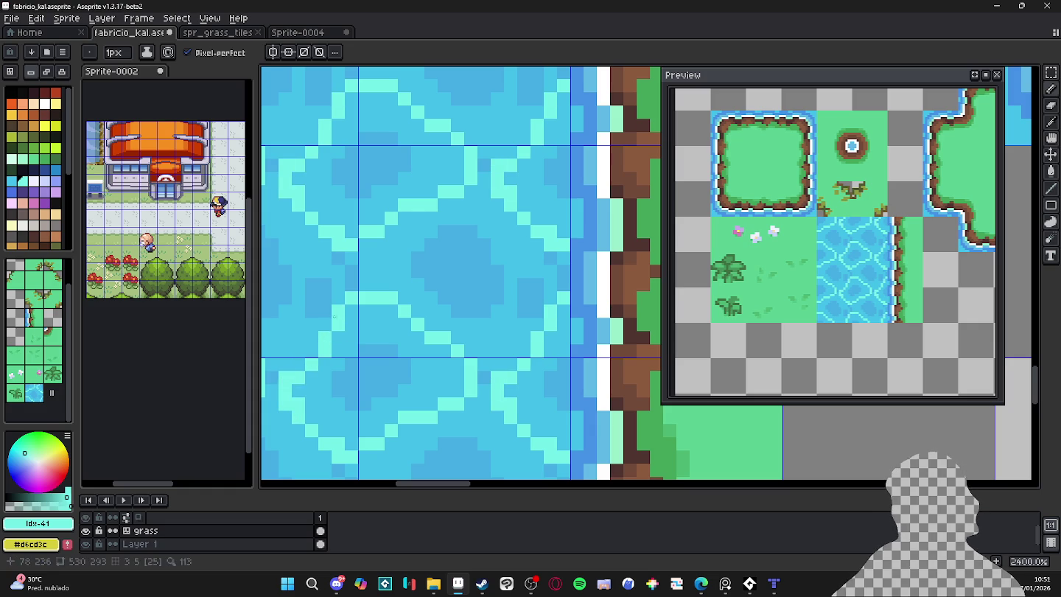
drag(358, 281, 338, 258)
drag(271, 390, 272, 377)
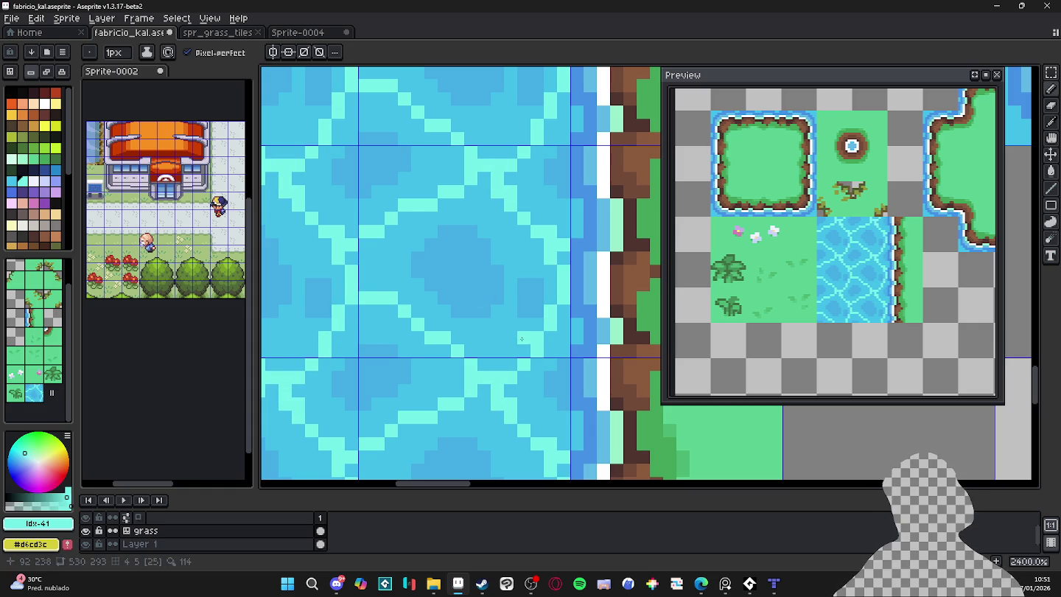
scroll(448, 393, up, 1)
click(46, 501)
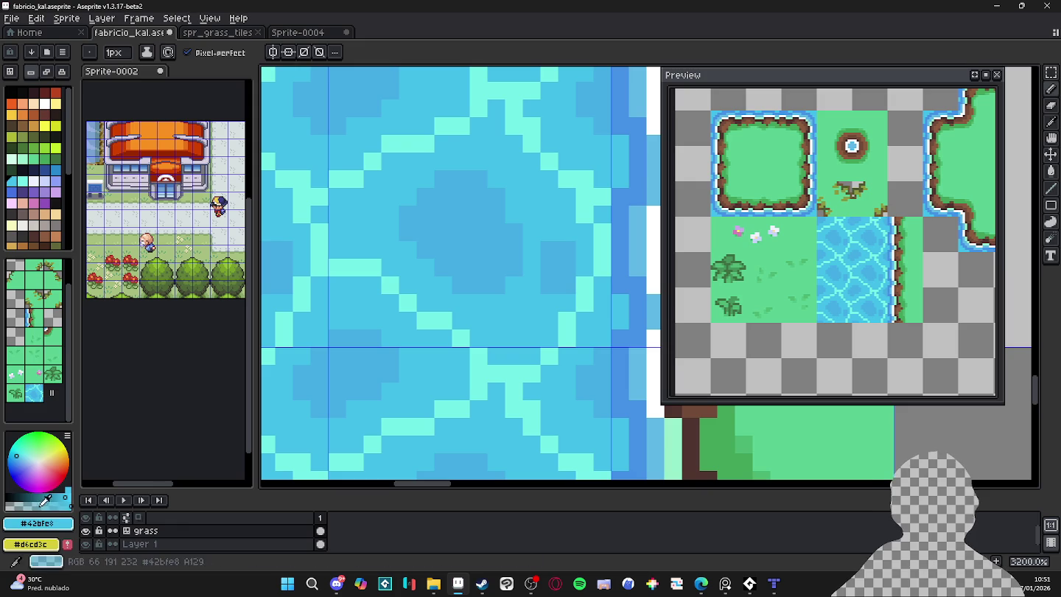
mouse_move(407, 428)
mouse_down()
mouse_move(390, 427)
mouse_move(426, 428)
mouse_up()
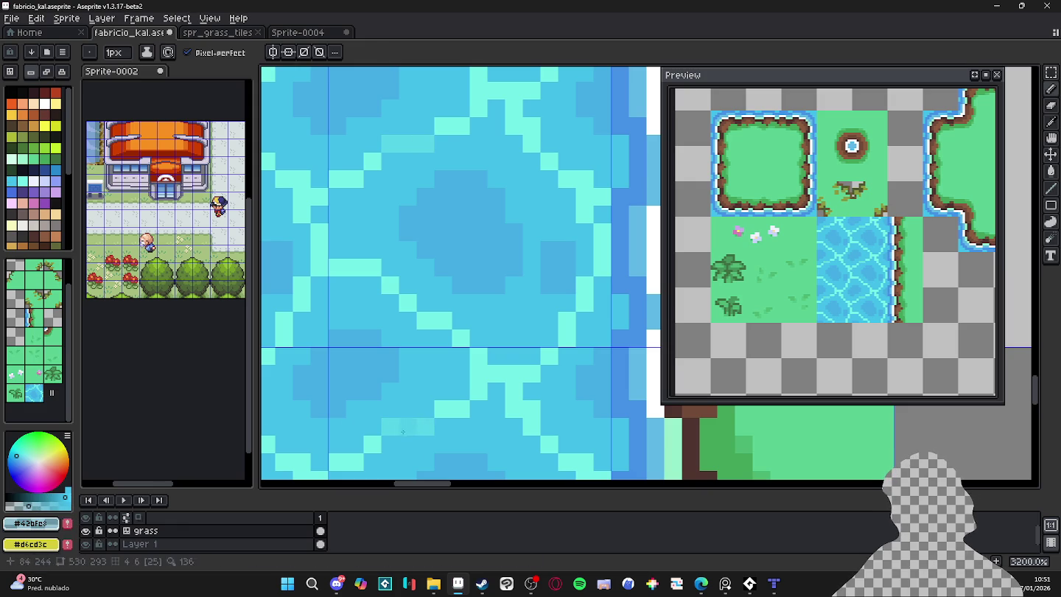
- Recolour each light-cyan highlight pixel to the softer cyan #57d4e8 with the fill tool
alt+click(402, 431)
key(g)
click(404, 315)
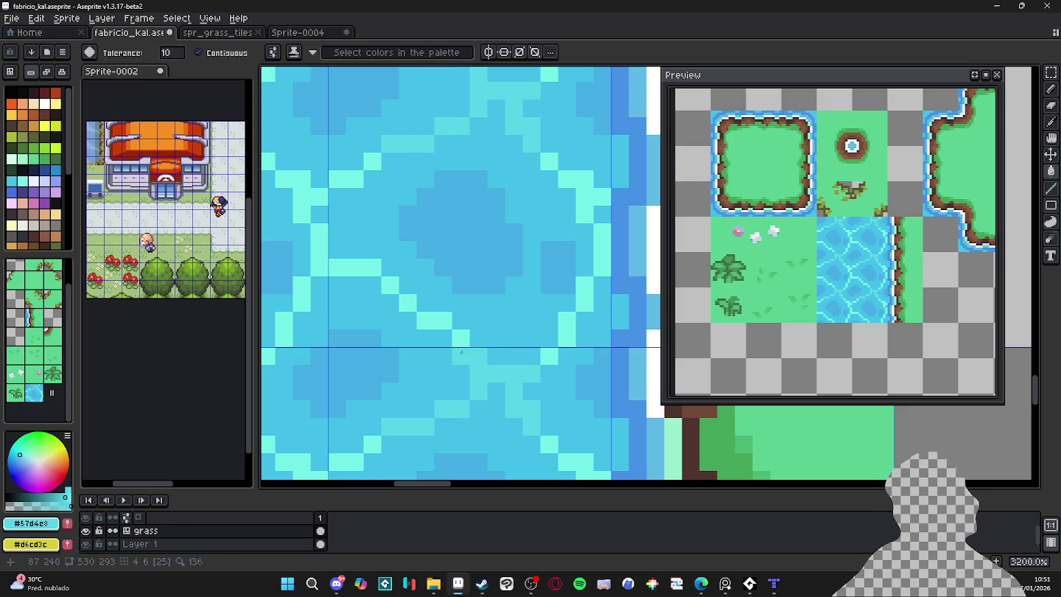
click(409, 302)
click(390, 285)
click(356, 268)
click(347, 180)
click(372, 162)
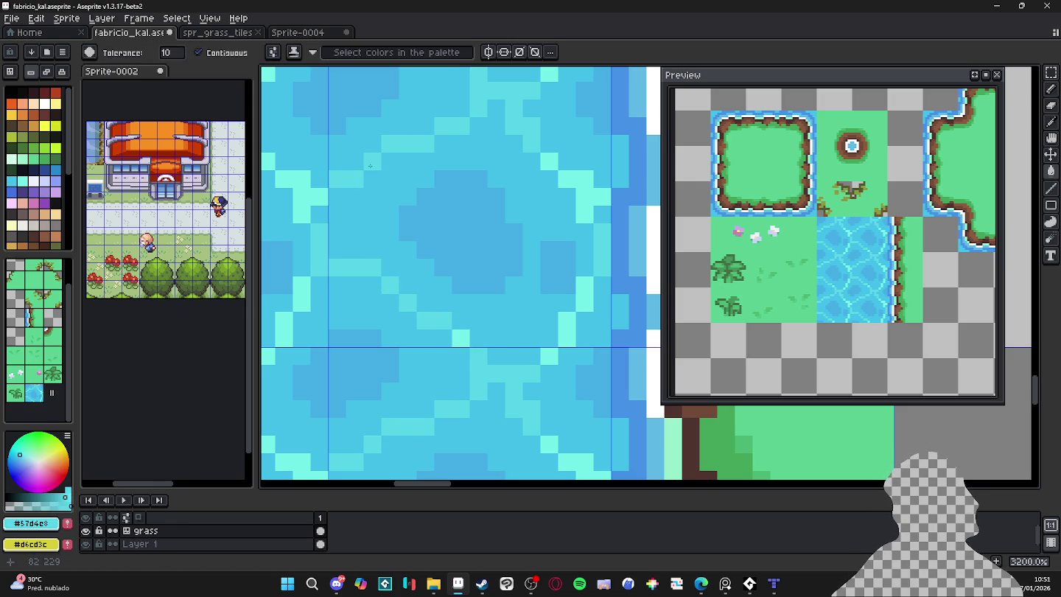
click(550, 163)
click(566, 180)
click(567, 277)
click(567, 320)
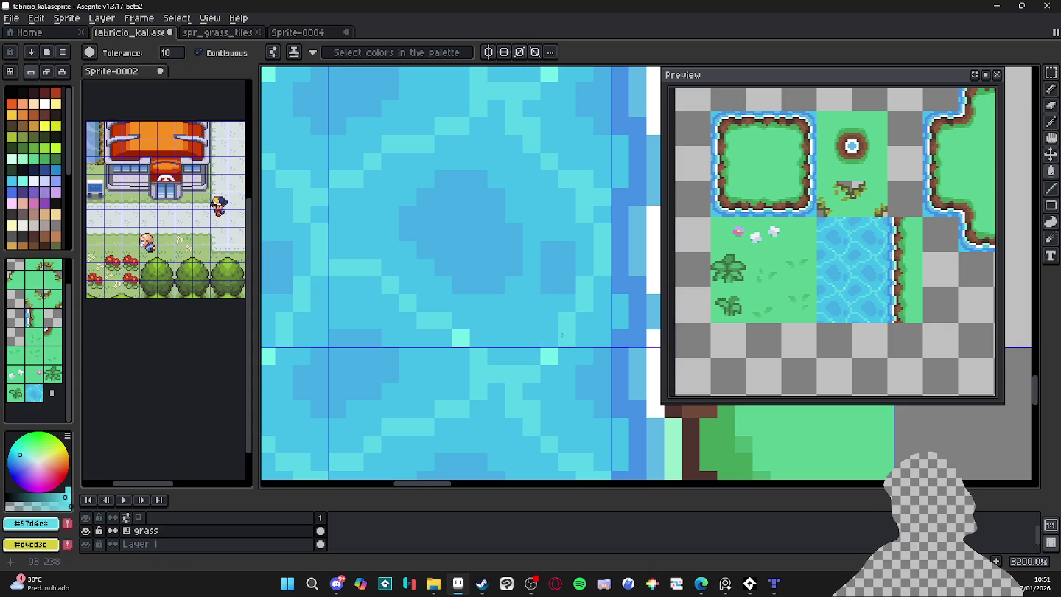
click(549, 354)
click(461, 337)
- Paint dark mid-blue ripple pixels into the water pattern with the Pencil, then zoom out
scroll(461, 336, down, 3)
key(b)
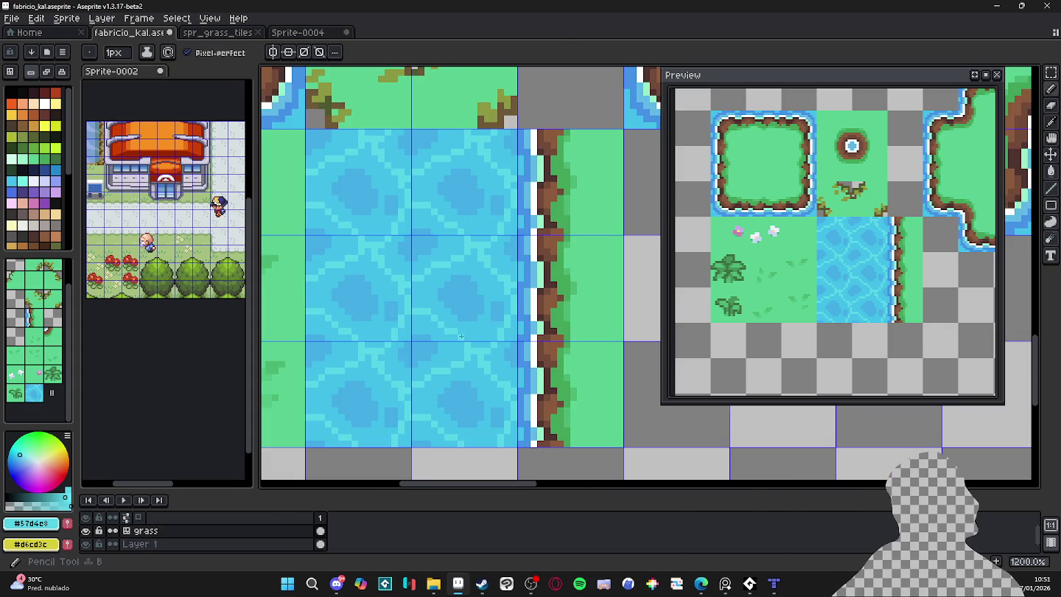
scroll(413, 295, up, 2)
alt+click(398, 289)
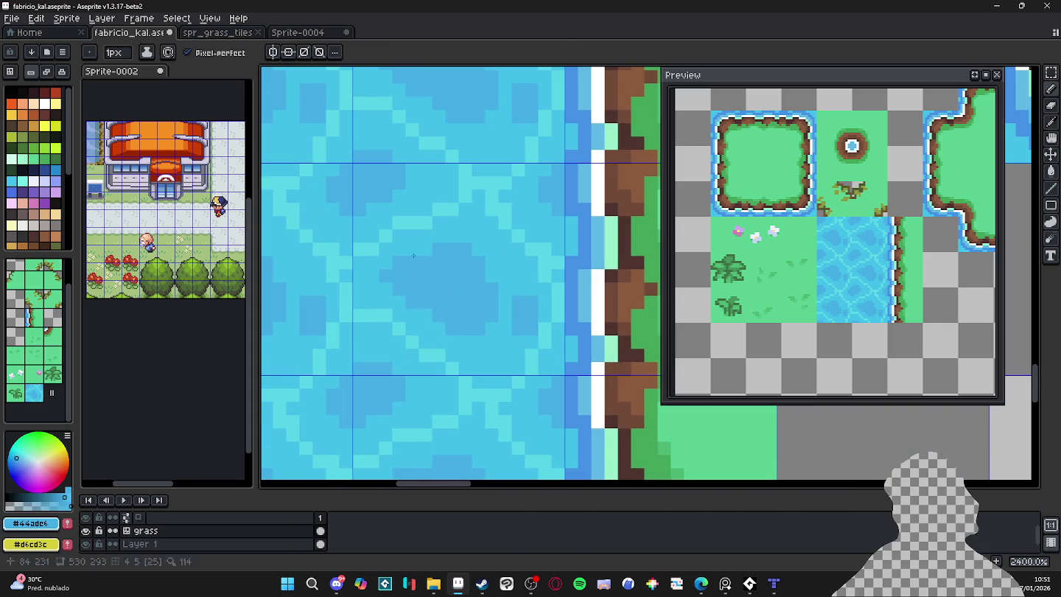
drag(426, 249, 414, 254)
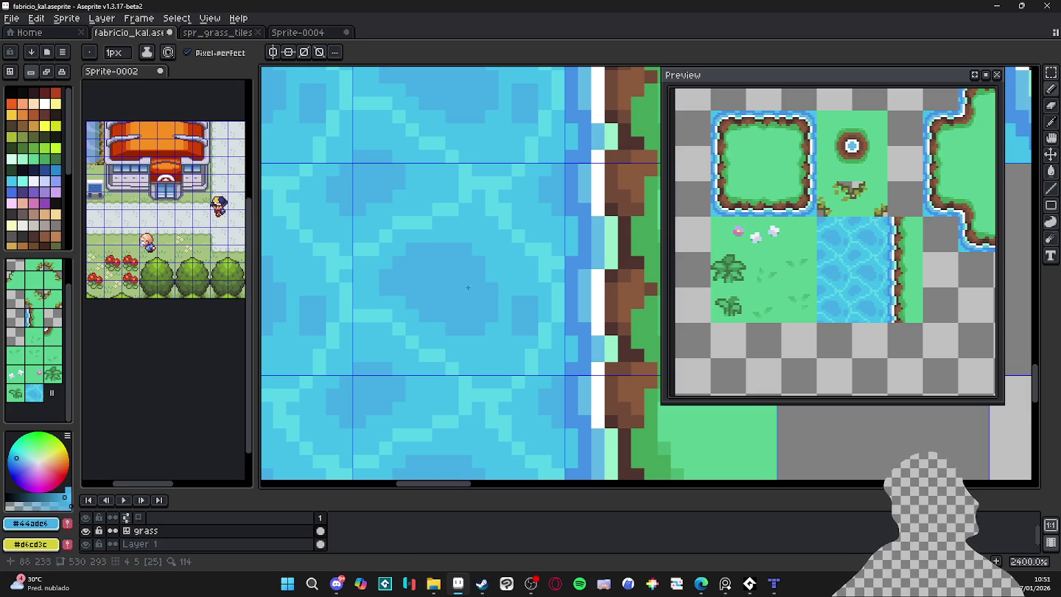
drag(473, 240, 431, 239)
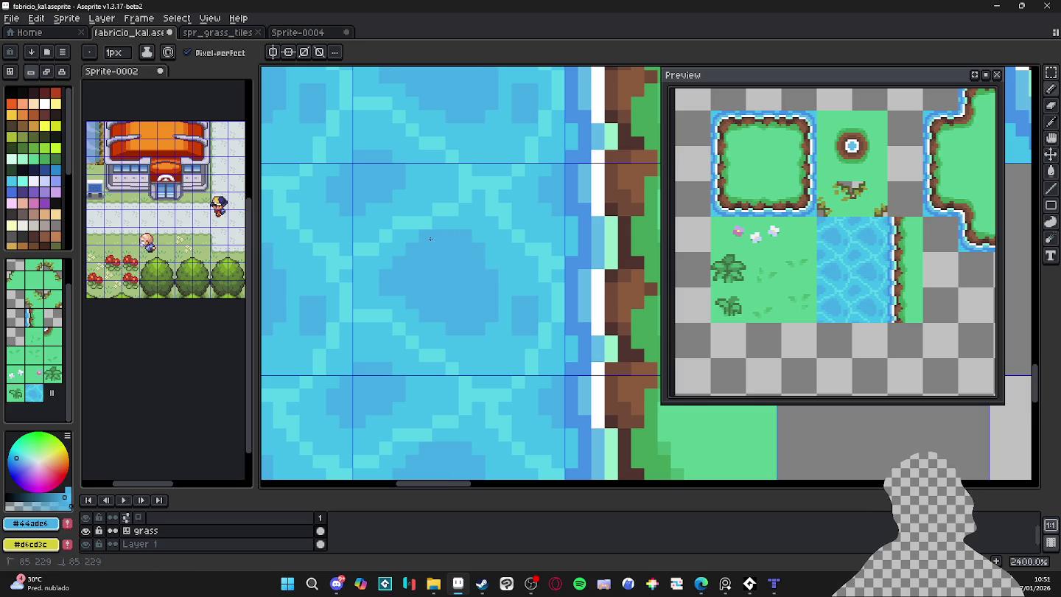
click(488, 263)
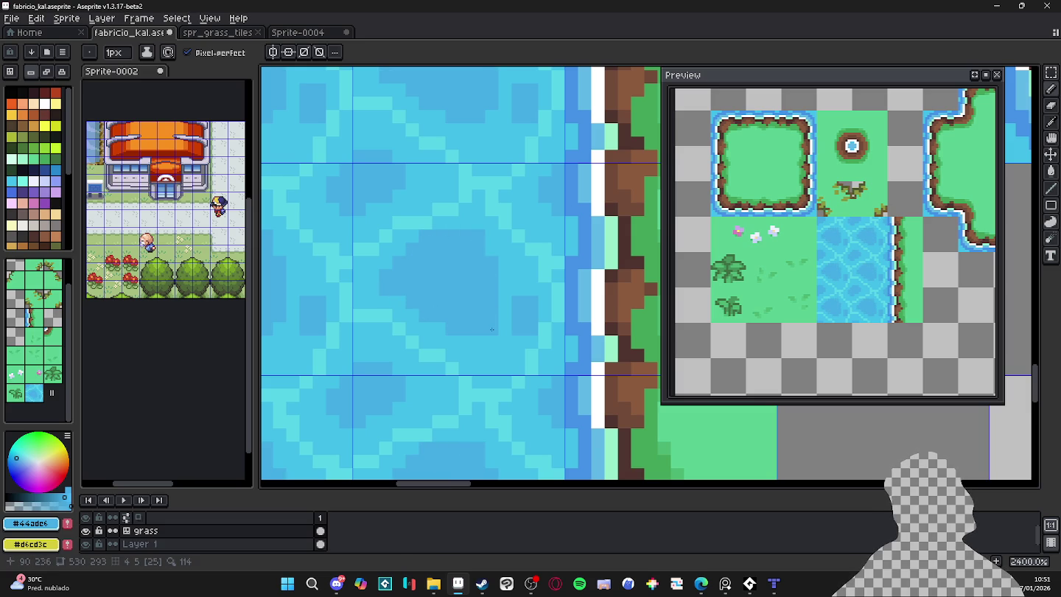
click(487, 358)
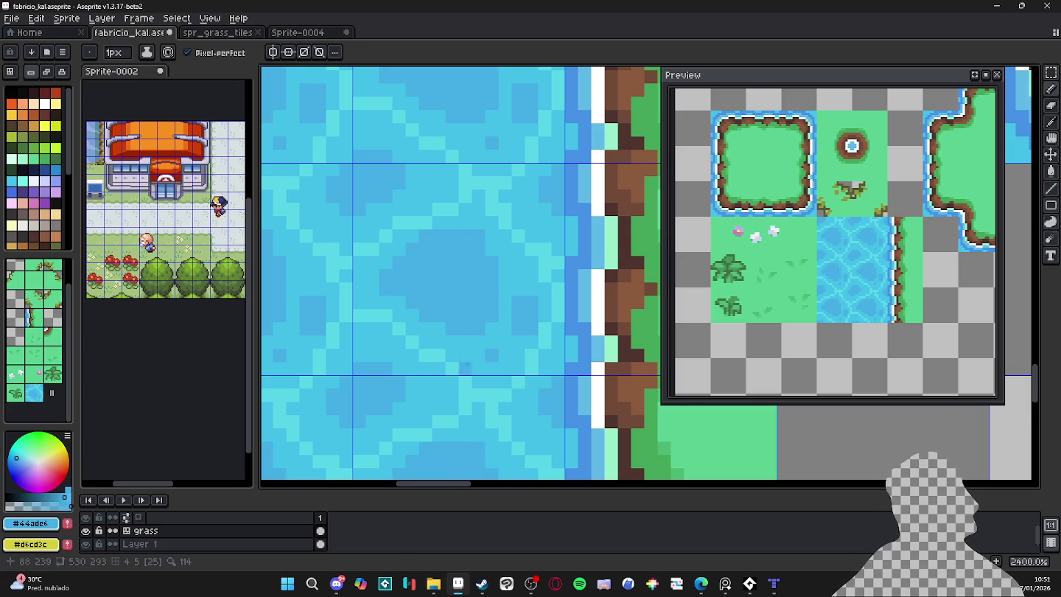
scroll(467, 367, down, 3)
scroll(486, 354, down, 2)
scroll(513, 339, down, 1)
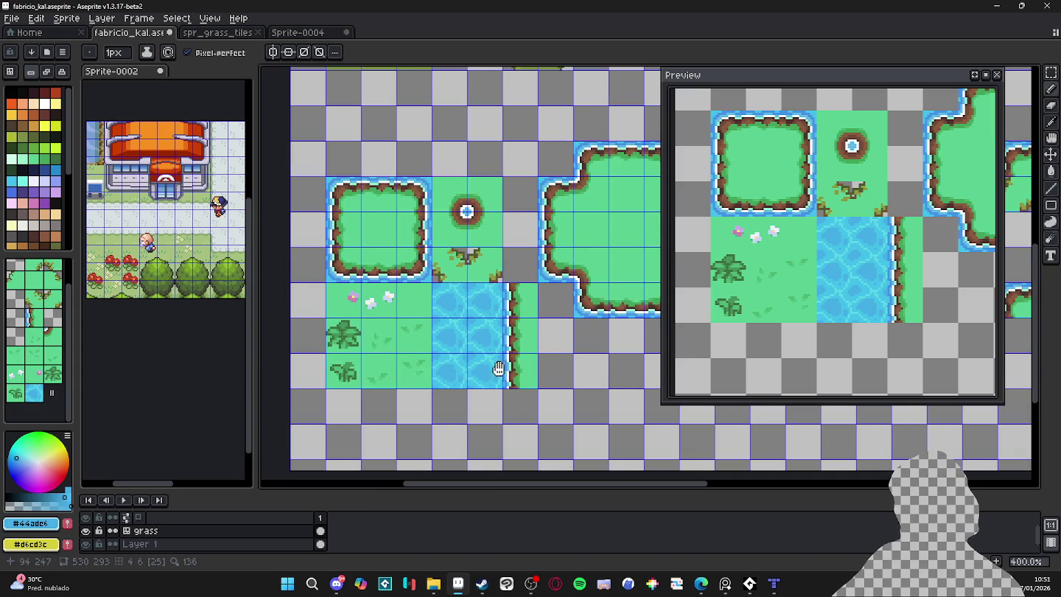
- Marquee-select one rippled water tile and bring it to the spr_grass_tileset image
scroll(487, 354, up, 1)
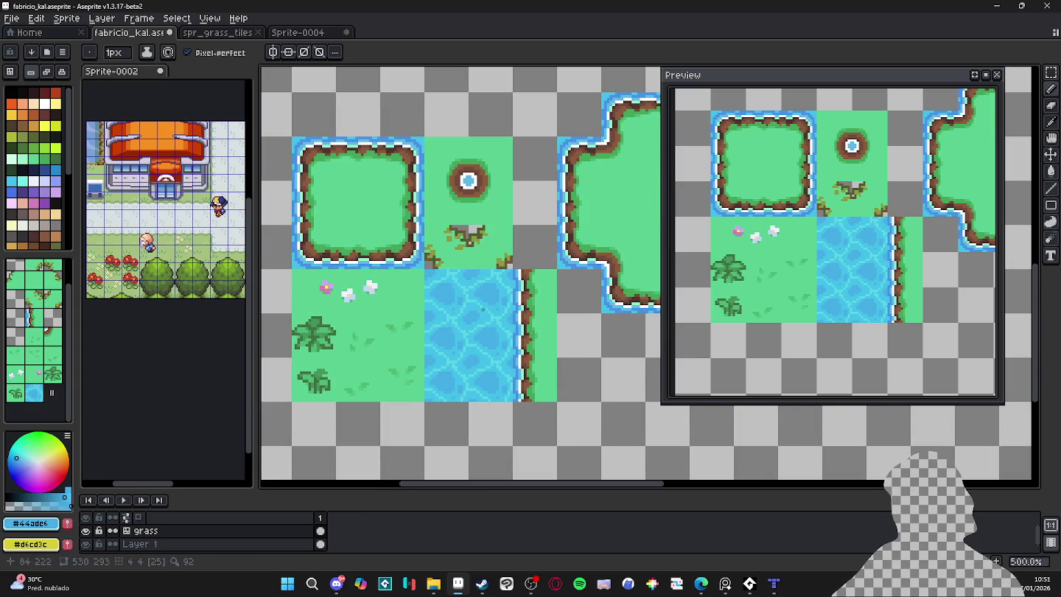
key(m)
drag(445, 301, 427, 269)
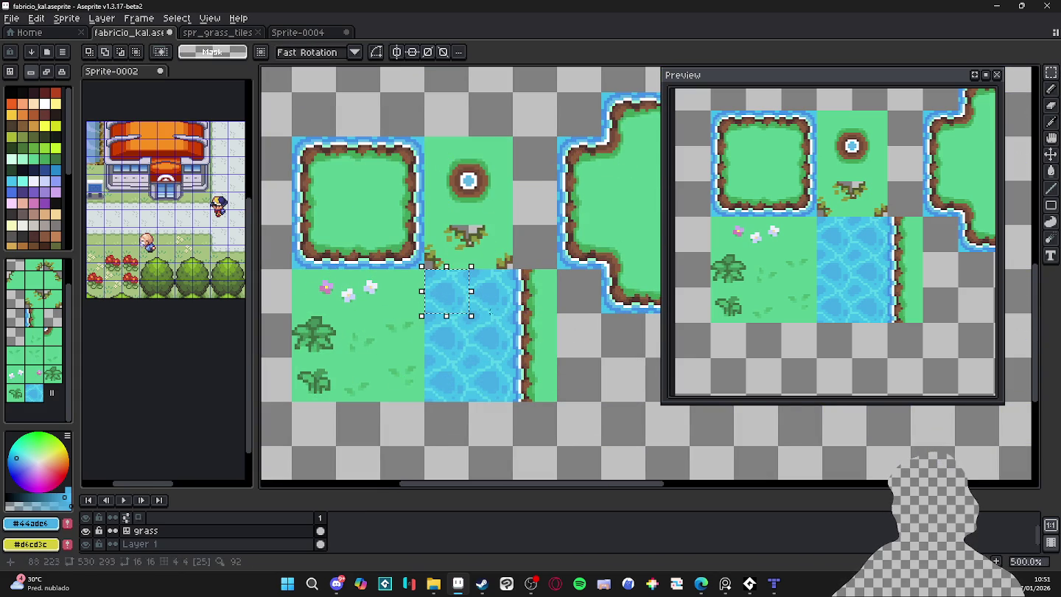
click(298, 32)
click(218, 33)
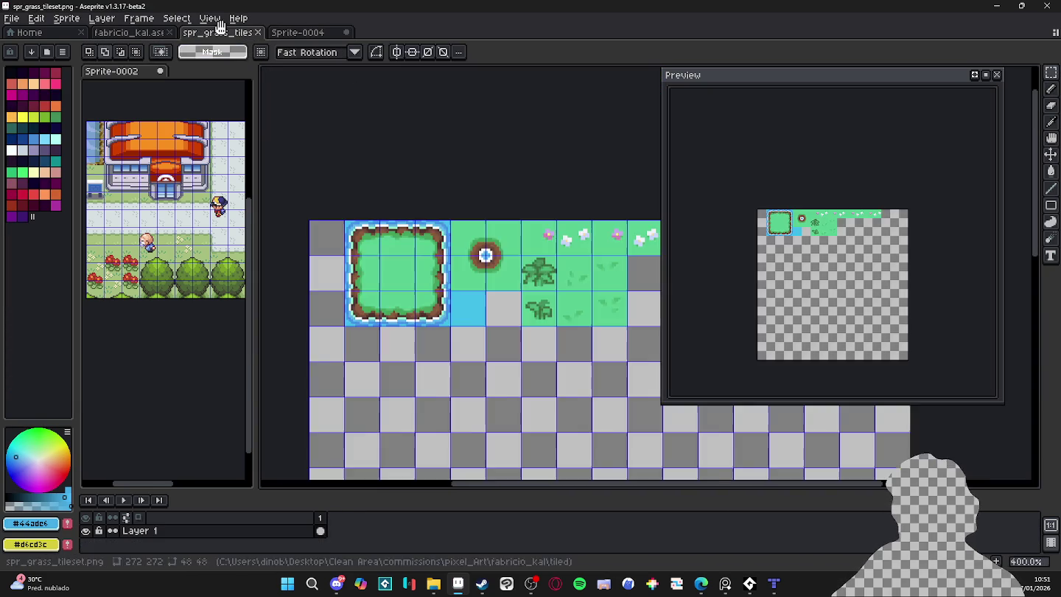
- Place the water tile below the pond tile, save, and preview the island map in Tiled
scroll(486, 296, up, 2)
scroll(480, 324, up, 2)
mouse_move(475, 351)
mouse_down()
mouse_move(516, 321)
mouse_move(508, 368)
mouse_up()
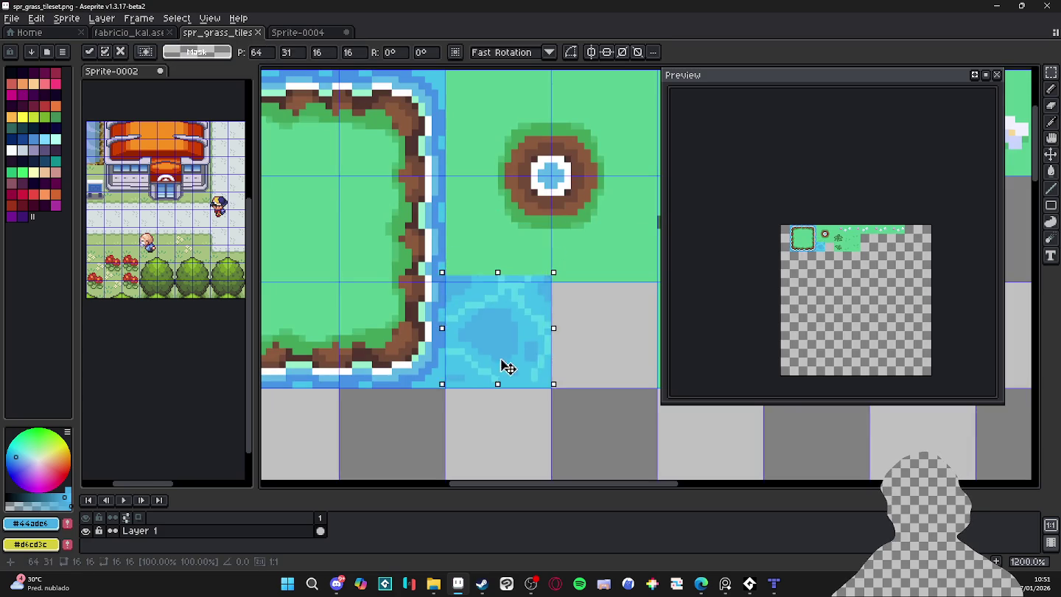
key(Return)
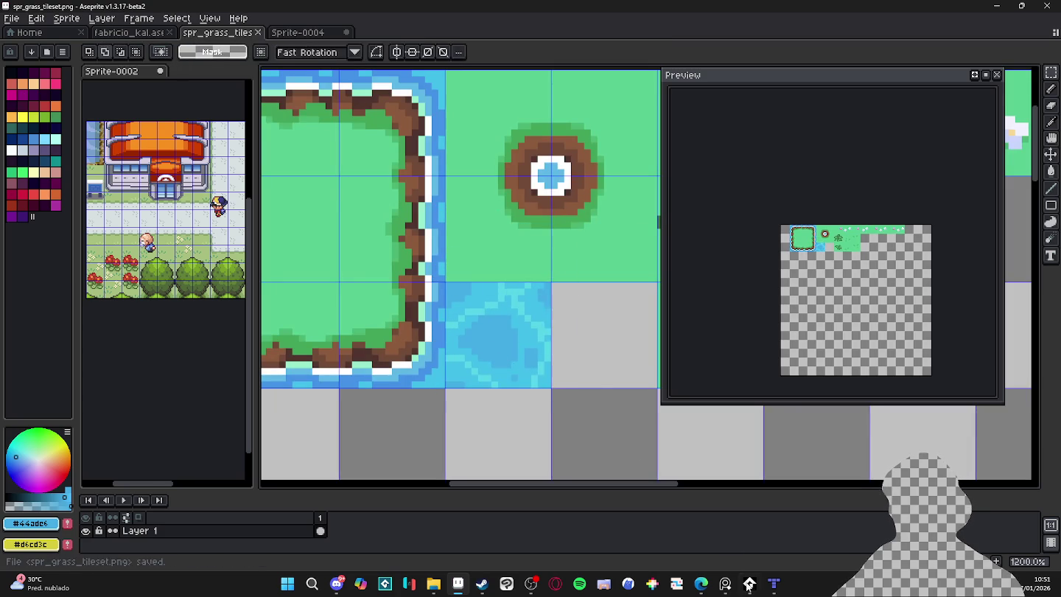
click(774, 583)
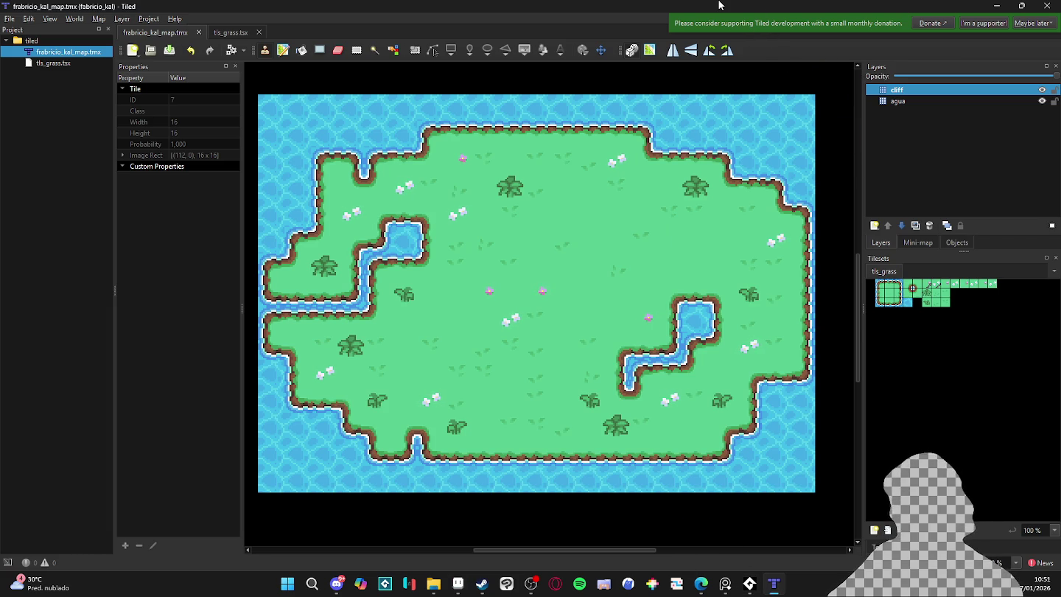
key(alt+Tab)
scroll(393, 275, down, 3)
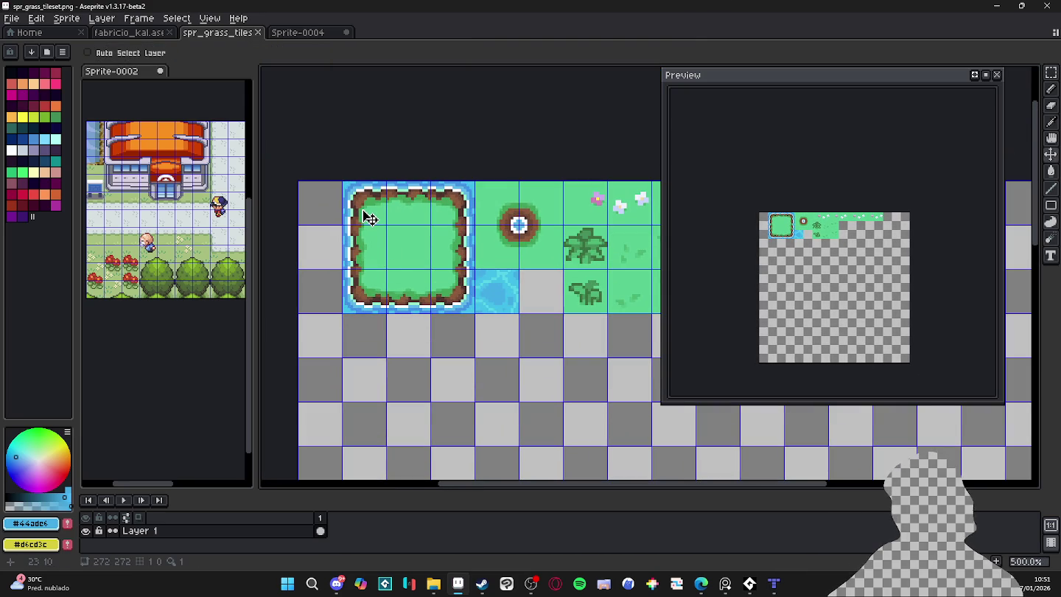
- Select the 3x3 island tile block and pond tile, save the tileset, and copy them
key(m)
drag(361, 209, 464, 302)
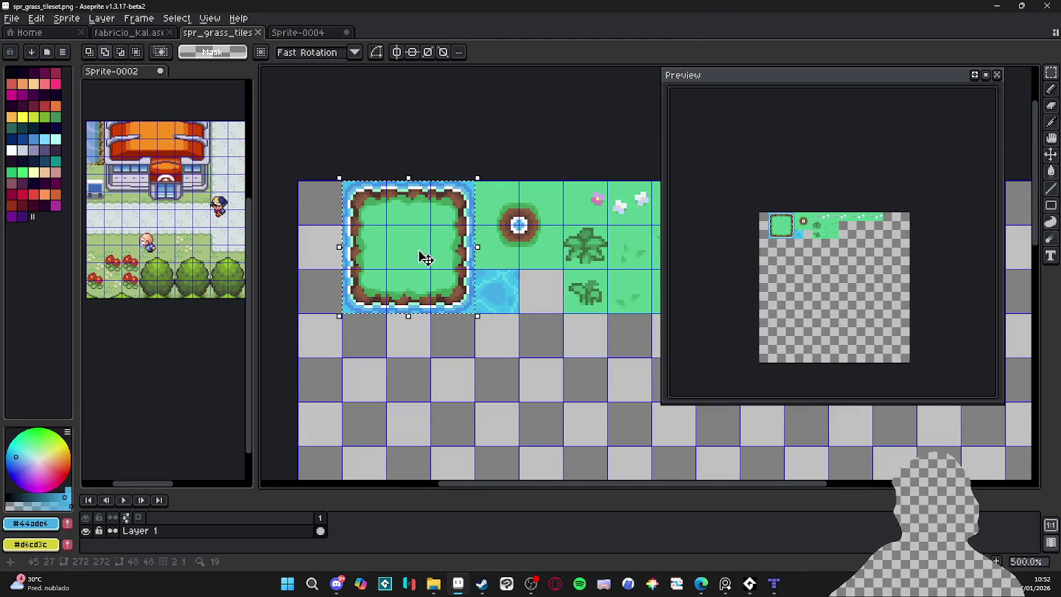
scroll(450, 206, up, 1)
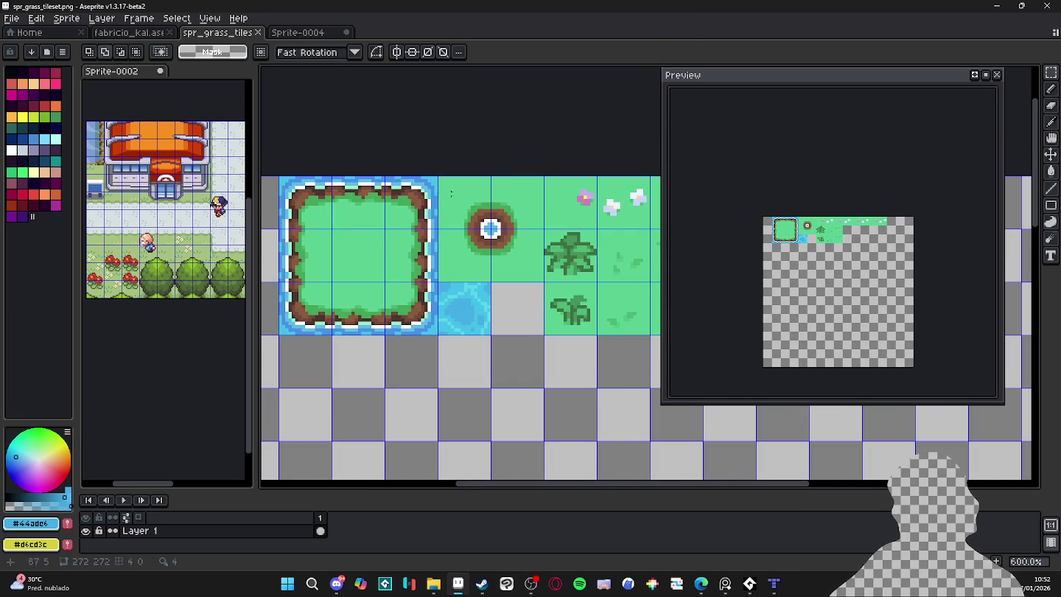
drag(446, 184, 519, 252)
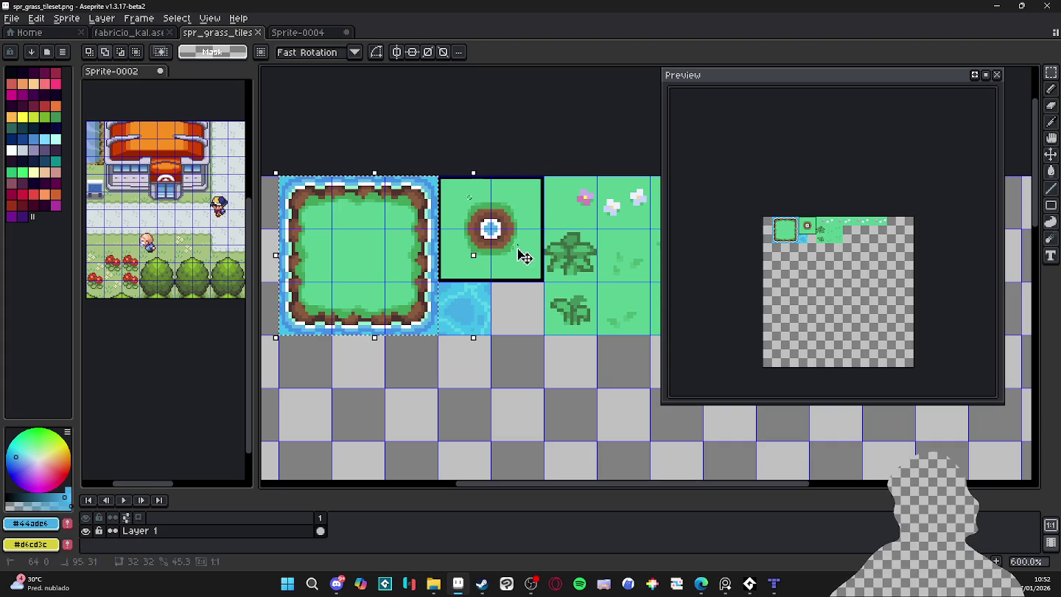
key(ctrl+s)
key(ctrl+Tab)
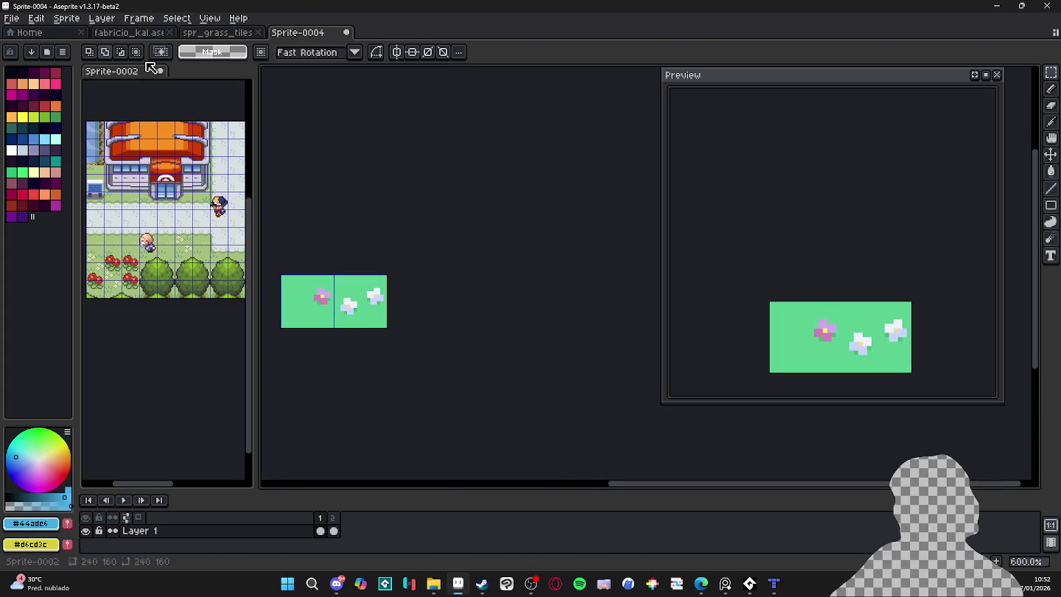
- Create a new 80x48 sprite and paste in the island and pond tiles
click(12, 18)
click(29, 32)
click(497, 410)
key(ctrl+v)
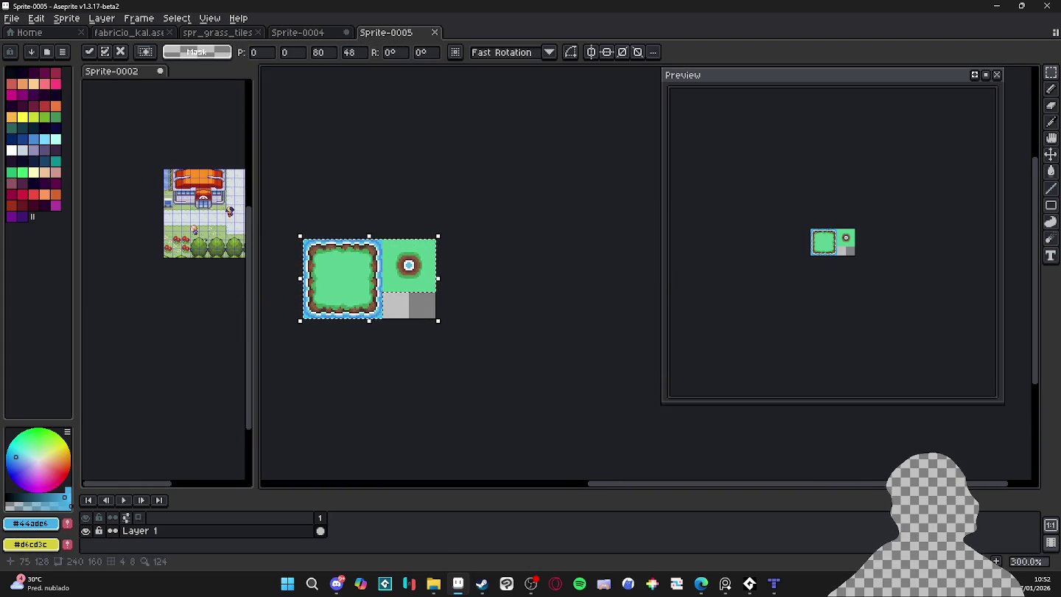
drag(312, 307, 410, 246)
scroll(412, 258, up, 3)
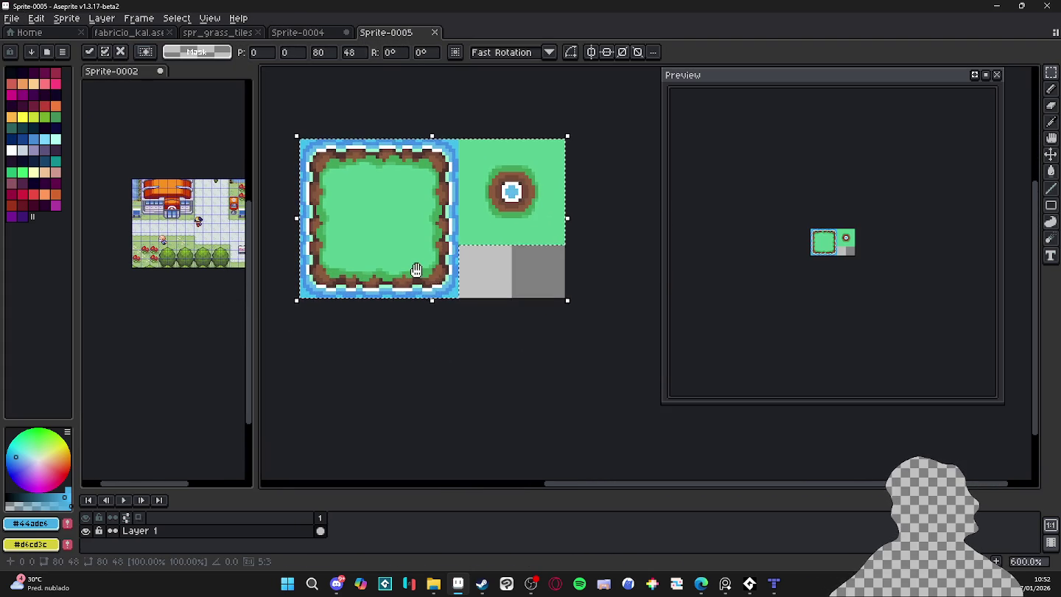
click(358, 350)
scroll(415, 269, up, 1)
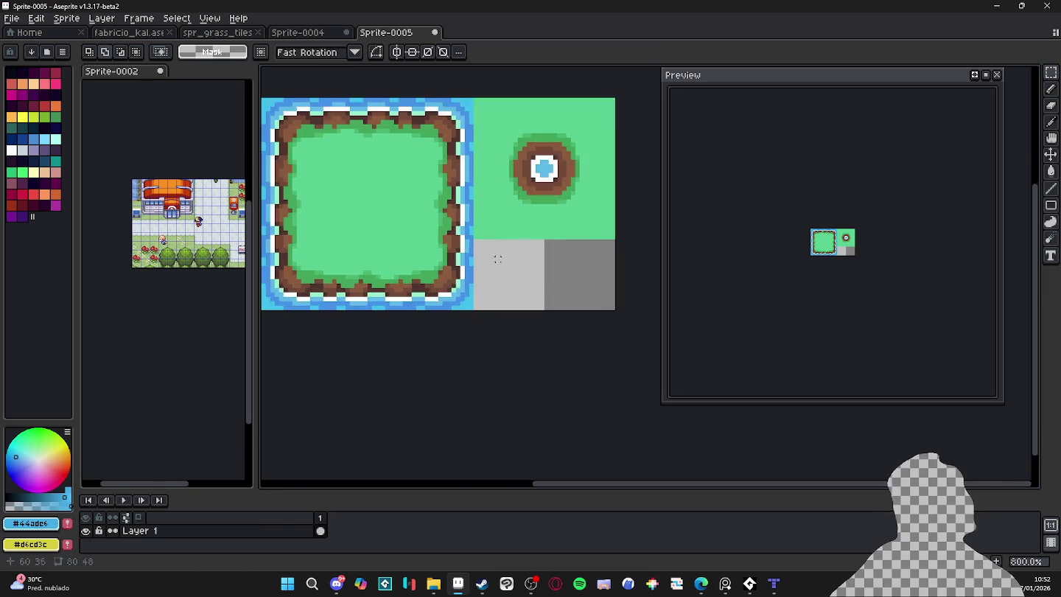
scroll(522, 309, down, 1)
scroll(503, 275, down, 2)
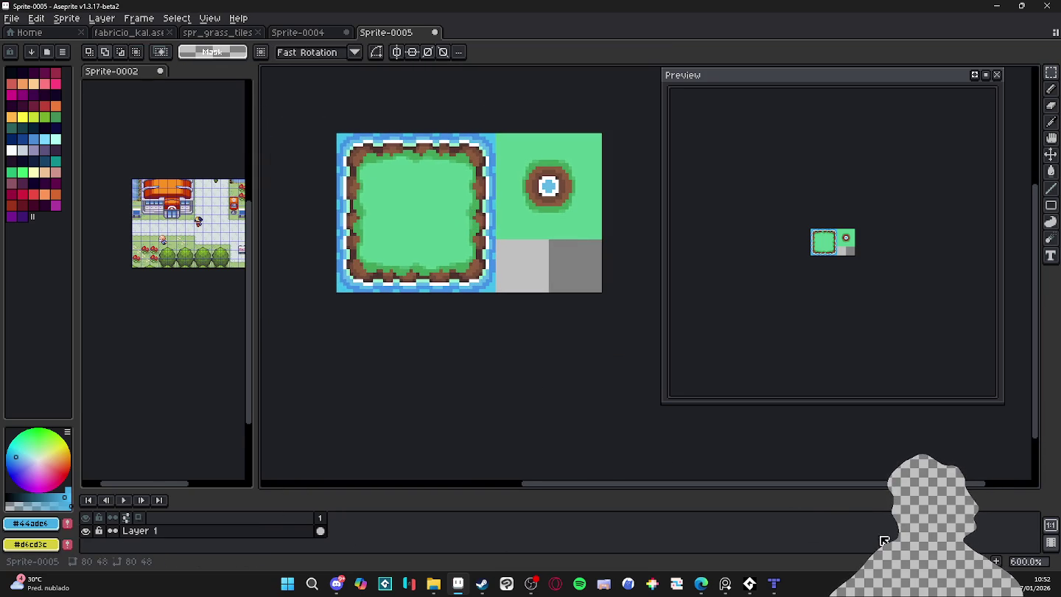
- Add a second frame and sketch white and mint foam pixels along the island's shore
click(998, 562)
scroll(414, 310, up, 1)
key(b)
scroll(408, 321, up, 3)
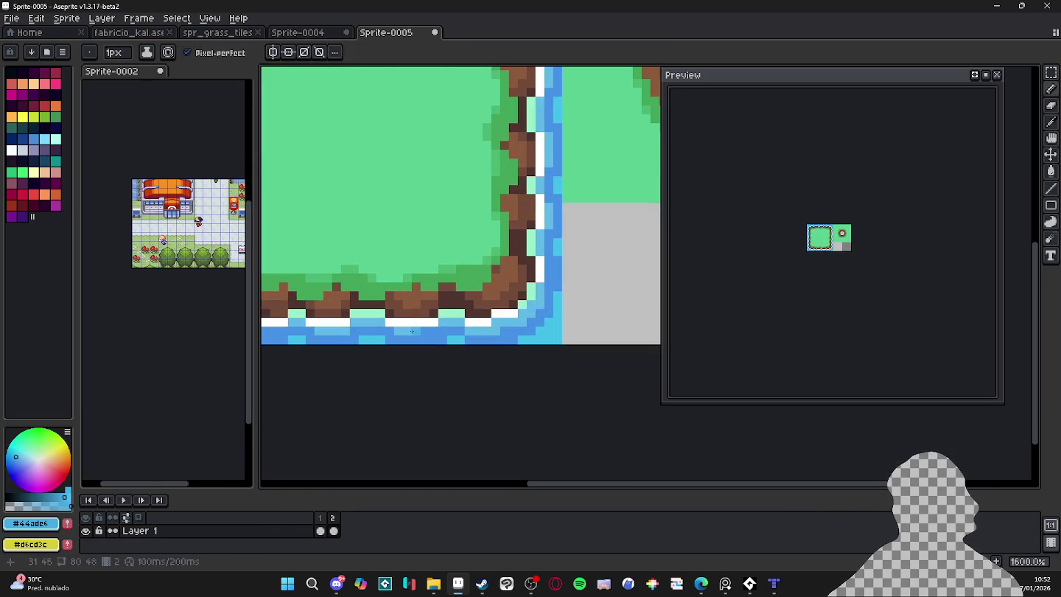
alt+click(407, 323)
drag(398, 331, 434, 331)
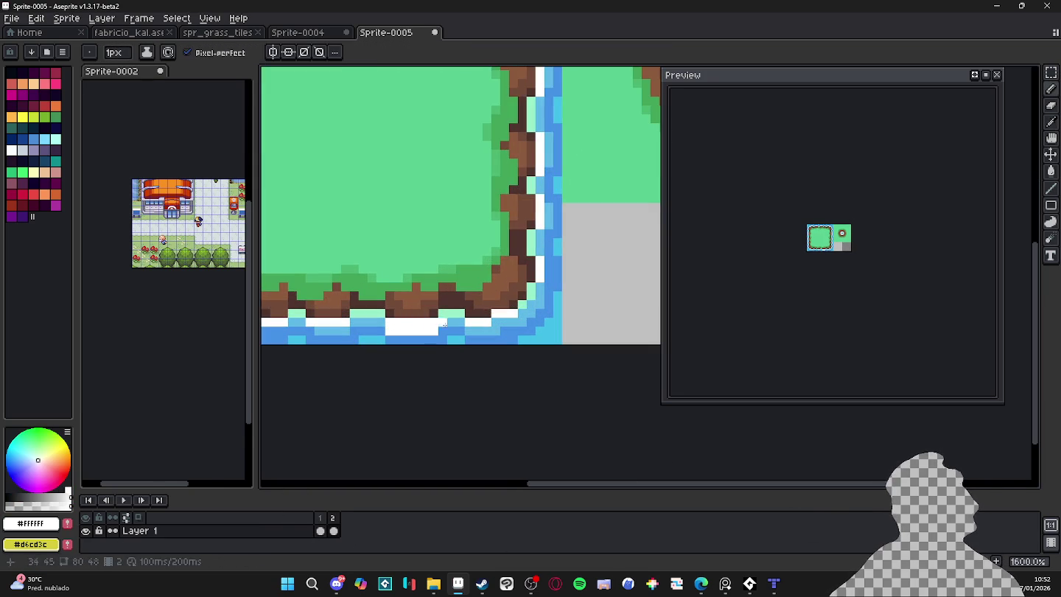
alt+click(446, 321)
alt+click(480, 322)
click(479, 331)
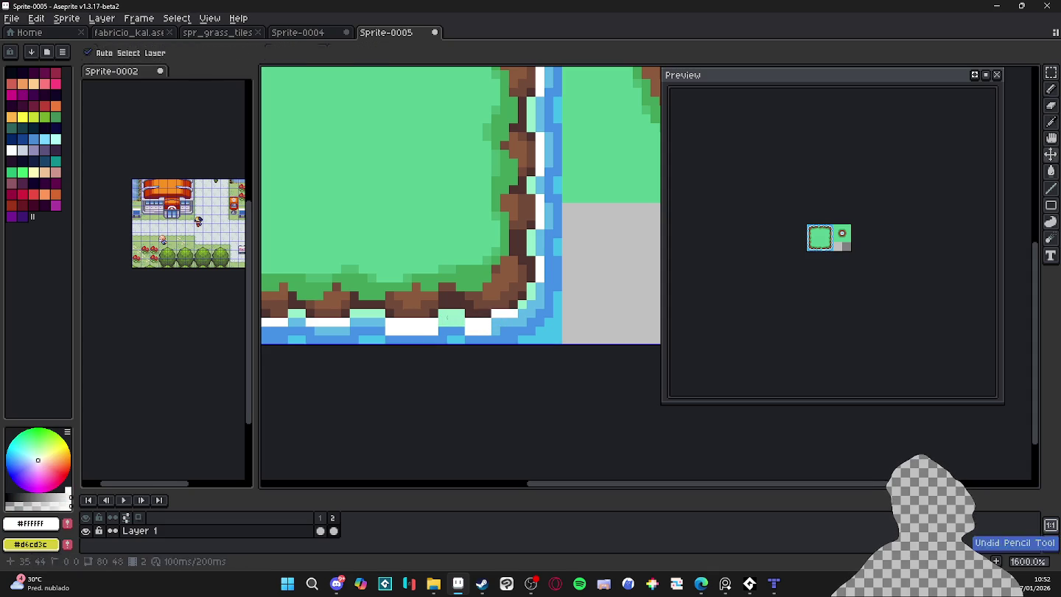
alt+click(498, 323)
drag(513, 322, 522, 317)
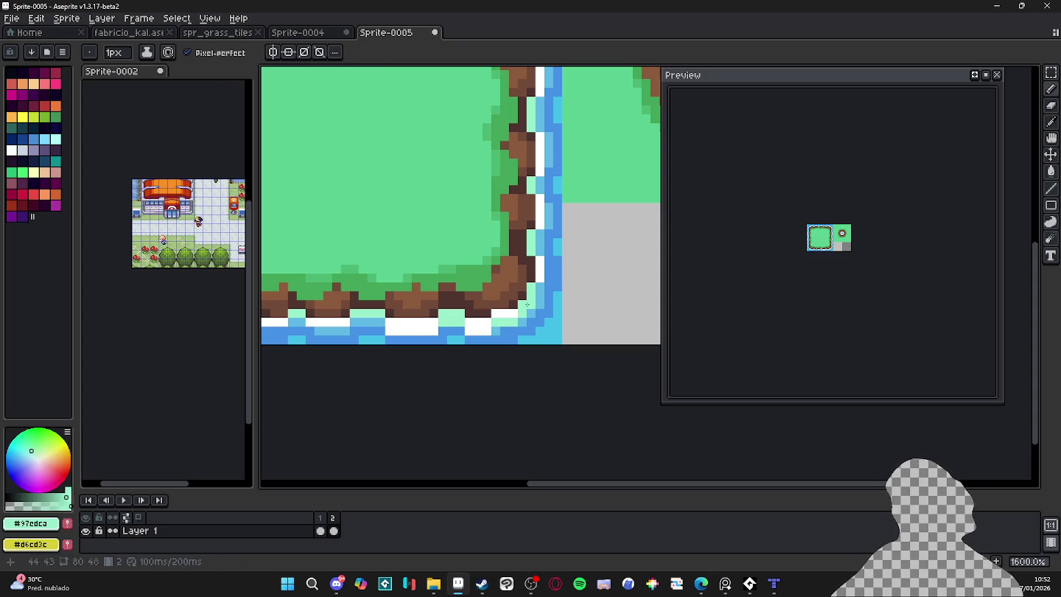
- Undo the foam strokes and remove the extra frame, leaving one frame
scroll(517, 327, down, 4)
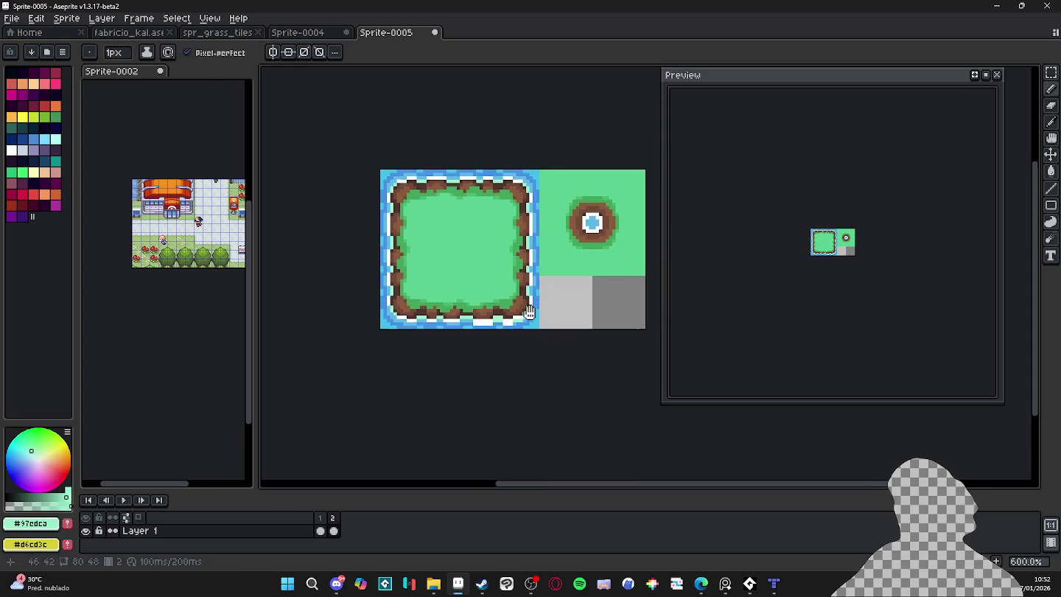
key(ctrl+z)
key(ctrl+z)
key(b)
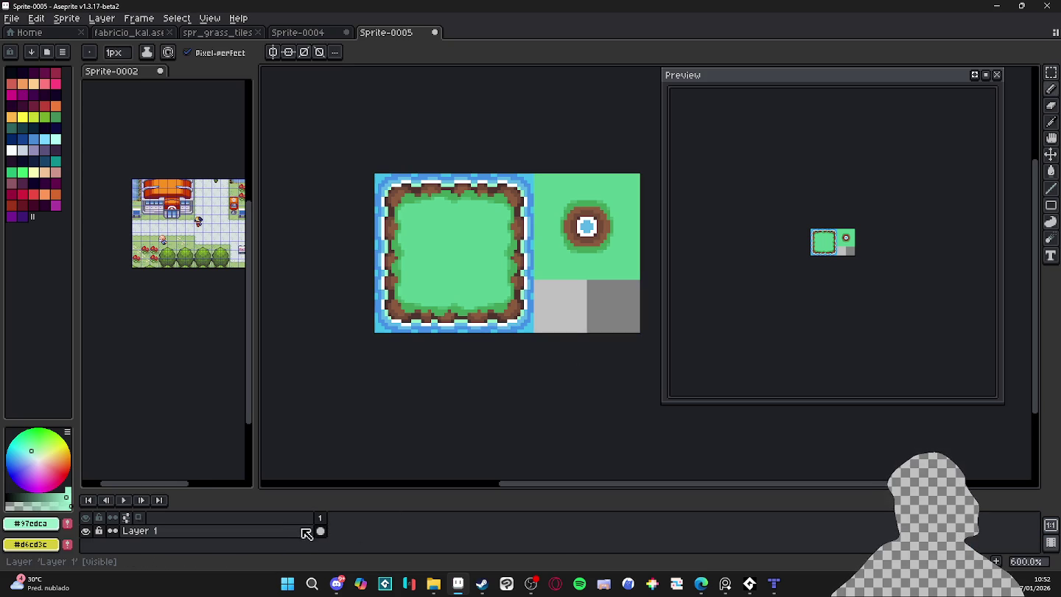
scroll(862, 235, up, 3)
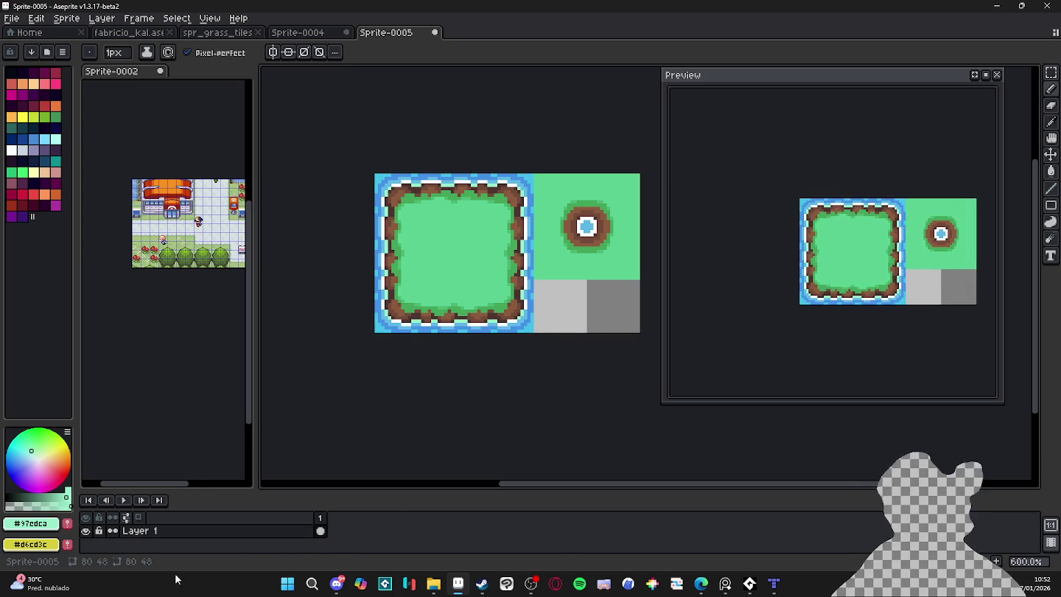
- Convert Layer 1 to a tilemap with a 16×16 tileset, then undo the conversion
right_click(219, 539)
mouse_move(259, 507)
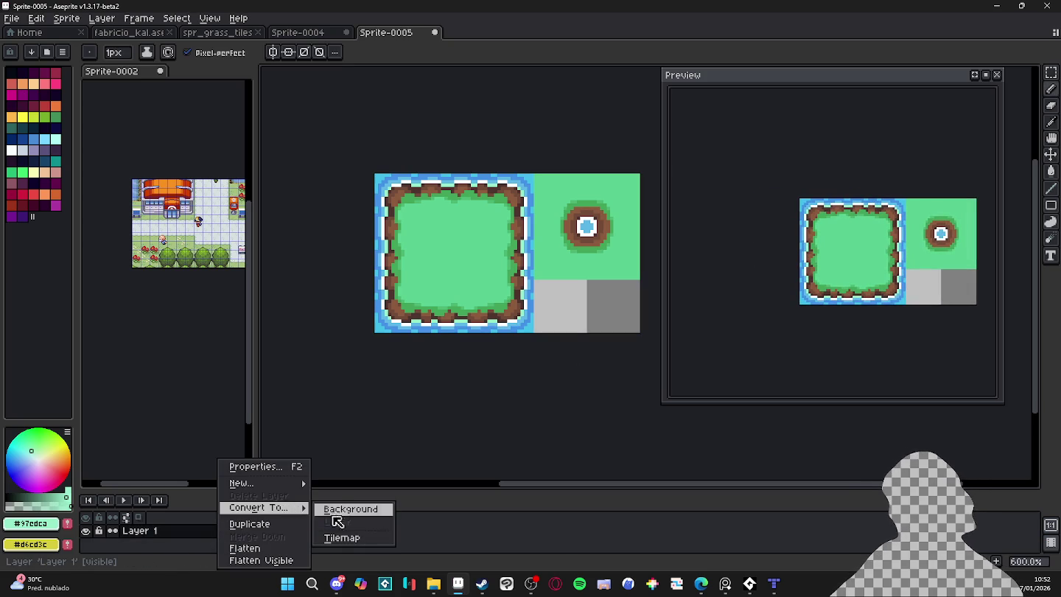
click(446, 538)
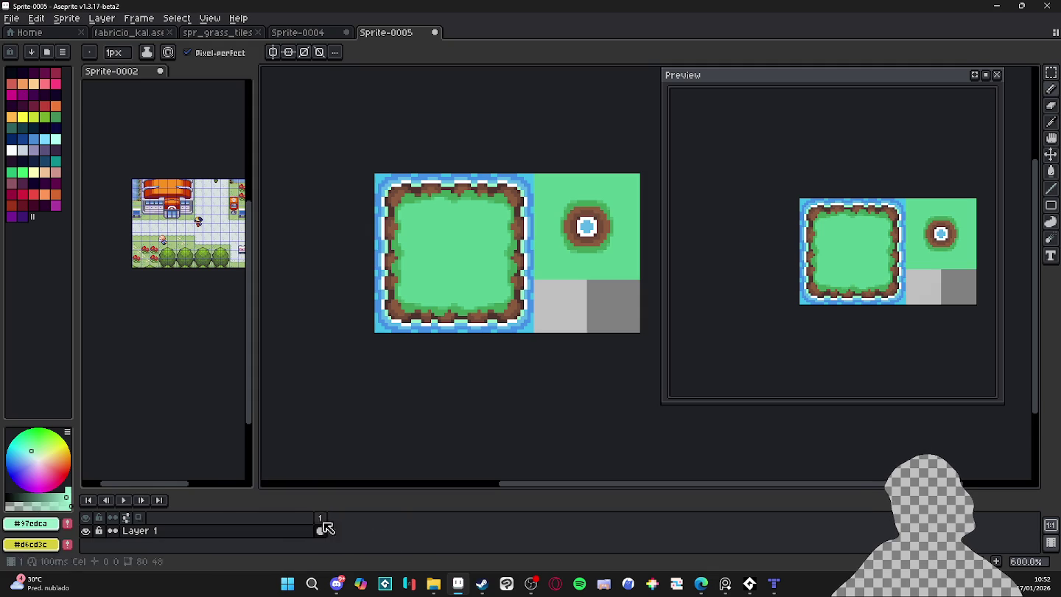
right_click(262, 535)
click(401, 535)
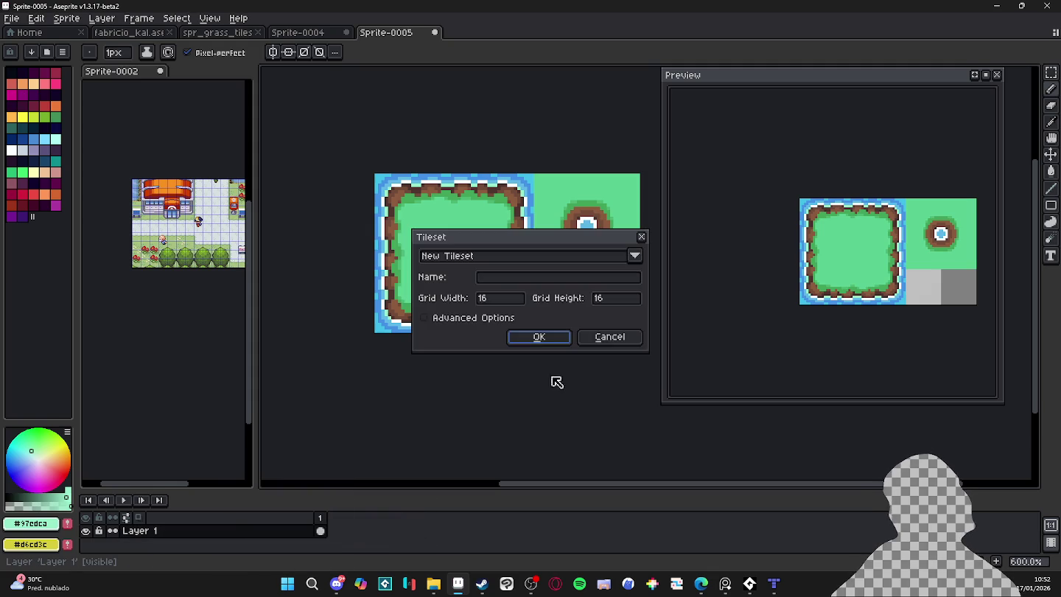
click(540, 336)
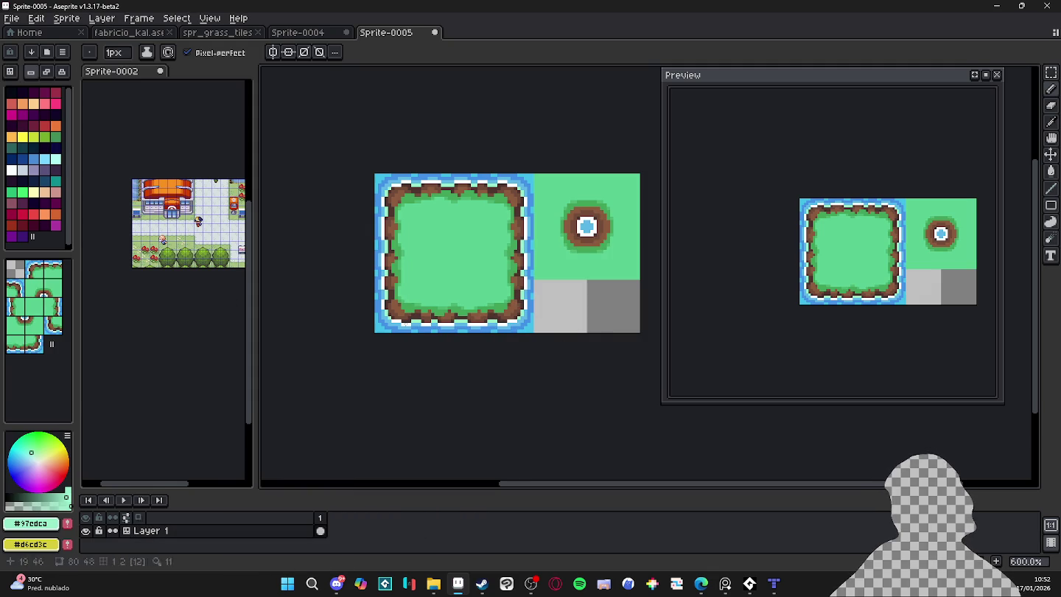
key(ctrl+z)
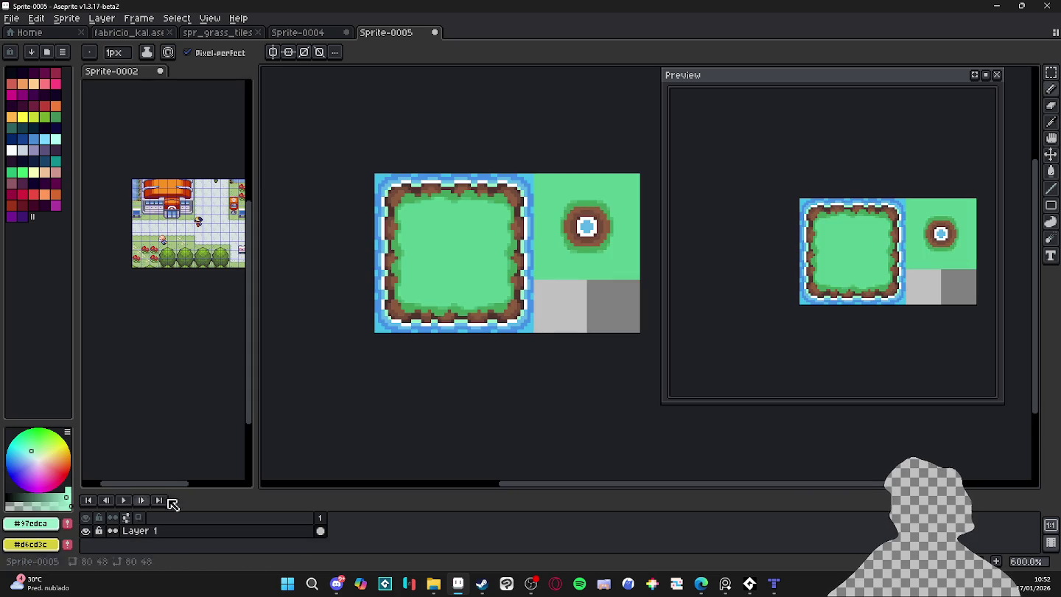
- Zoom into the island corner, pick white with the Pencil, and show the tile grid
scroll(498, 324, up, 4)
key(v)
key(b)
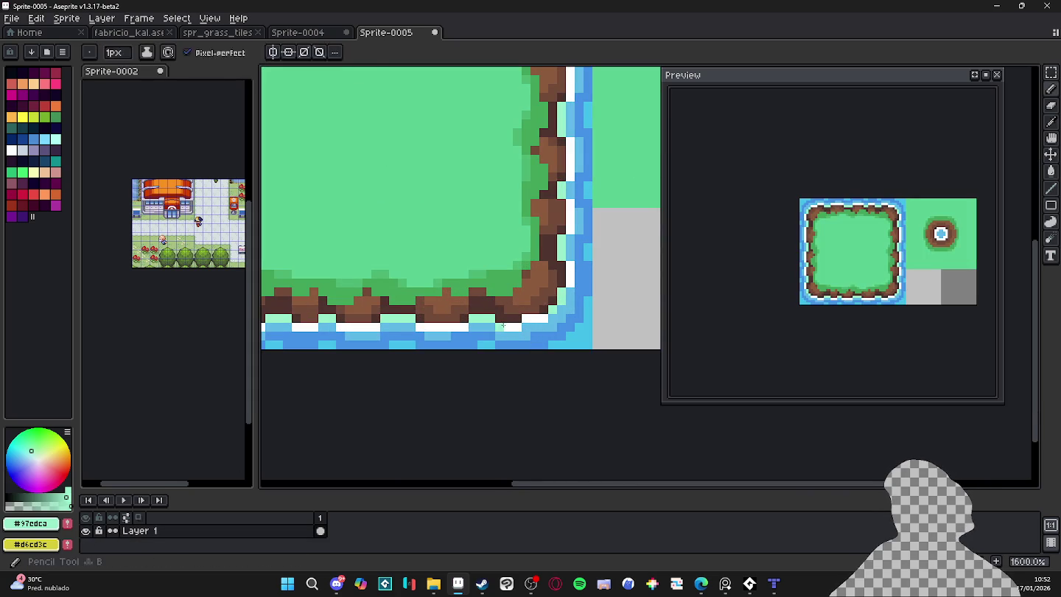
alt+click(517, 328)
scroll(517, 332, down, 2)
key(ctrl+apostrophe)
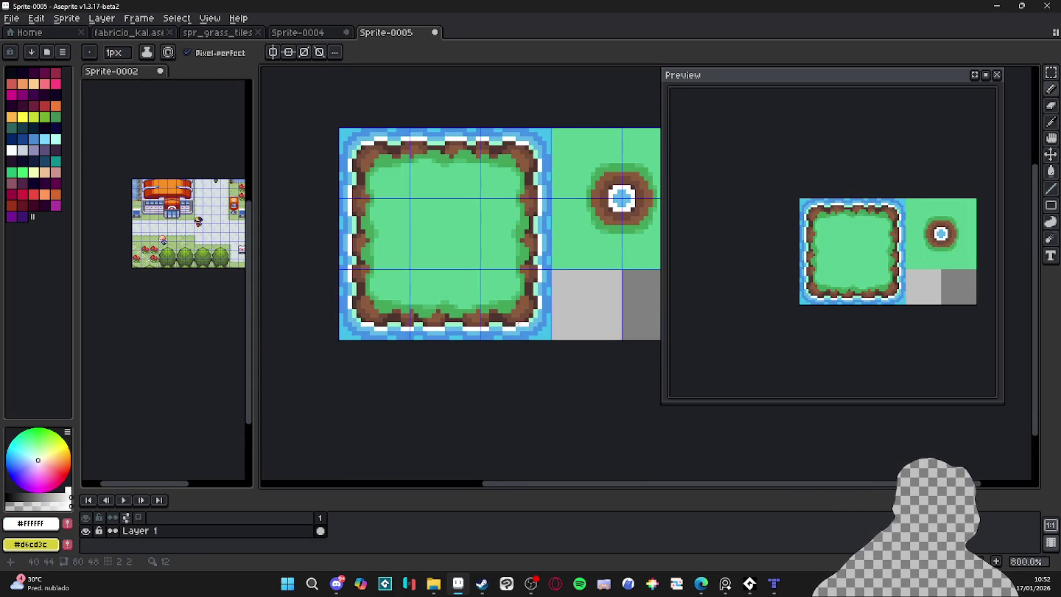
- Enable horizontal and vertical symmetry with both axes centred on the island
click(273, 52)
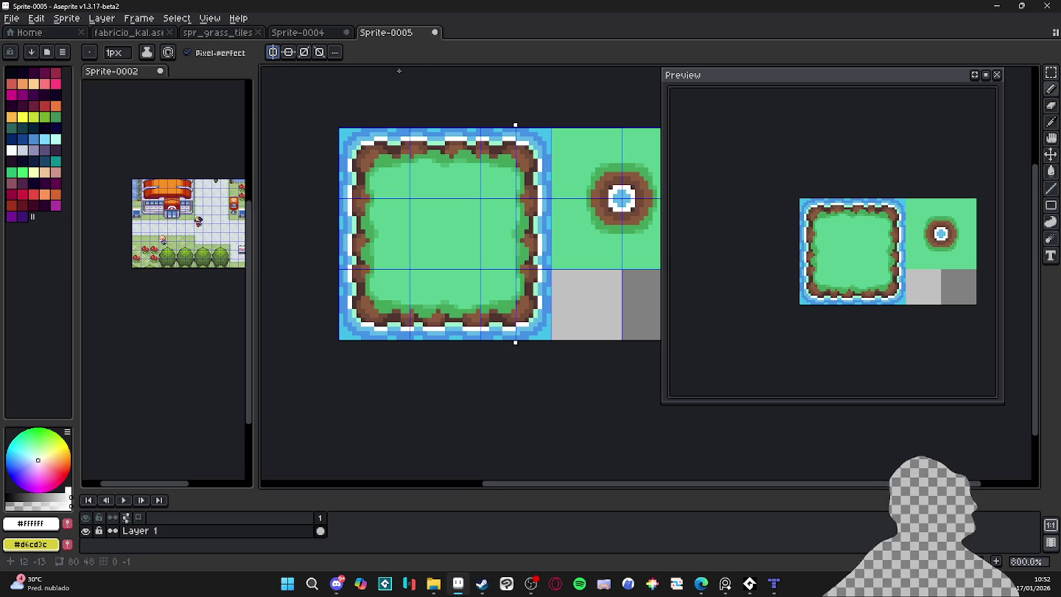
drag(517, 123, 444, 125)
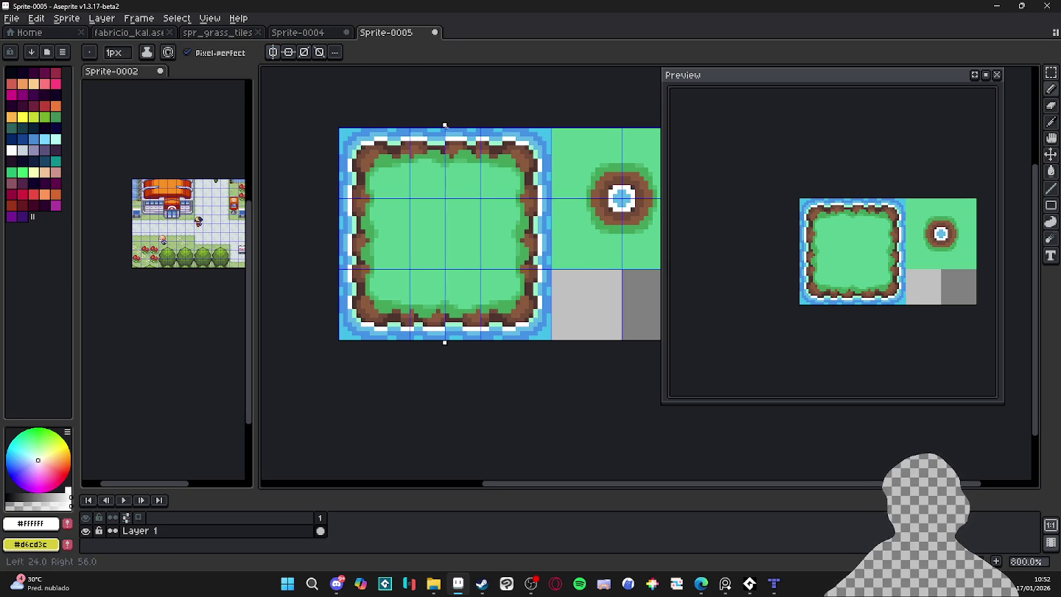
click(288, 52)
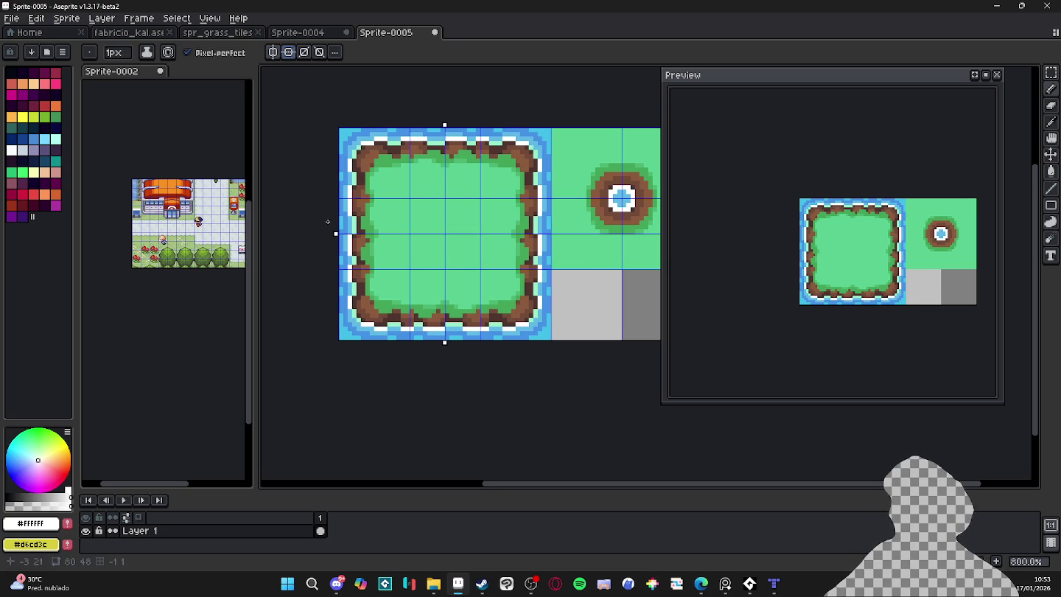
drag(338, 234, 337, 231)
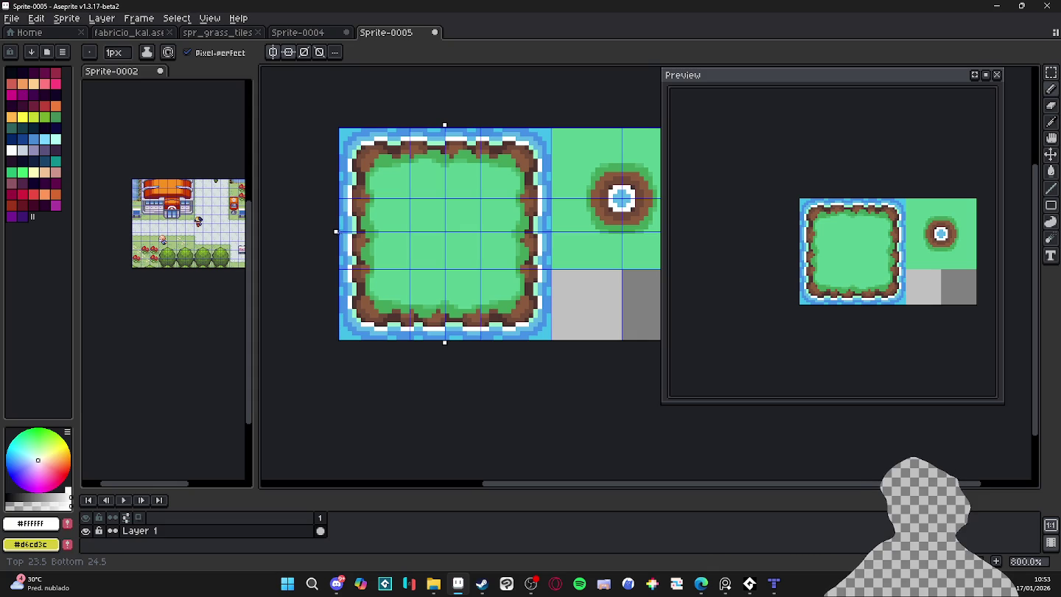
- Turn one white foam pixel mint, then pick white again
scroll(345, 147, up, 5)
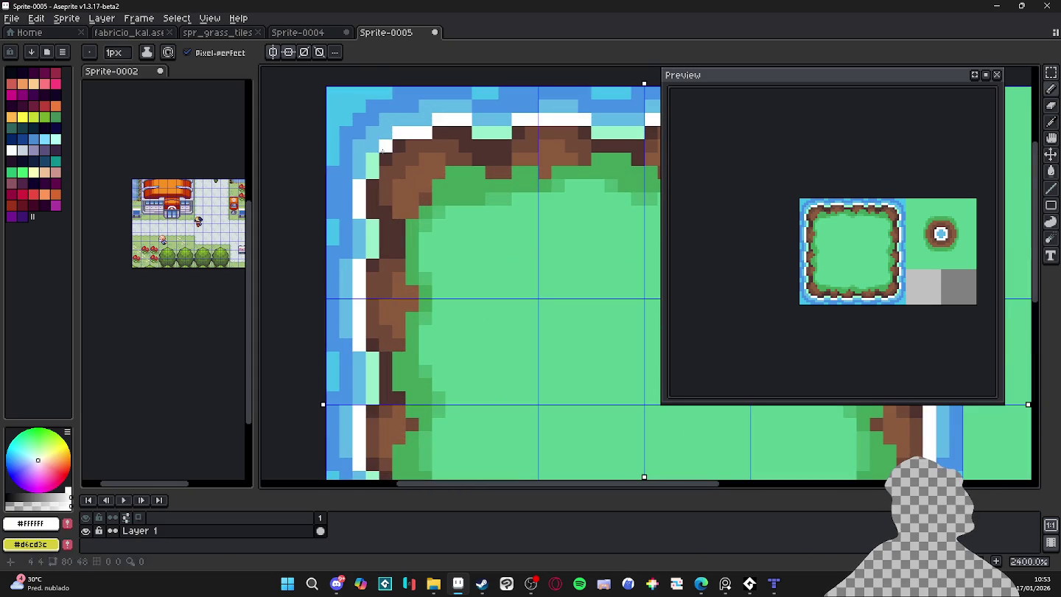
alt+click(381, 150)
click(381, 137)
scroll(370, 151, down, 5)
scroll(501, 307, up, 4)
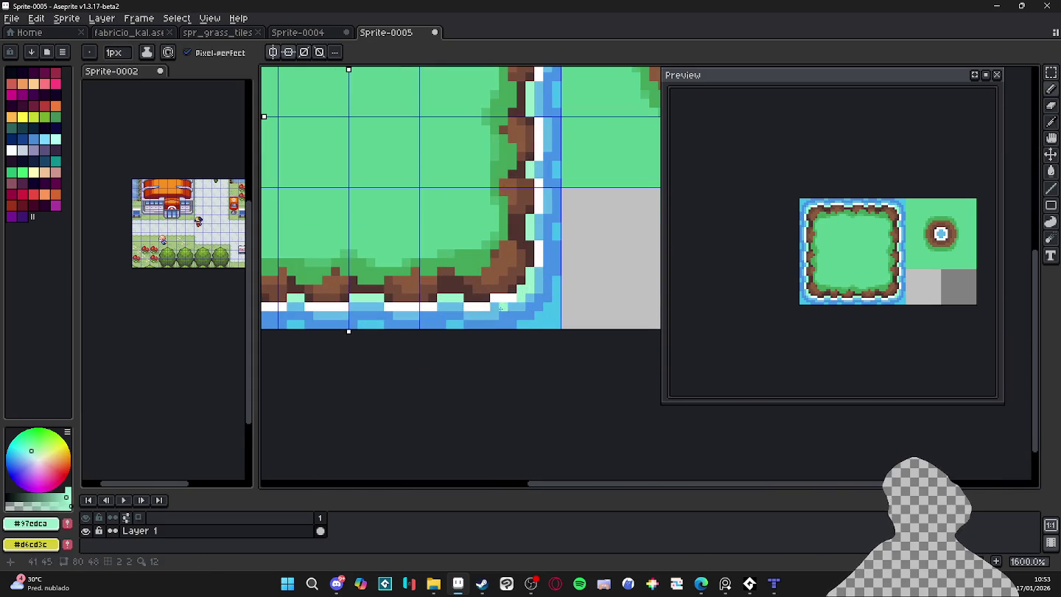
alt+click(472, 304)
scroll(472, 304, down, 4)
- Paint mirrored mint runs and white pixels along the island's foam edges
scroll(375, 178, up, 4)
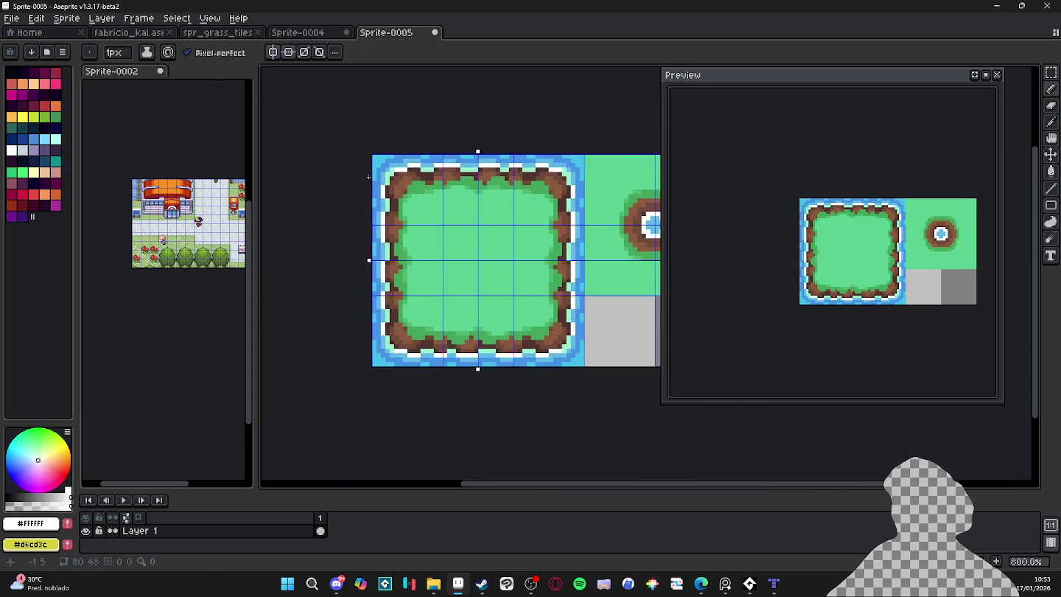
alt+click(397, 195)
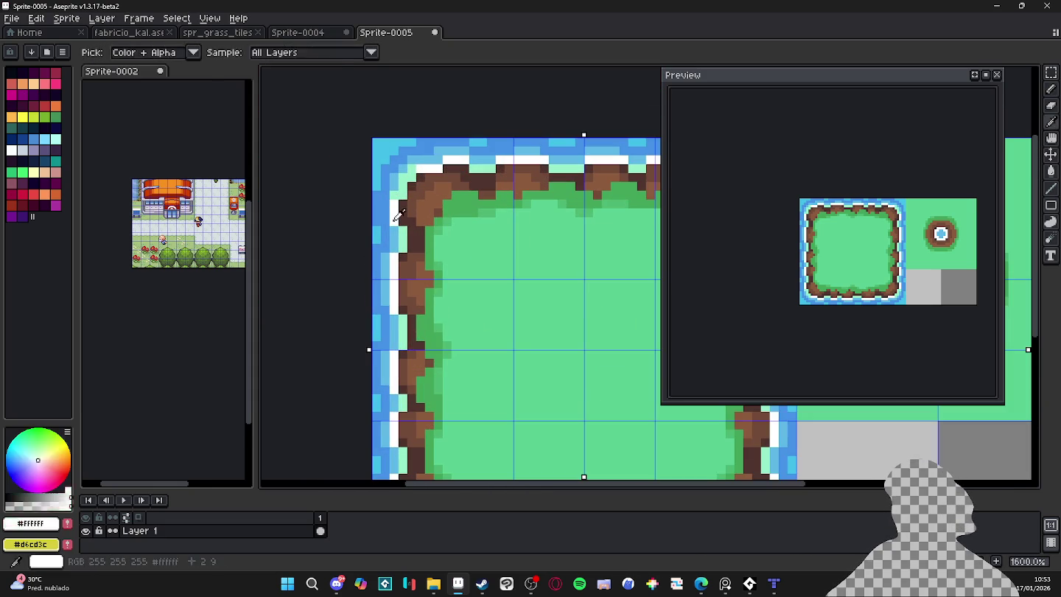
click(394, 229)
drag(394, 237, 384, 293)
alt+click(396, 254)
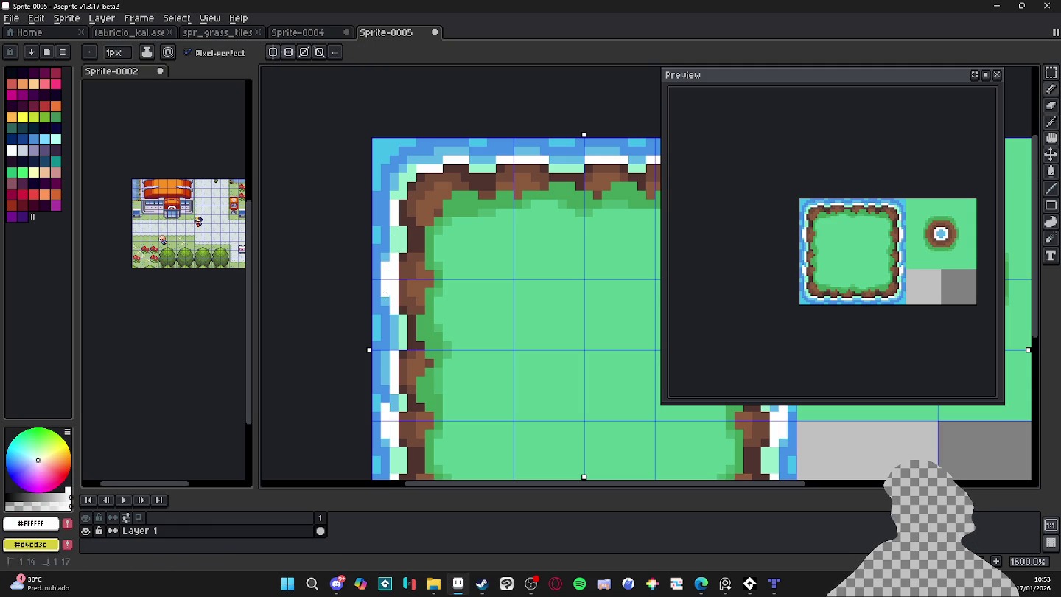
scroll(398, 317, up, 1)
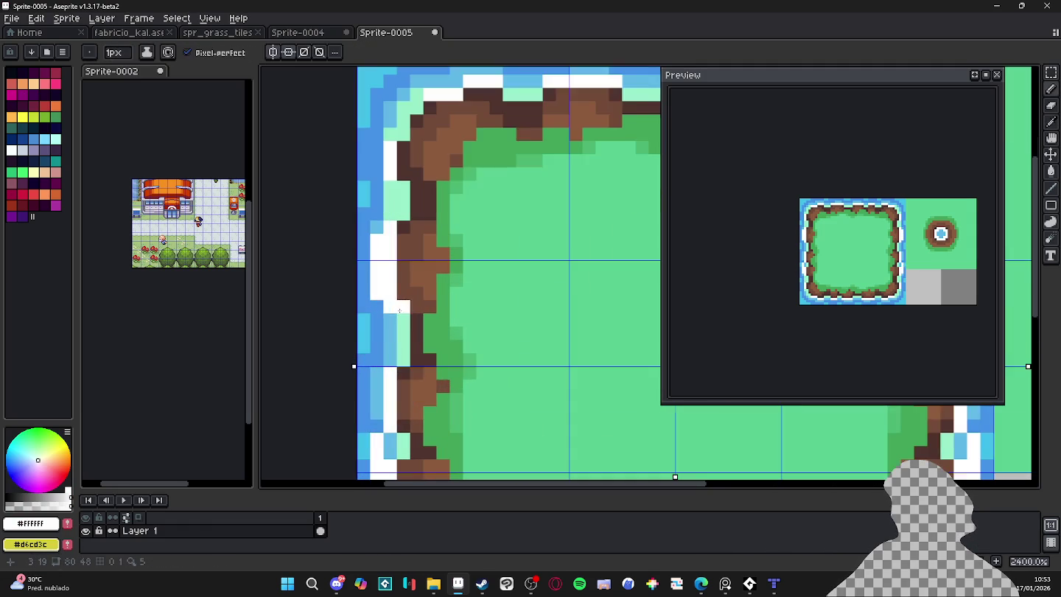
alt+click(398, 317)
drag(397, 317, 393, 337)
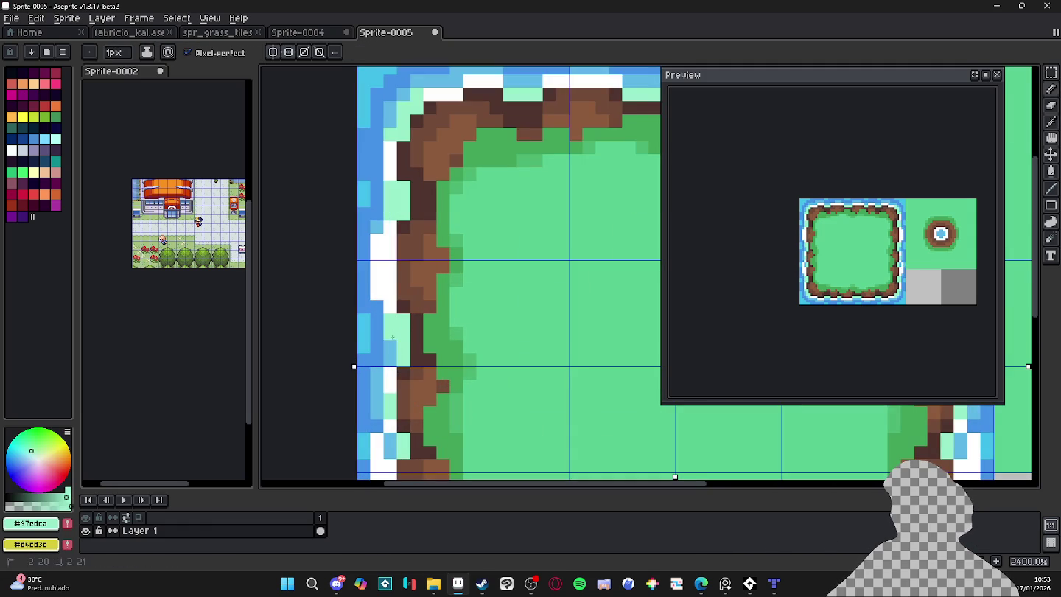
alt+click(392, 296)
click(390, 329)
scroll(389, 328, down, 5)
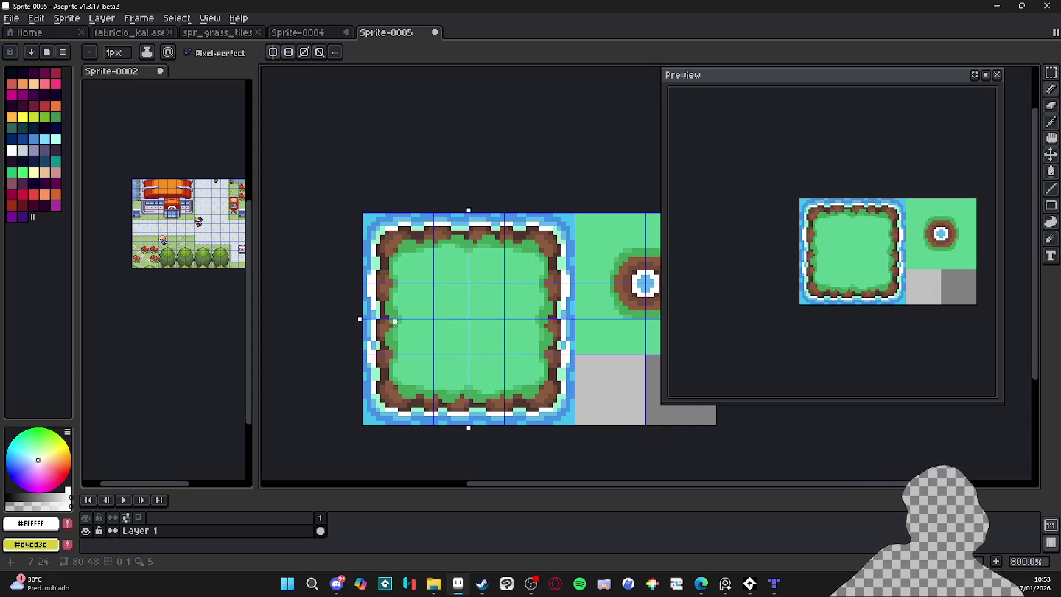
- Undo two edits, redo one, and hide the tile grid
key(ctrl+z)
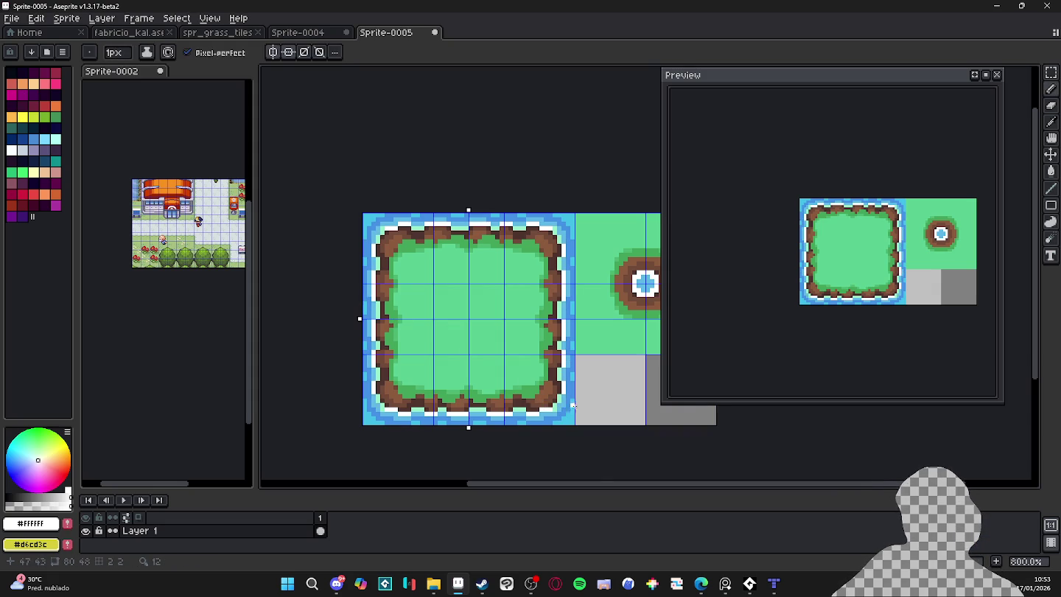
key(ctrl+z)
key(ctrl+z)
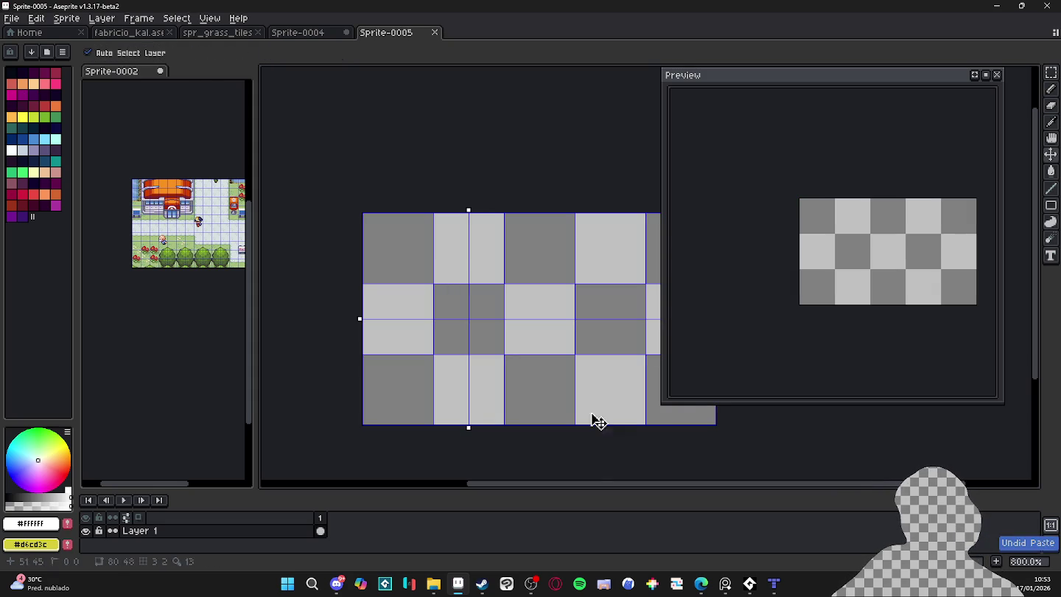
key(ctrl+y)
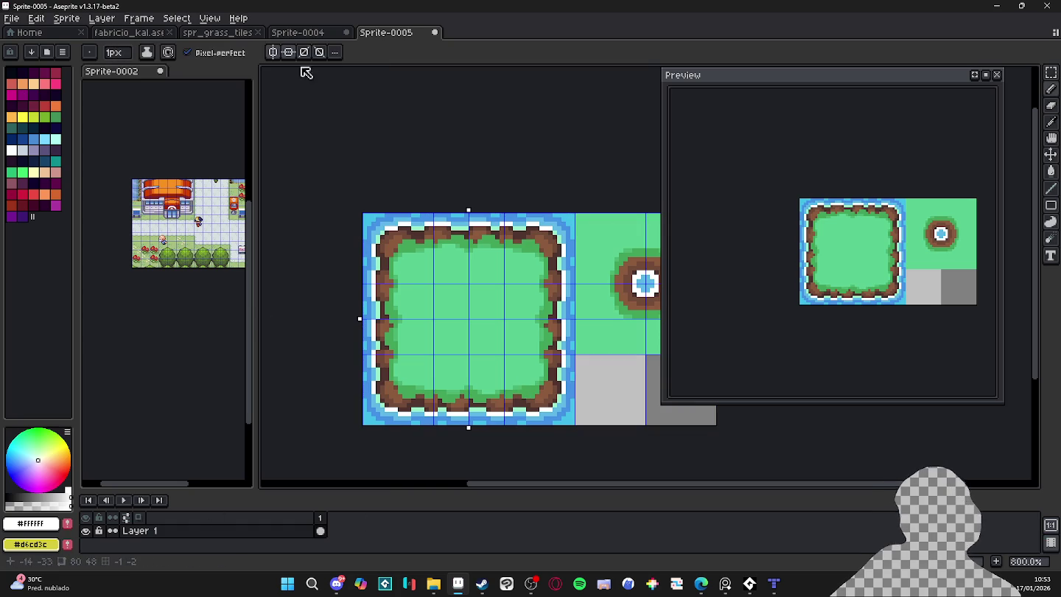
scroll(362, 316, right, 1)
scroll(362, 315, down, 1)
key(ctrl+apostrophe)
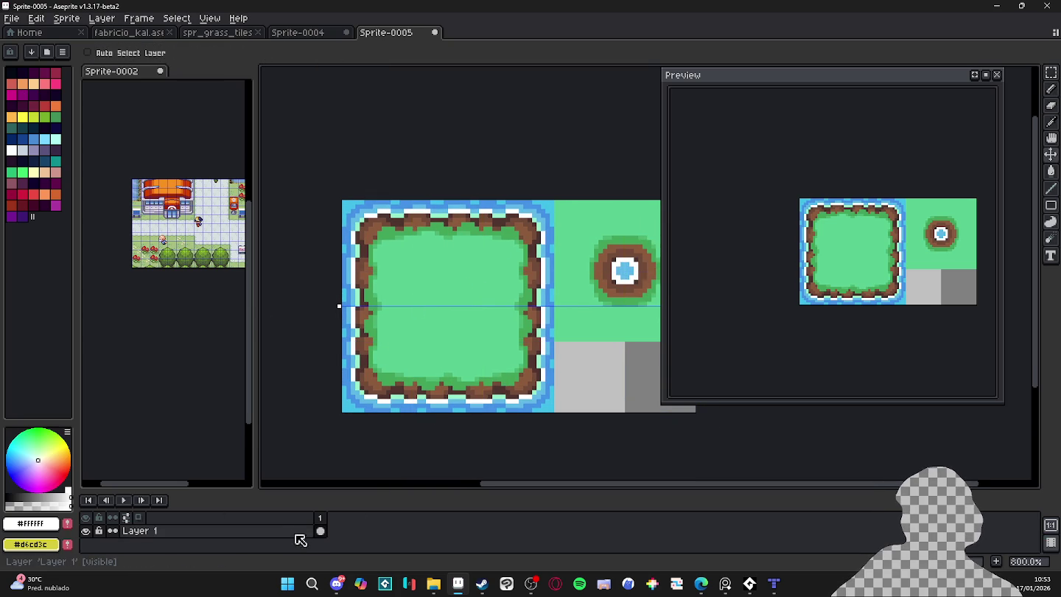
- Convert Layer 1 to a tilemap with a new 16×16 tileset and turn off left-right symmetry
right_click(291, 532)
click(450, 543)
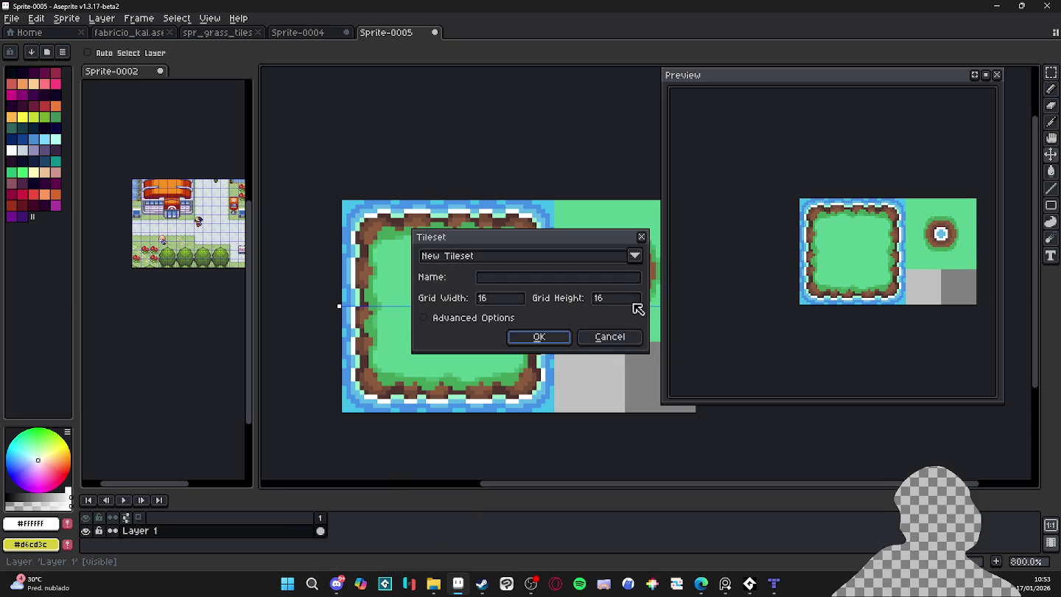
click(542, 338)
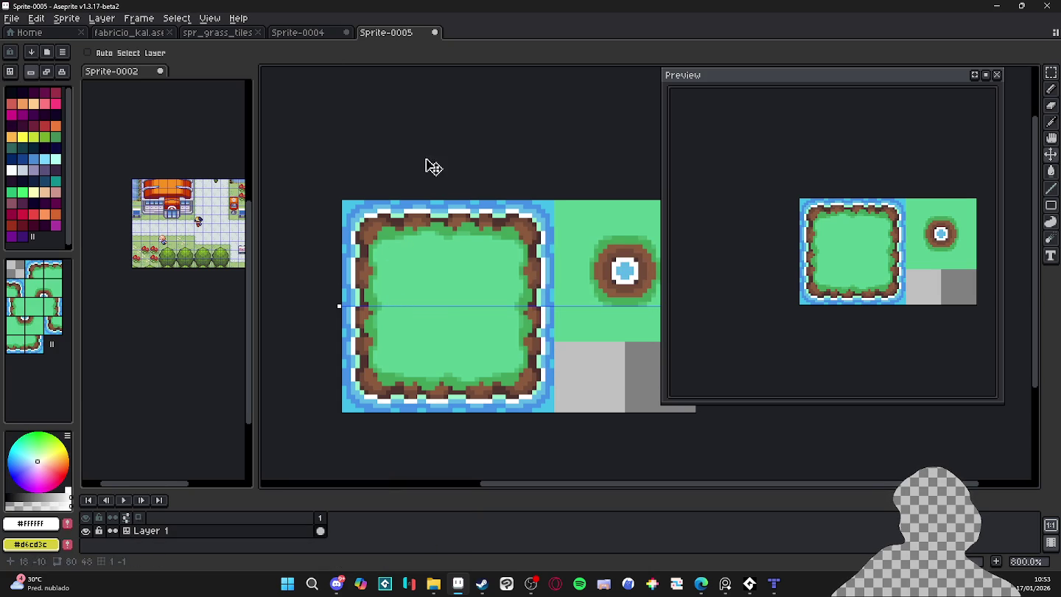
key(b)
click(276, 52)
click(275, 51)
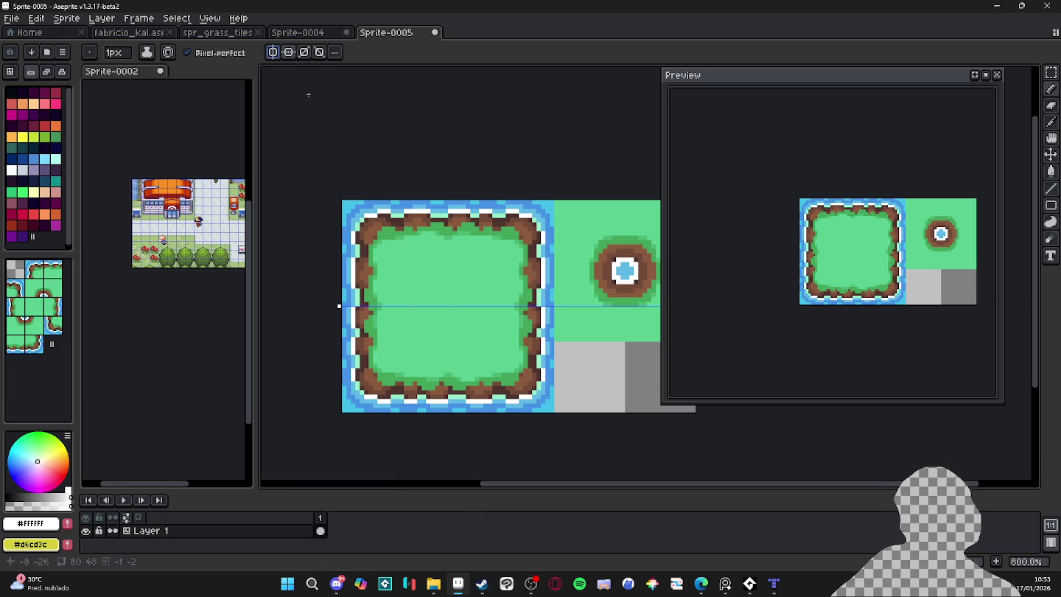
- Place the top-left corner tile on the island, return to pixel editing, and toggle top-bottom symmetry
click(34, 270)
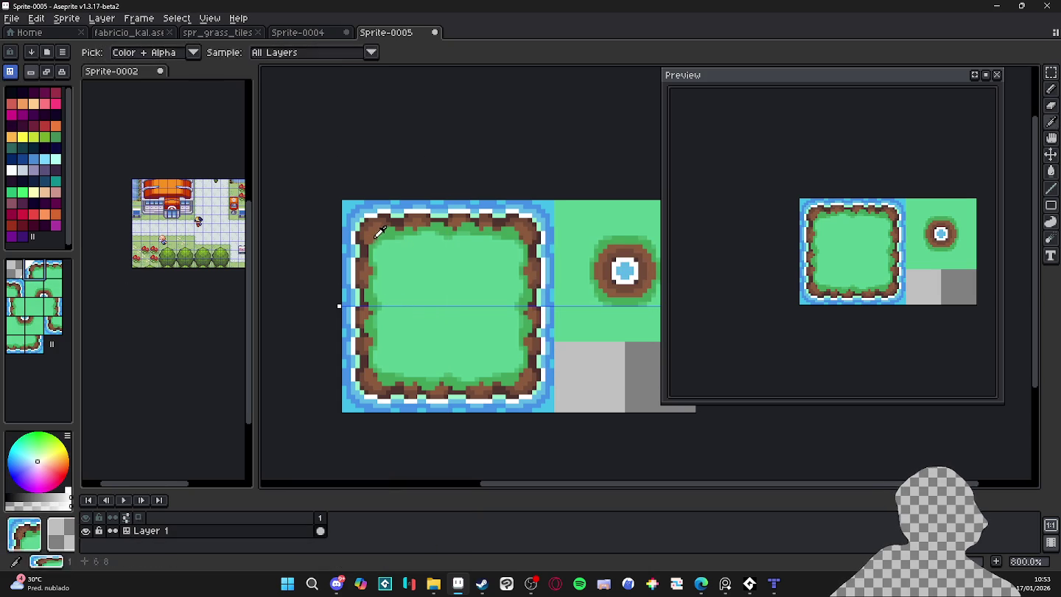
click(498, 378)
click(45, 73)
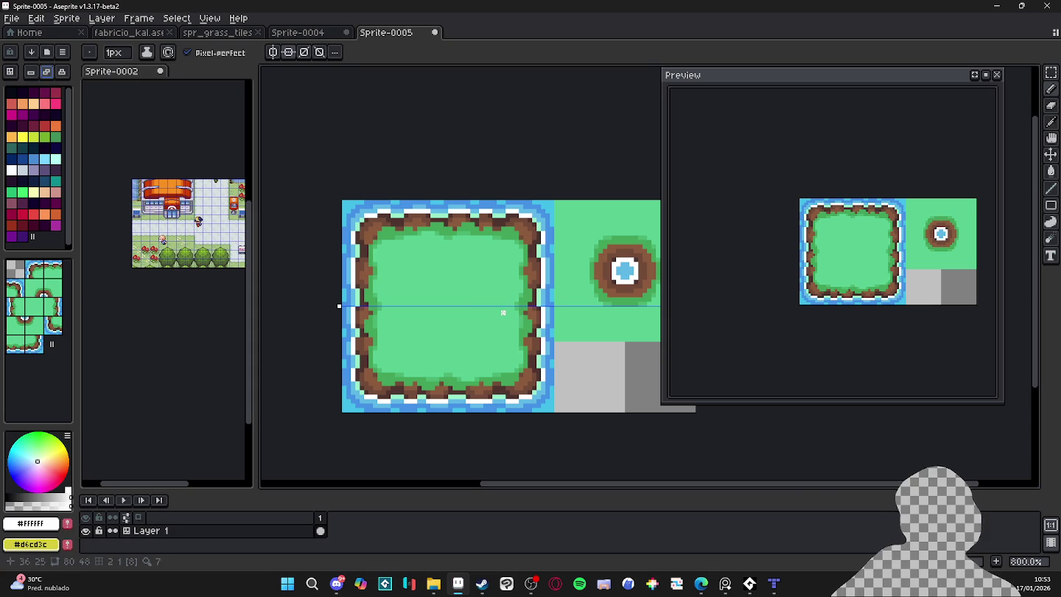
key(m)
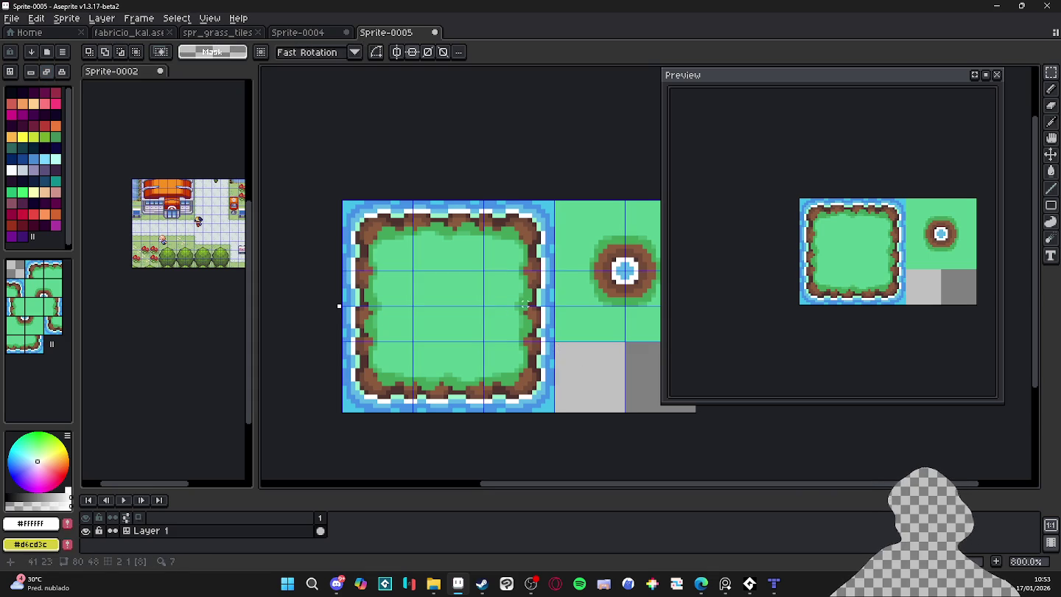
click(524, 304)
key(ctrl+z)
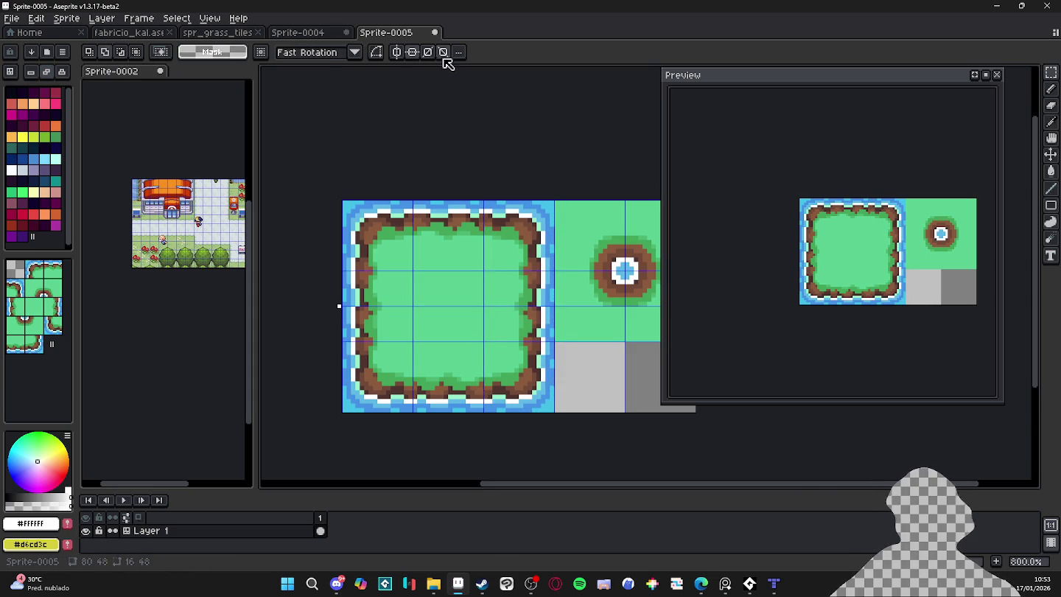
key(b)
click(288, 53)
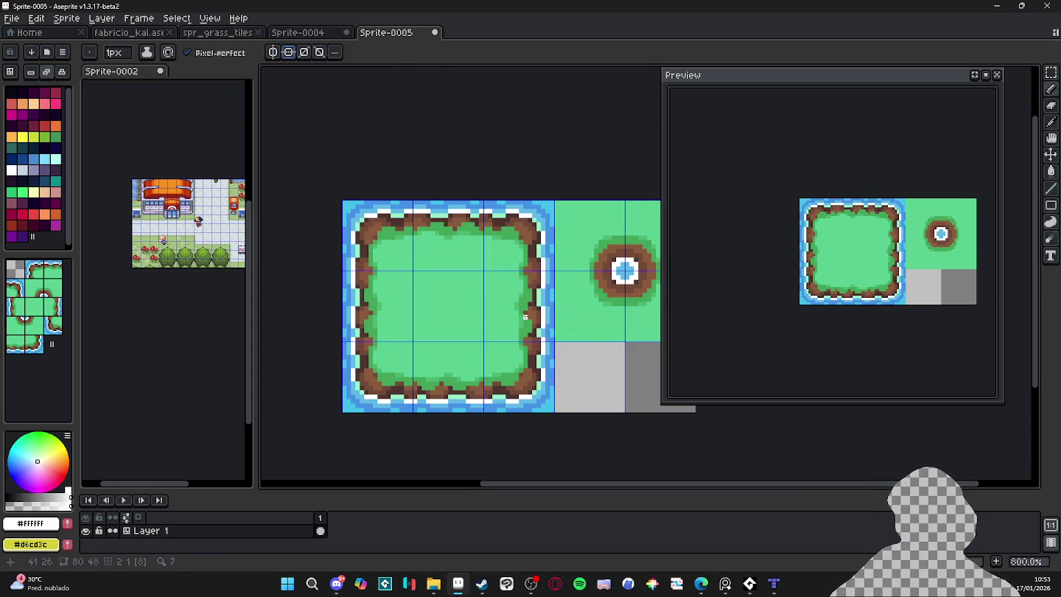
key(m)
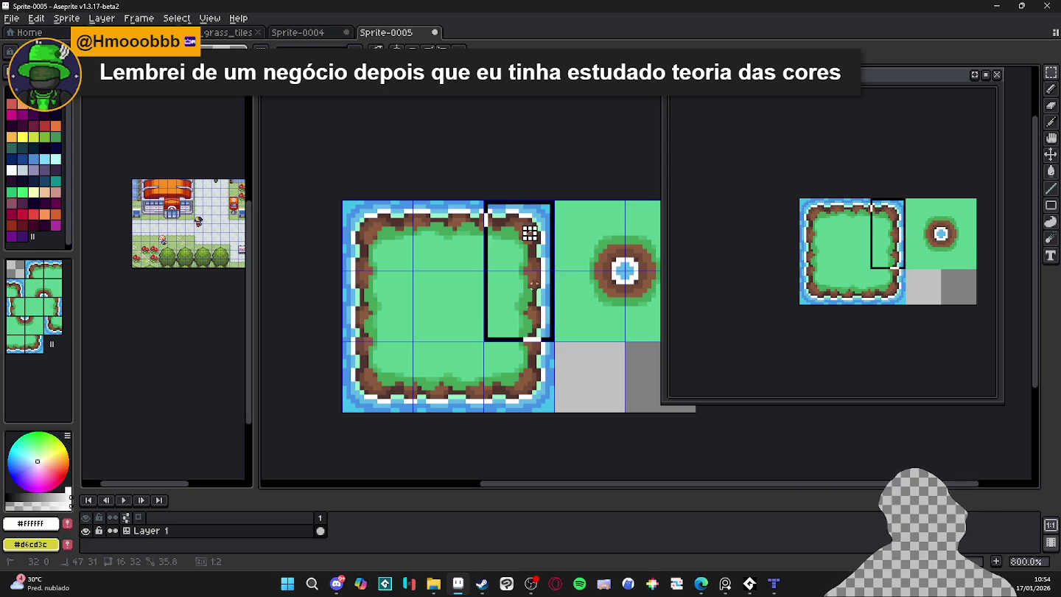
- Clear the third tile column and stamp mirrored and flipped corner shore tiles at the island's corners
mouse_move(530, 234)
mouse_down()
mouse_move(498, 379)
mouse_move(412, 383)
mouse_up()
key(Delete)
click(35, 271)
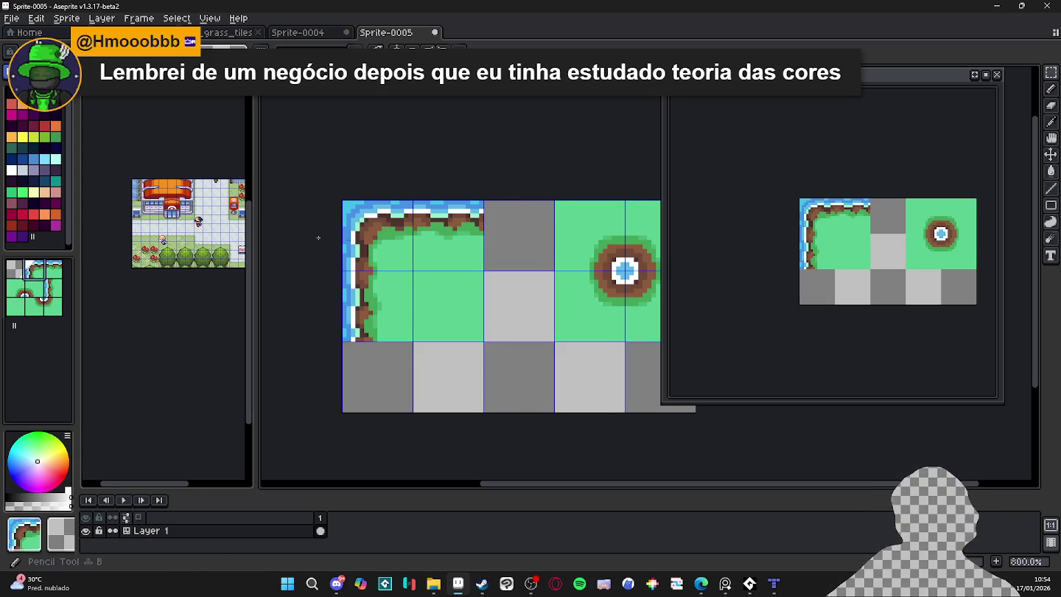
click(532, 248)
key(x)
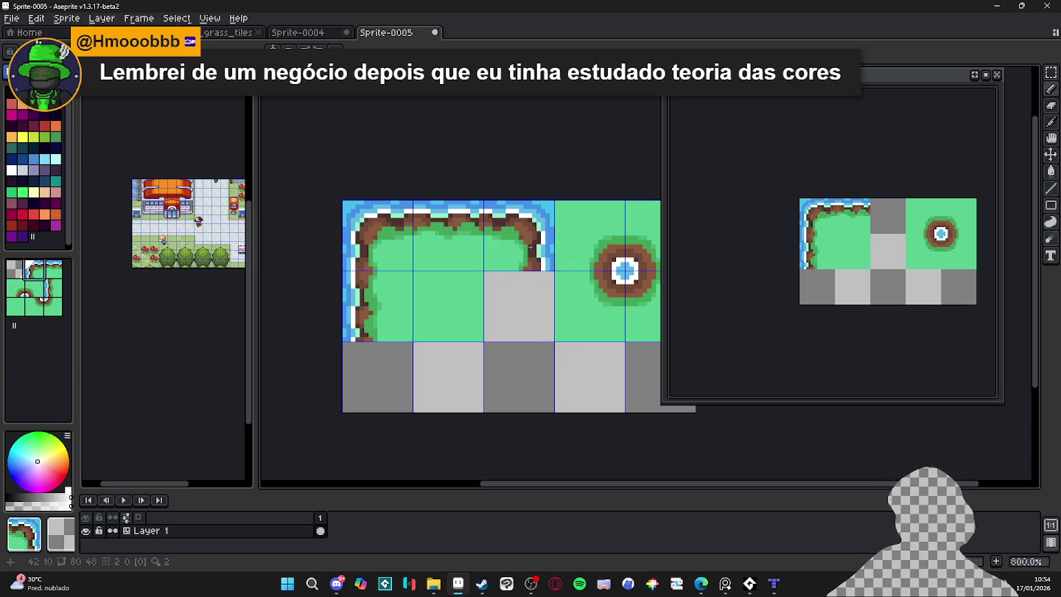
click(531, 243)
key(y)
click(503, 343)
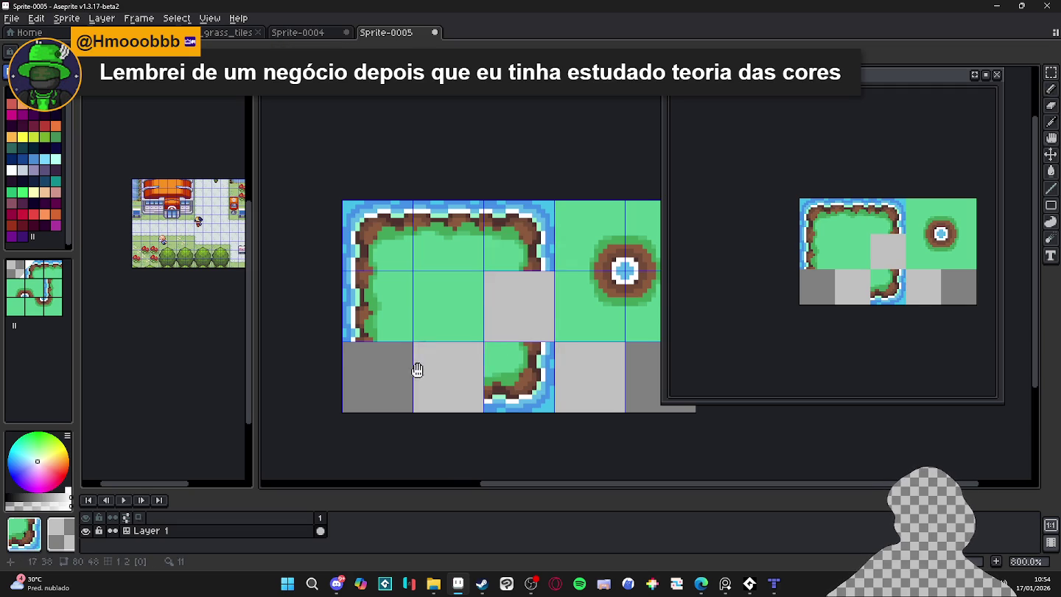
key(x)
click(380, 372)
- Close the island's top and bottom edges with straight shore, and add left and right shore tiles in row 2
click(446, 243)
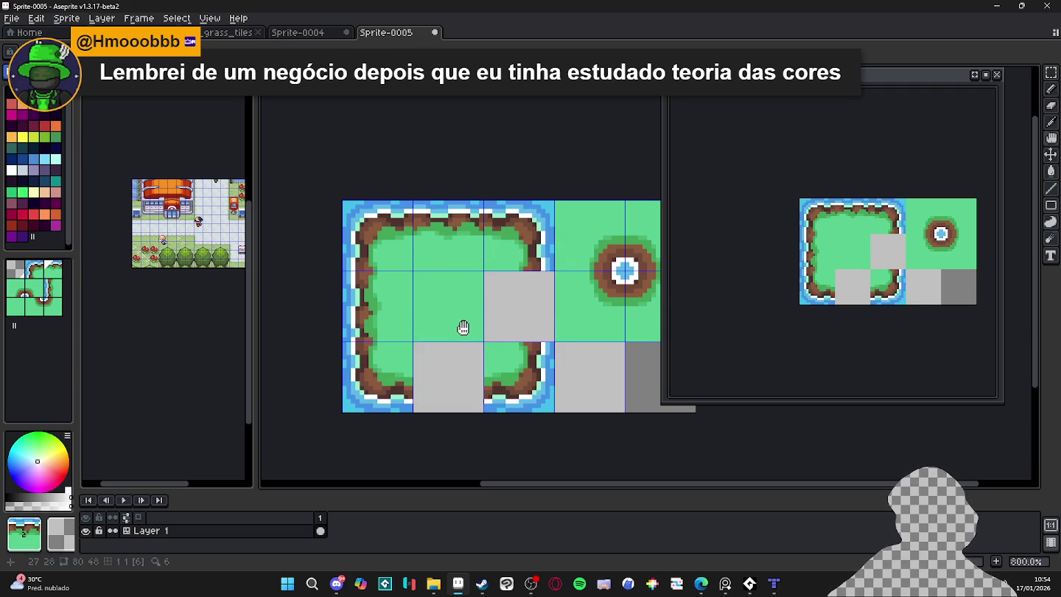
key(y)
click(446, 375)
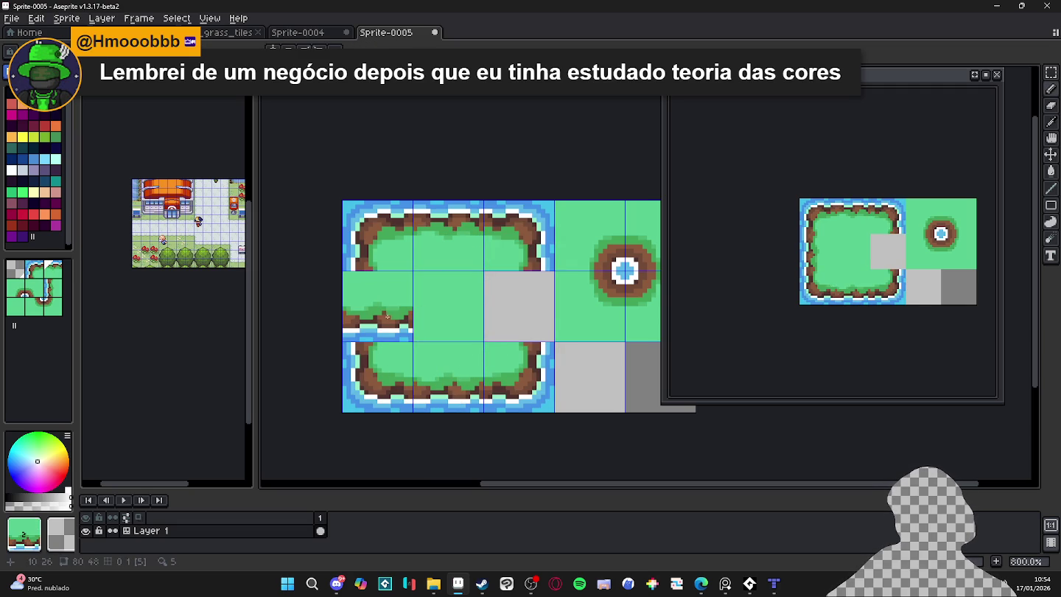
click(388, 309)
key(x)
click(500, 313)
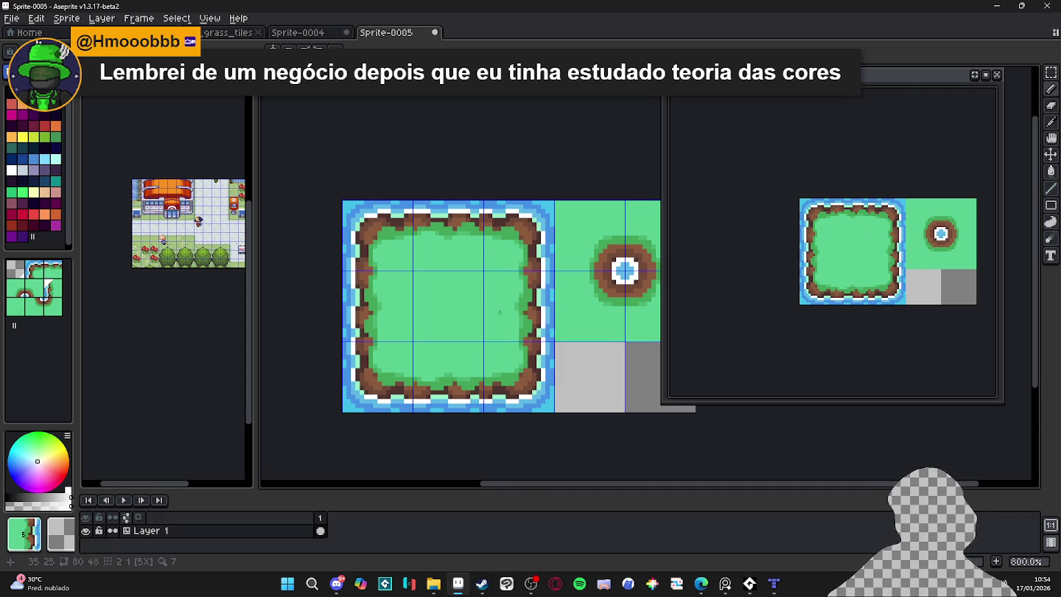
- Erase the stray pond tiles and place a corner tile at the pond's lower right
drag(500, 312, 419, 320)
click(368, 383)
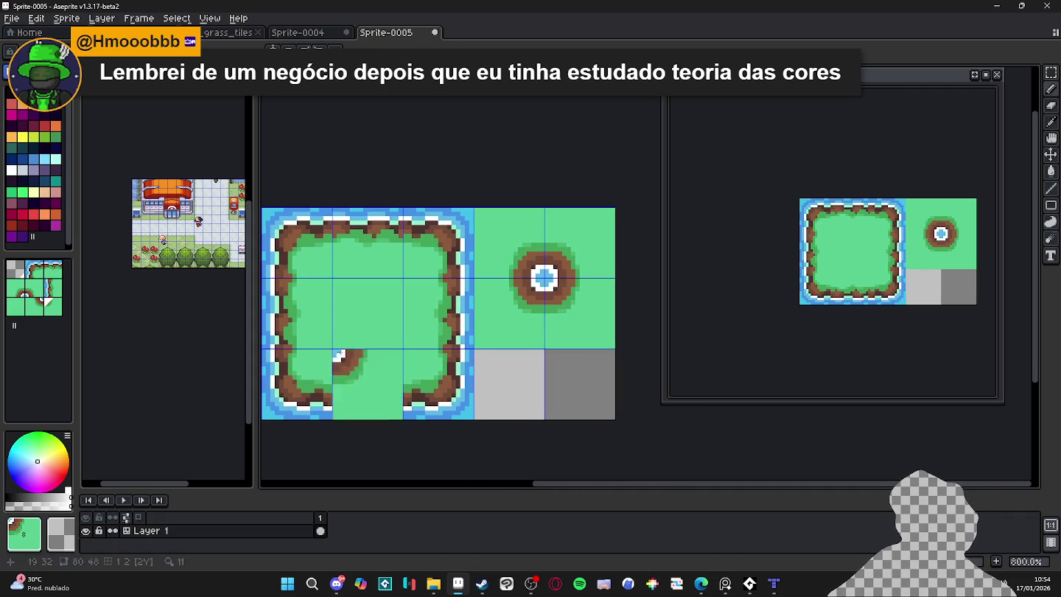
key(e)
click(508, 309)
click(515, 254)
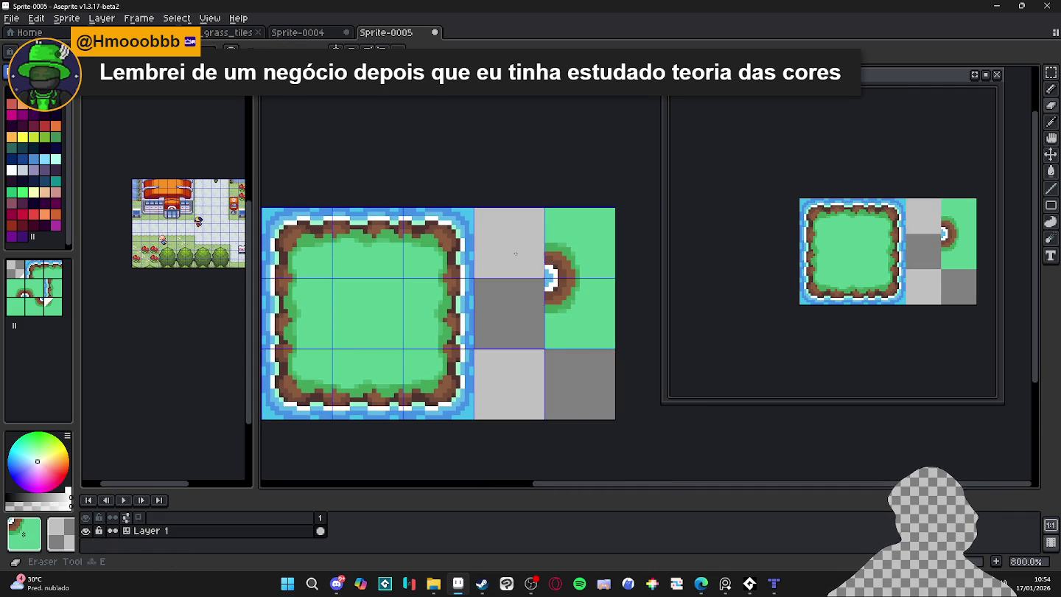
click(580, 243)
key(b)
click(580, 313)
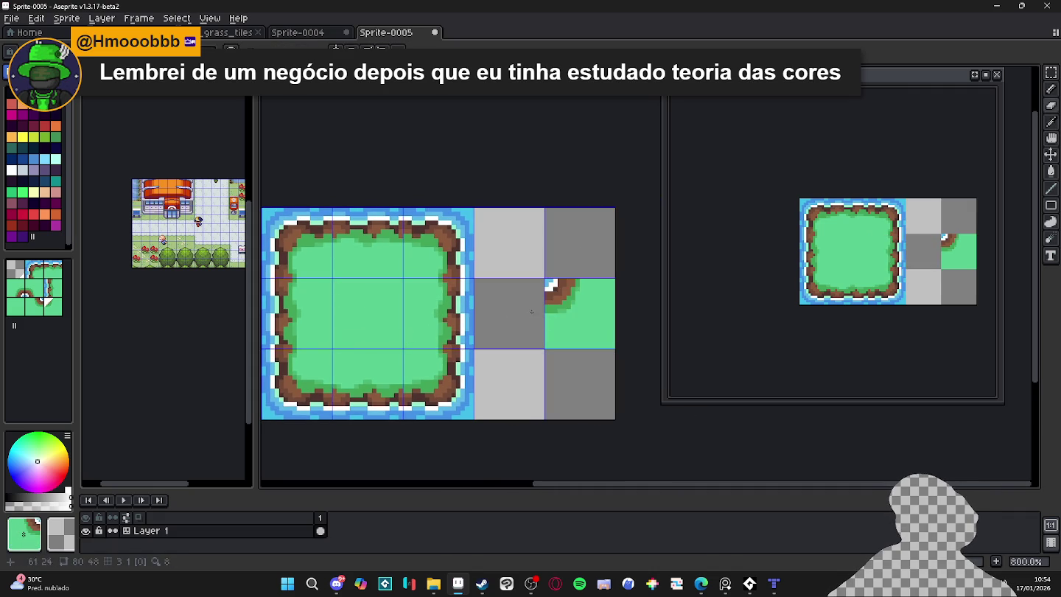
key(e)
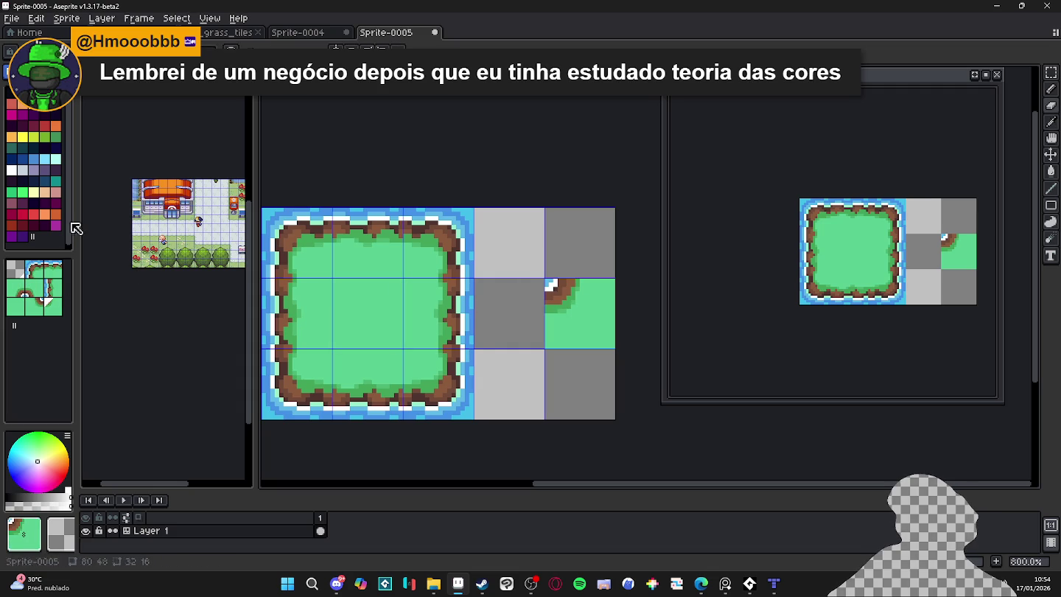
- Stamp horizontally and vertically flipped corner tiles to re-form the circular pond across four tiles
key(Tab)
key(Tab)
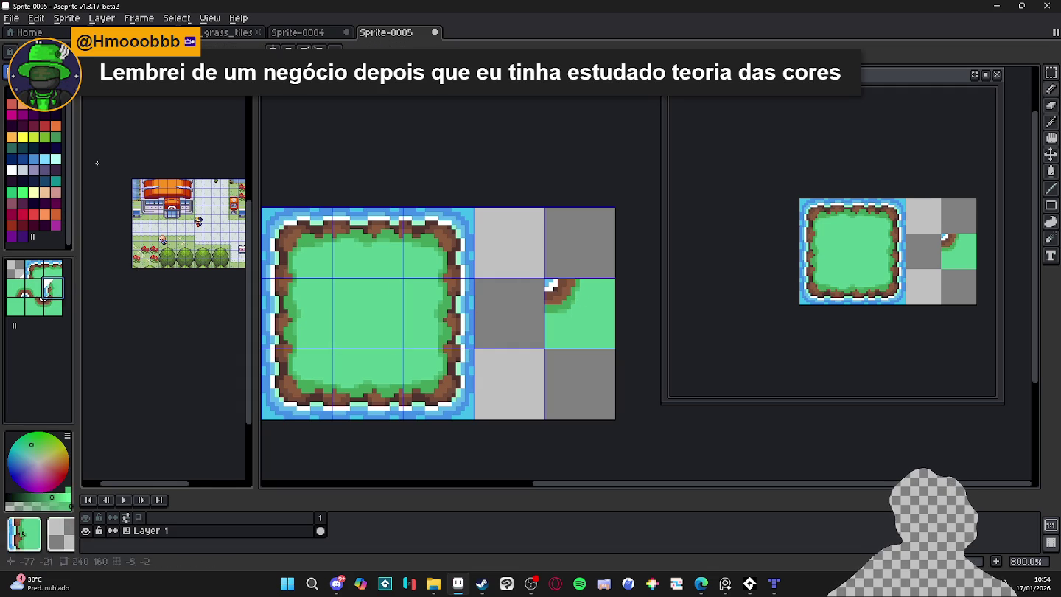
alt+click(578, 295)
click(482, 309)
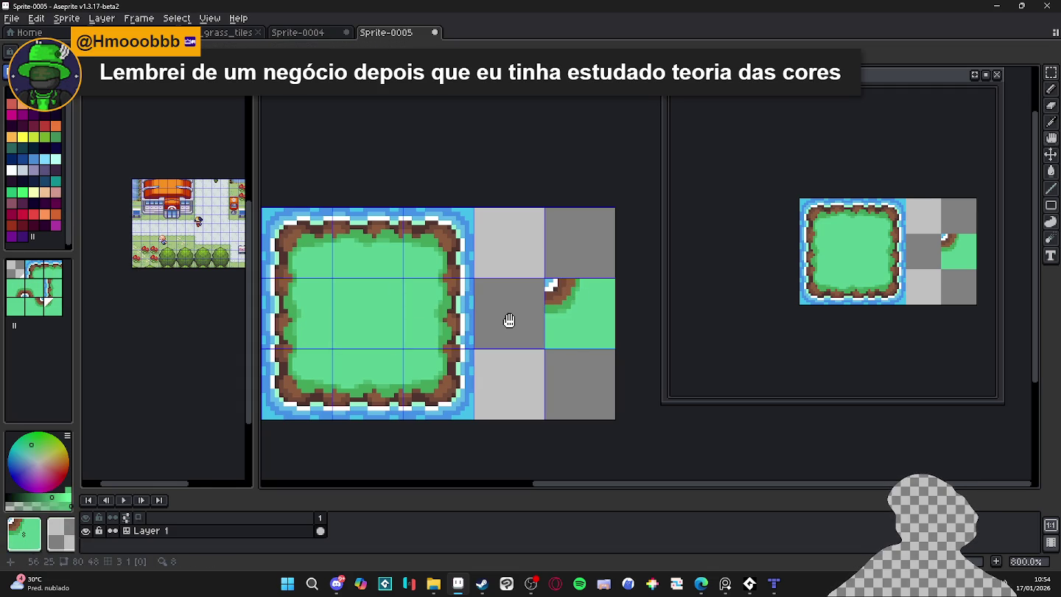
key(shift+h)
click(508, 320)
key(shift+v)
click(507, 247)
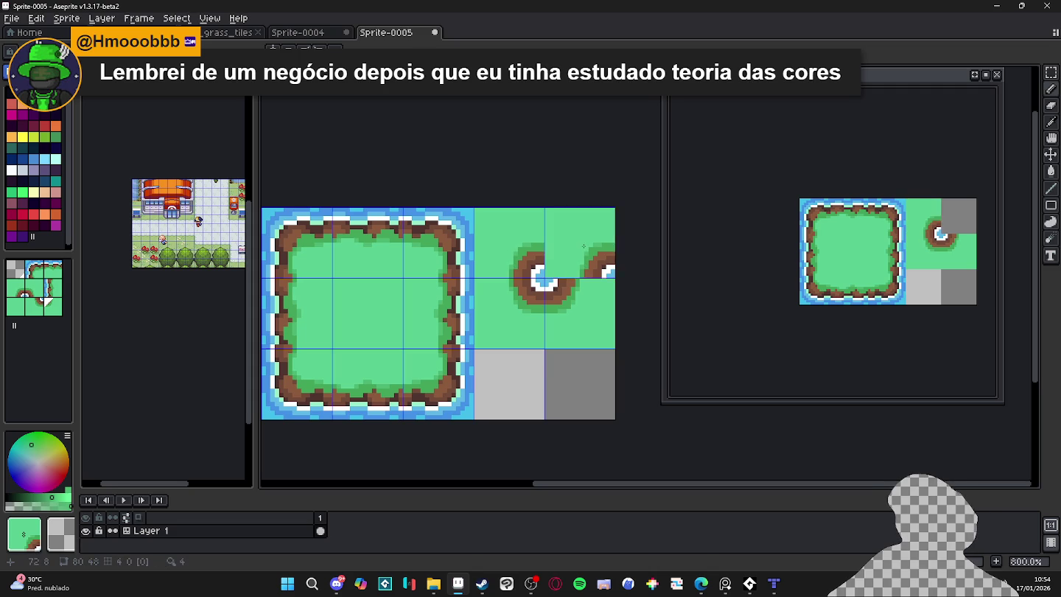
key(shift+h)
click(579, 243)
key(shift+v)
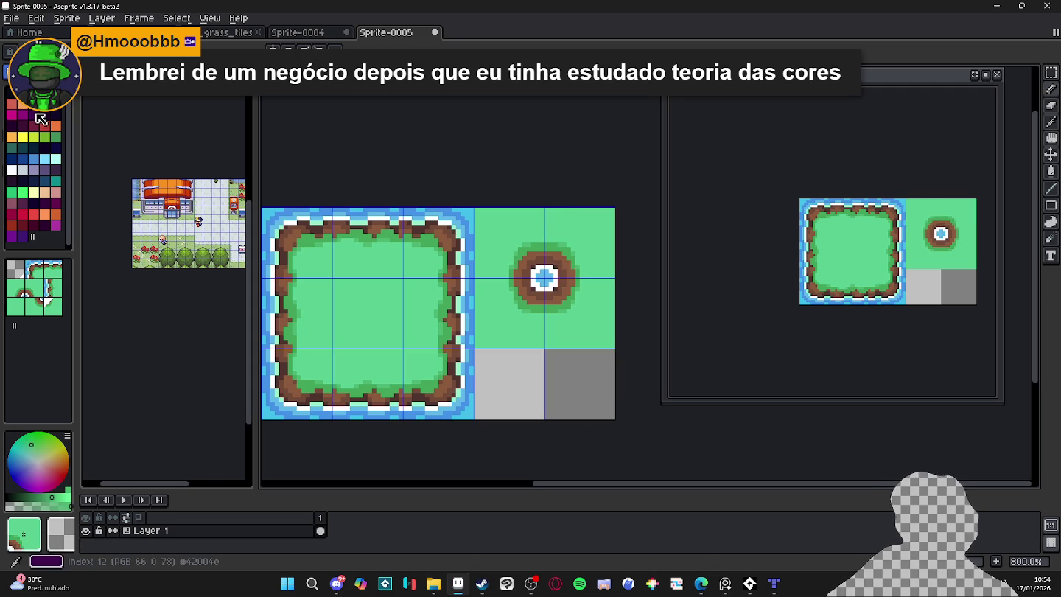
click(31, 112)
scroll(394, 246, down, 1)
mouse_move(340, 258)
mouse_down()
mouse_move(404, 228)
mouse_move(386, 241)
mouse_up()
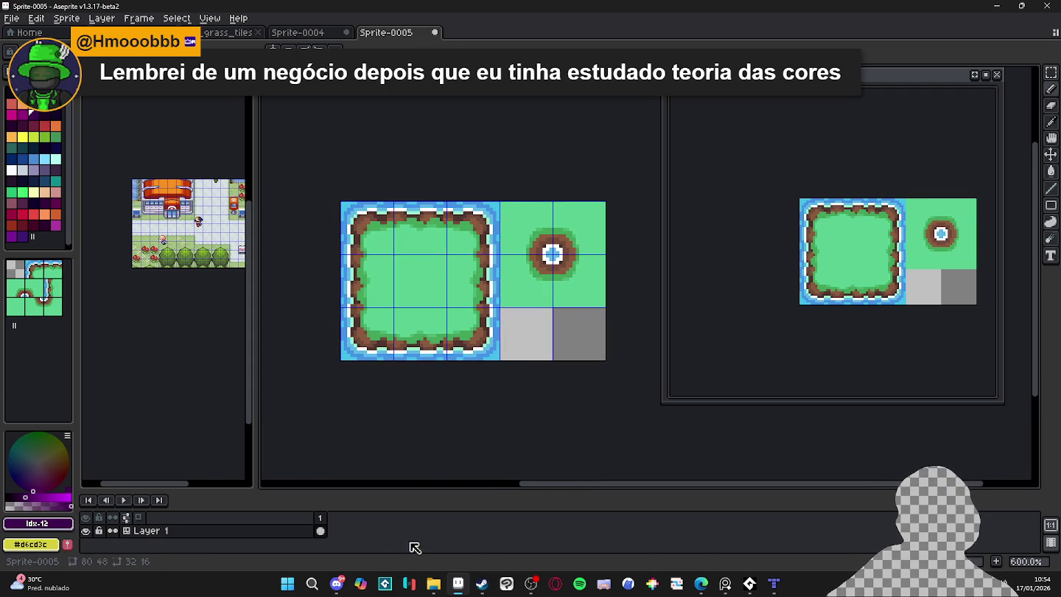
- Try adding a new frame and a new Layer 2, then undo the frames and delete Layer 2
key(alt+n)
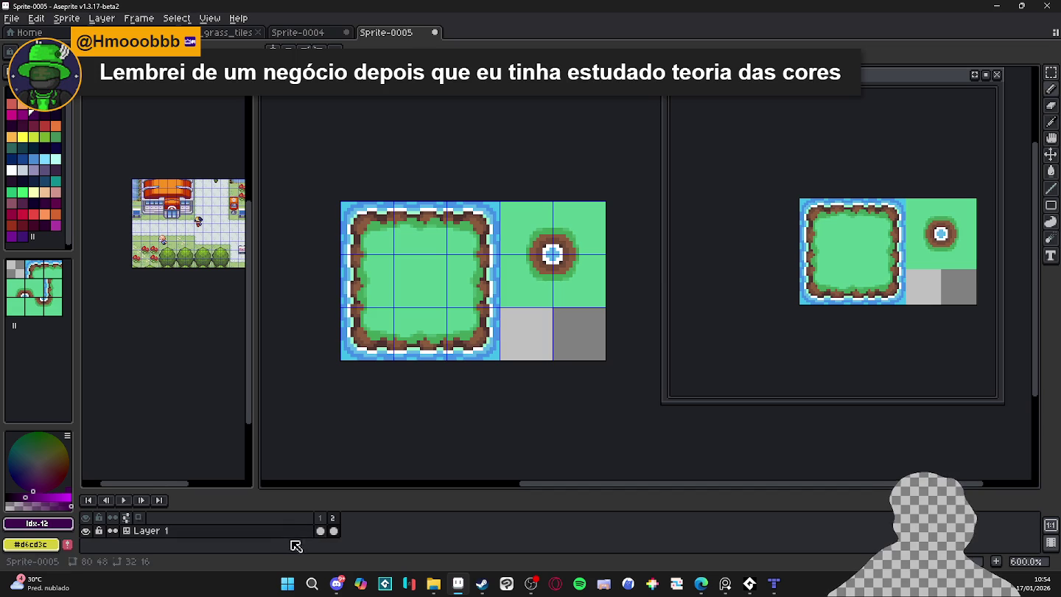
key(ctrl+z)
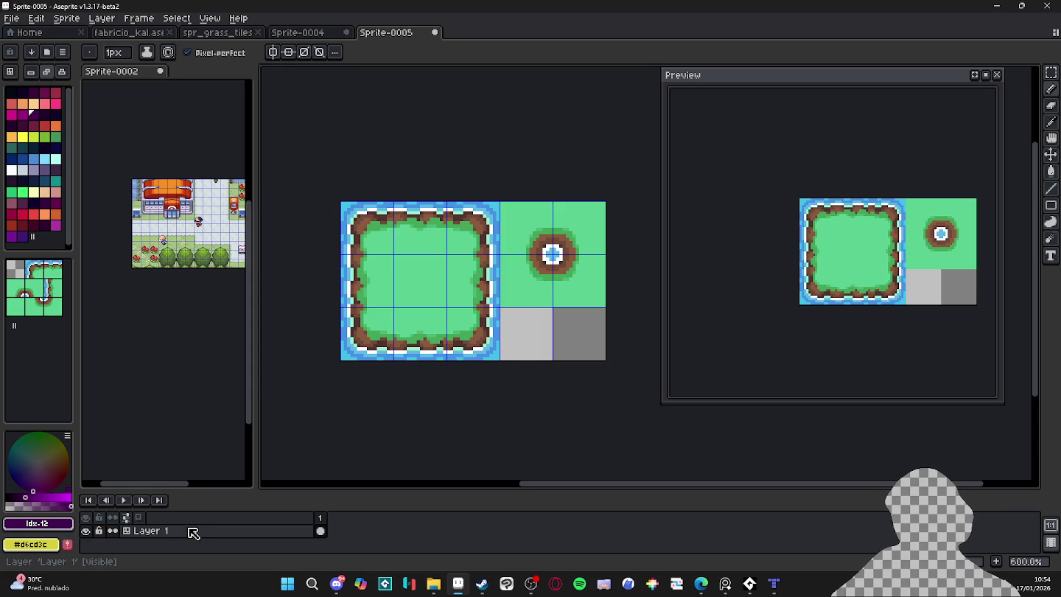
click(996, 561)
key(ctrl+z)
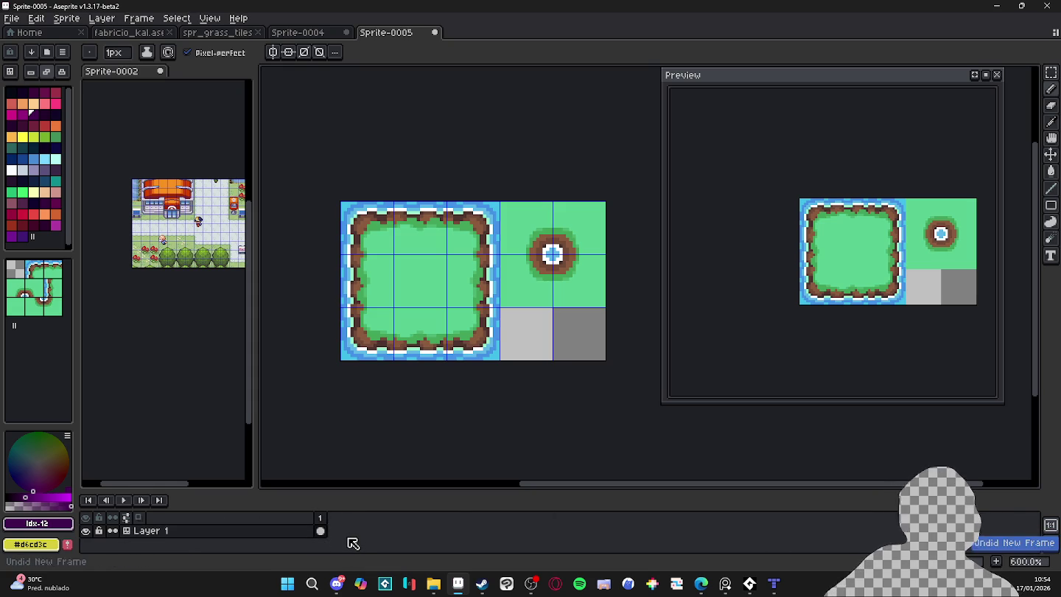
key(shift+n)
right_click(259, 532)
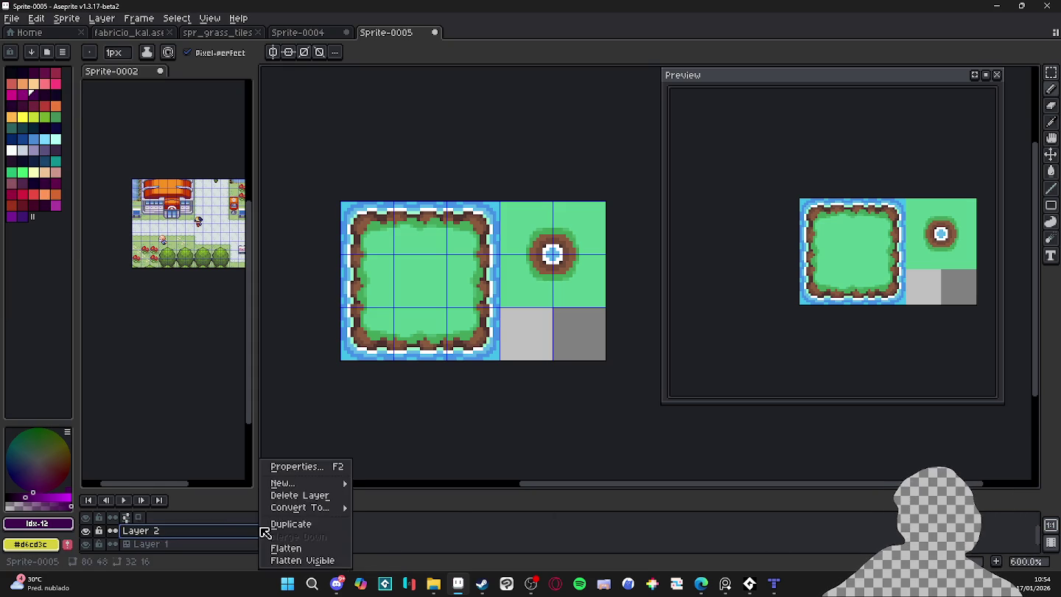
click(296, 495)
- Duplicate Layer 1 and name the copy 'frame2'
right_click(238, 539)
click(254, 524)
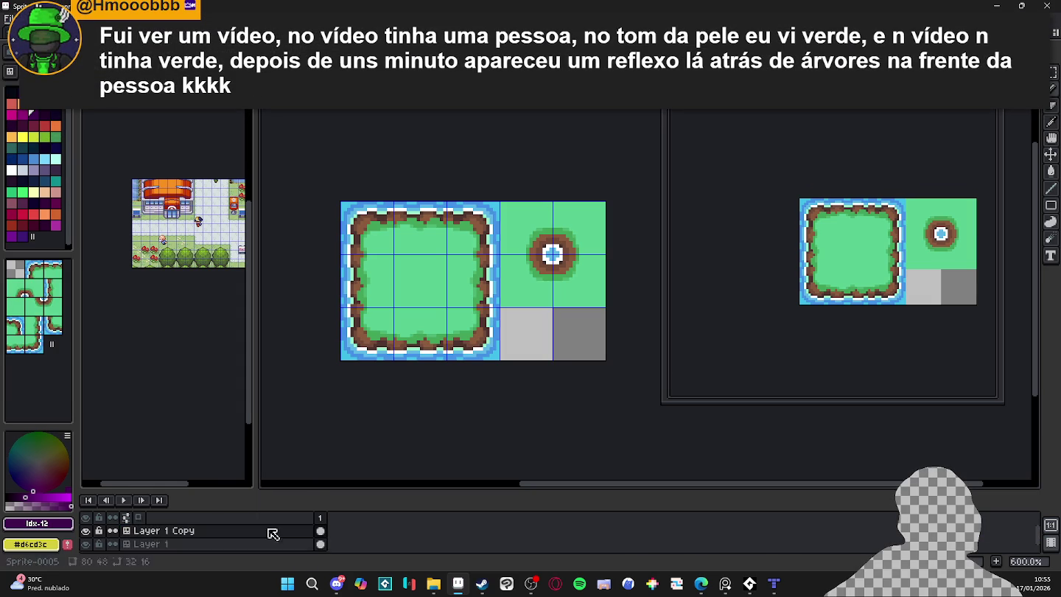
double_click(194, 532)
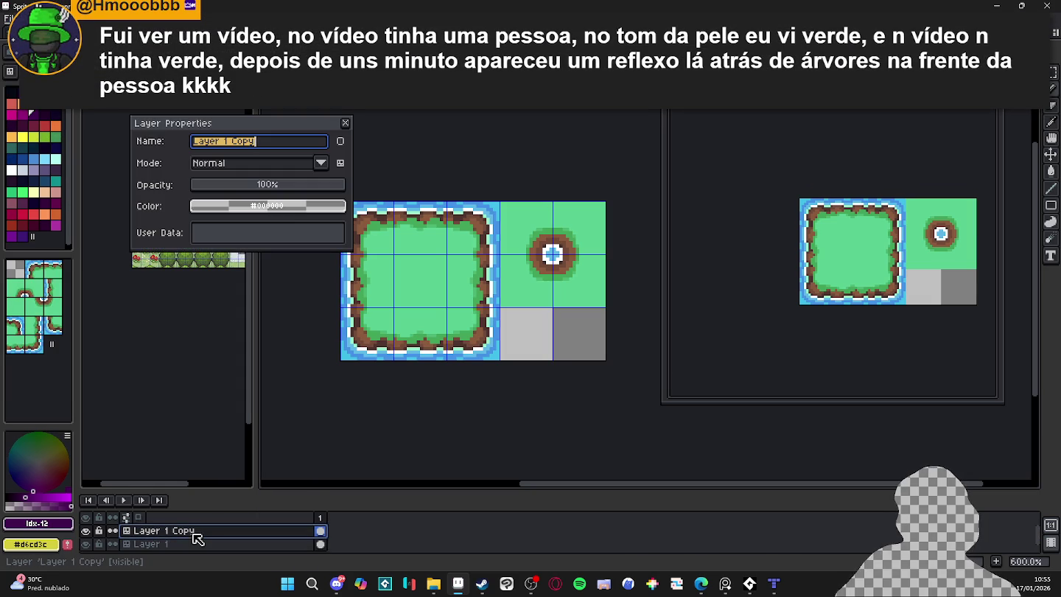
text(frame_)
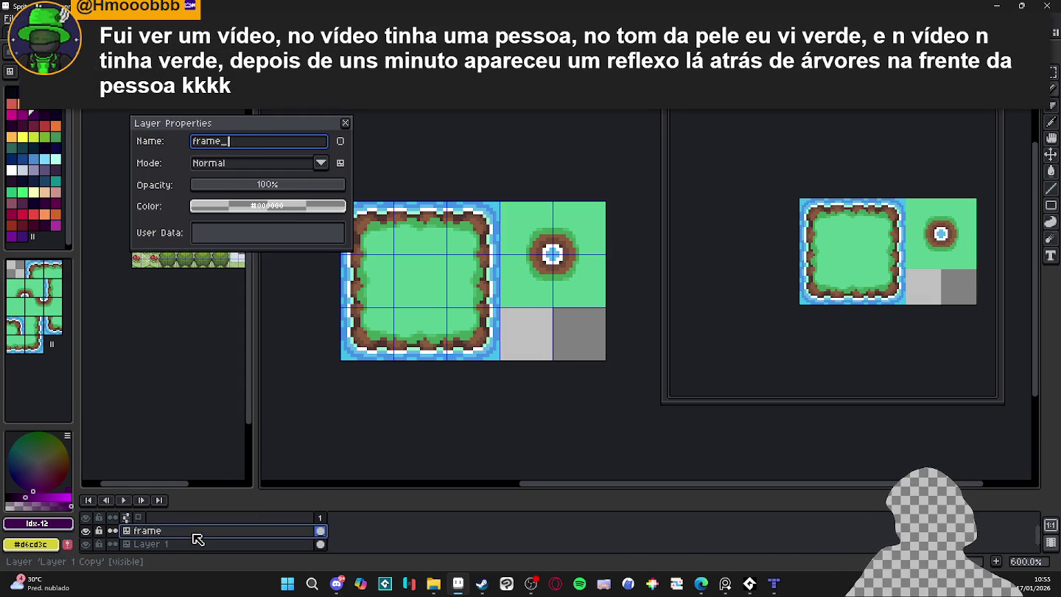
text(2)
key(Return)
right_click(194, 534)
mouse_move(232, 507)
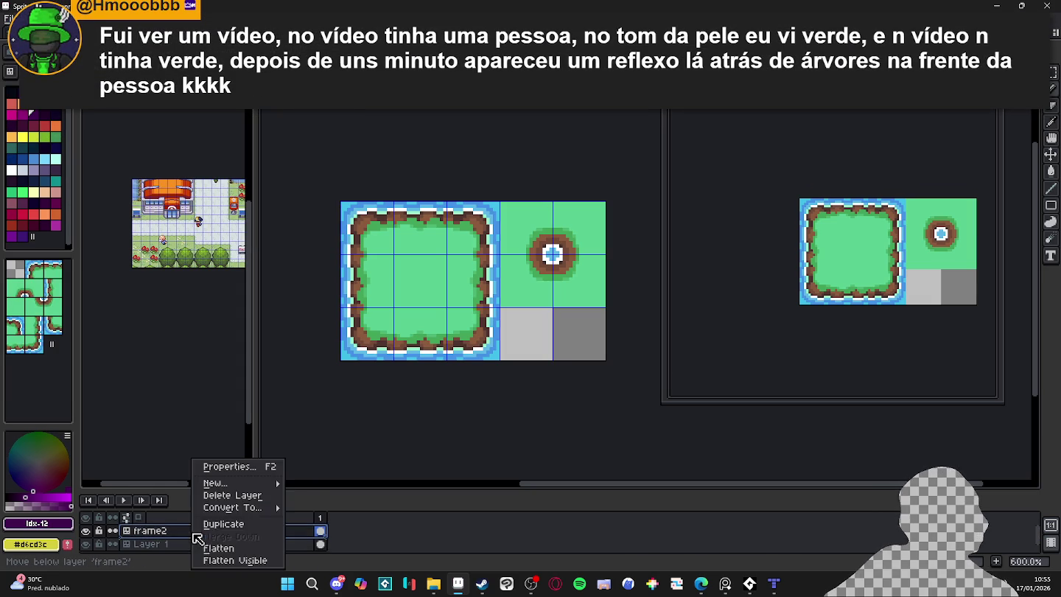
click(478, 537)
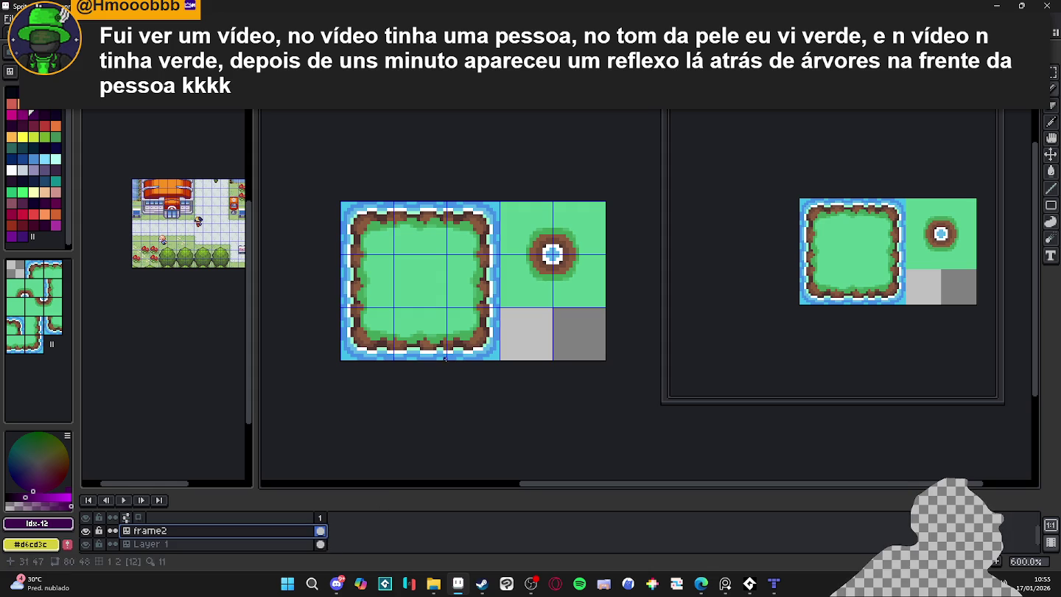
- Open the New Sprite dialog from the File menu
drag(445, 358, 420, 353)
click(9, 19)
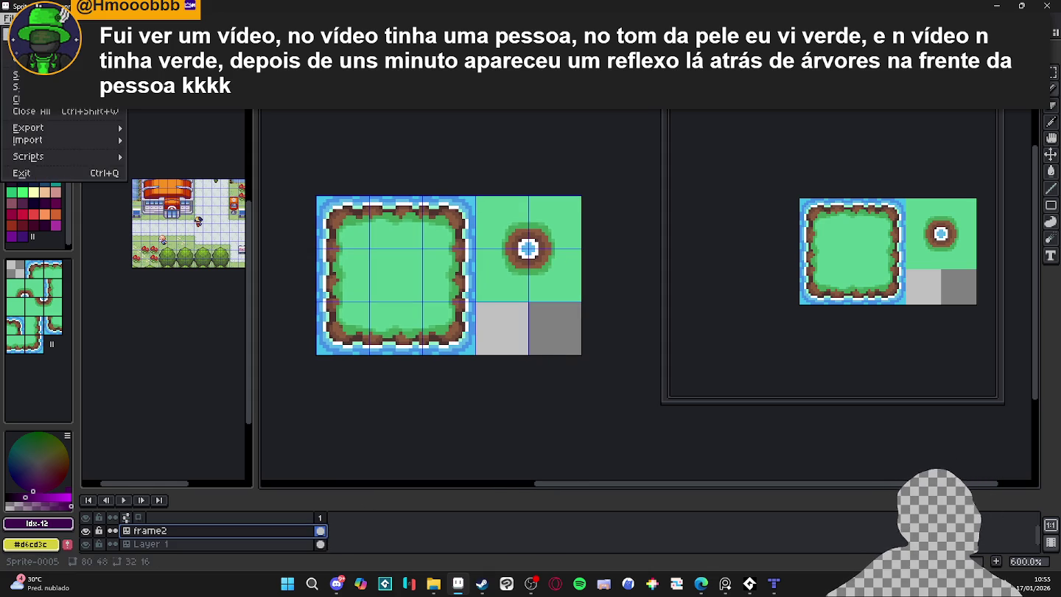
click(26, 34)
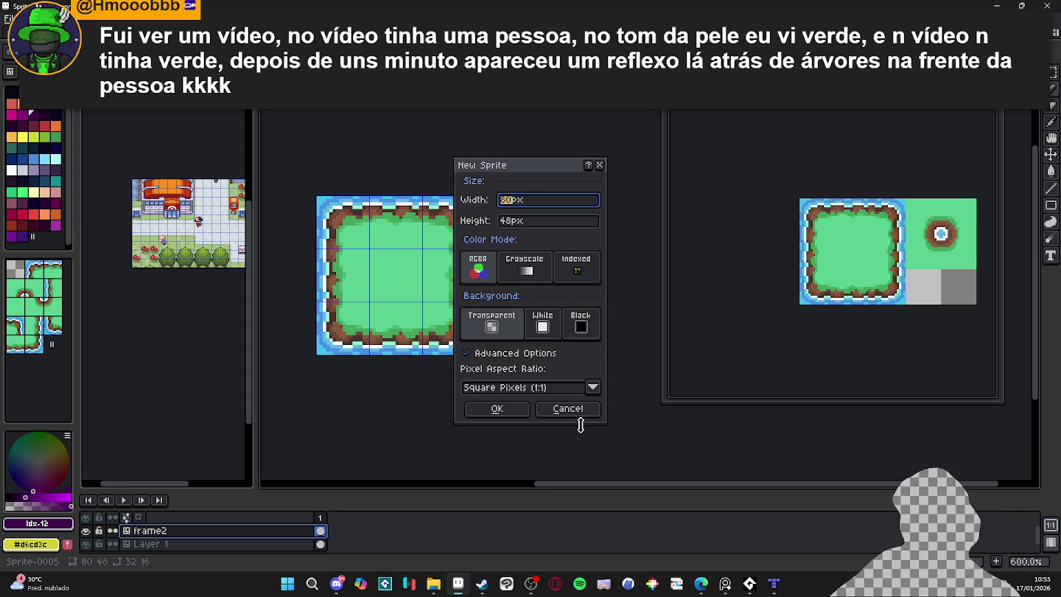
- Cancel the new sprite, then select and copy the island's 3x3 block and the pond tiles
click(567, 411)
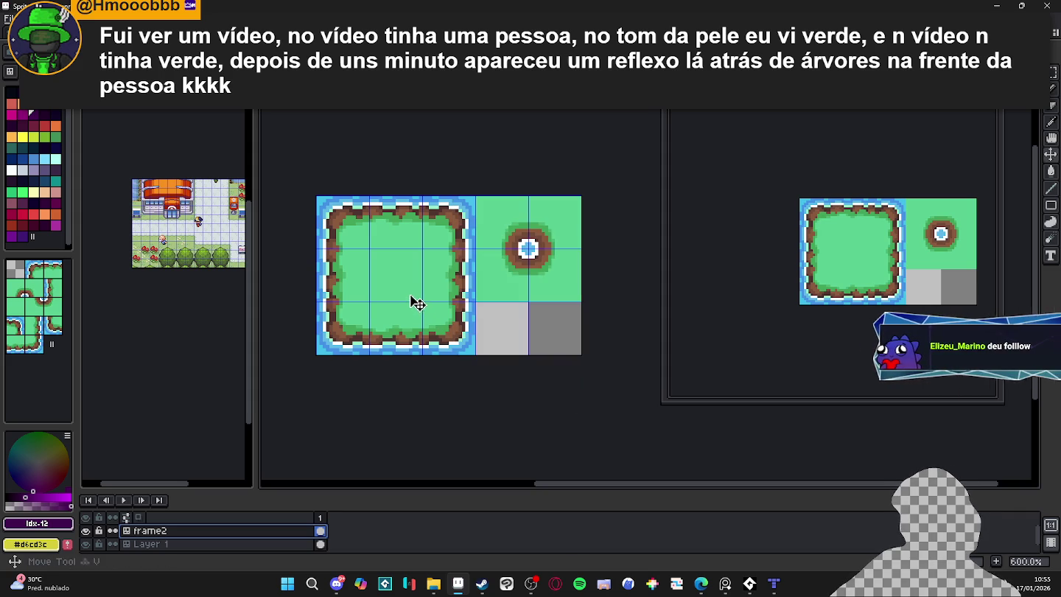
drag(344, 217, 500, 310)
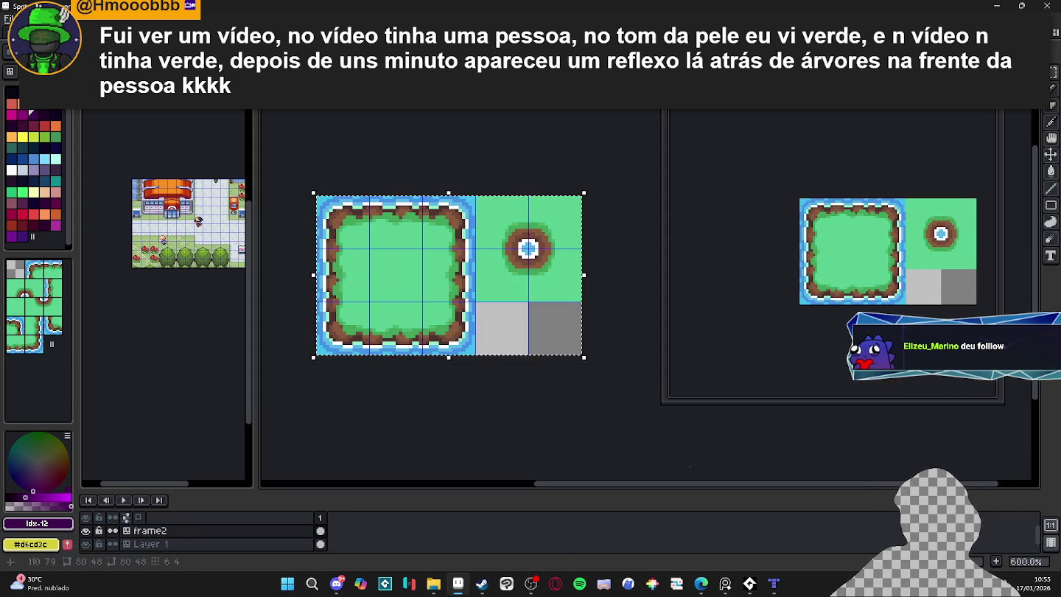
key(ctrl+d)
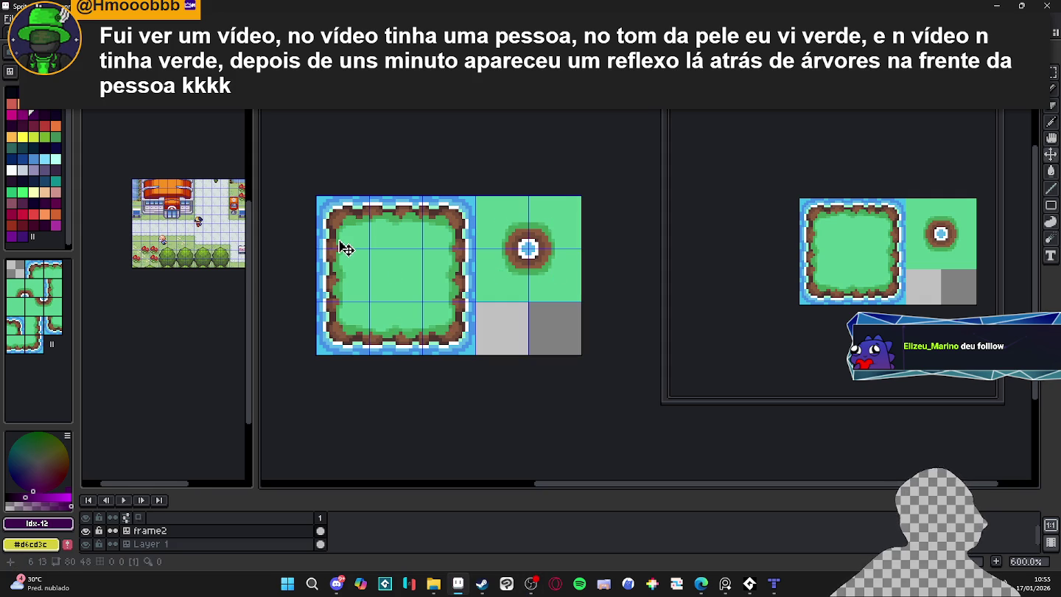
key(m)
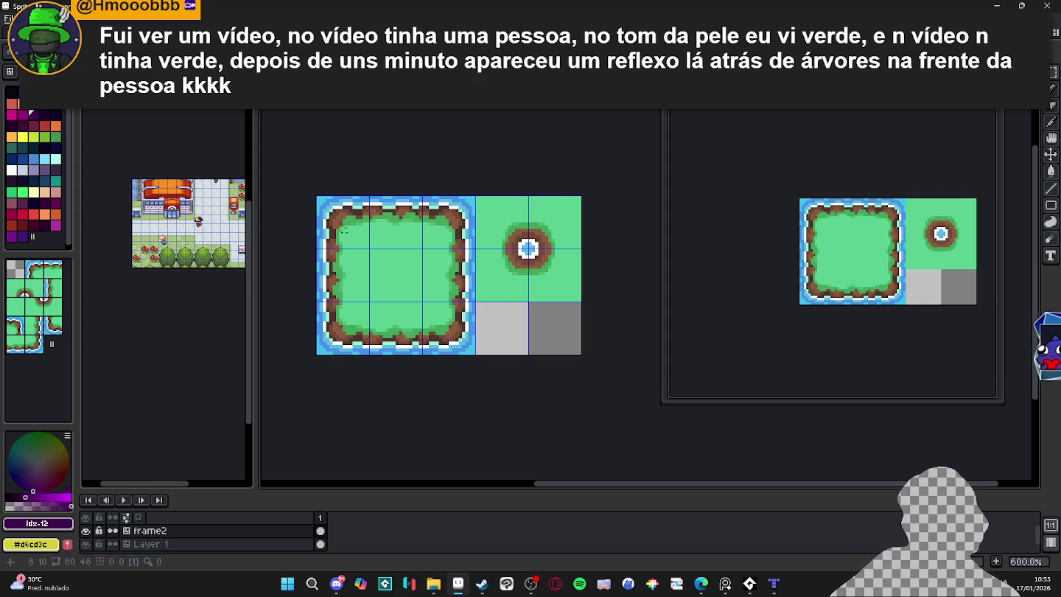
drag(344, 231, 458, 318)
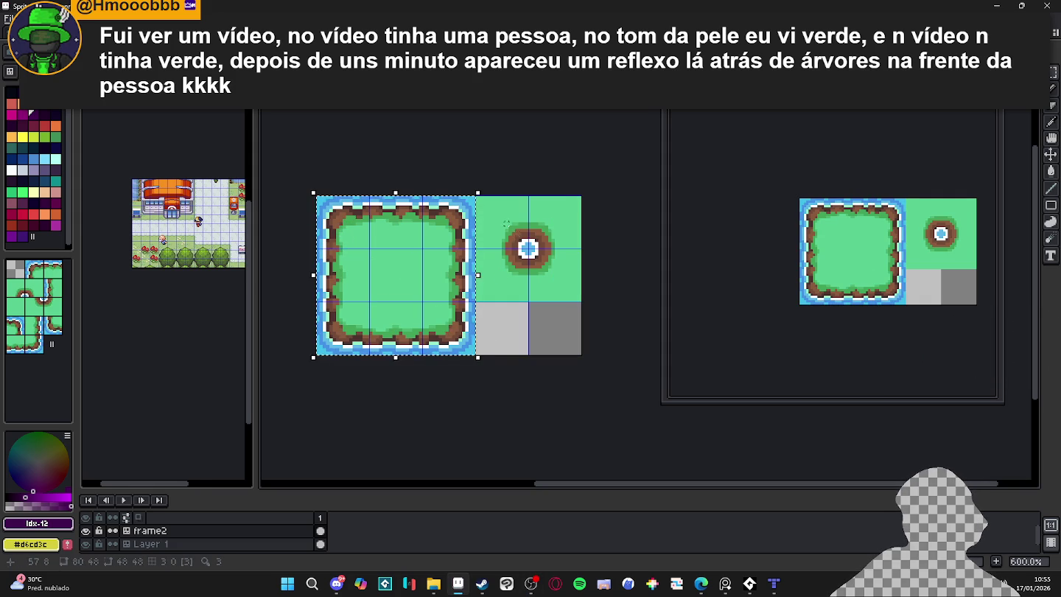
drag(474, 194, 581, 302)
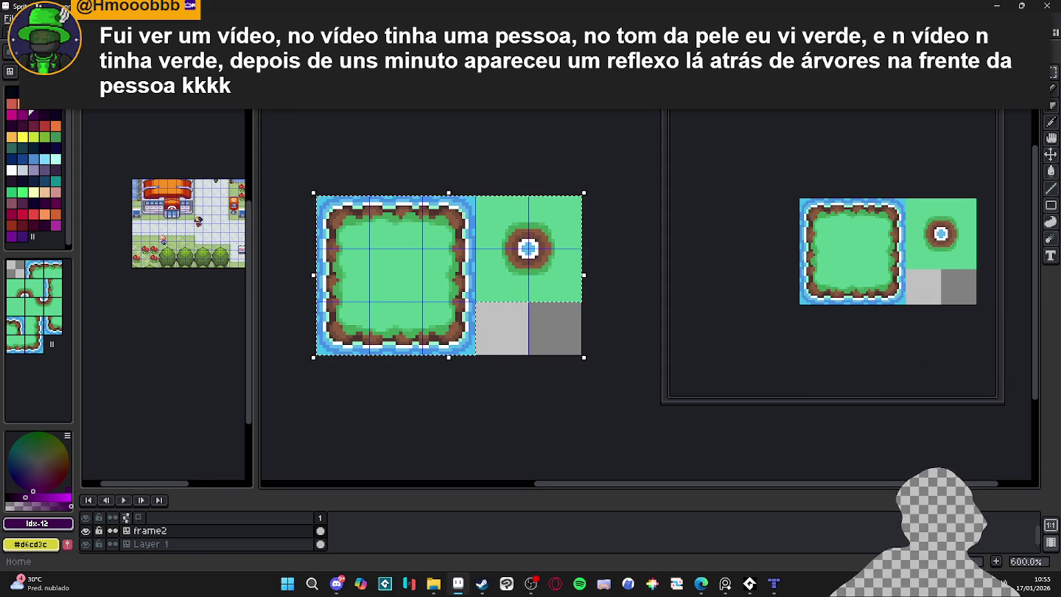
key(ctrl+w)
- Create an 80x48 sprite, paste the copied tiles, and add a second frame
key(ctrl+Tab)
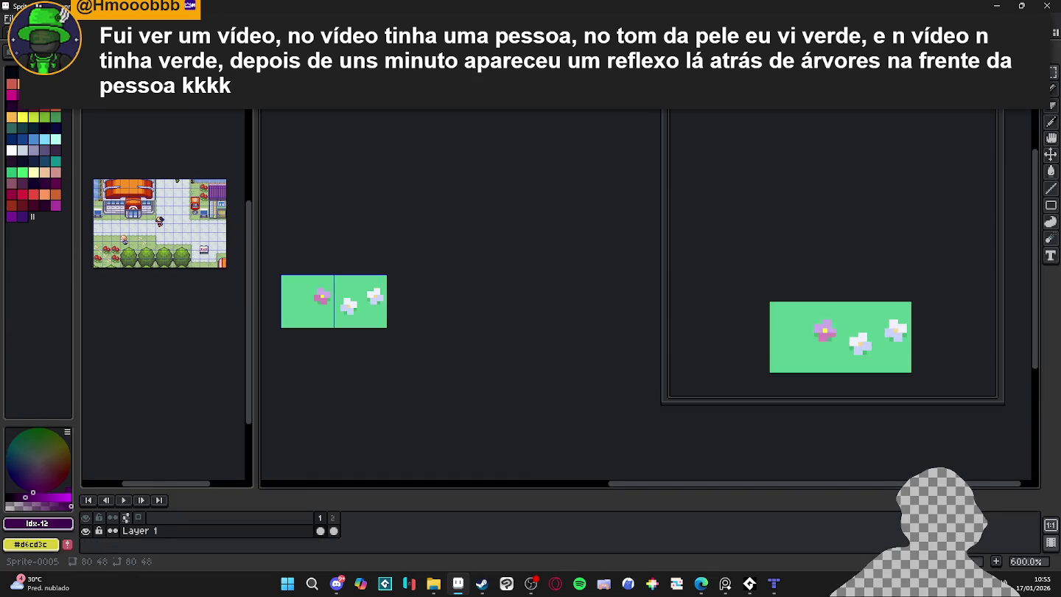
click(9, 18)
click(31, 33)
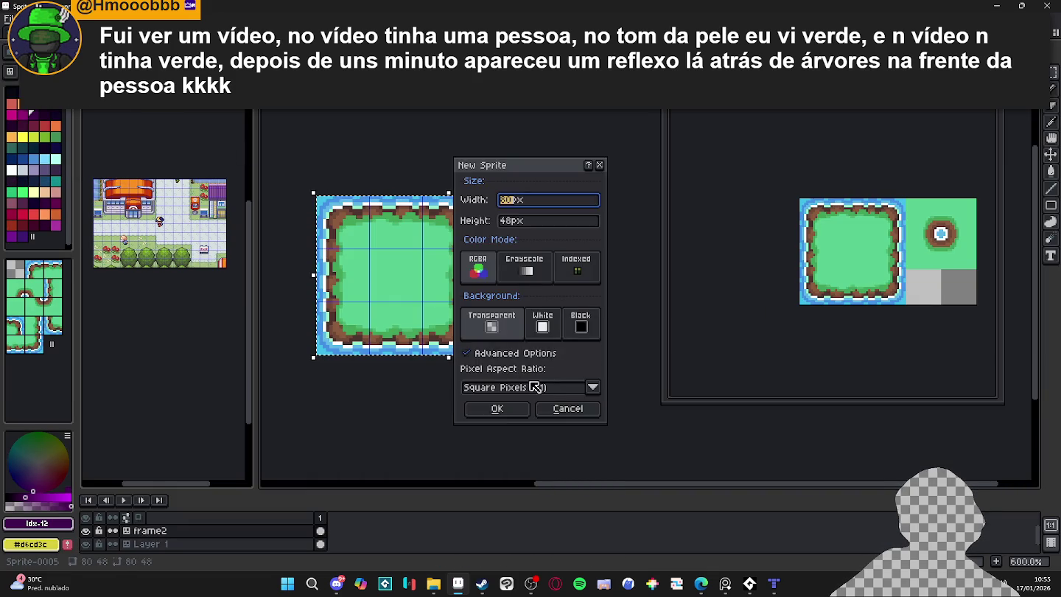
click(495, 410)
key(ctrl+v)
scroll(514, 317, up, 2)
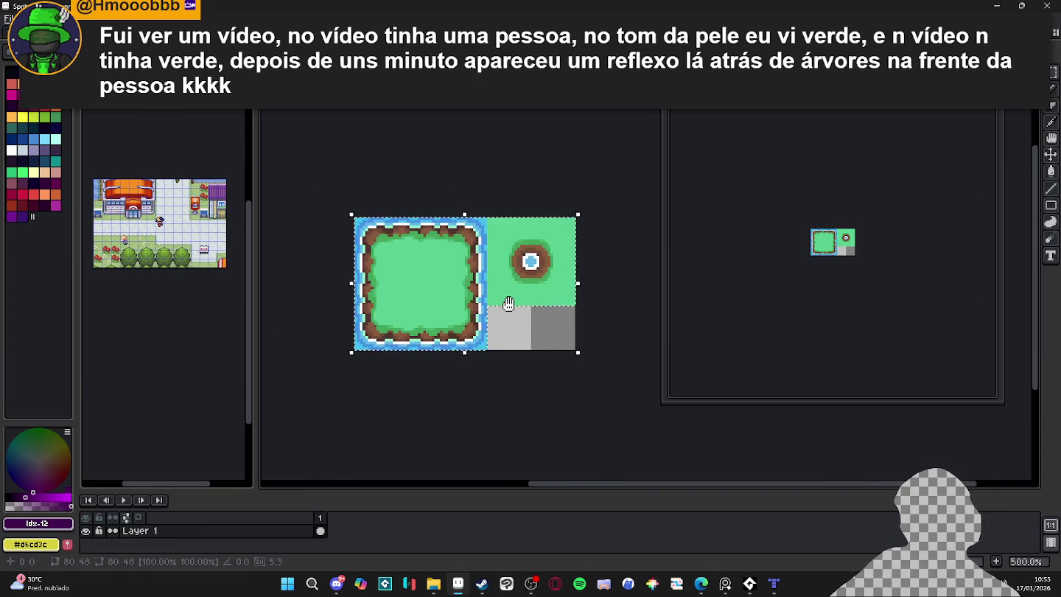
click(996, 562)
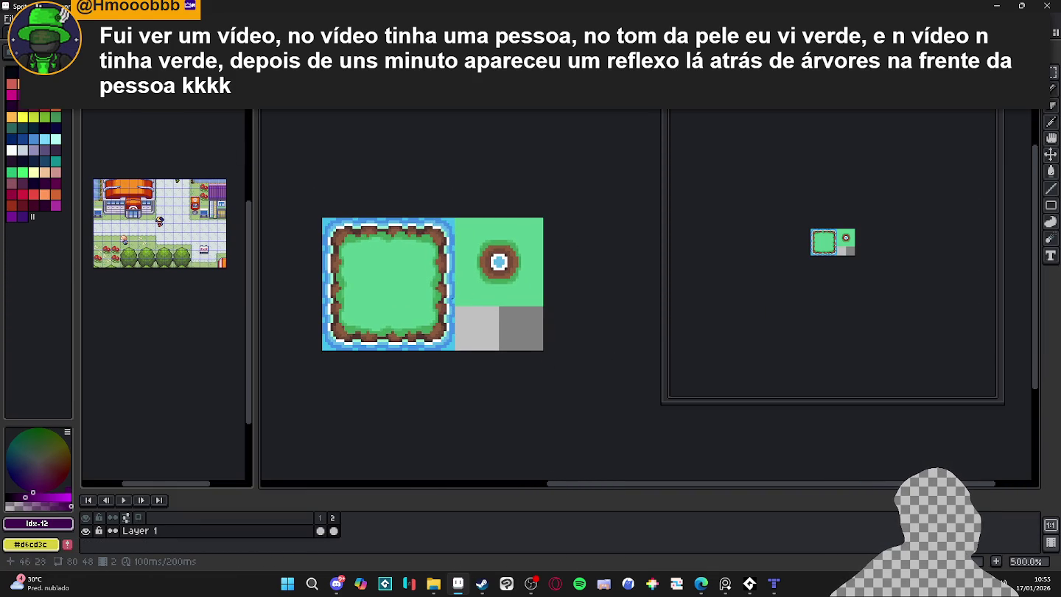
- Show Sprite-0005 in a split editor, move the preview window aside, and deselect its tiles
drag(414, 39, 494, 305)
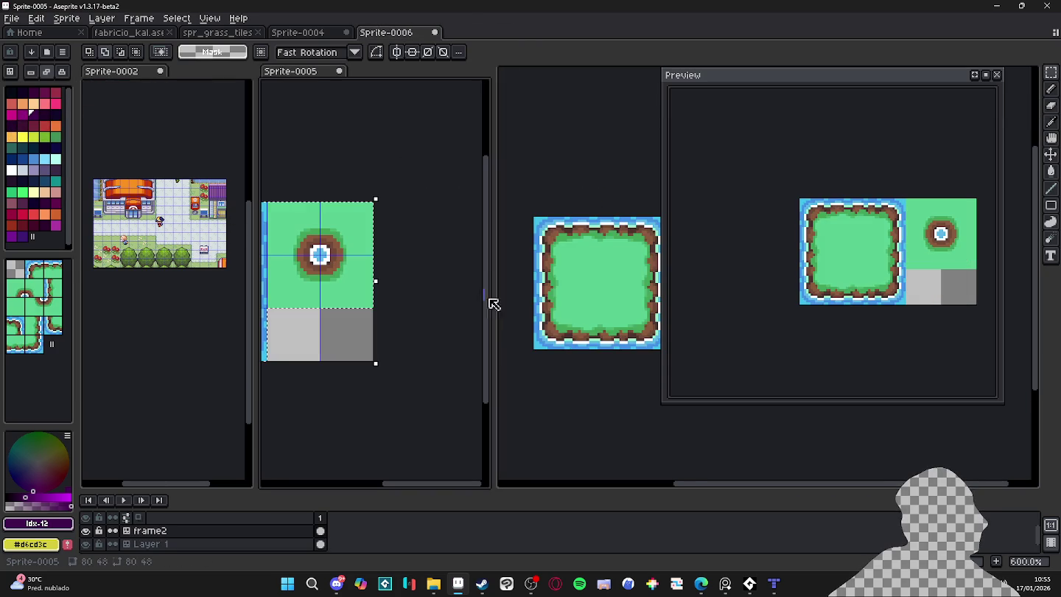
click(632, 279)
drag(795, 76, 864, 90)
scroll(463, 255, down, 1)
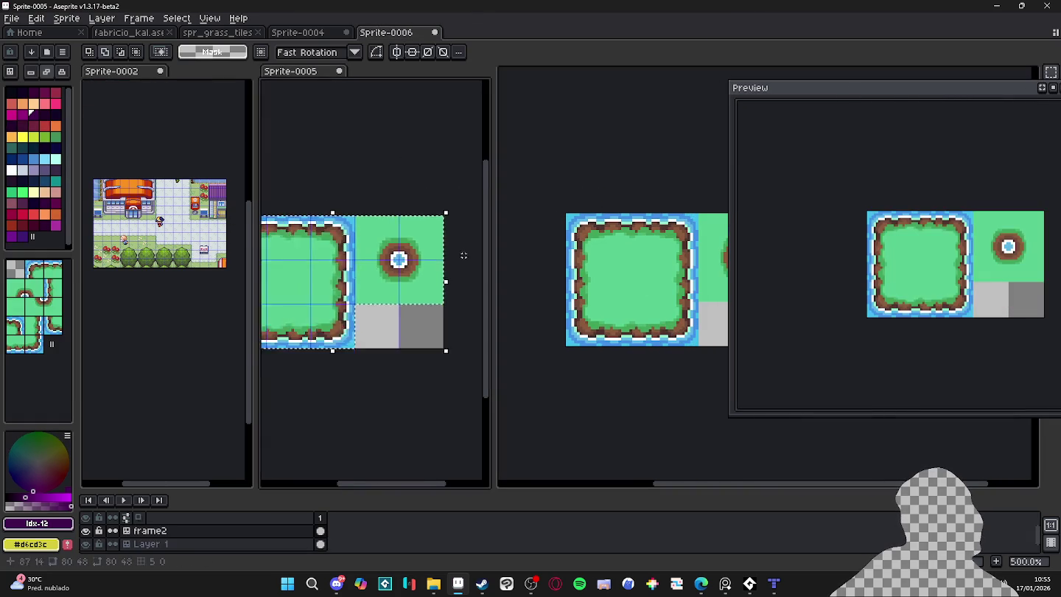
scroll(463, 255, down, 1)
scroll(338, 302, up, 1)
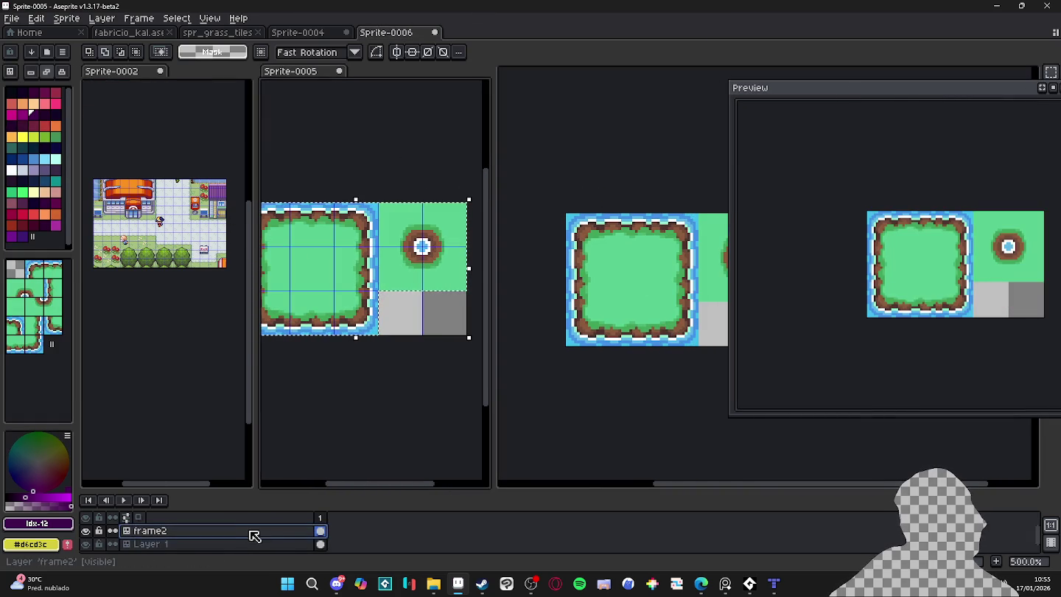
key(ctrl+d)
- Delete the frame2 layer from Sprite-0005
drag(357, 298, 373, 306)
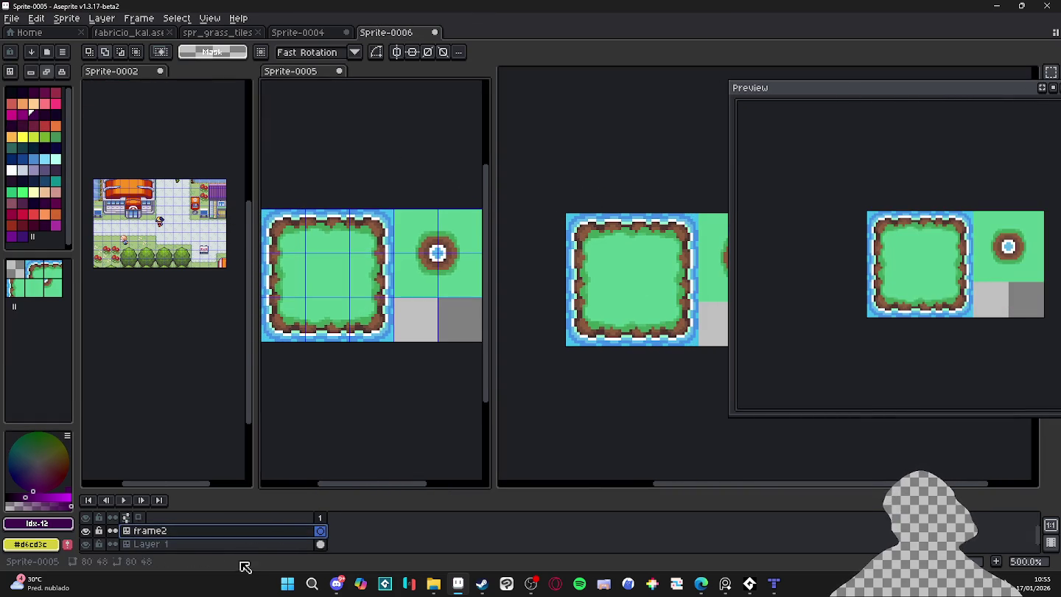
right_click(263, 530)
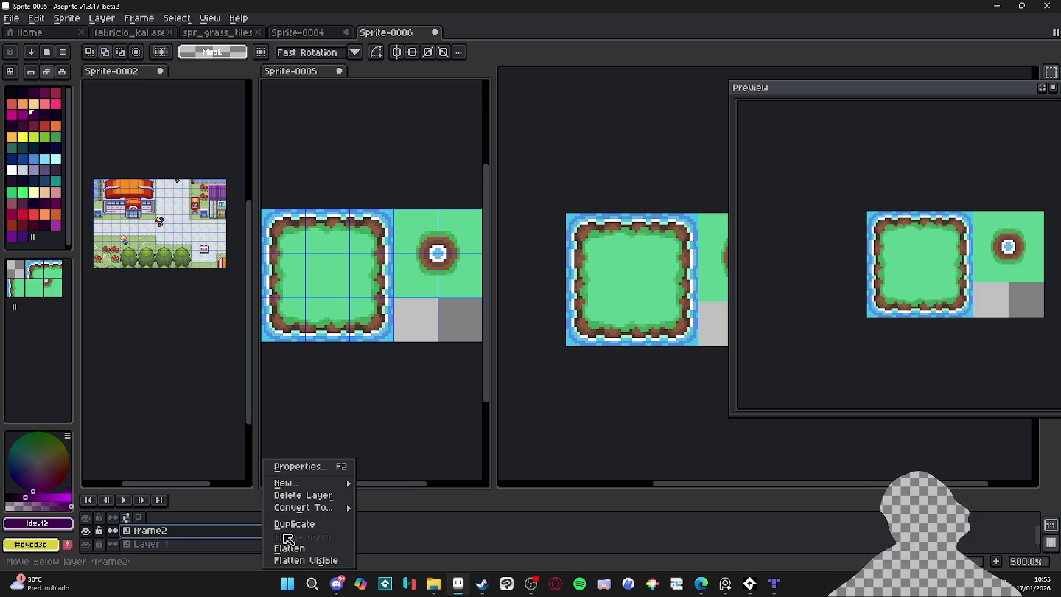
click(179, 532)
right_click(185, 531)
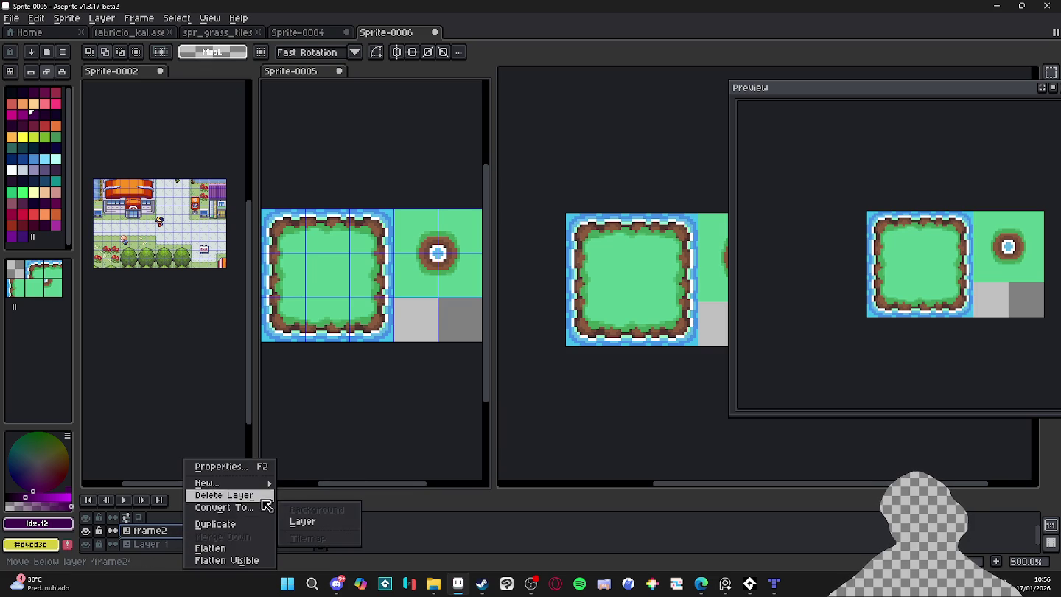
click(227, 495)
scroll(334, 243, up, 1)
- Pick white from the foam border and pencil white foam pixels along the top-left edge
key(v)
scroll(335, 244, up, 5)
key(b)
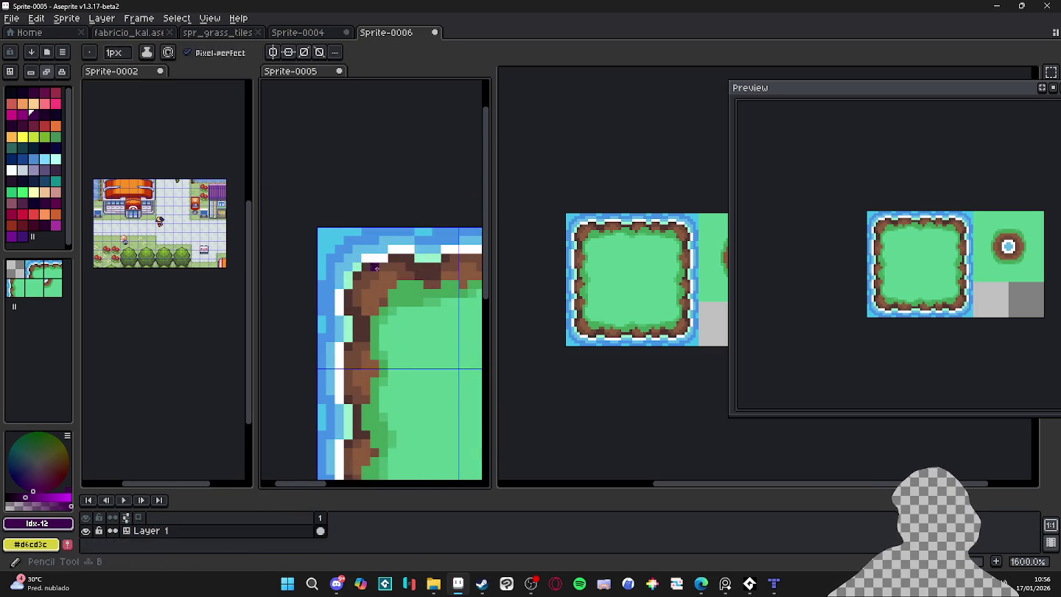
alt+click(375, 248)
click(381, 249)
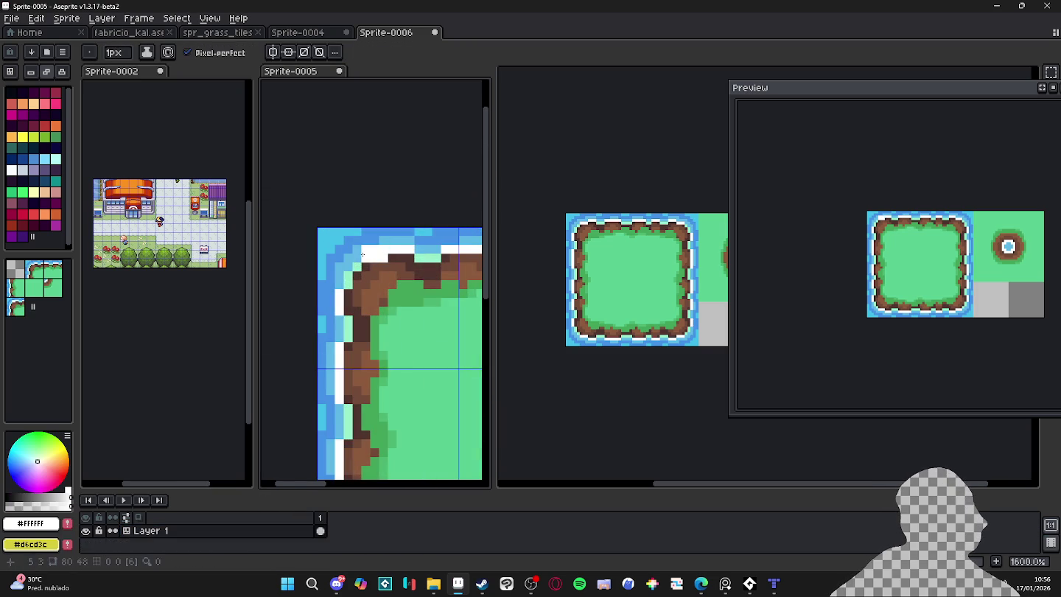
scroll(339, 271, down, 2)
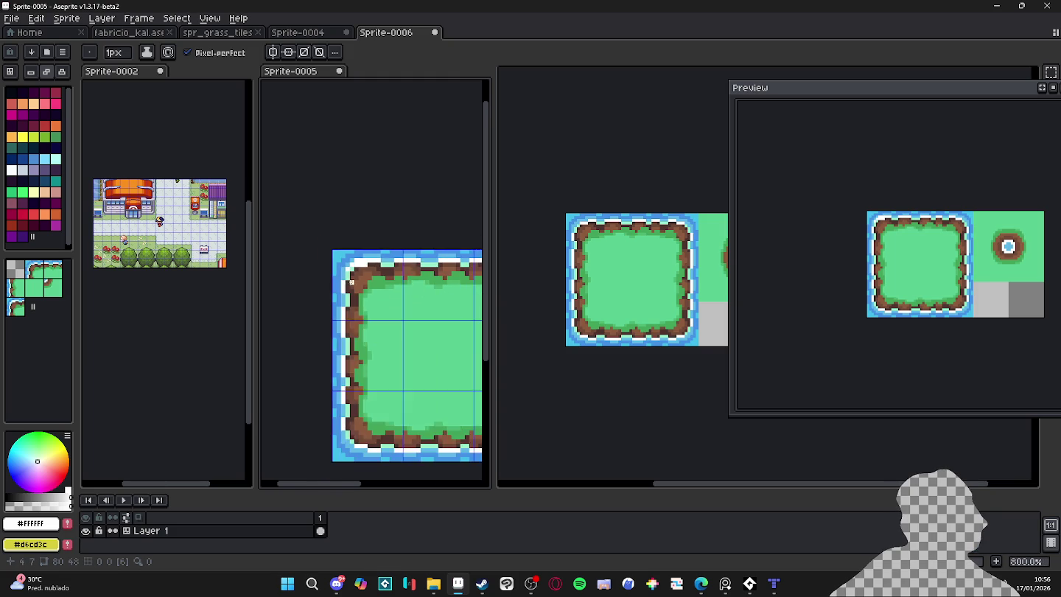
scroll(335, 272, up, 2)
click(345, 276)
scroll(345, 280, down, 2)
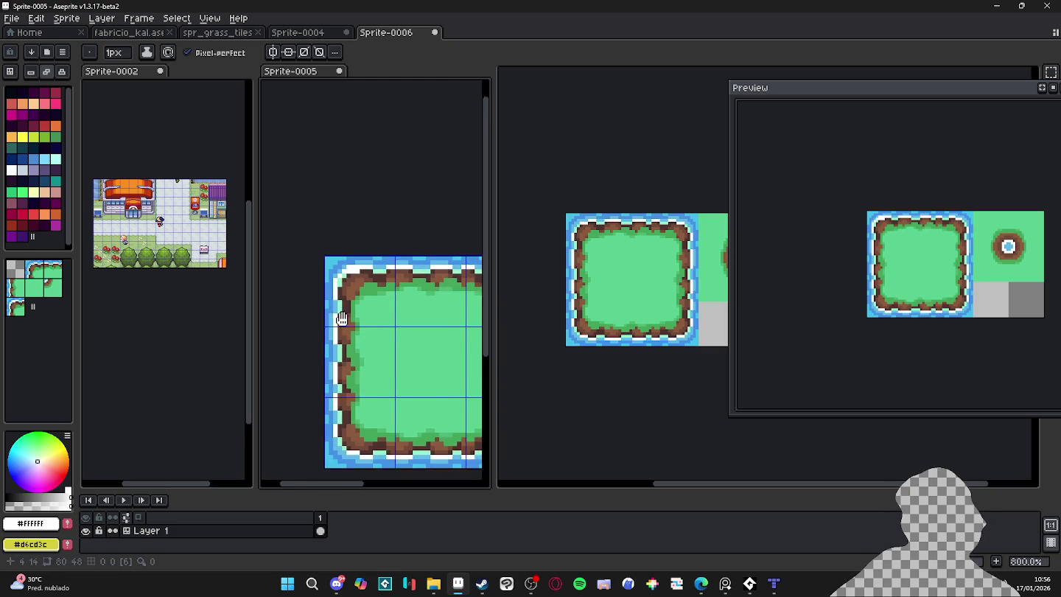
scroll(324, 279, up, 2)
click(327, 307)
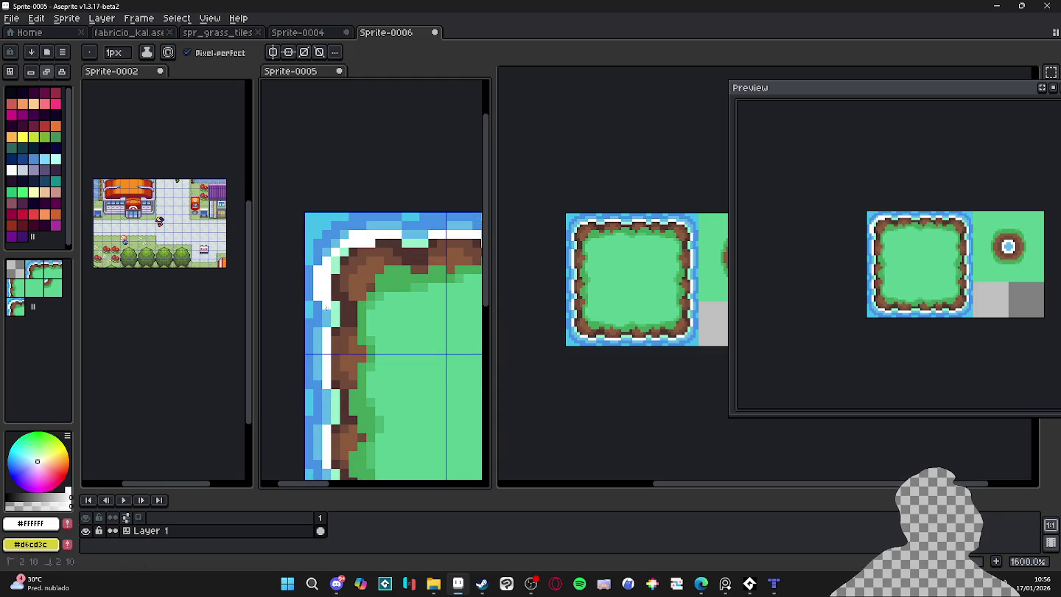
- Undo and redo the foam pixel edits, then step back through the frame2 layer deletion
key(ctrl+z)
key(ctrl+z)
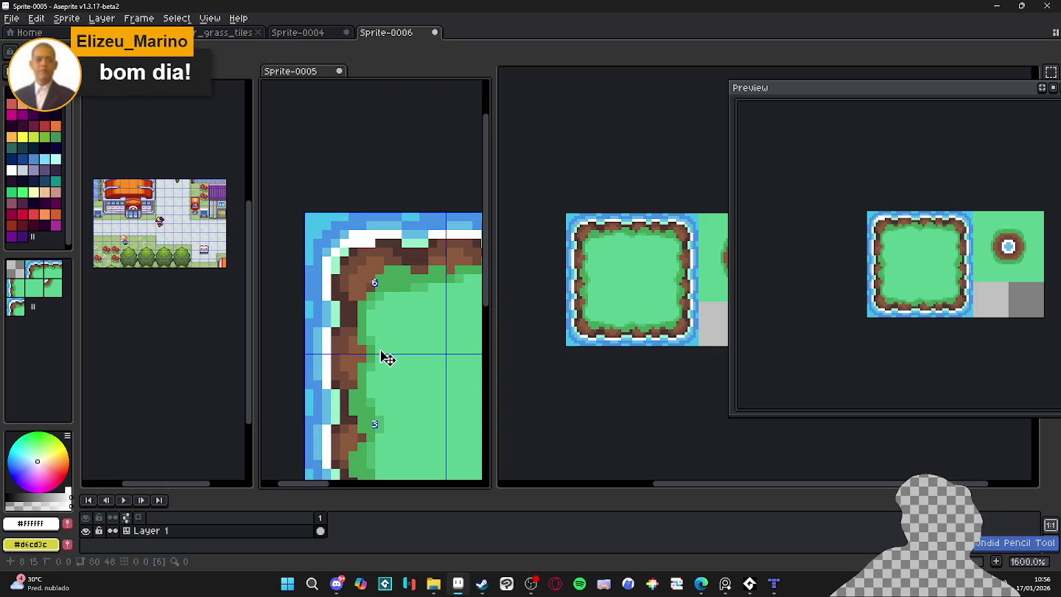
key(ctrl+z)
key(ctrl+z)
key(ctrl+z)
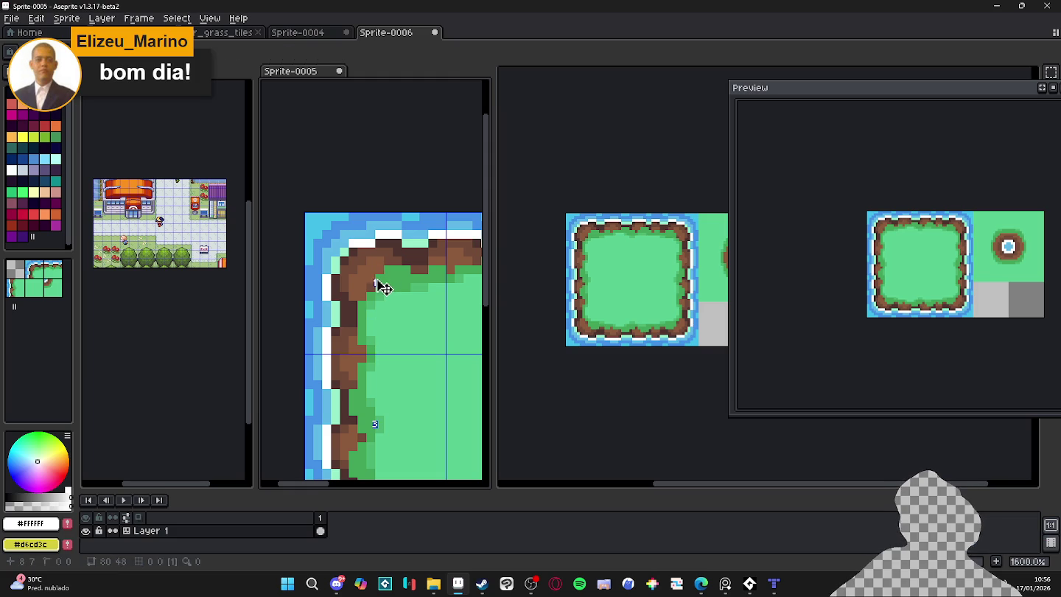
key(ctrl+y)
key(ctrl+y)
key(ctrl+y)
key(ctrl+y)
scroll(365, 305, down, 4)
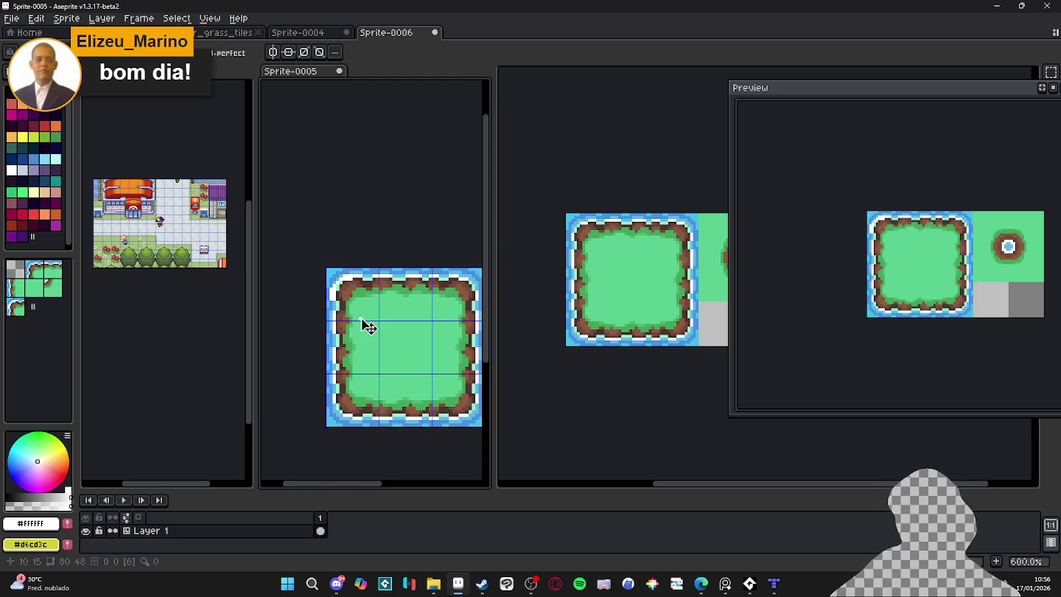
scroll(363, 326, down, 2)
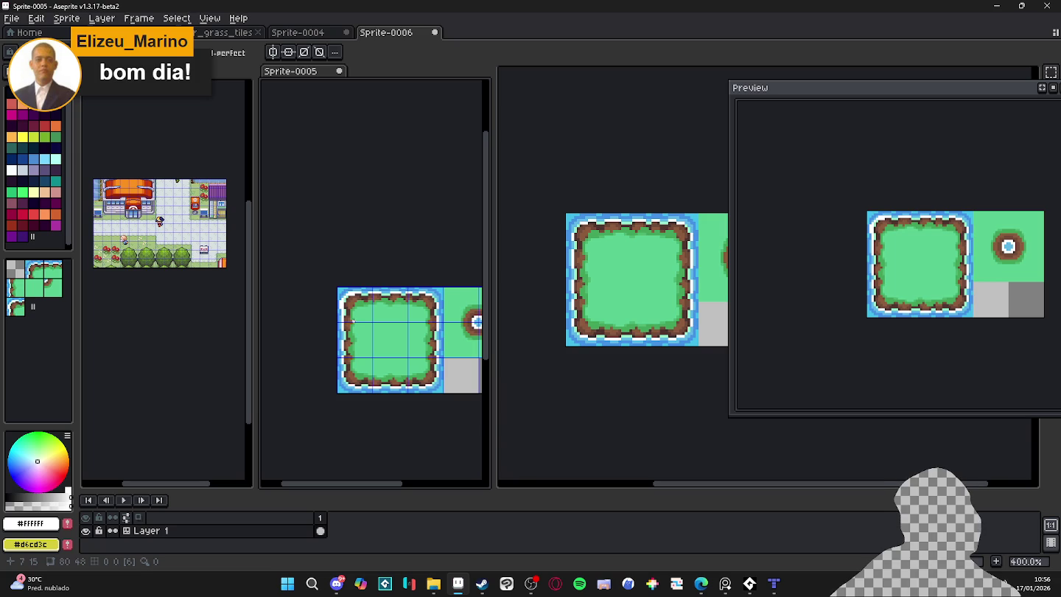
scroll(350, 319, up, 5)
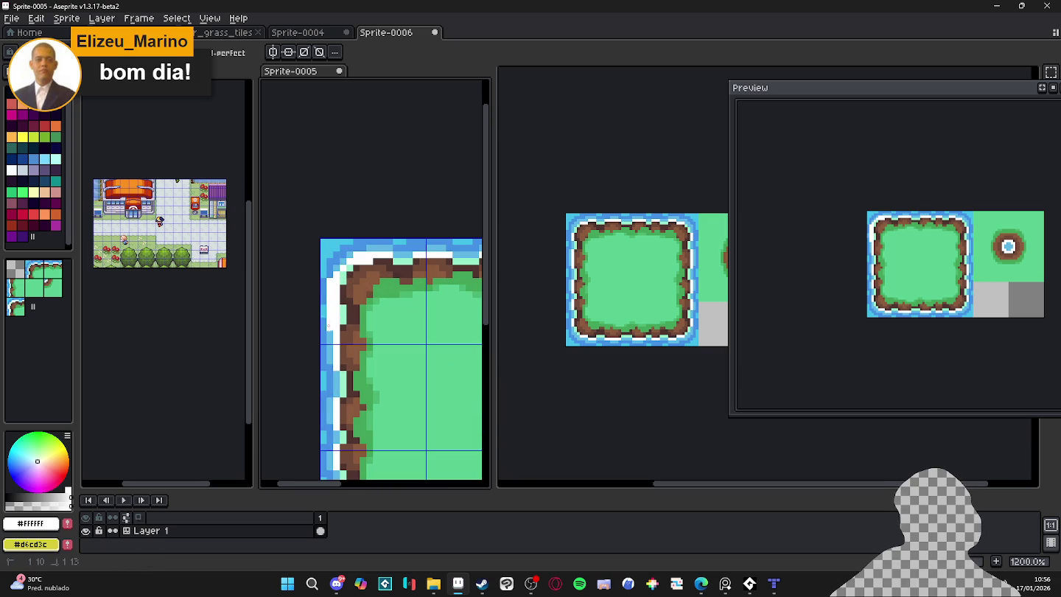
key(ctrl+z)
key(ctrl+z)
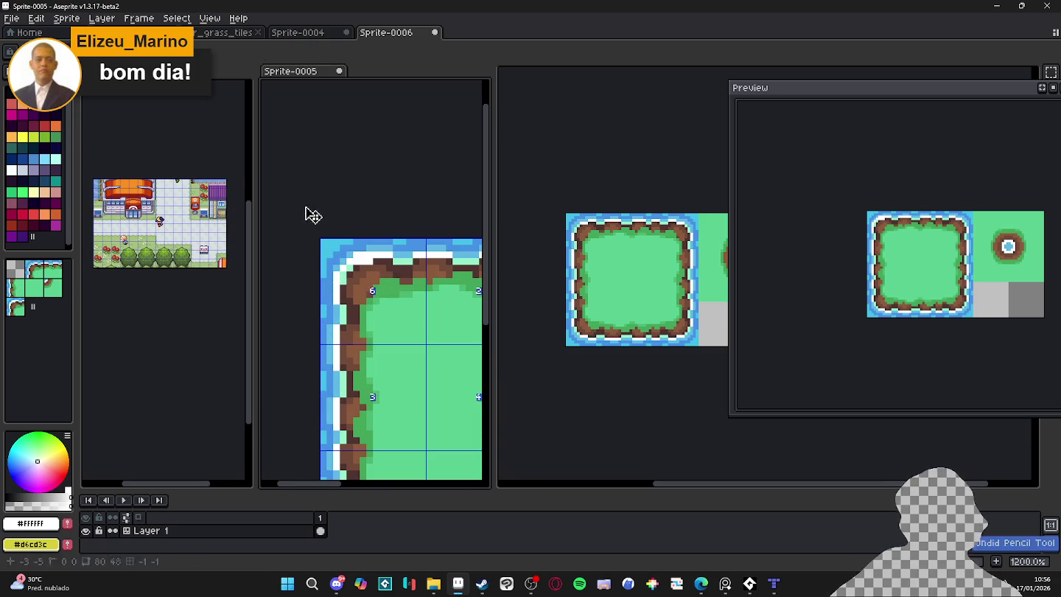
key(ctrl+z)
key(ctrl+z)
key(ctrl+z)
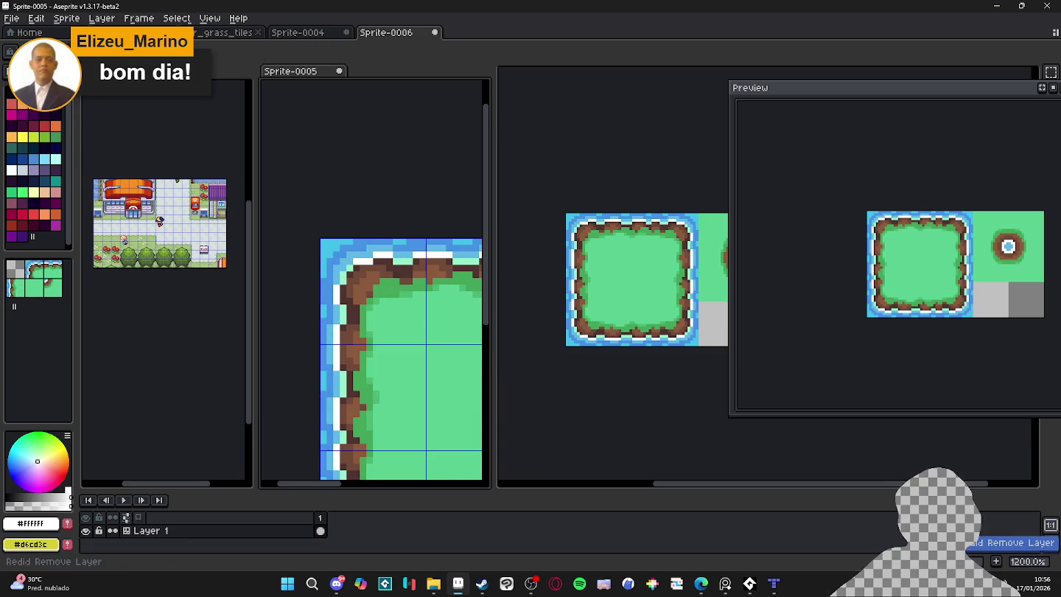
scroll(363, 266, up, 1)
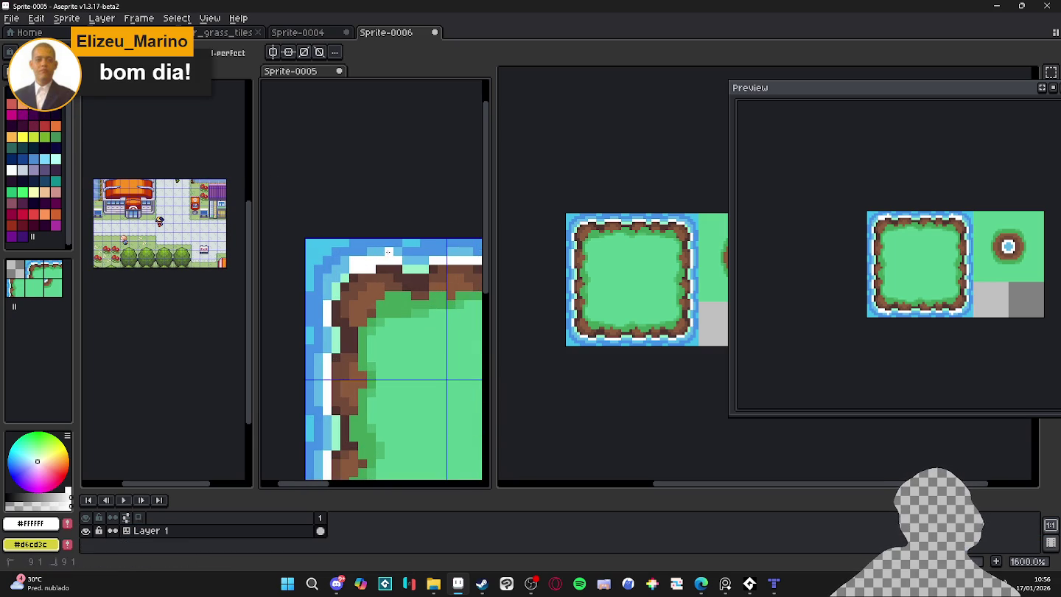
- Touch up top-edge pixels in light green, sample white and green, and undo a stray pixel
alt+click(413, 268)
click(414, 262)
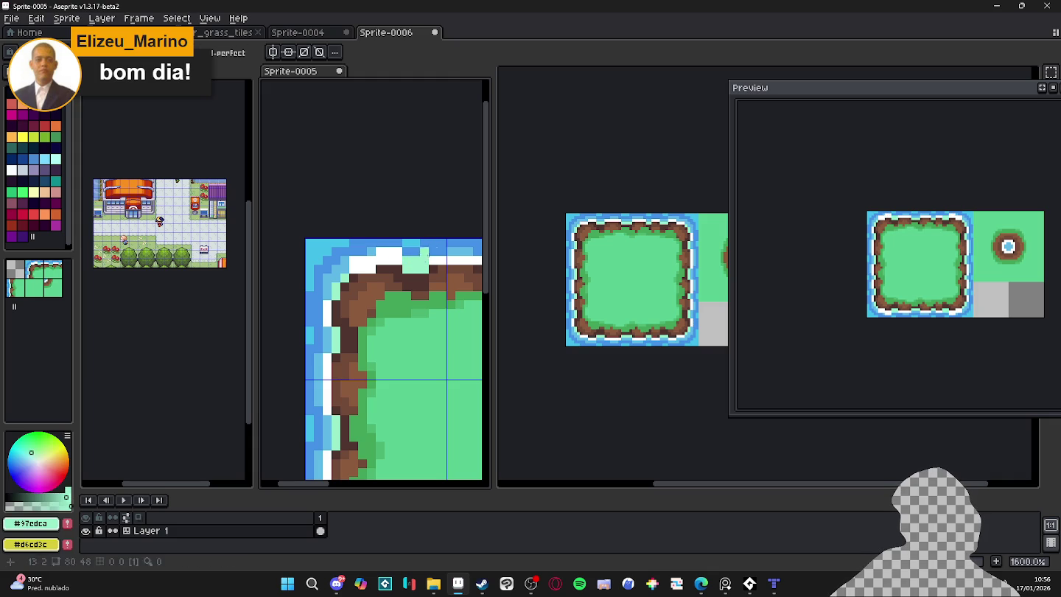
alt+click(441, 258)
scroll(435, 262, up, 1)
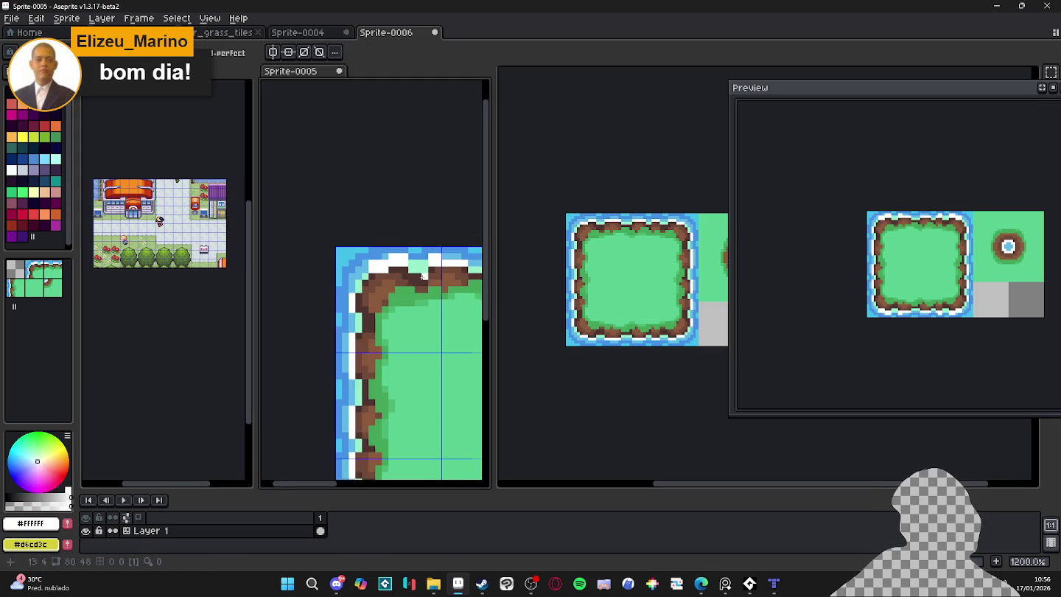
scroll(368, 274, up, 1)
alt+click(358, 270)
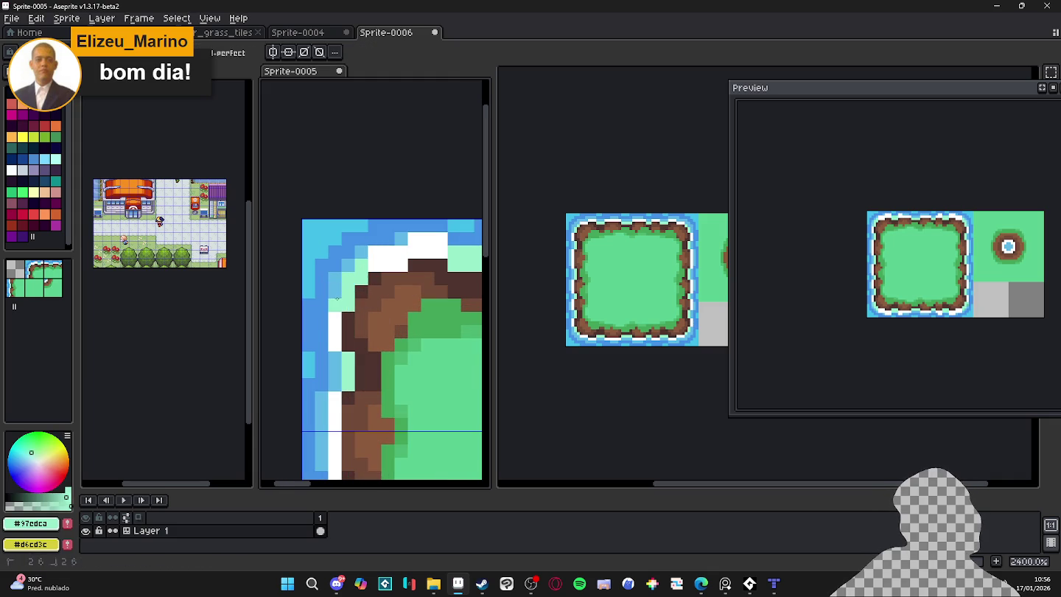
key(ctrl+z)
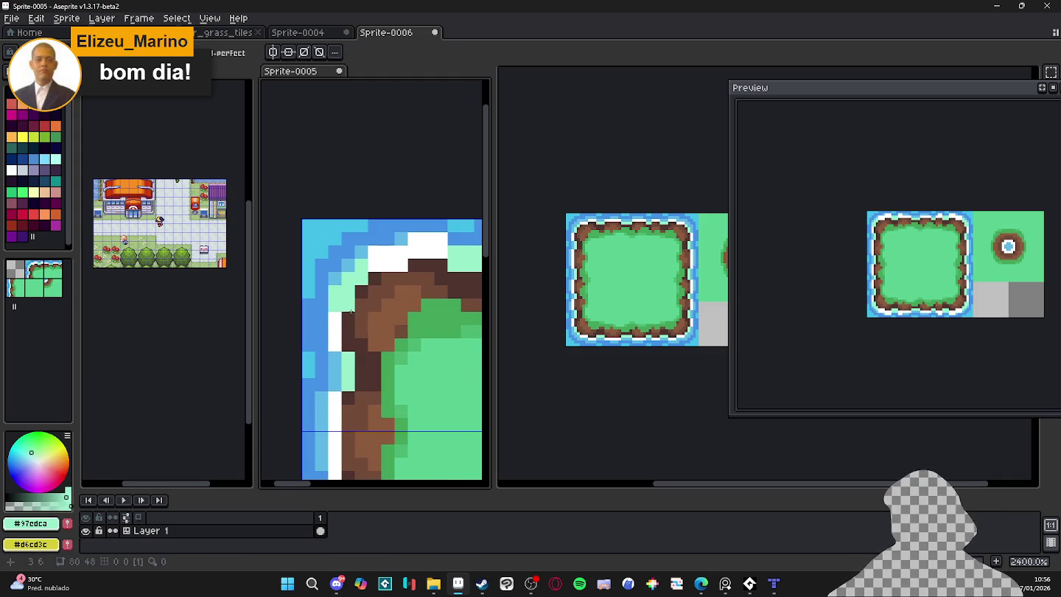
- Repaint the blue border pixels and the left-edge light-blue foam pixels white
alt+click(335, 330)
click(324, 314)
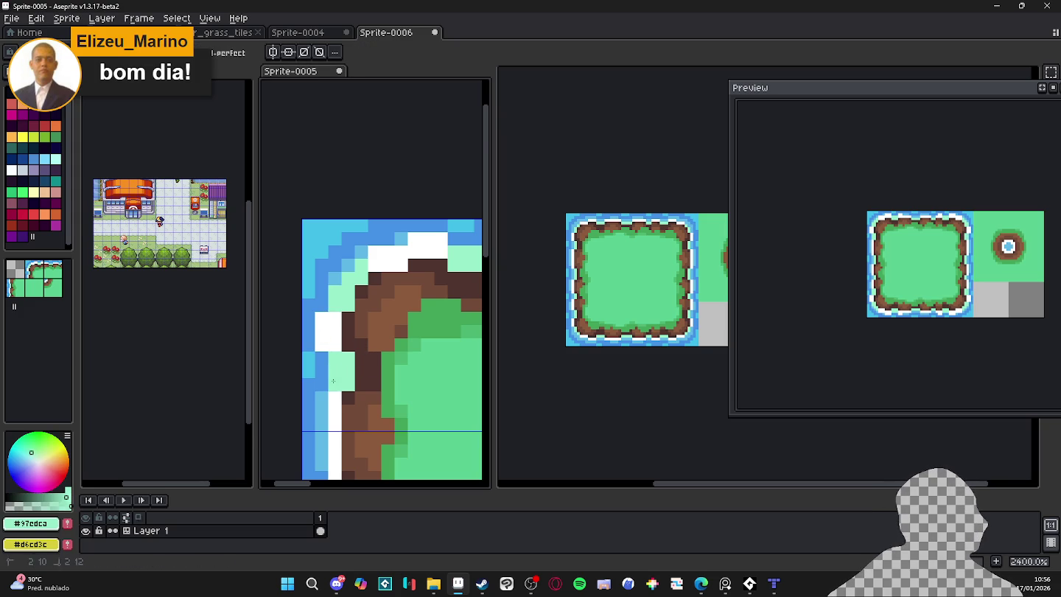
drag(335, 377, 368, 286)
click(360, 307)
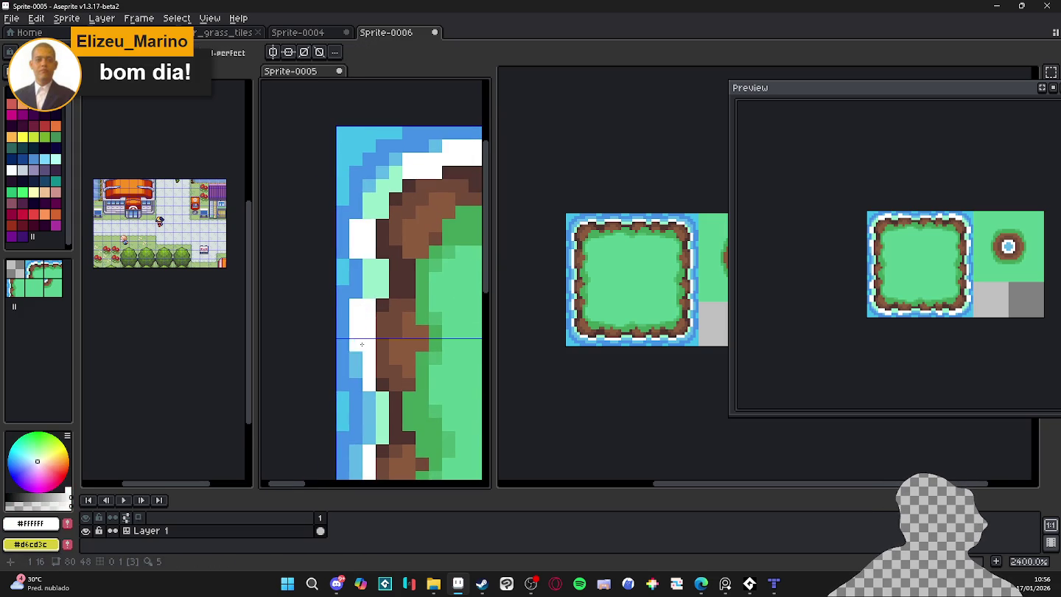
scroll(308, 340, down, 1)
scroll(328, 339, down, 1)
scroll(324, 328, up, 2)
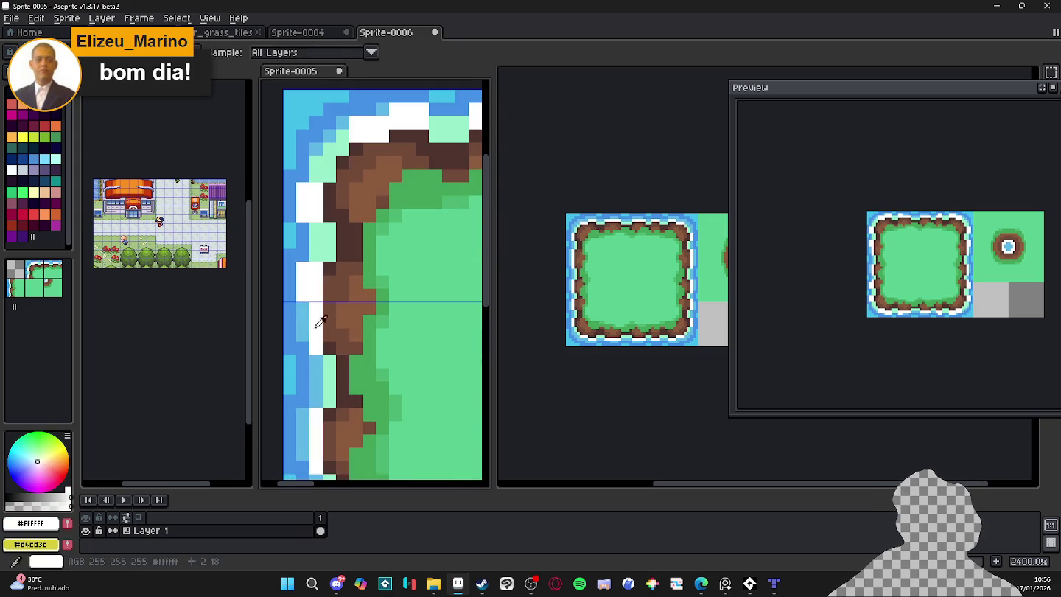
drag(302, 308, 302, 333)
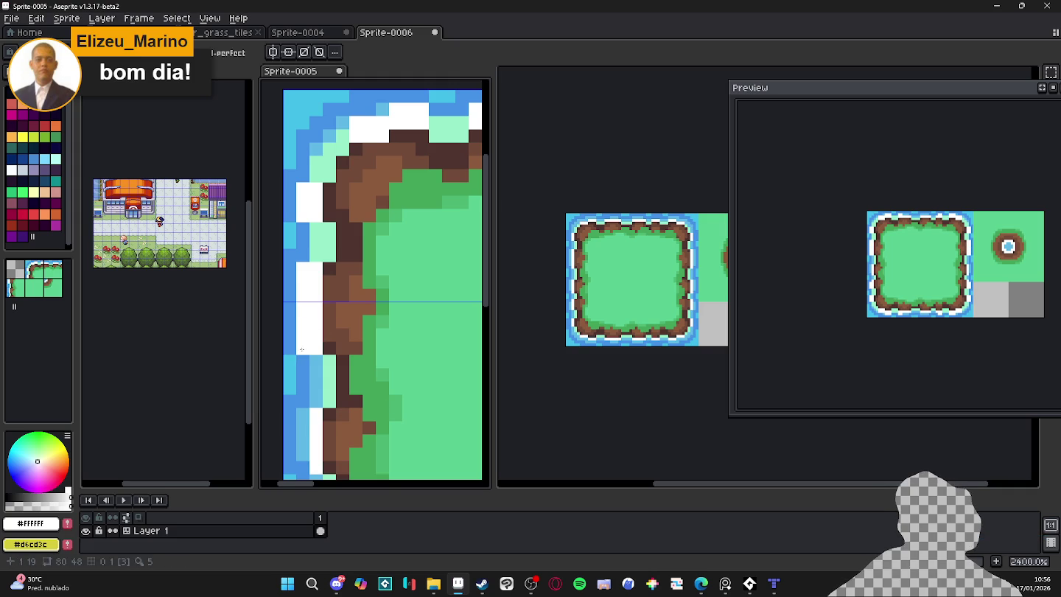
- Undo the last pencil stroke, toggle Layer 1 visibility, and pick the top-right tileset tile
scroll(301, 350, down, 5)
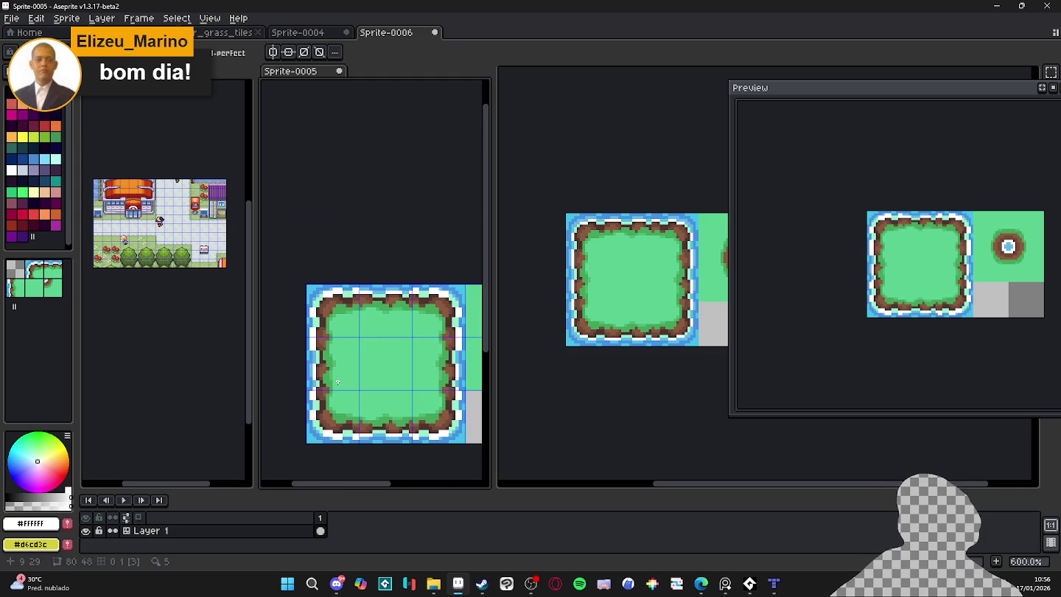
scroll(371, 327, up, 3)
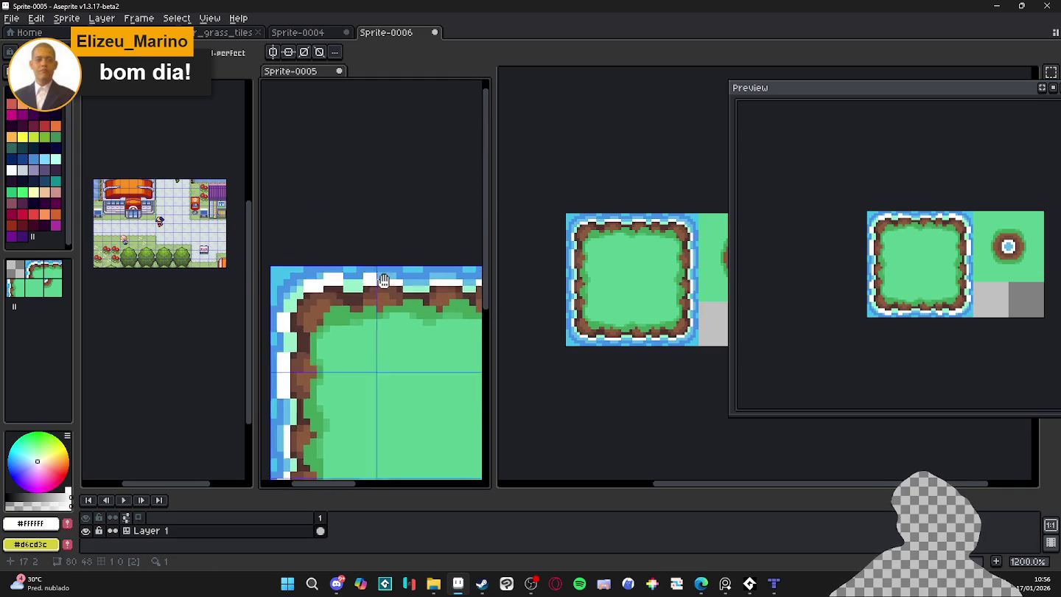
key(ctrl+z)
key(b)
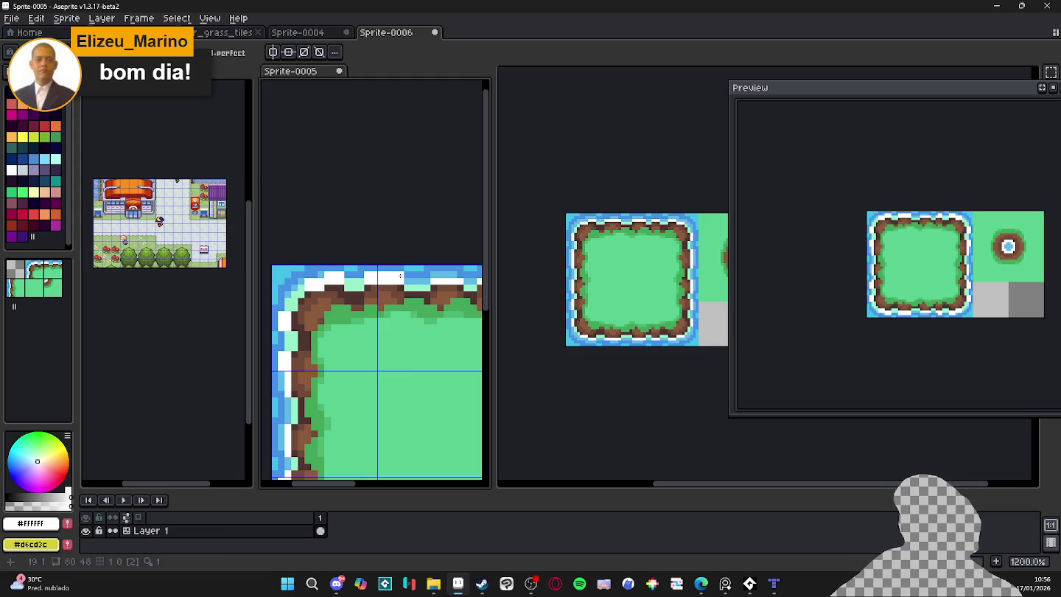
click(86, 531)
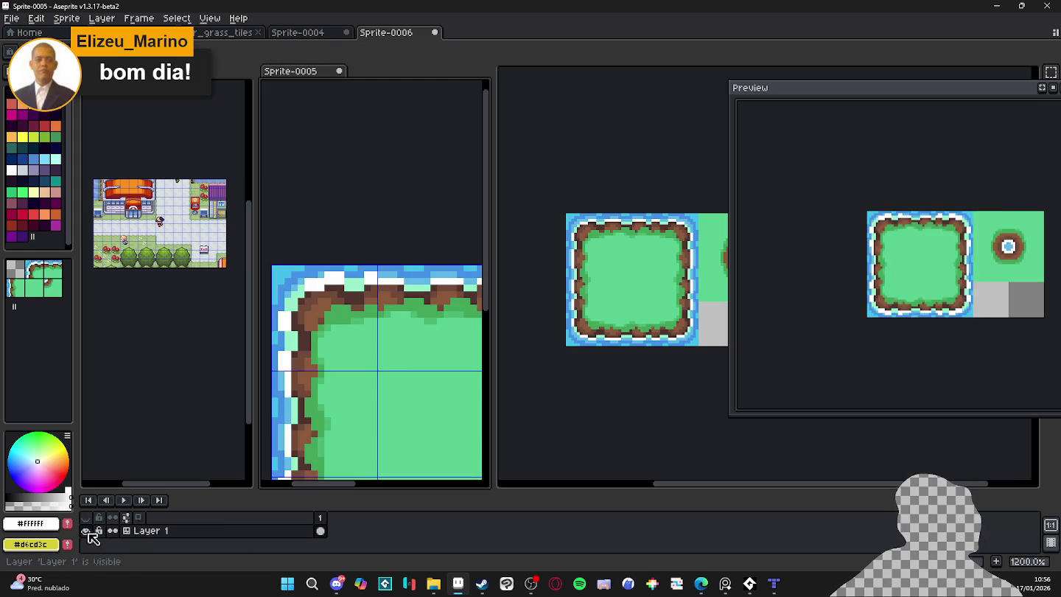
click(55, 274)
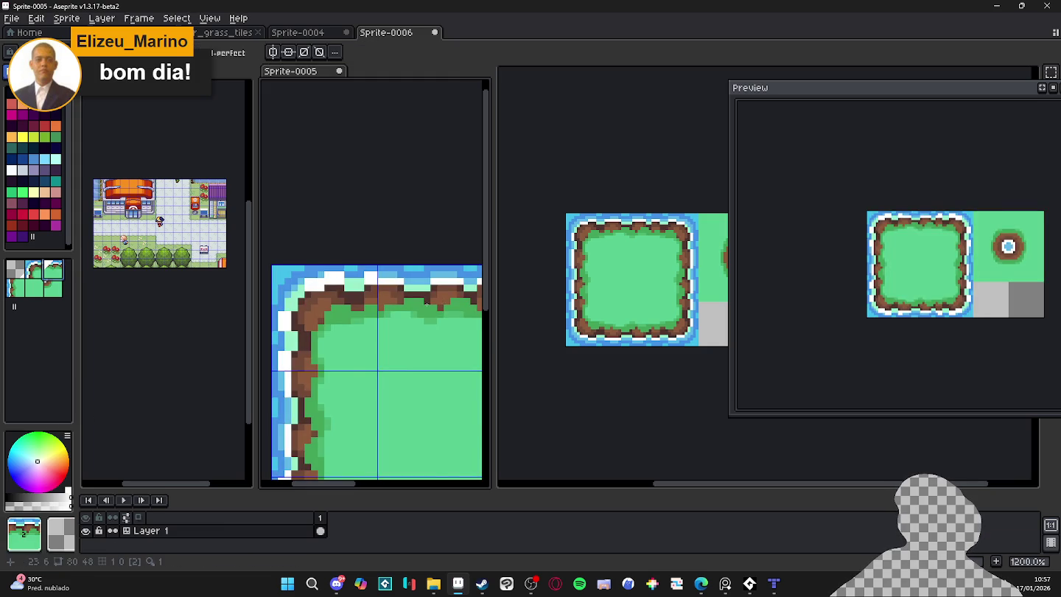
- Clear the top-middle and middle-left tilemap cells, undo, and restore the top-edge tile
scroll(426, 304, down, 3)
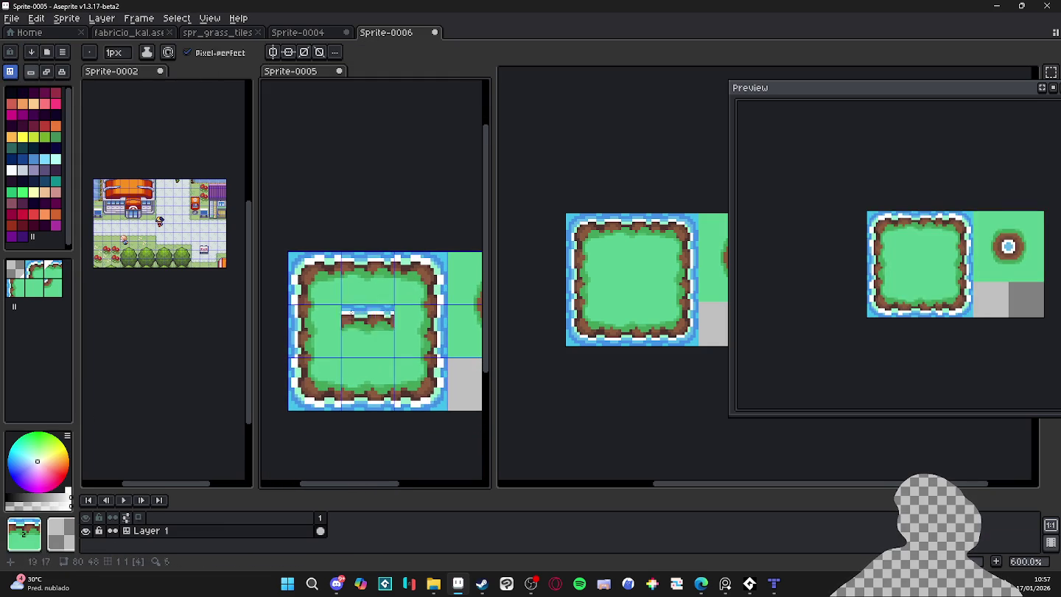
click(382, 276)
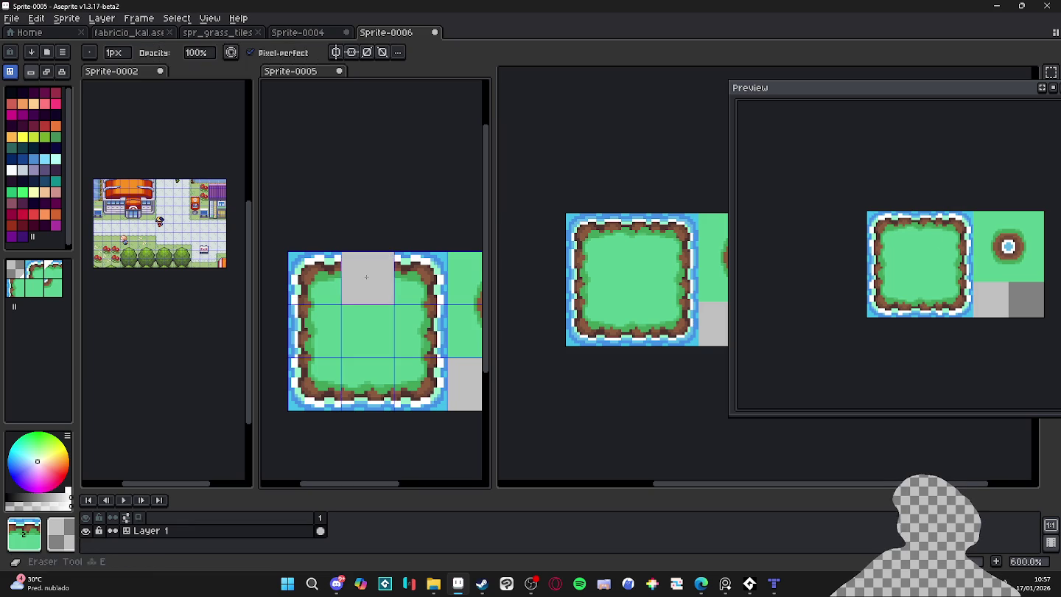
click(321, 318)
key(ctrl+z)
key(ctrl+z)
key(b)
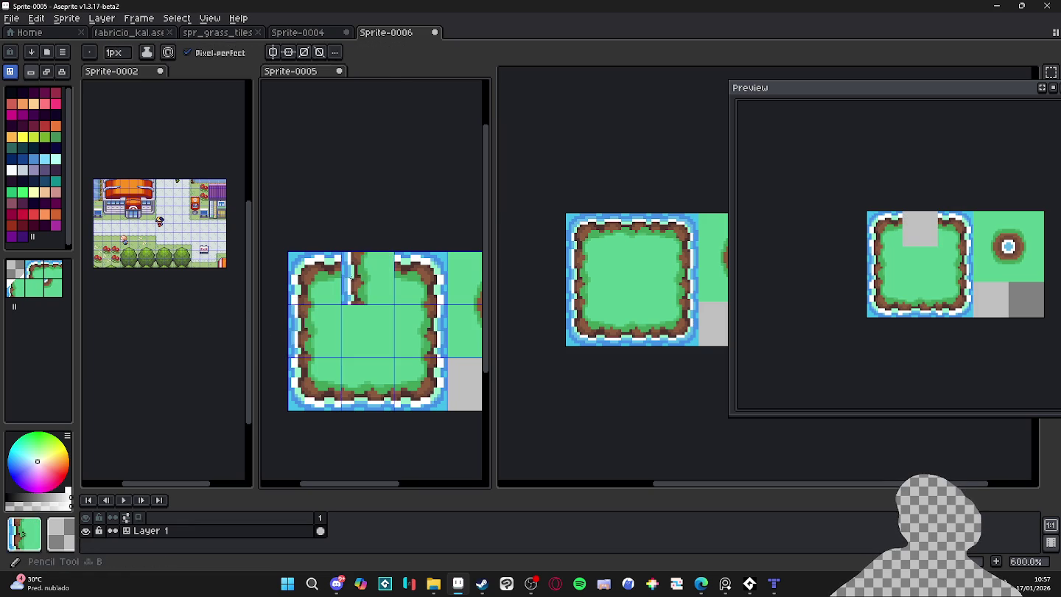
key(e)
click(349, 280)
key(b)
click(348, 276)
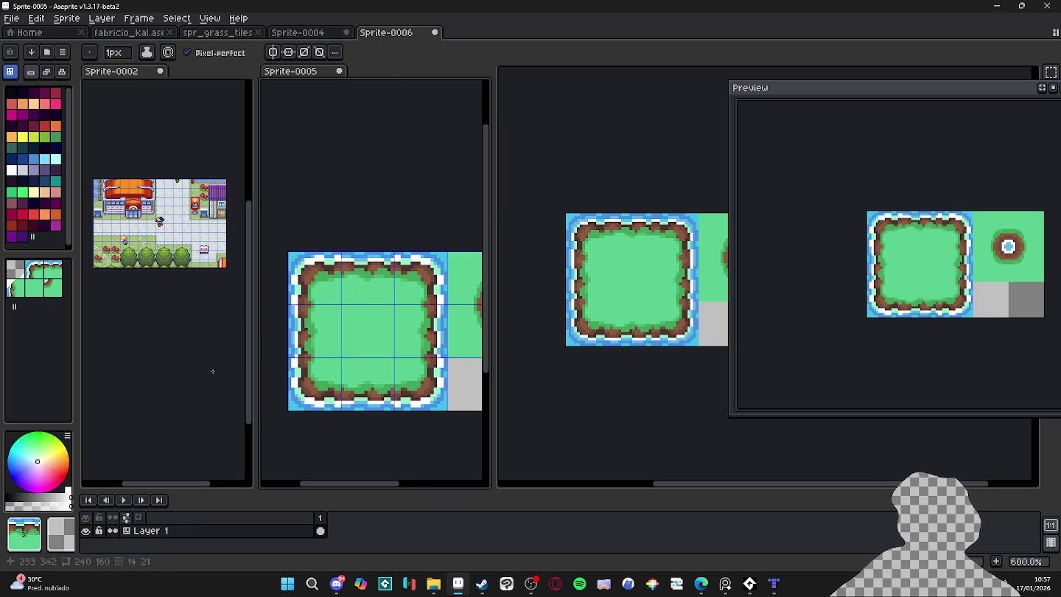
- Switch to pixel editing and stamp a top-edge tile from the tileset onto the tilemap
scroll(330, 253, up, 2)
scroll(331, 253, down, 2)
key(Tab)
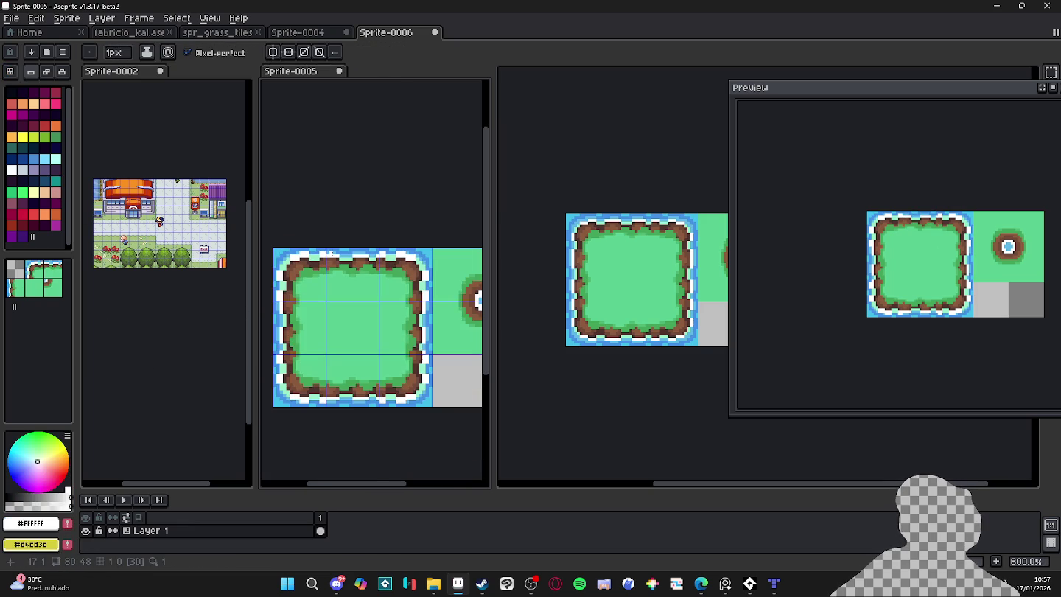
scroll(334, 251, up, 1)
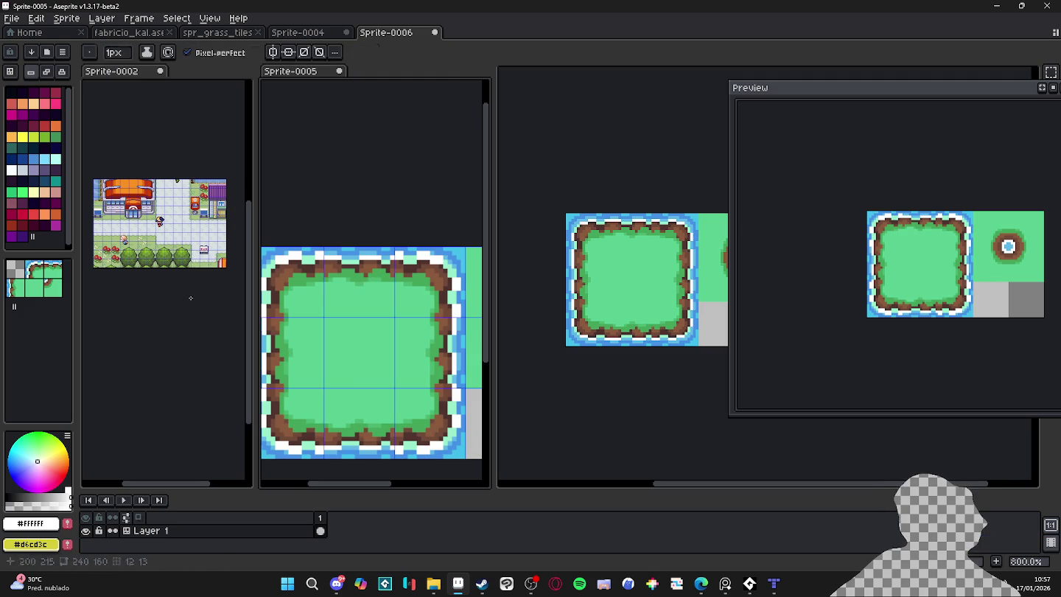
click(62, 276)
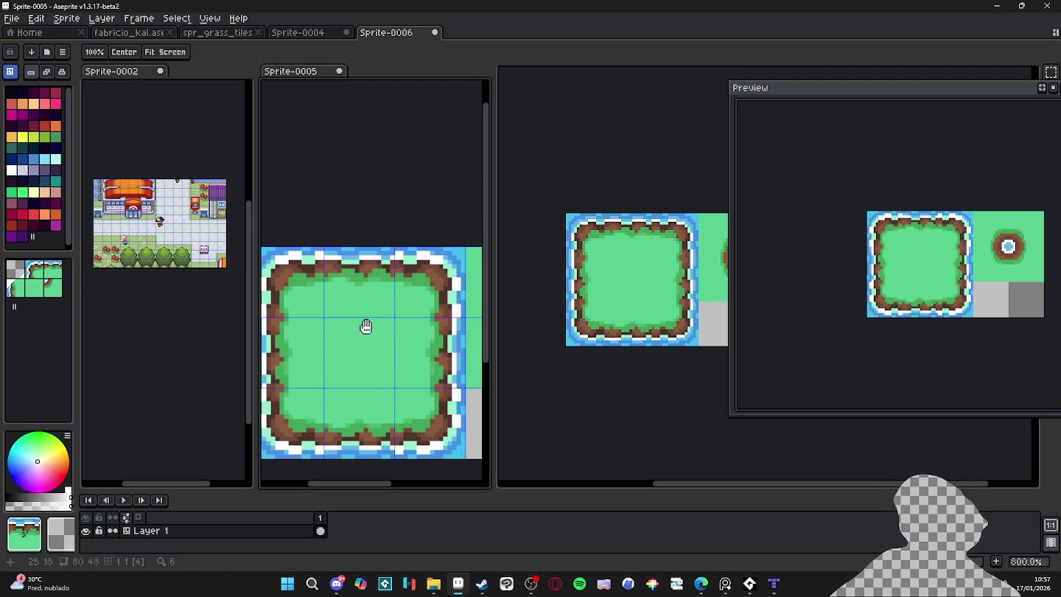
click(354, 432)
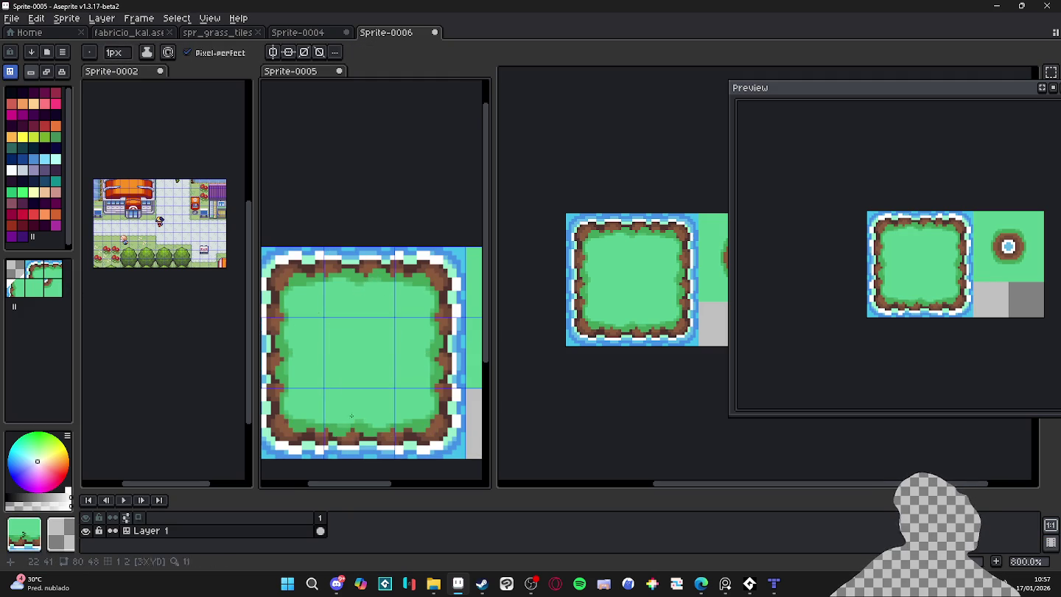
- Sample the mint foam and white colours from the tile and recentre the island
click(12, 181)
scroll(352, 262, up, 2)
alt+click(374, 250)
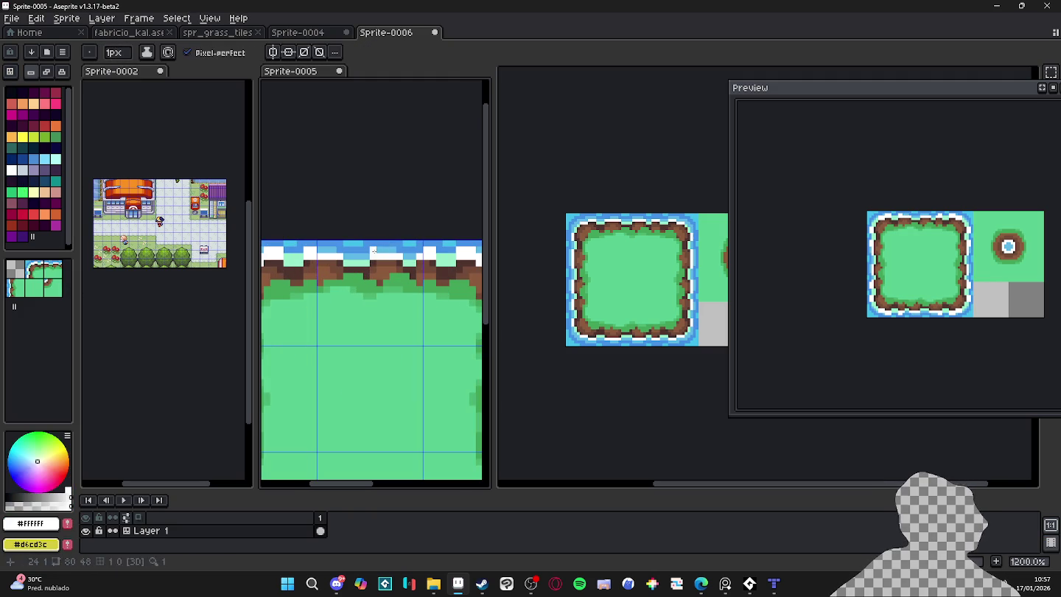
scroll(353, 302, down, 4)
scroll(365, 286, up, 1)
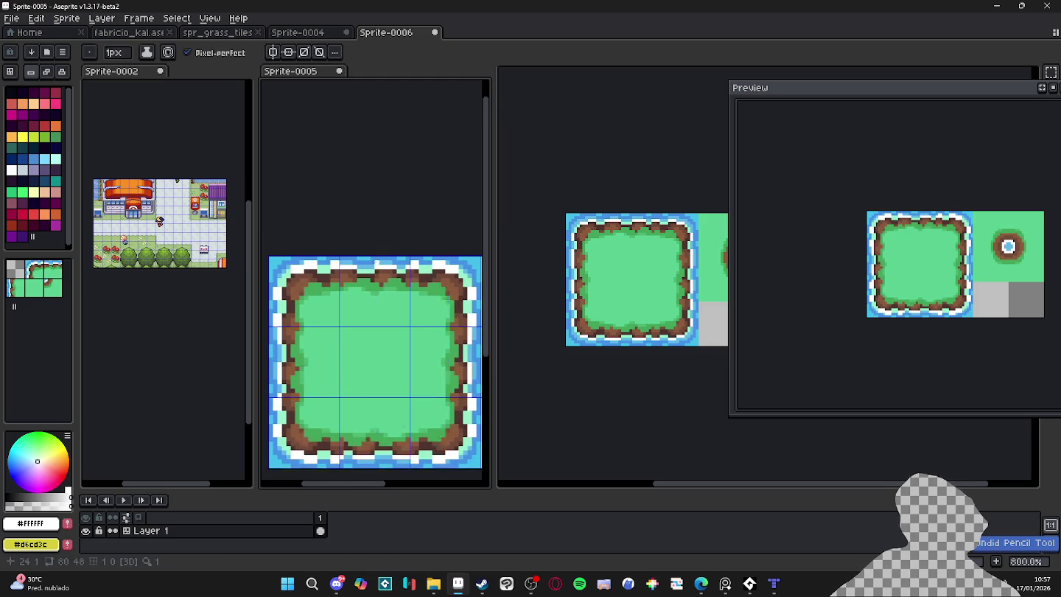
scroll(372, 263, up, 3)
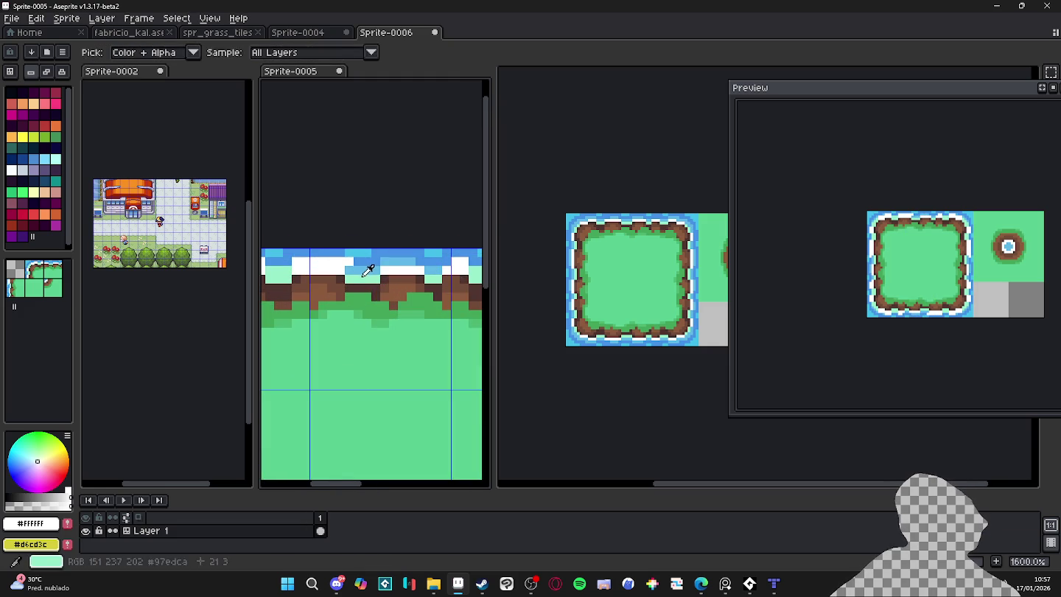
alt+click(353, 270)
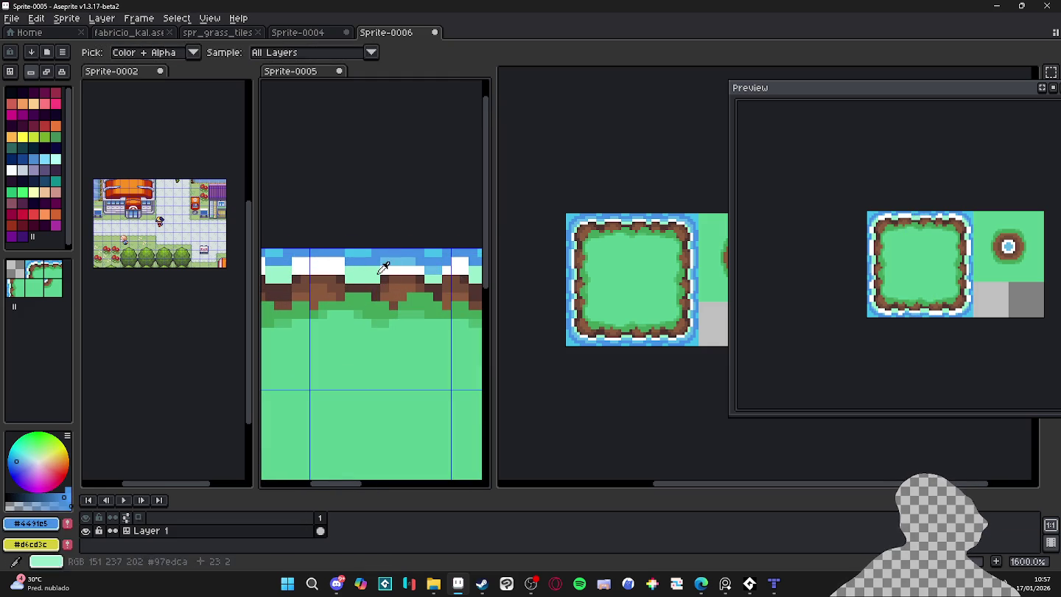
alt+click(385, 264)
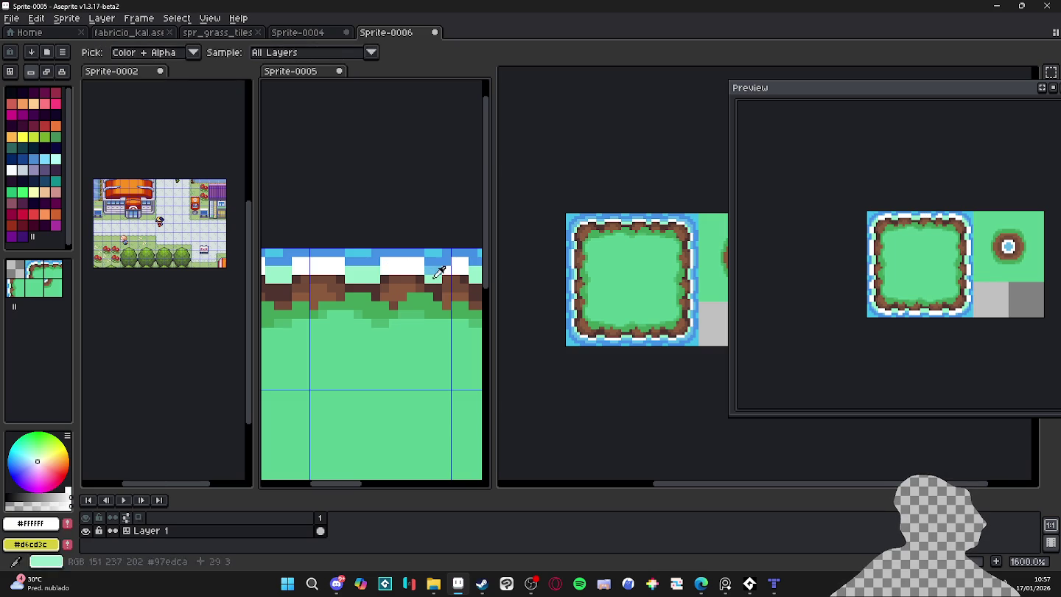
scroll(446, 262, down, 3)
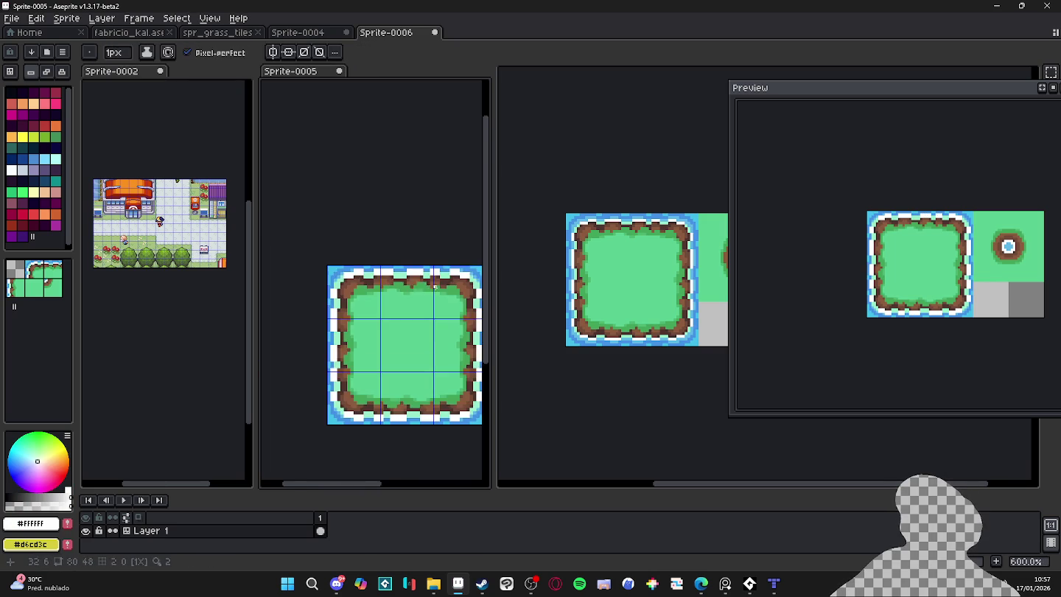
drag(410, 292, 375, 274)
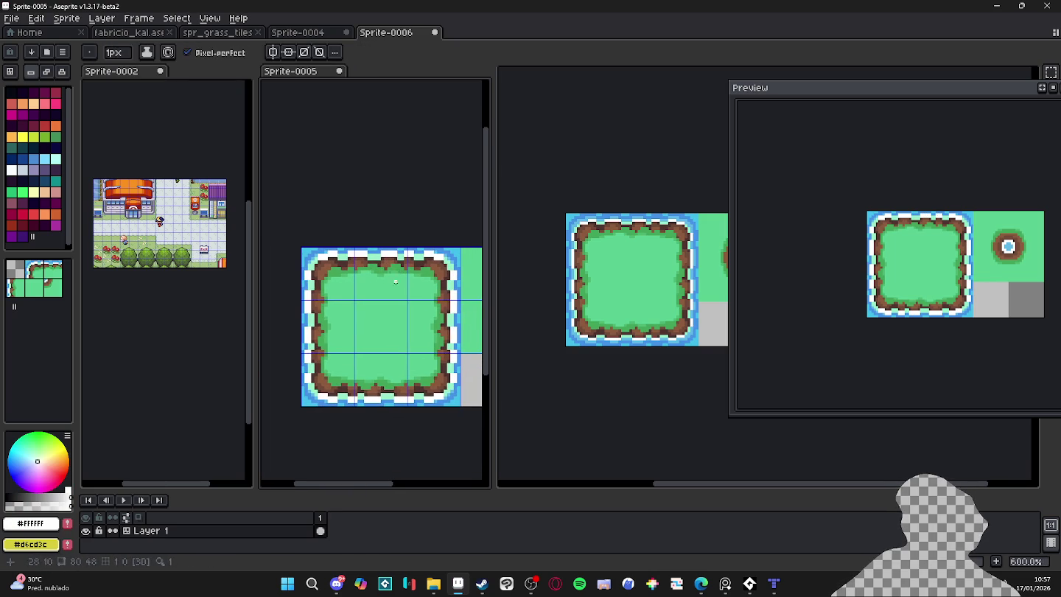
- Switch between the Marquee and Move tools and bring the circle pond tile into view
key(m)
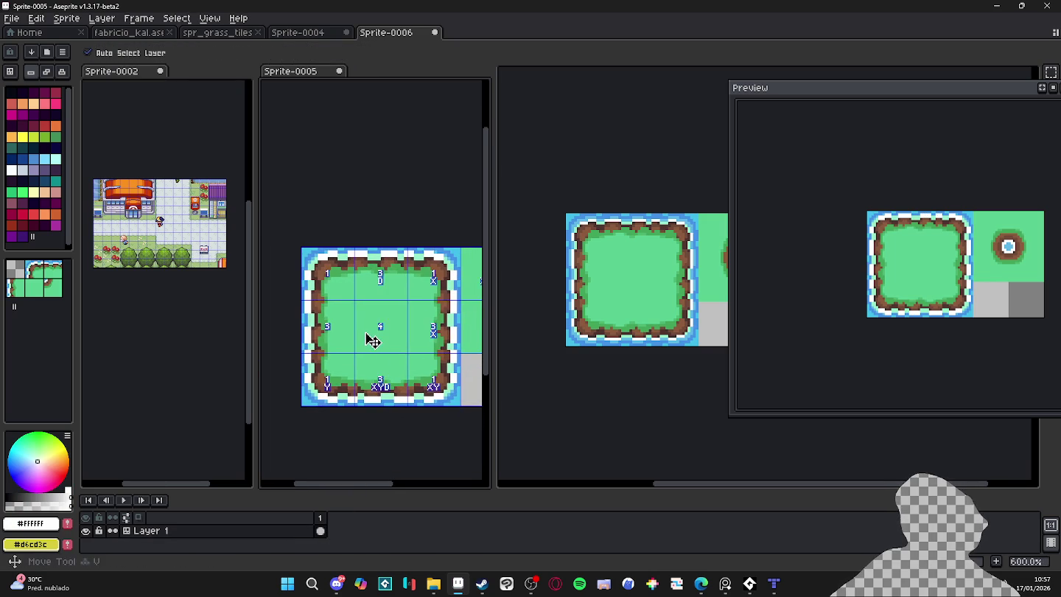
key(v)
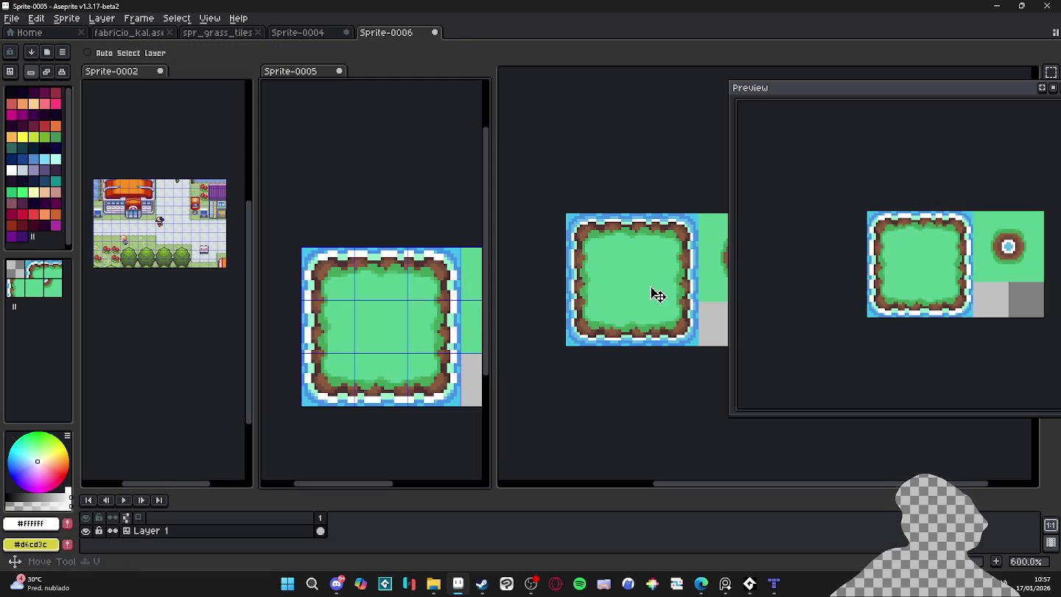
drag(379, 349, 339, 352)
scroll(407, 324, down, 2)
scroll(414, 331, up, 2)
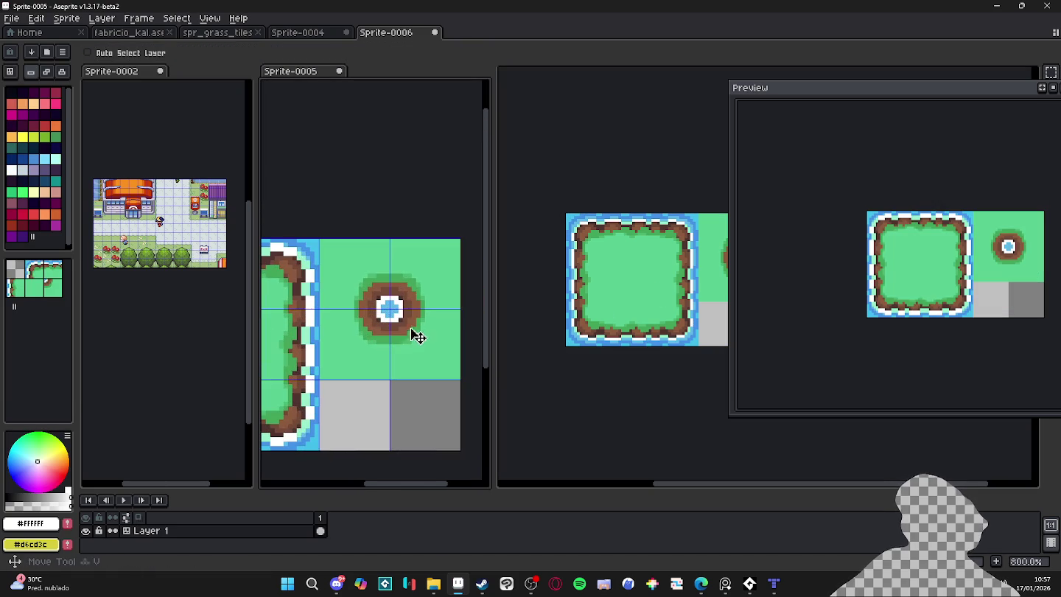
scroll(396, 313, up, 6)
- Sample the mint colour from the pond tile, then return to the Rectangular Marquee
key(b)
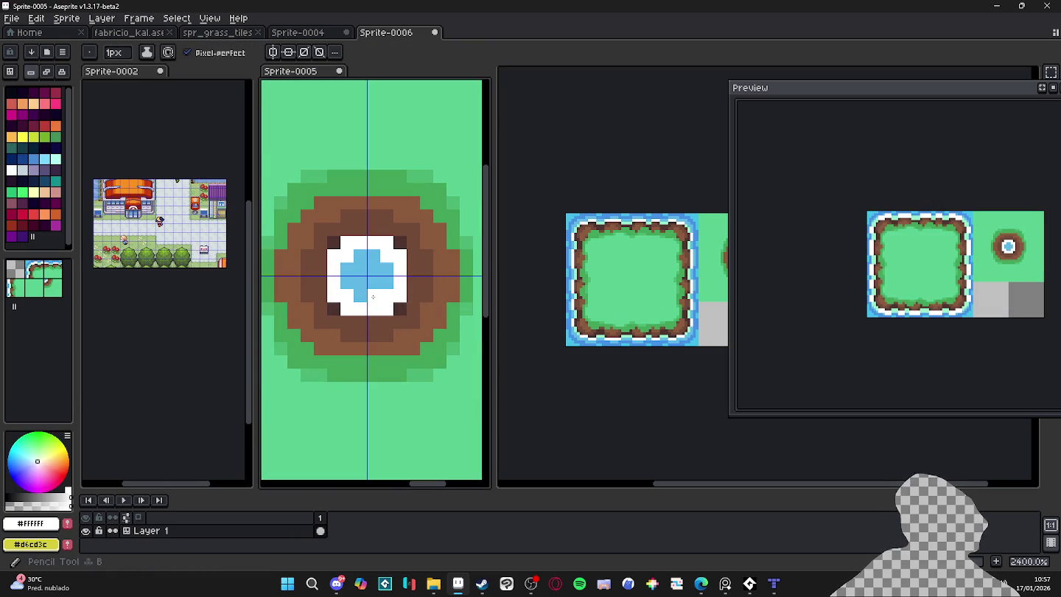
scroll(347, 316, down, 5)
scroll(334, 319, left, 1)
scroll(335, 318, up, 2)
alt+click(335, 318)
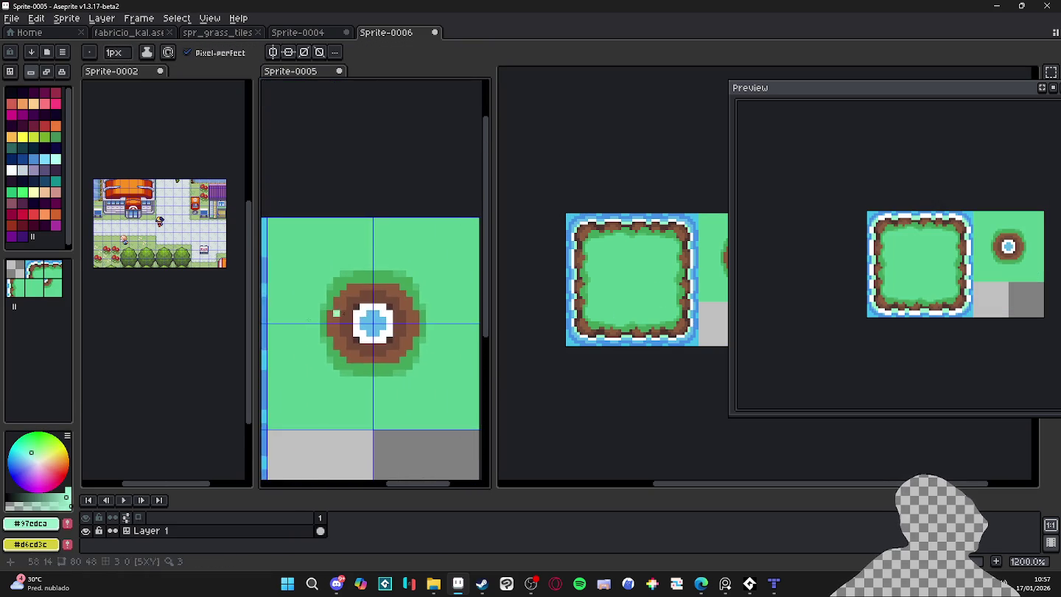
scroll(381, 337, up, 2)
scroll(356, 322, down, 3)
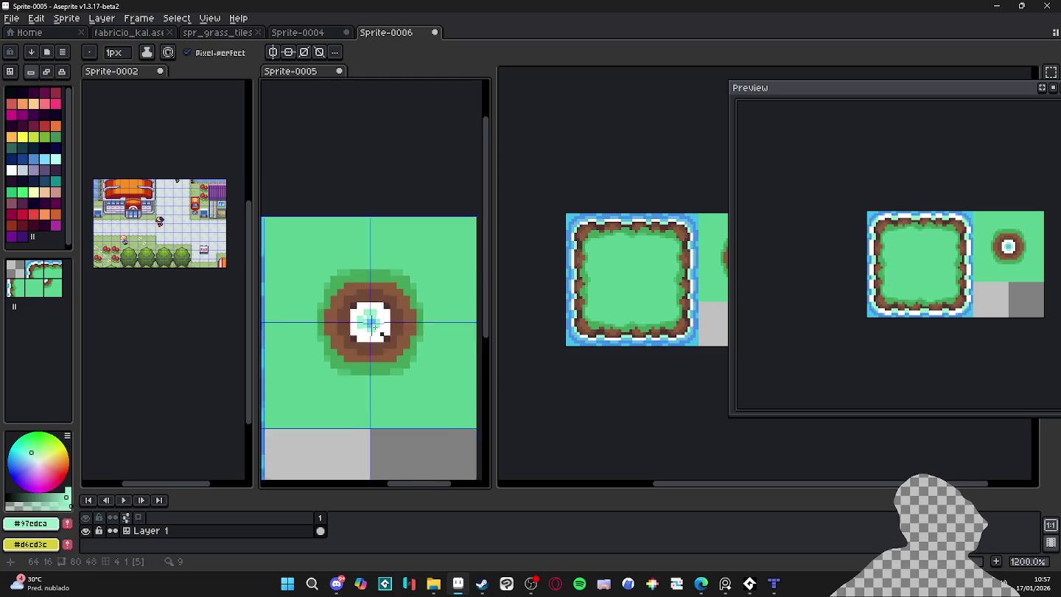
scroll(376, 330, down, 1)
key(v)
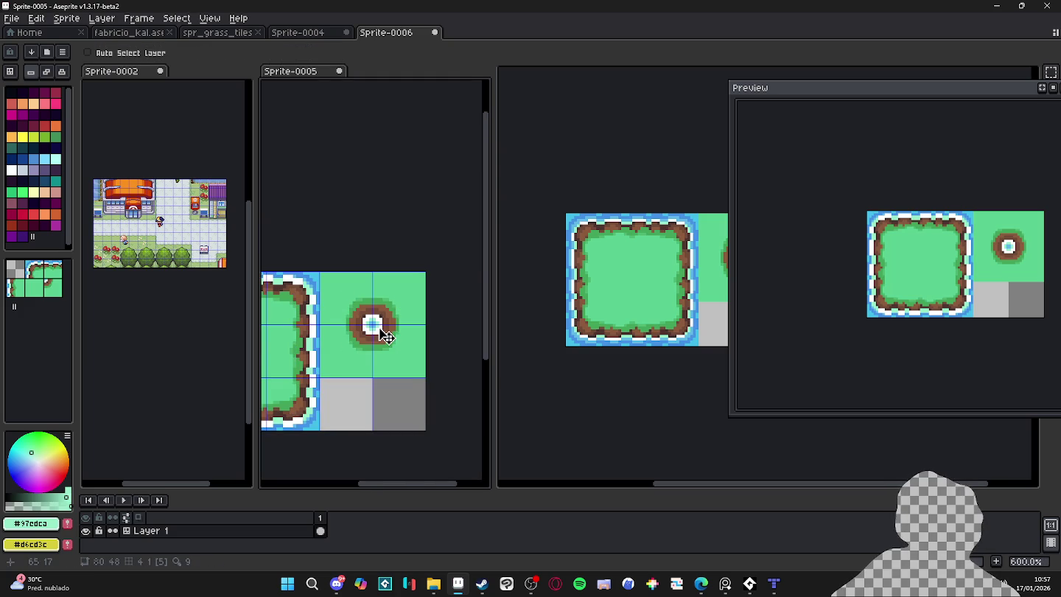
key(m)
scroll(327, 298, down, 1)
scroll(328, 298, down, 1)
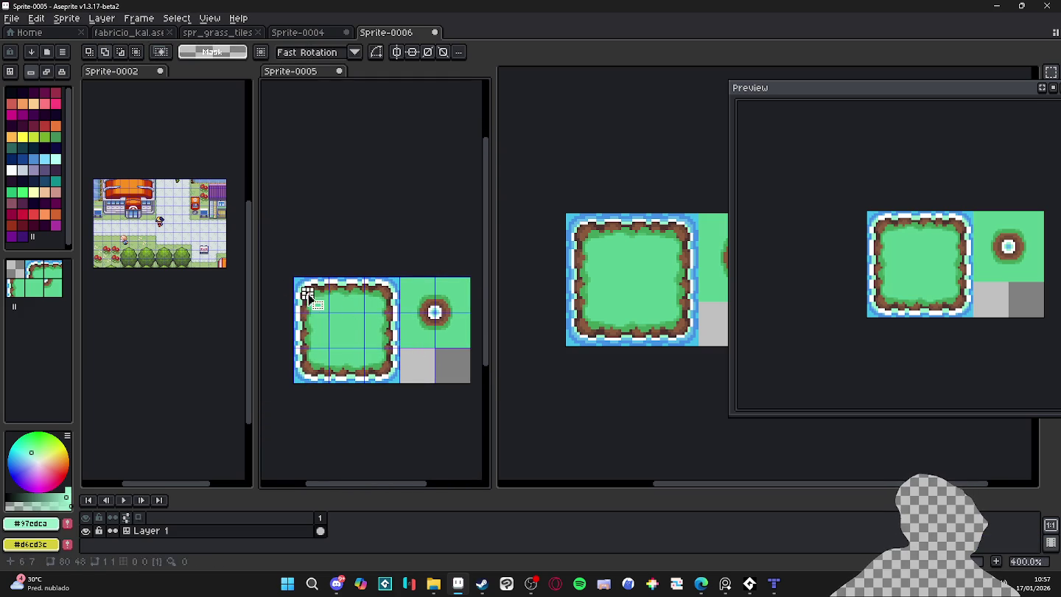
- Select all of Sprite-0005, add frame 2 in Sprite-0006, and paste and commit the island tiles
key(ctrl+a)
click(641, 301)
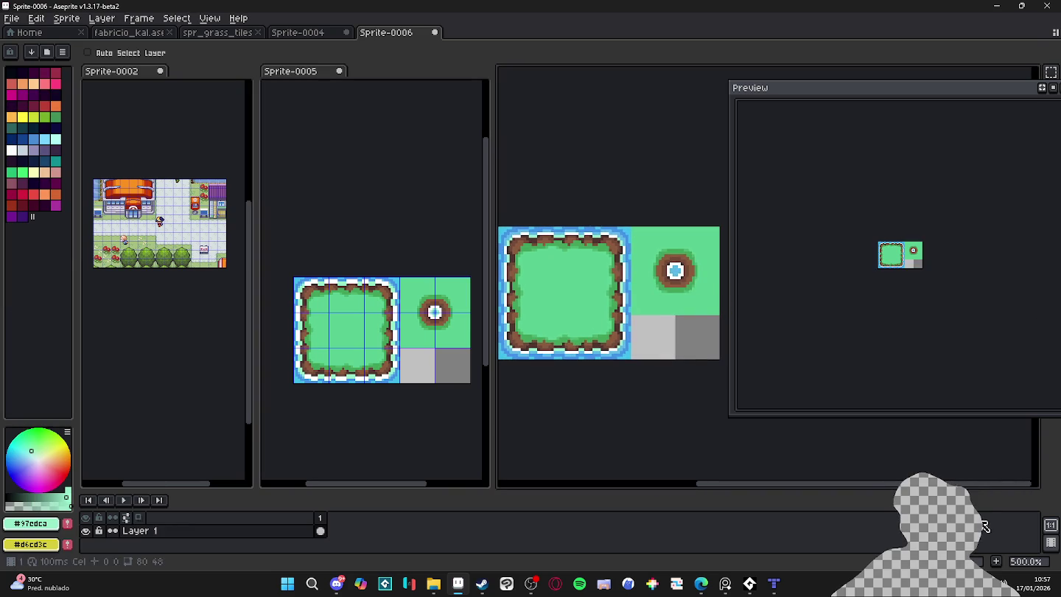
click(998, 563)
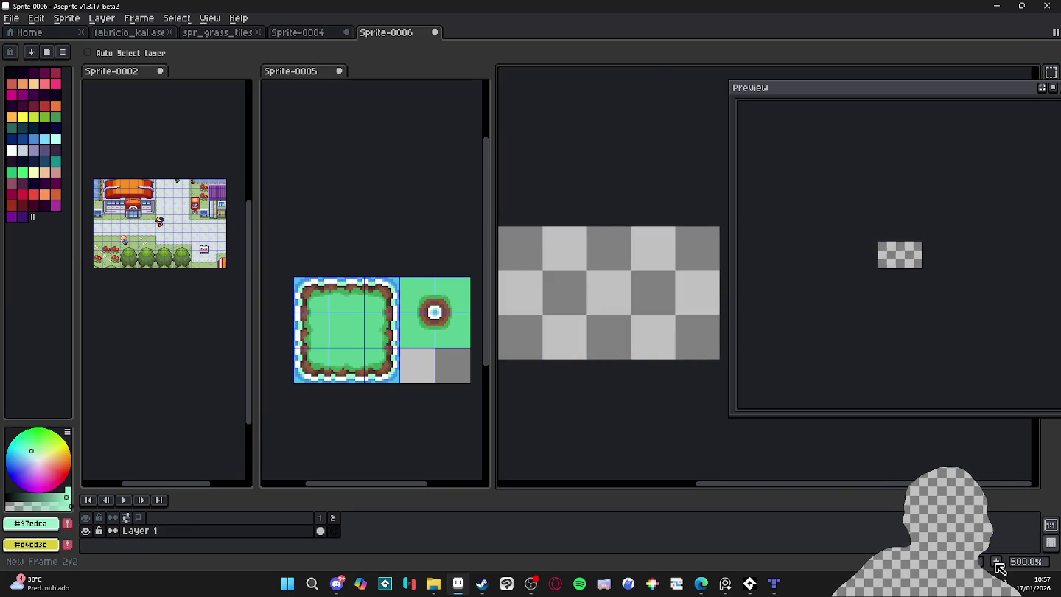
key(ctrl+v)
scroll(890, 278, up, 3)
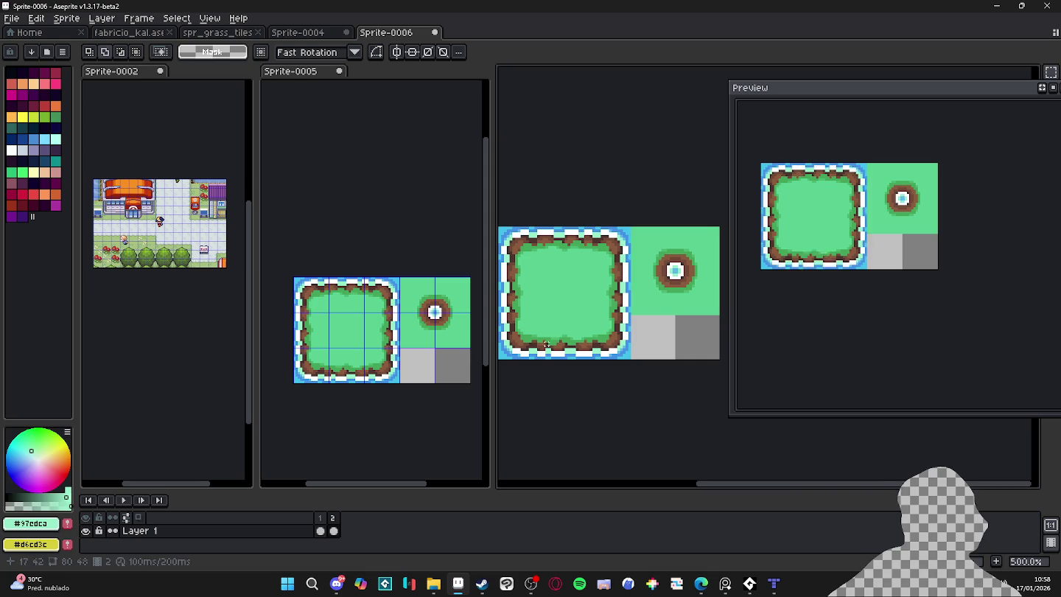
key(Return)
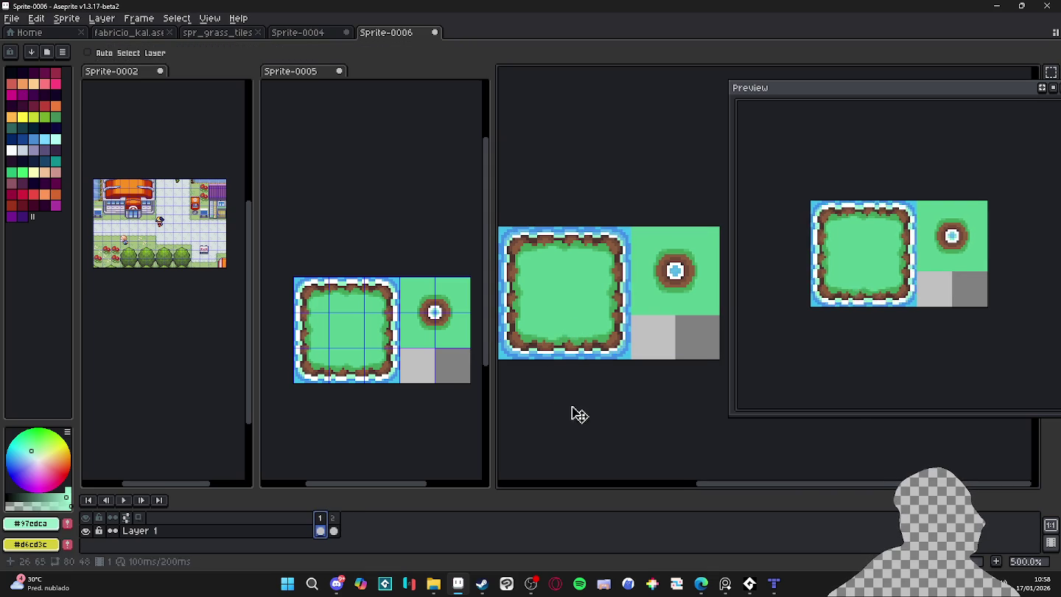
scroll(578, 349, up, 1)
- Select and adjust a block along the island's bottom edge in Sprite-0006, then deselect
key(m)
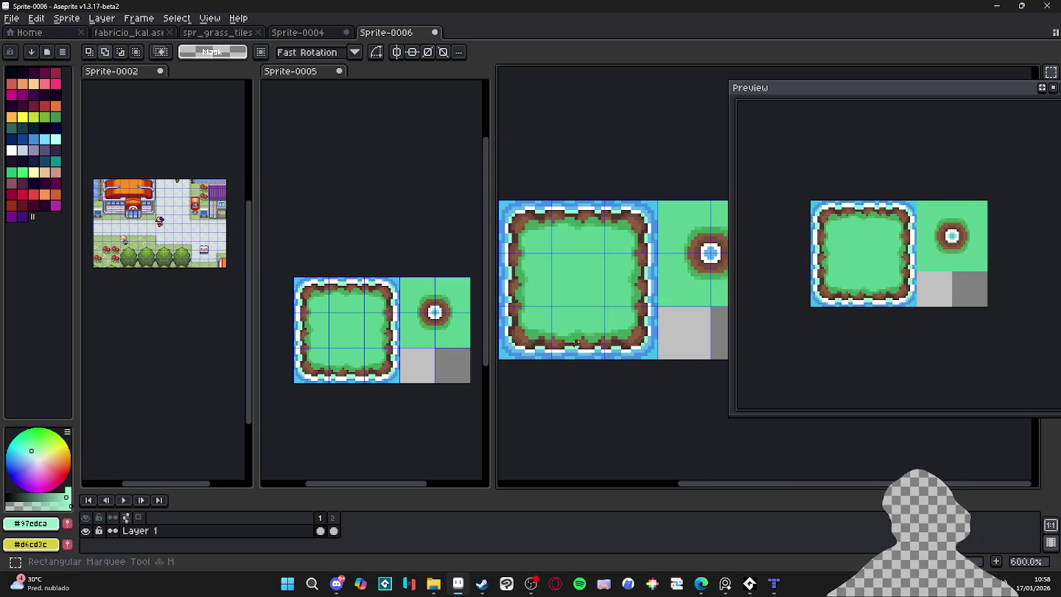
drag(606, 360, 550, 304)
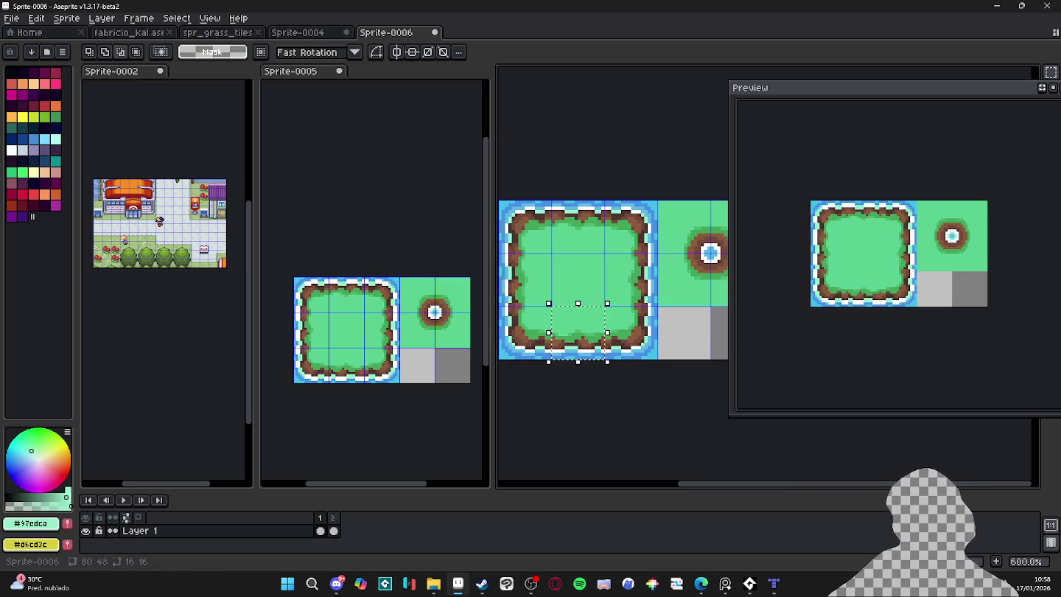
click(599, 347)
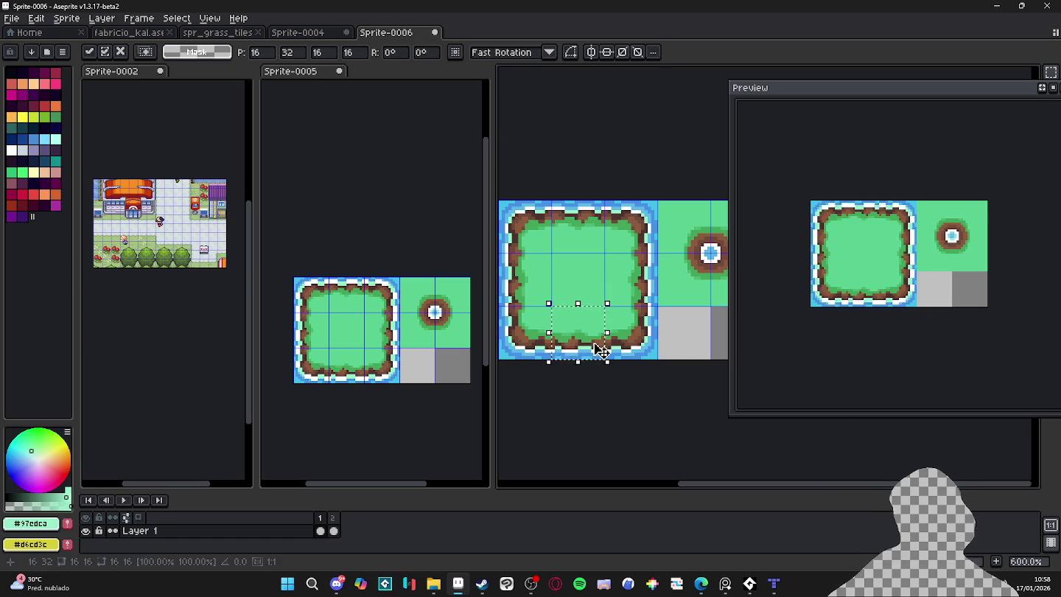
key(ctrl+d)
scroll(348, 296, down, 1)
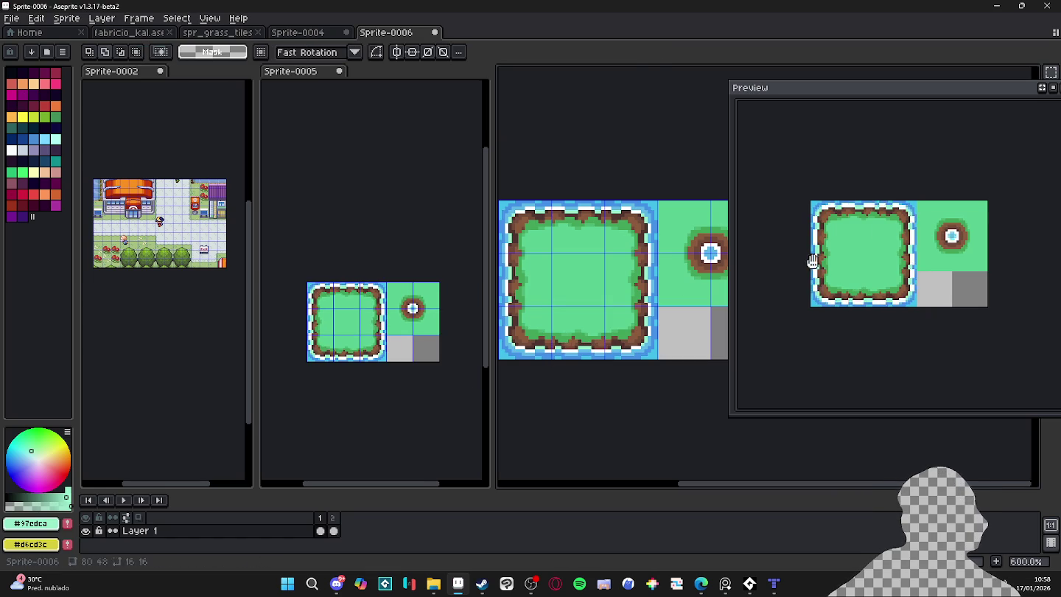
- Set both frames' duration to 250 ms and return to Sprite-0005
click(142, 21)
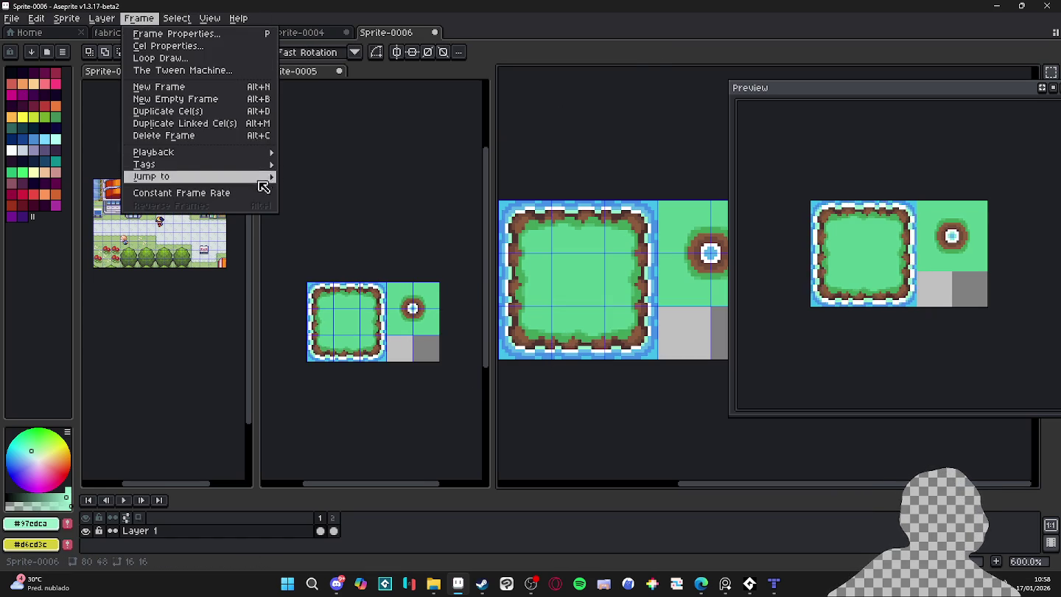
click(262, 190)
text(2)
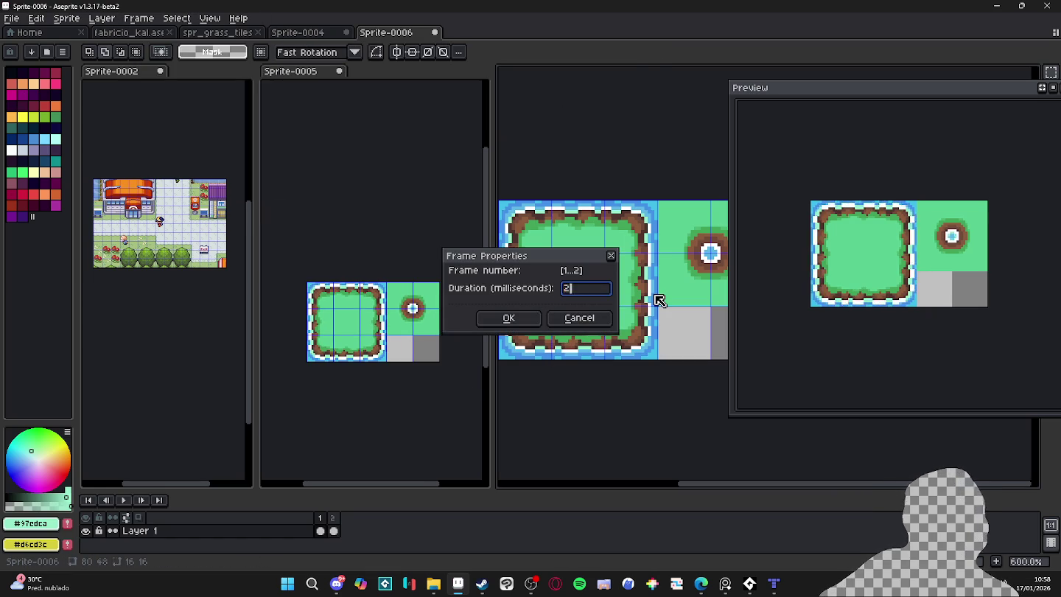
text(50)
key(Return)
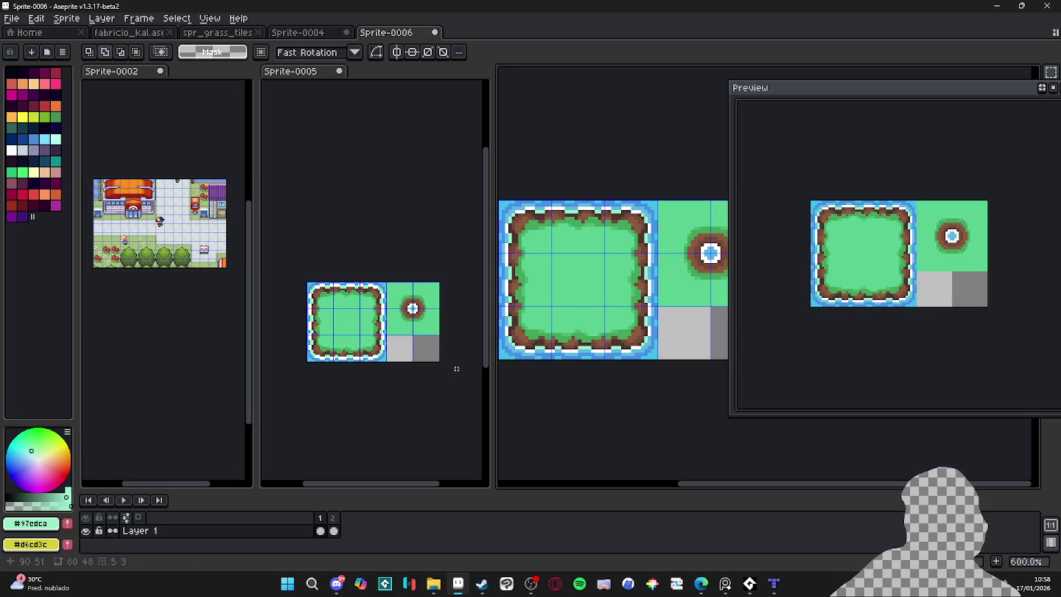
click(345, 361)
scroll(346, 360, up, 1)
scroll(380, 379, up, 1)
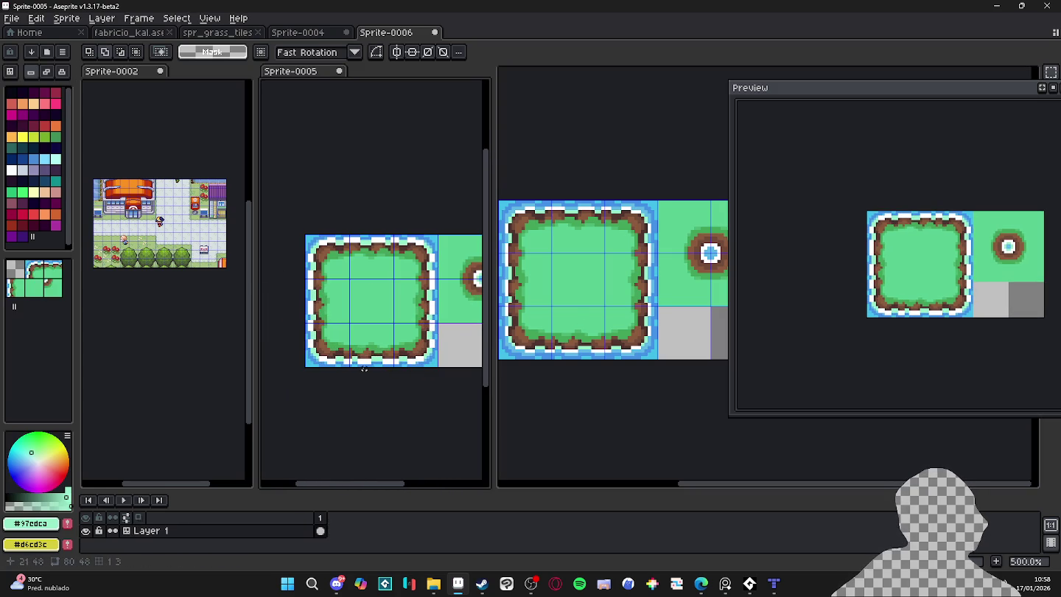
- Make rectangular selections over the island's left part in Sprite-0006
click(539, 233)
key(m)
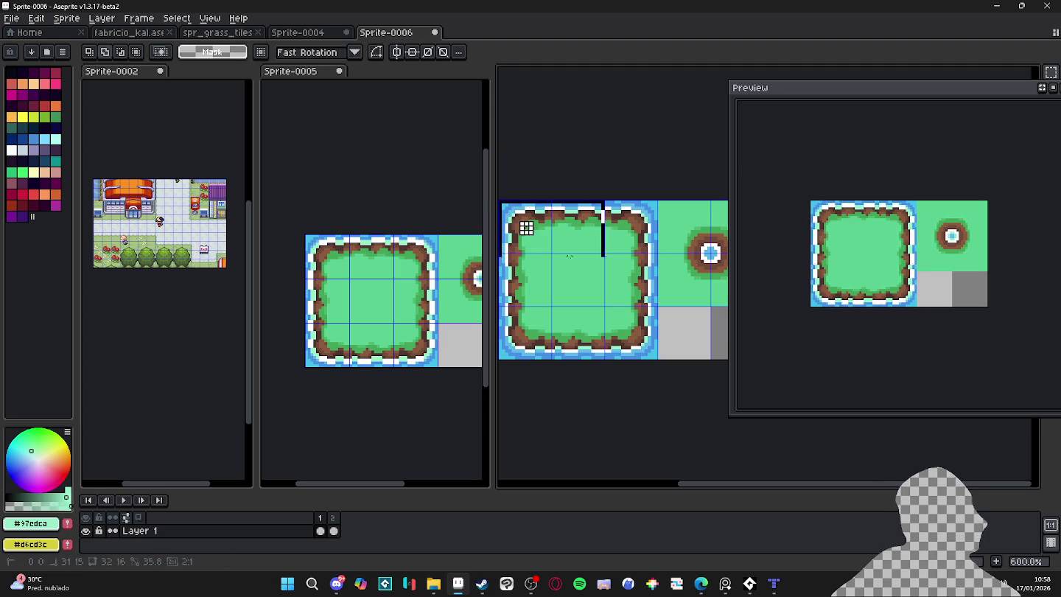
drag(500, 199, 606, 309)
drag(666, 242, 730, 272)
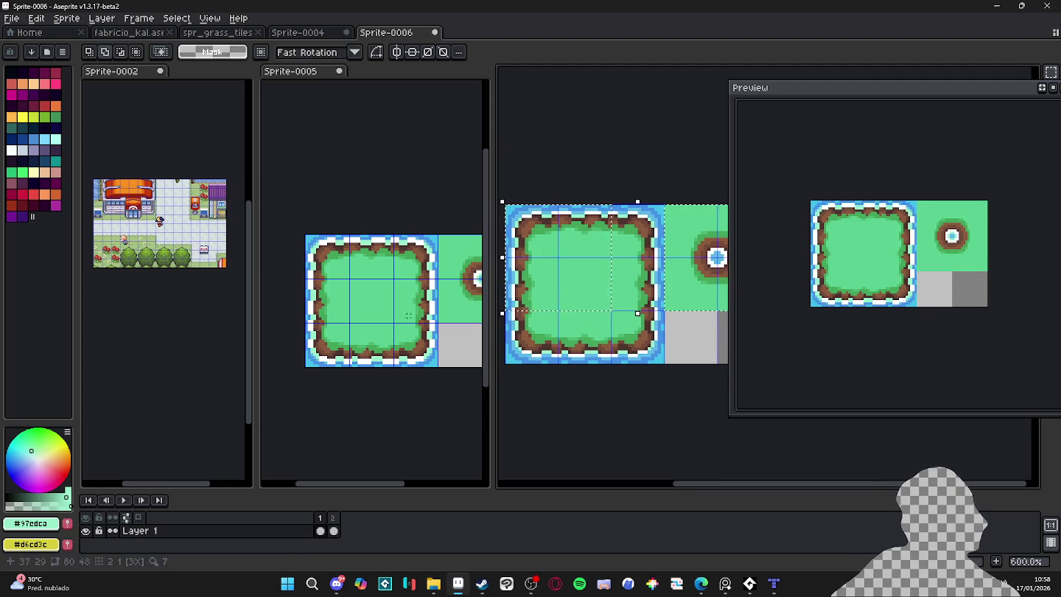
key(v)
- Select all of Sprite-0005 and shift the whole image up one pixel
click(332, 306)
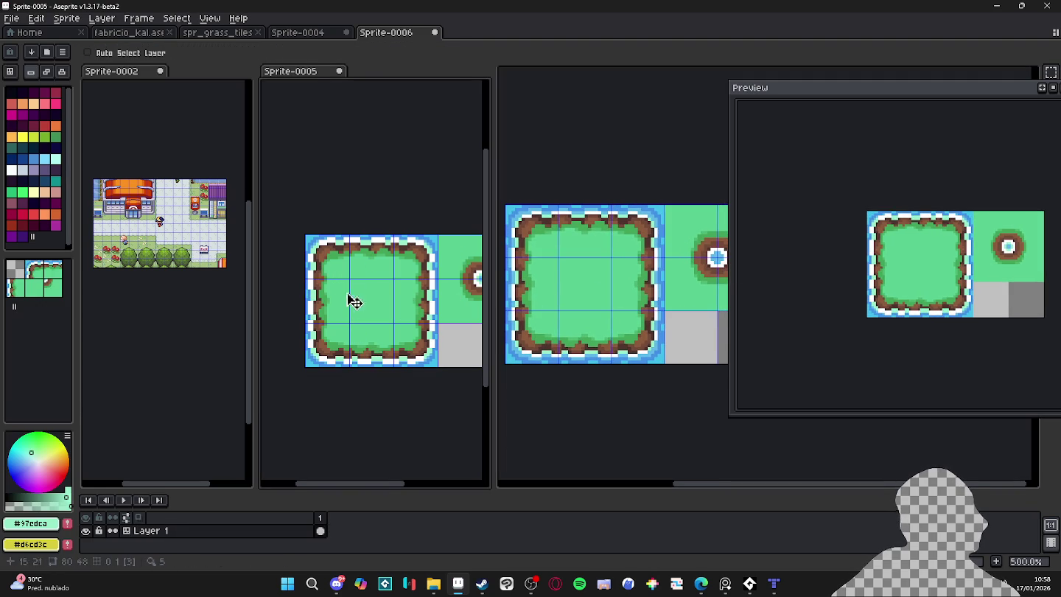
key(ctrl+a)
key(Up)
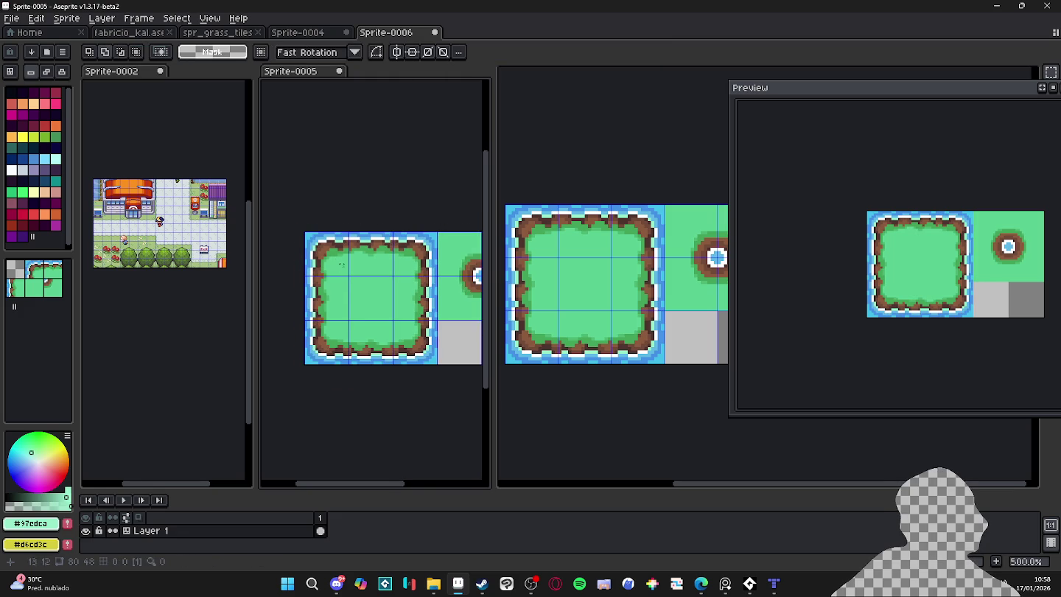
scroll(335, 278, right, 3)
key(Return)
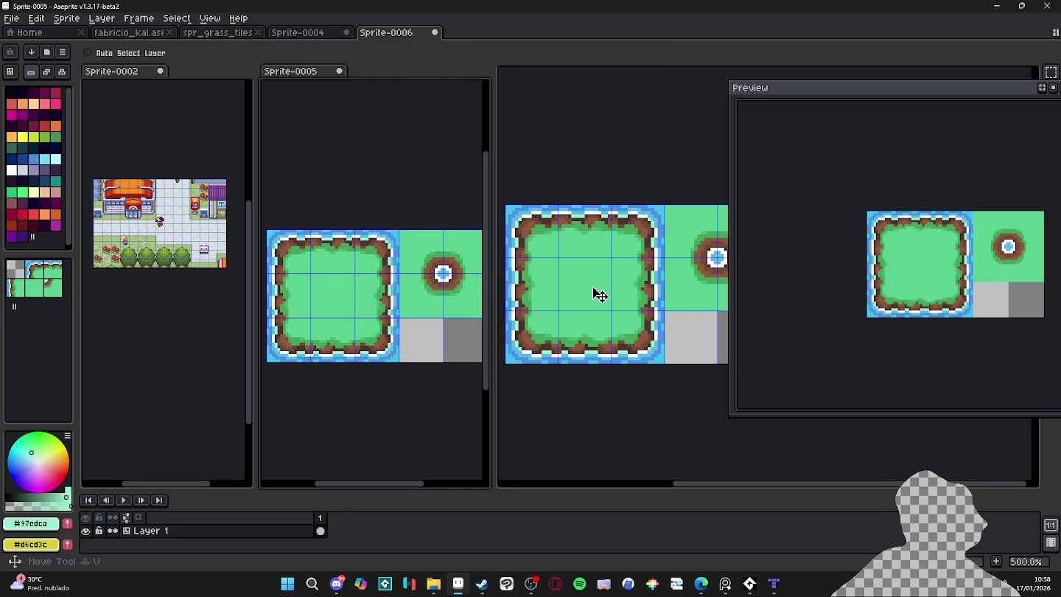
- Add a third frame to Sprite-0006, then eyedrop white from the Sprite-0005 foam
click(601, 295)
key(alt+n)
key(alt+n)
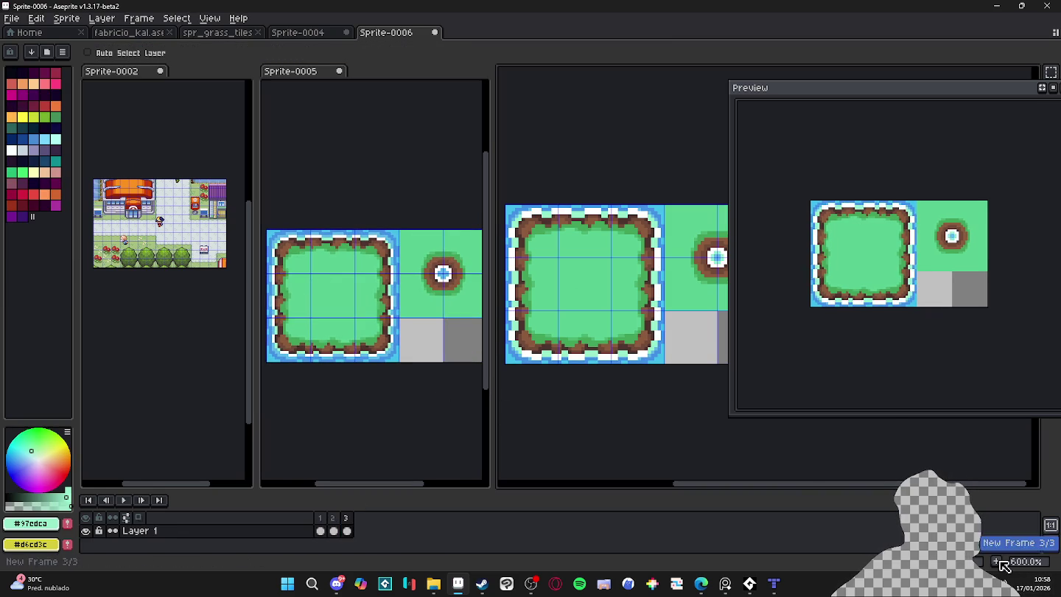
click(343, 284)
scroll(293, 243, up, 4)
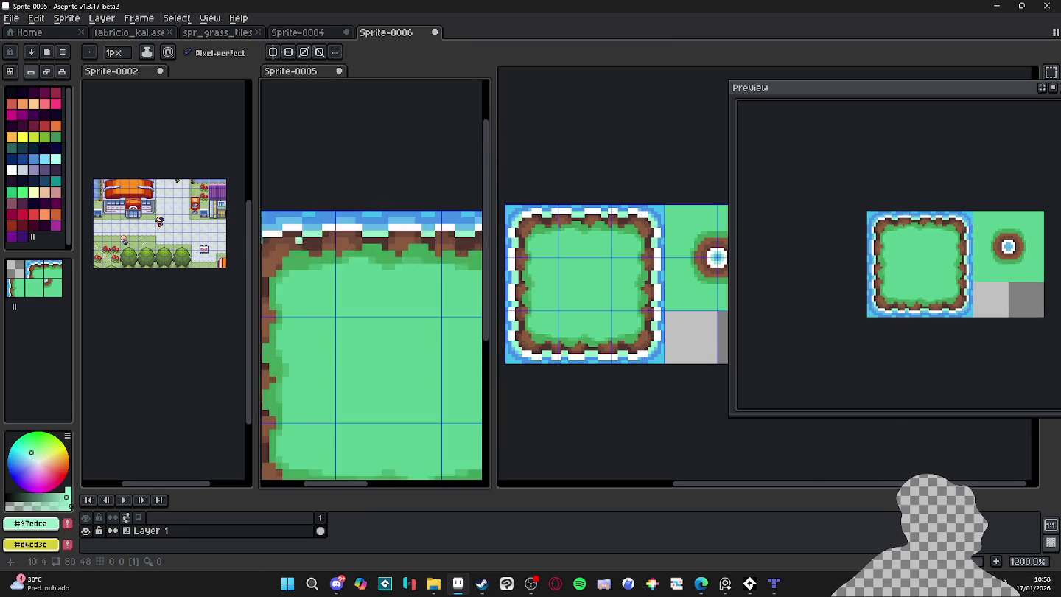
scroll(370, 271, up, 1)
alt+click(370, 272)
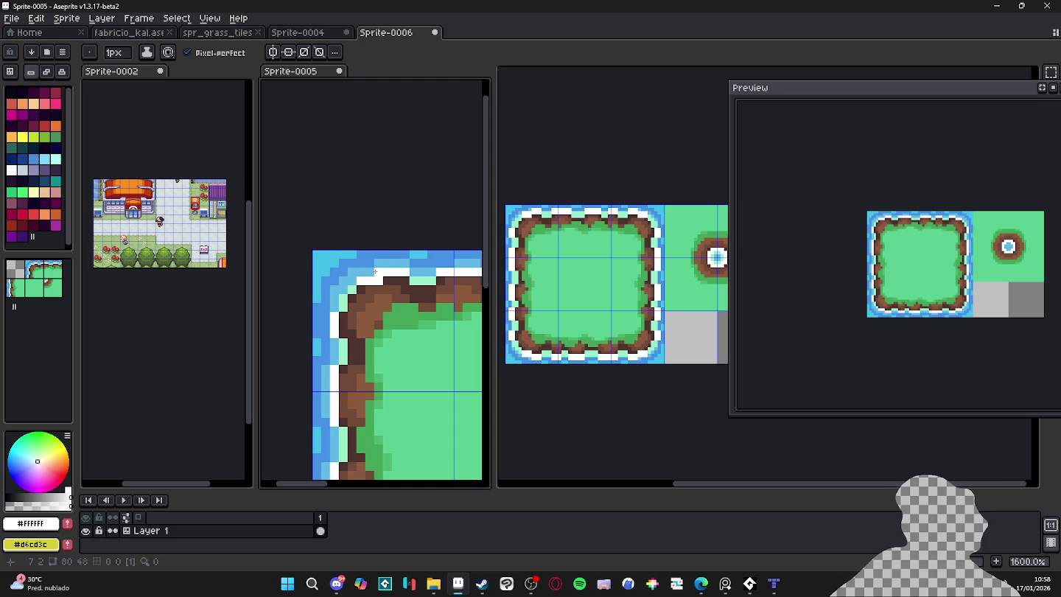
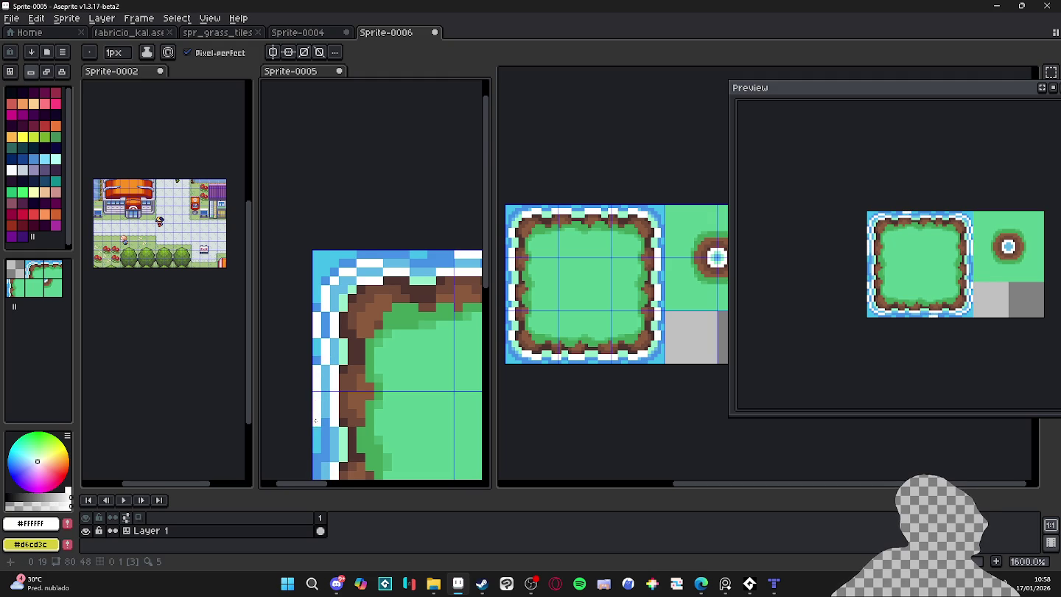
- Pick mint green from the tile border and white from the circle tile's ring
scroll(316, 421, down, 3)
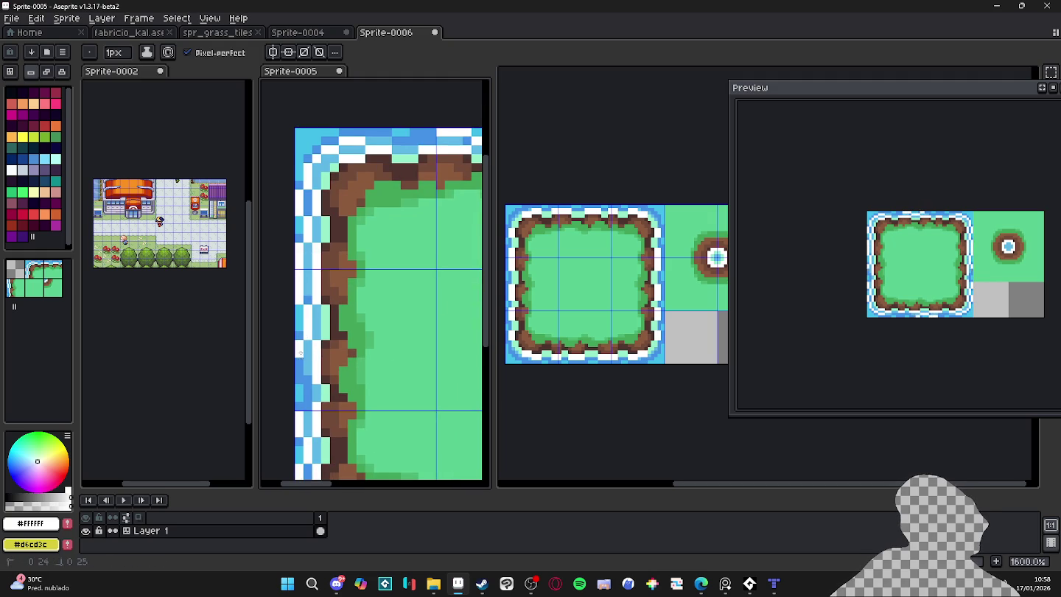
scroll(307, 387, down, 3)
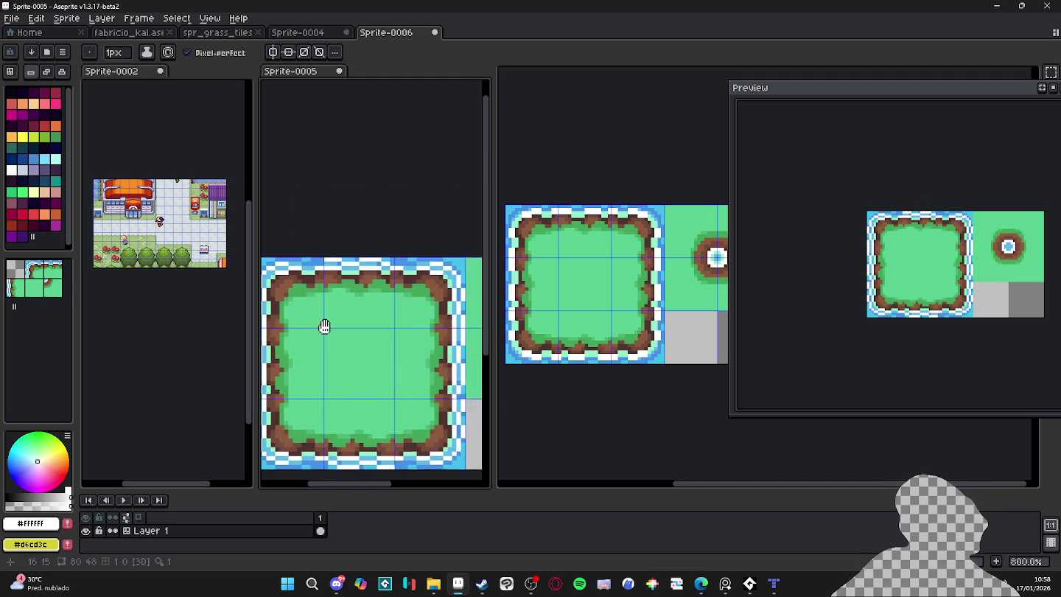
scroll(325, 324, up, 3)
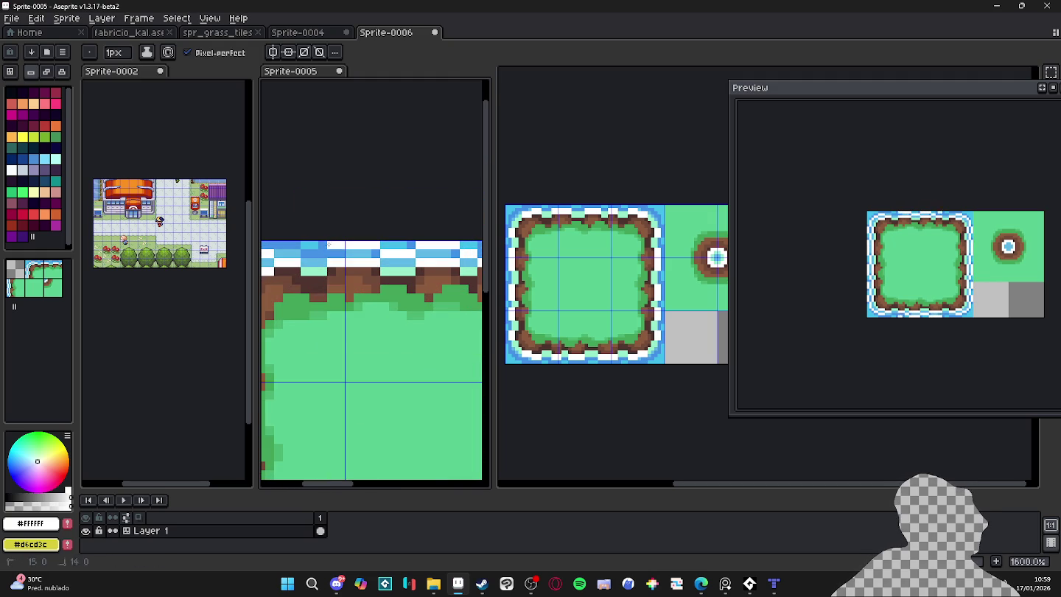
alt+click(310, 262)
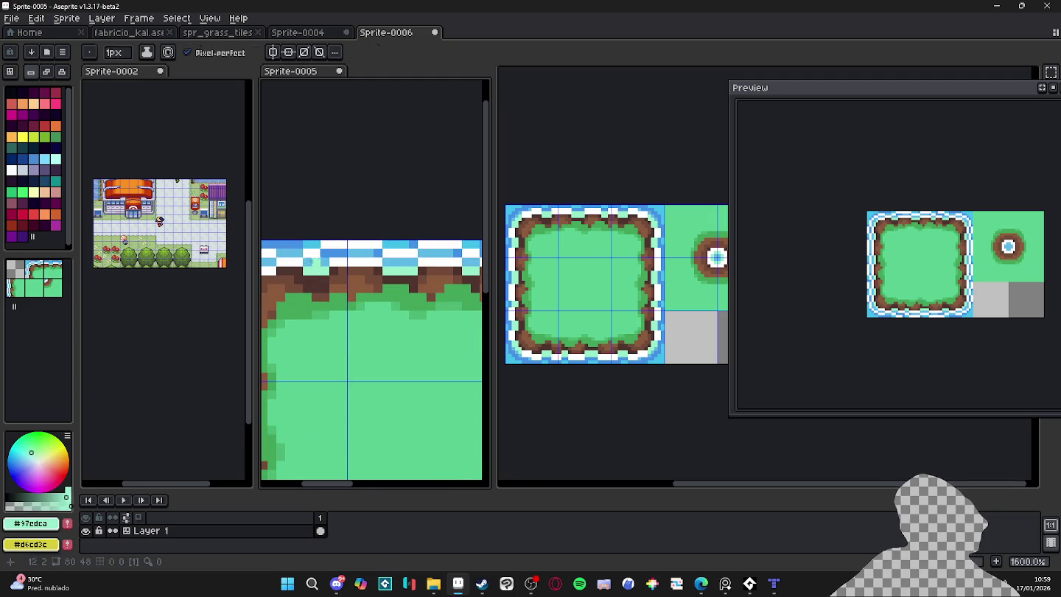
scroll(323, 261, down, 3)
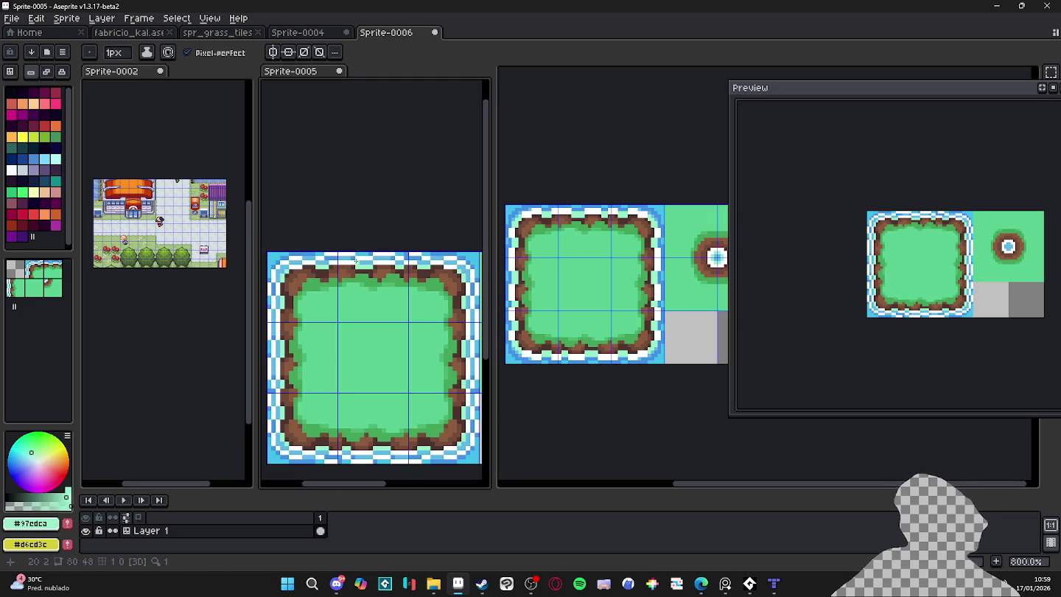
scroll(361, 280, right, 3)
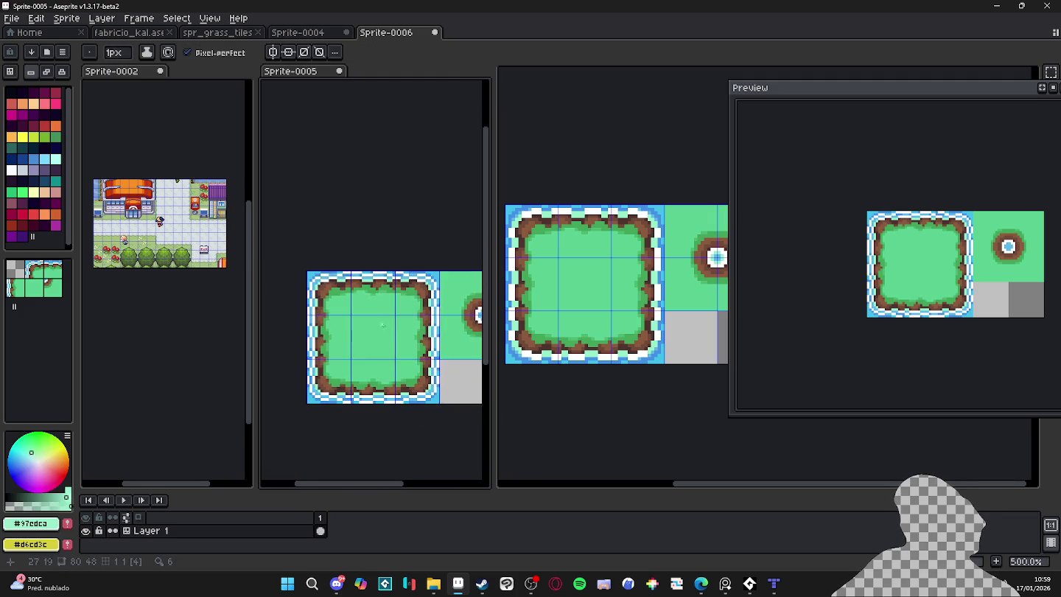
scroll(354, 296, up, 2)
scroll(355, 296, up, 2)
alt+click(349, 298)
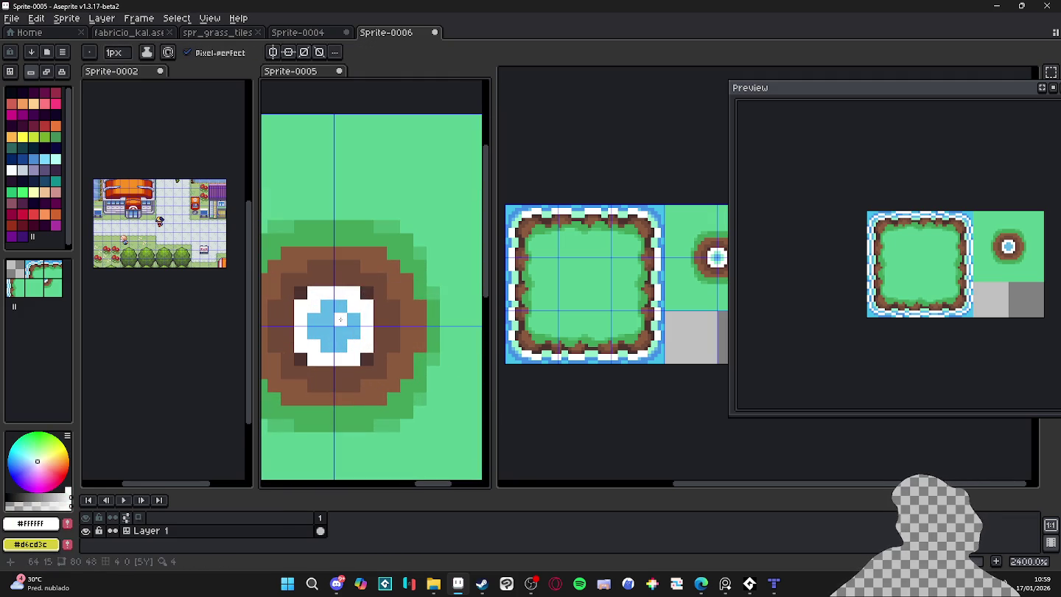
click(334, 326)
- Marquee-select the bordered grass and circle tiles in Sprite-0005 and copy them
scroll(357, 336, down, 3)
scroll(358, 340, up, 1)
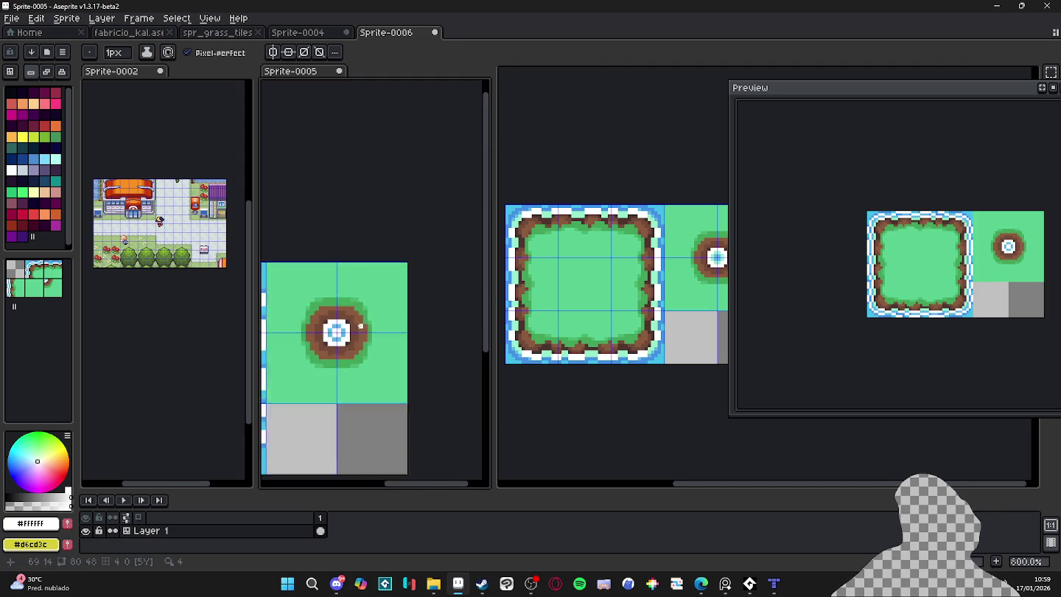
scroll(354, 339, up, 3)
scroll(350, 341, down, 4)
scroll(335, 348, down, 1)
mouse_move(329, 351)
mouse_down()
mouse_move(403, 331)
mouse_move(395, 340)
mouse_up()
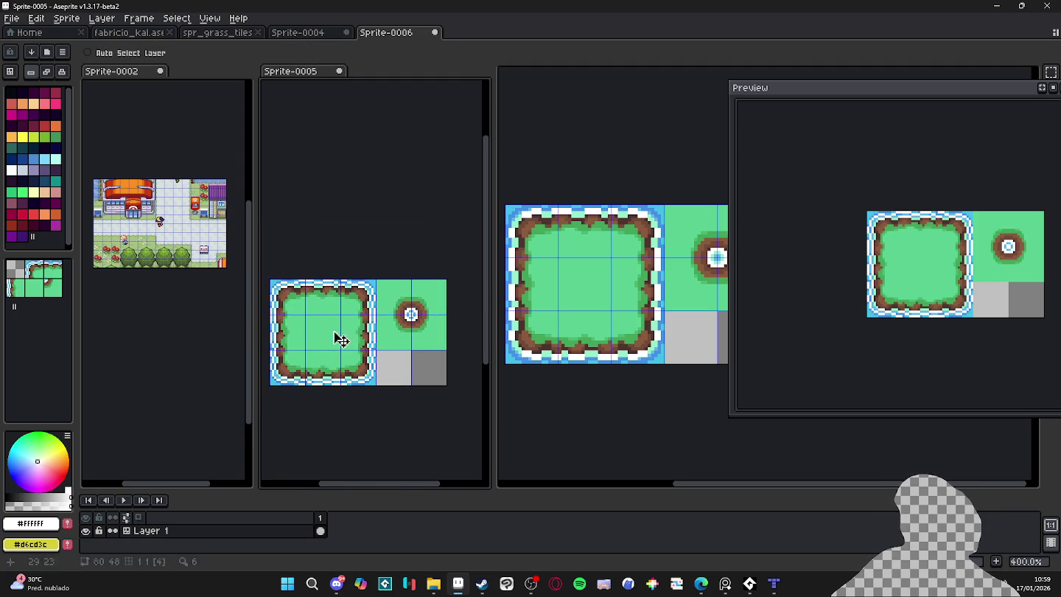
key(m)
drag(272, 283, 375, 374)
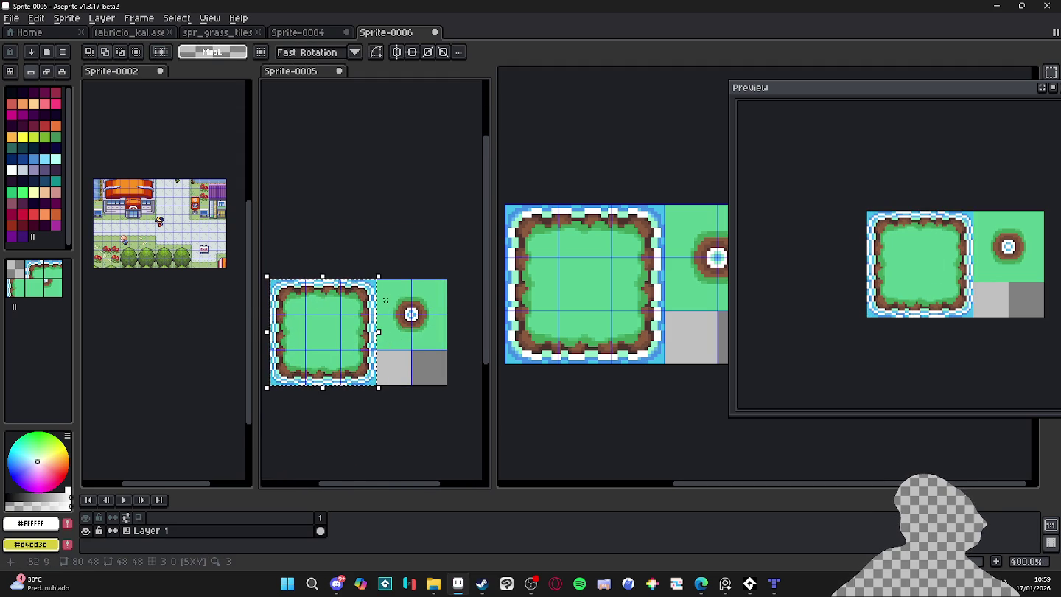
drag(377, 282, 445, 348)
key(ctrl+alt+c)
click(818, 321)
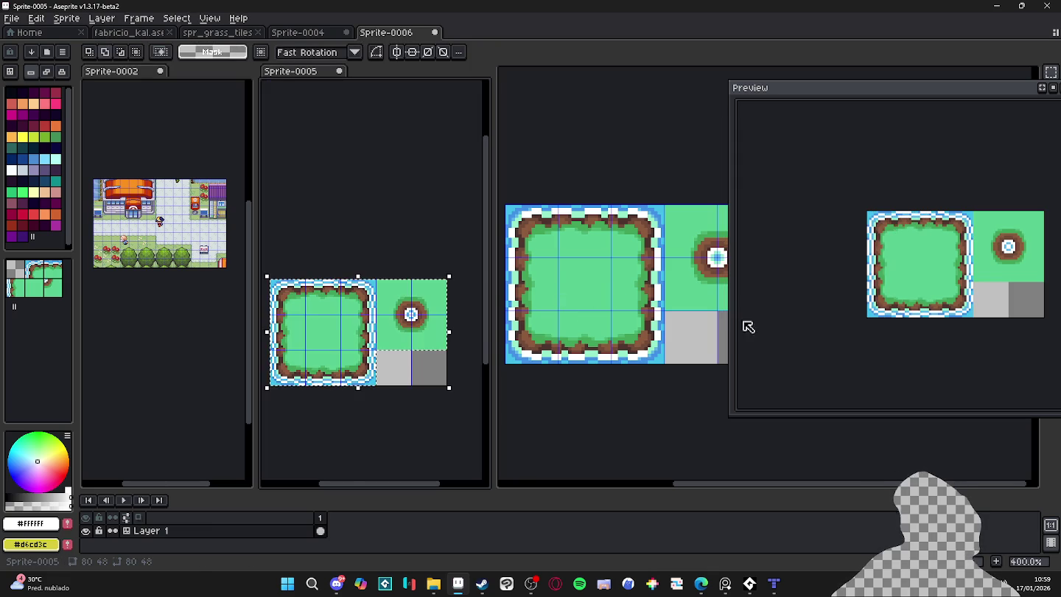
click(355, 314)
- Paste the copied tiles into Sprite-0006 and commit them in place
key(v)
click(580, 308)
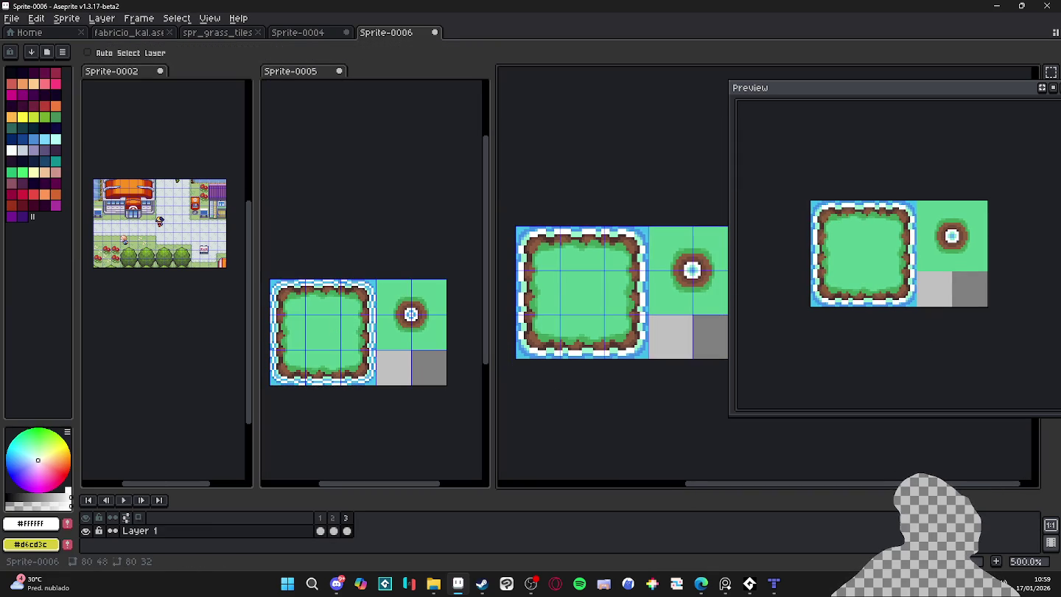
key(ctrl+v)
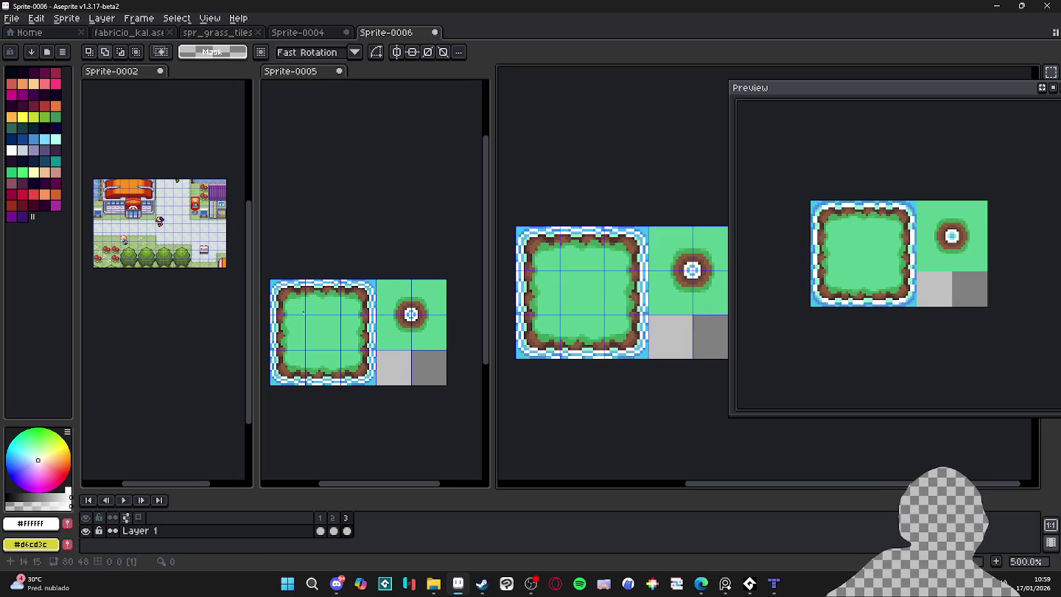
key(Return)
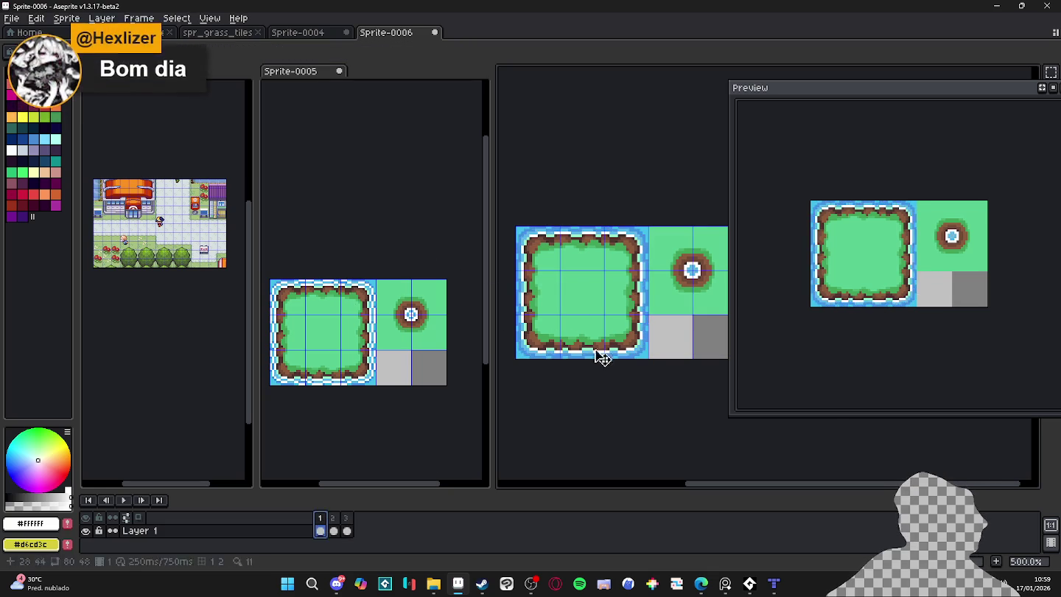
click(402, 342)
- Compare the top-left tile blocks of Sprite-0005 and Sprite-0006, then deselect
click(308, 331)
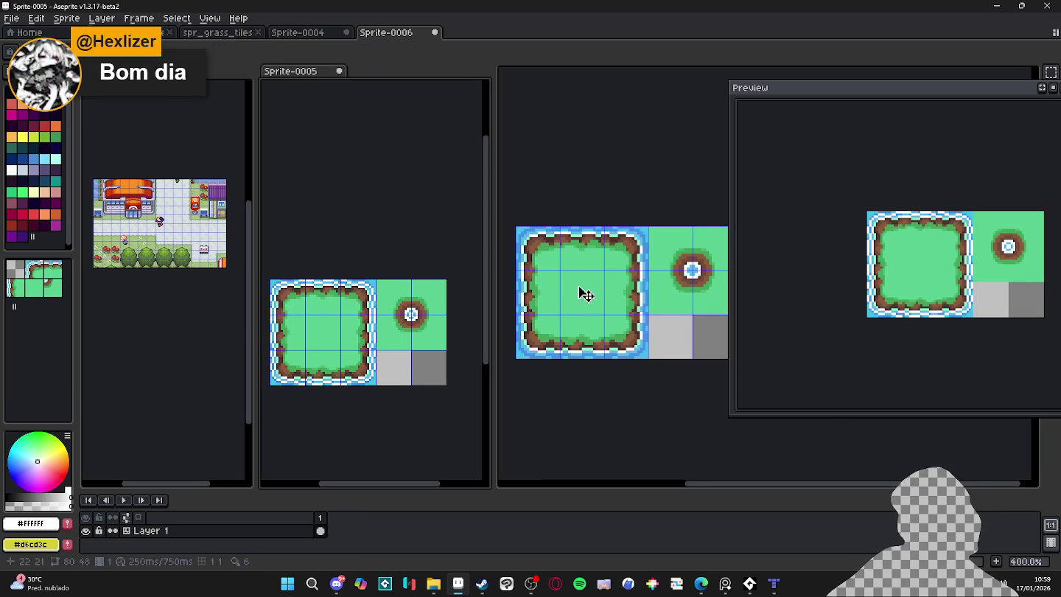
click(549, 252)
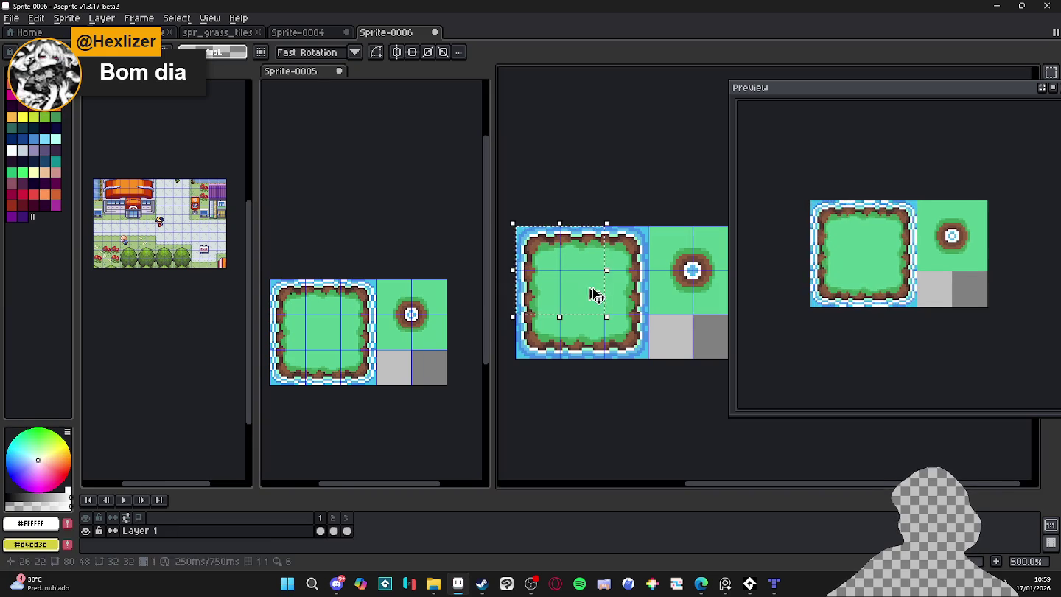
click(308, 309)
scroll(310, 309, up, 1)
key(ctrl+d)
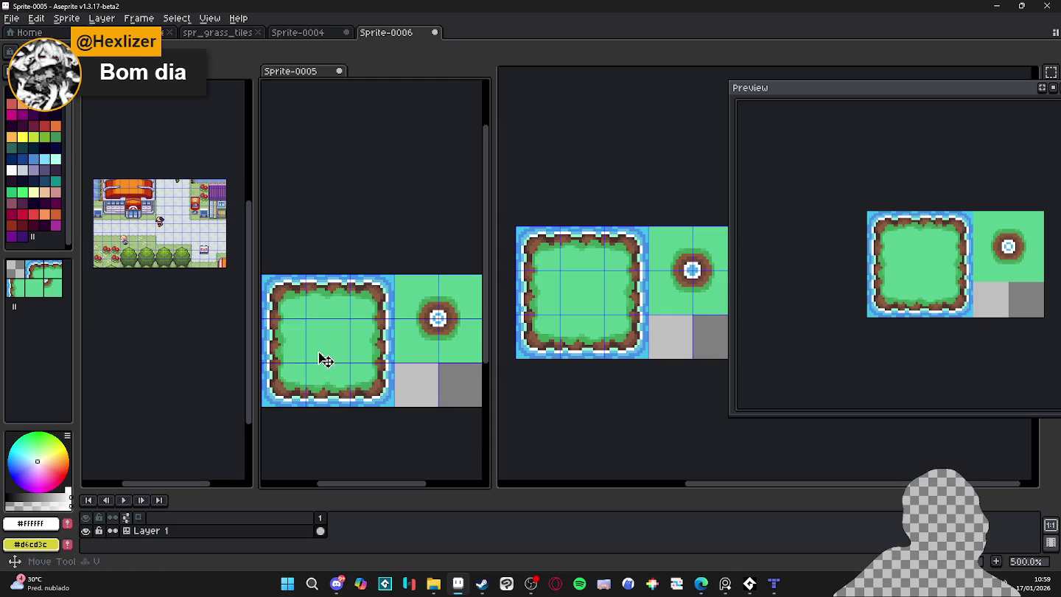
- With the pencil, pick the border's mint colour and bring the tile's upper-left border into view
key(b)
scroll(295, 324, up, 5)
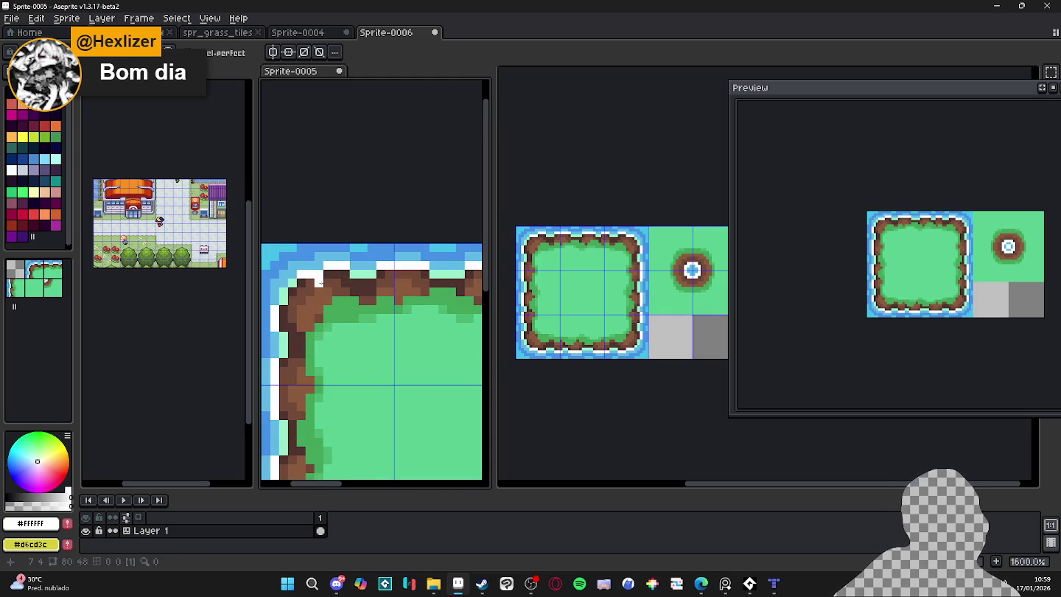
alt+click(321, 281)
key(v)
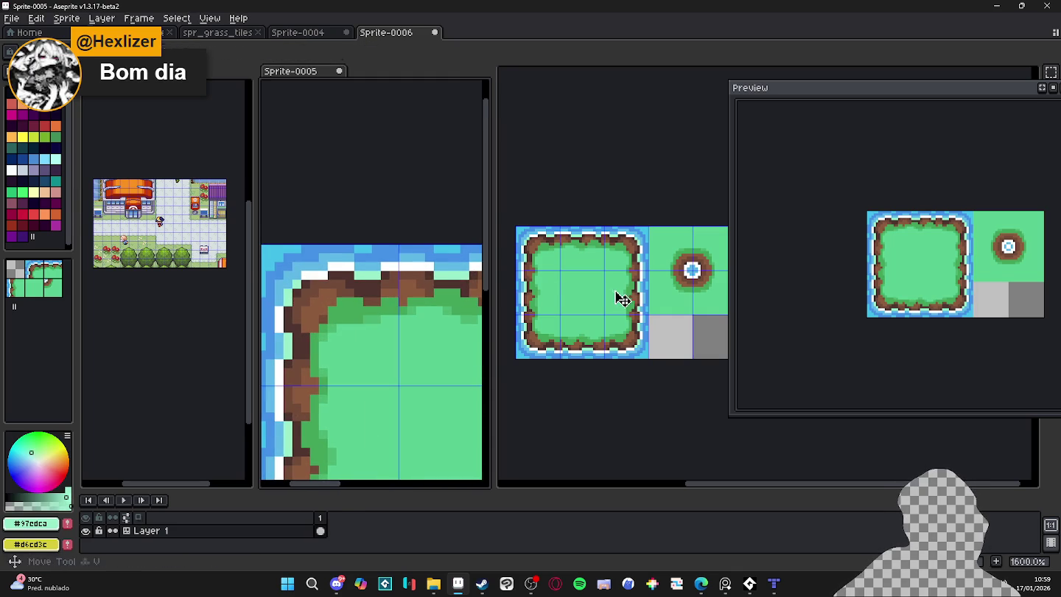
key(b)
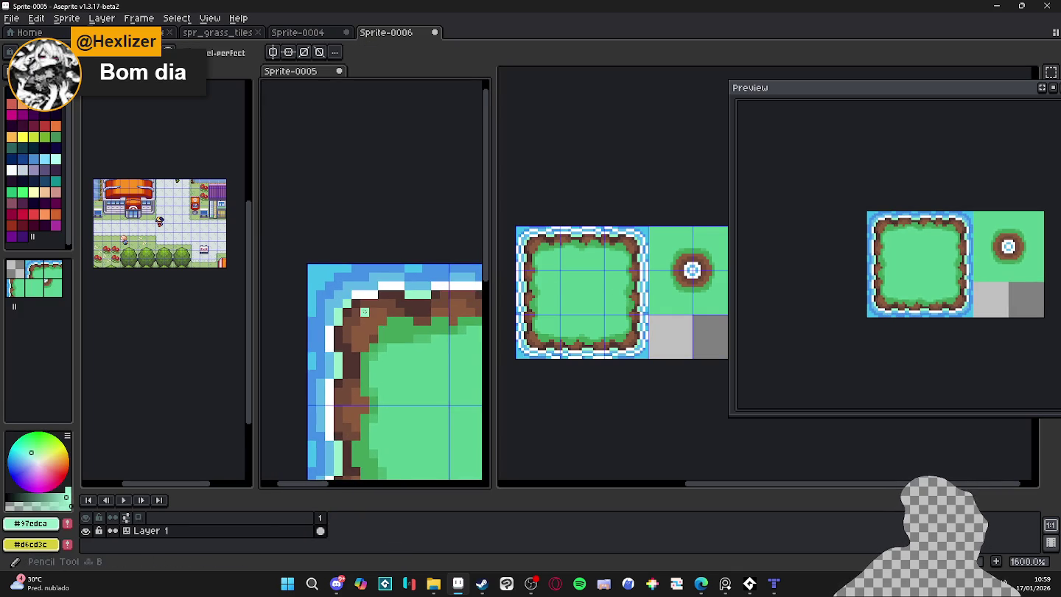
scroll(364, 311, up, 2)
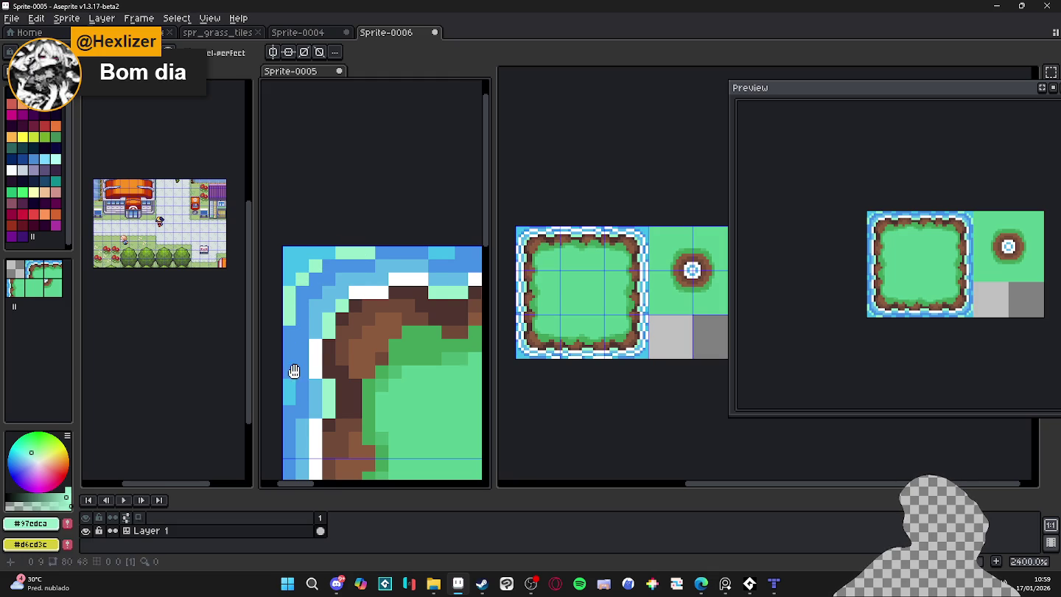
drag(294, 370, 283, 333)
scroll(283, 347, down, 3)
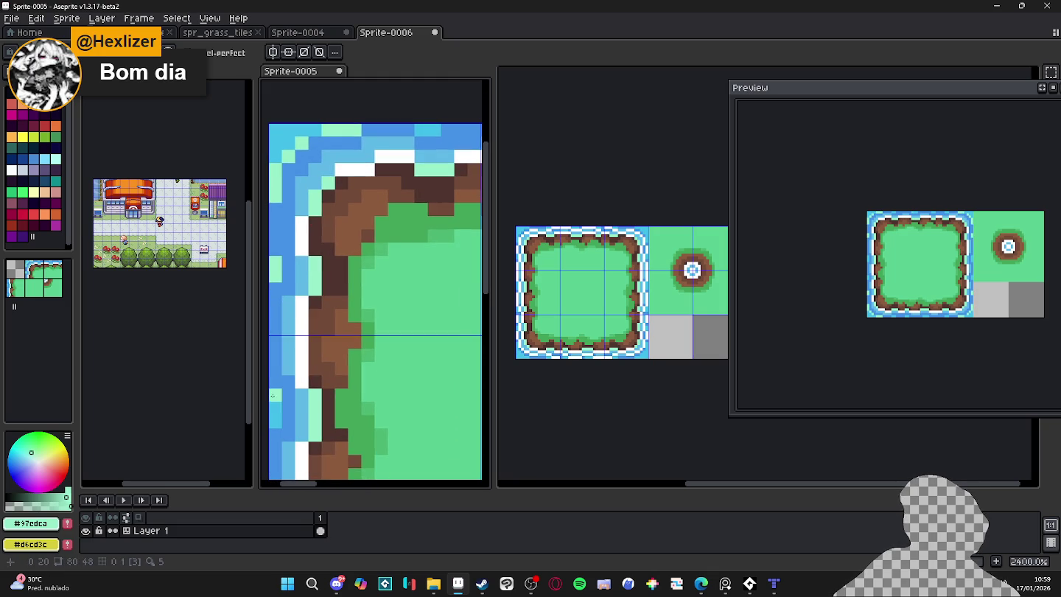
scroll(280, 422, down, 3)
scroll(275, 368, up, 3)
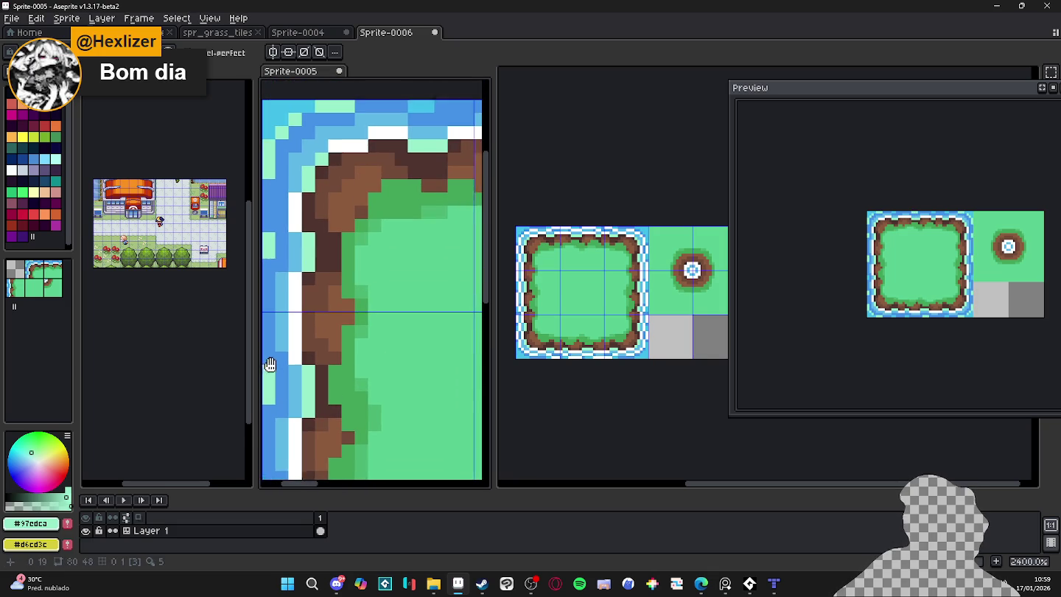
key(b)
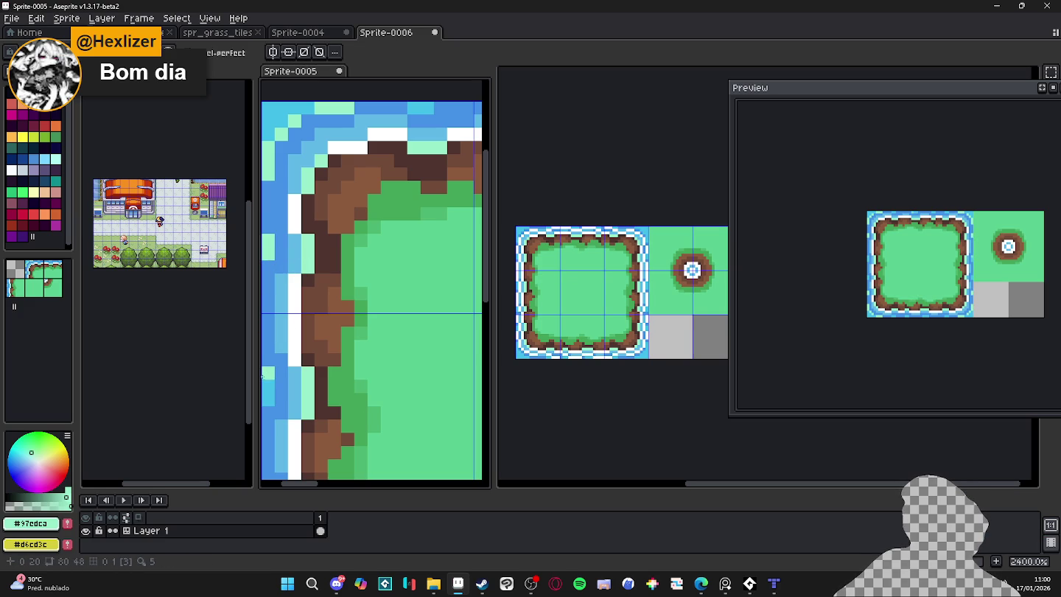
- Pan and zoom over the tiles, then make Sprite-0006 the active document
scroll(269, 401, down, 1)
scroll(324, 324, left, 2)
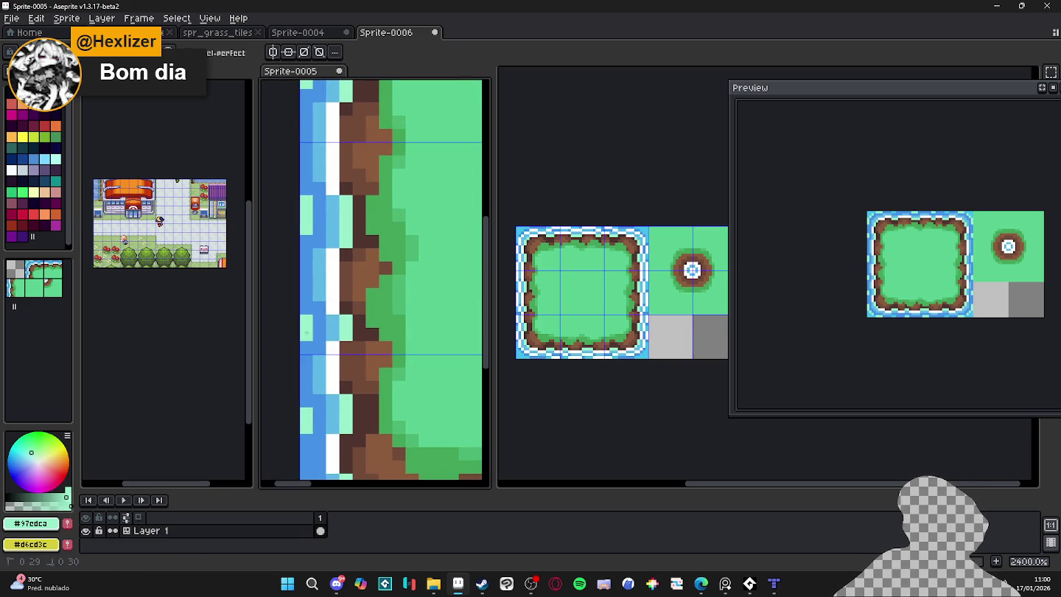
ctrl+scroll(331, 302, down, 3)
ctrl+scroll(331, 303, up, 2)
ctrl+scroll(320, 249, up, 1)
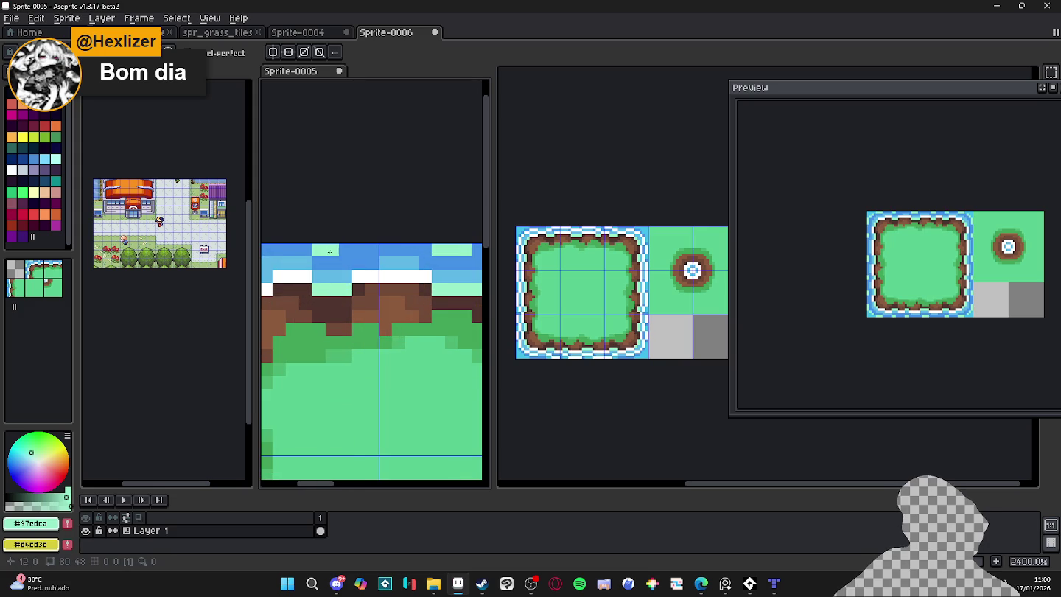
ctrl+scroll(329, 252, down, 2)
ctrl+scroll(306, 260, up, 1)
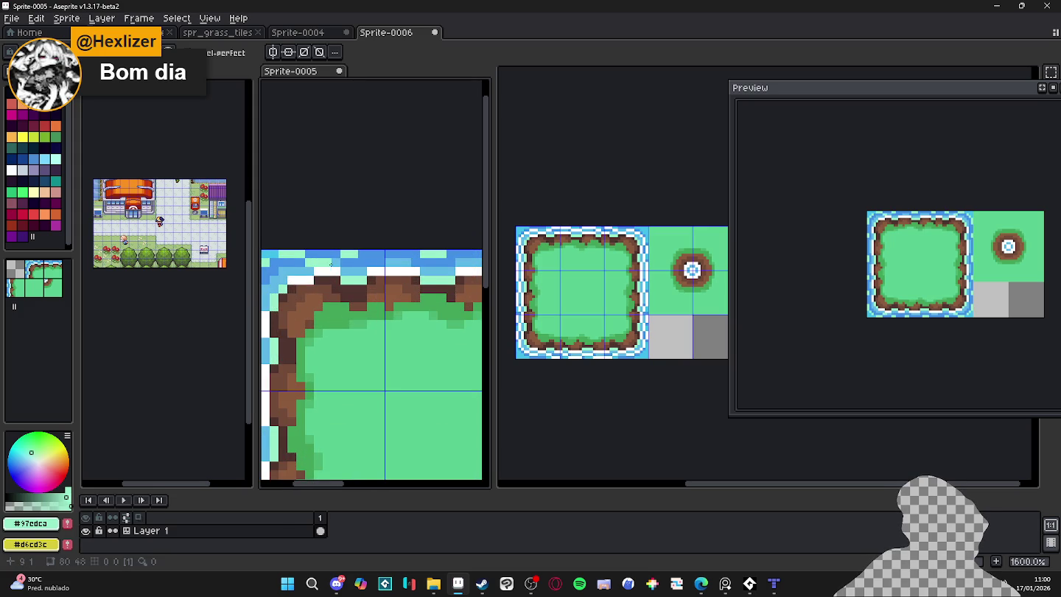
scroll(330, 263, down, 1)
scroll(324, 291, down, 3)
scroll(314, 317, up, 1)
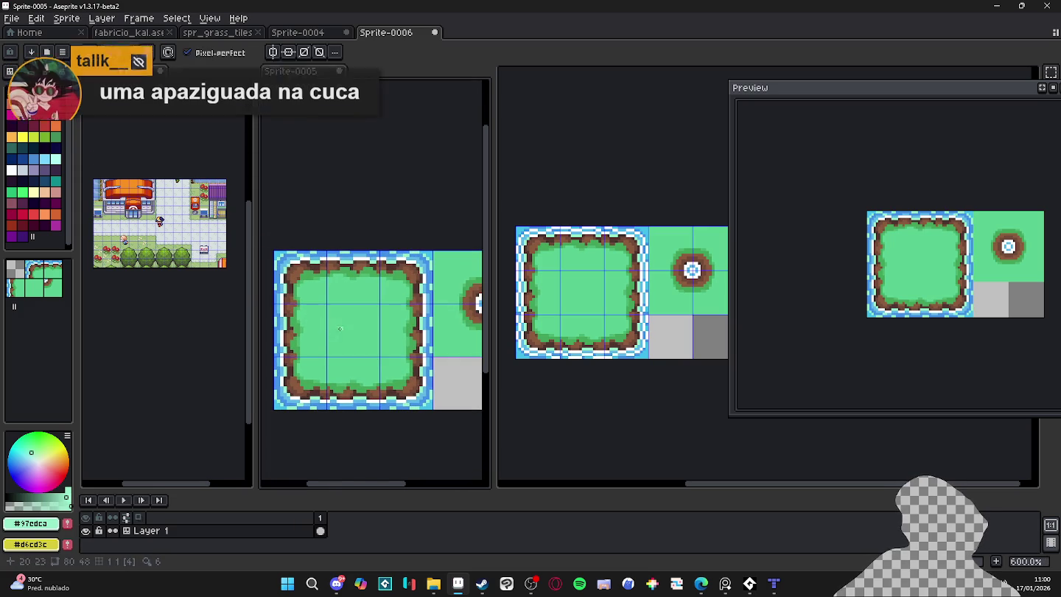
drag(339, 328, 389, 357)
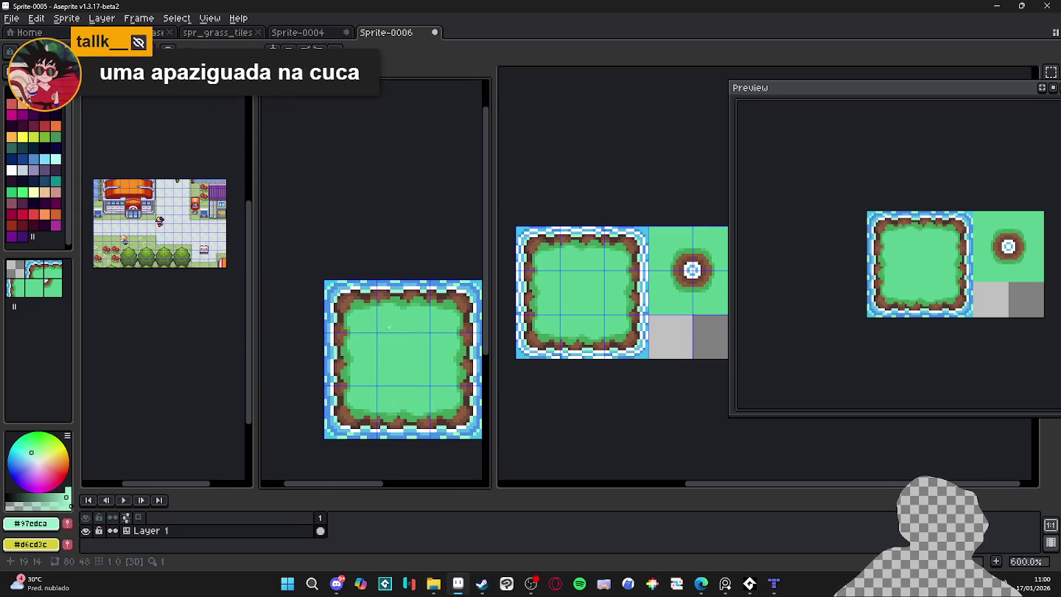
scroll(387, 327, up, 1)
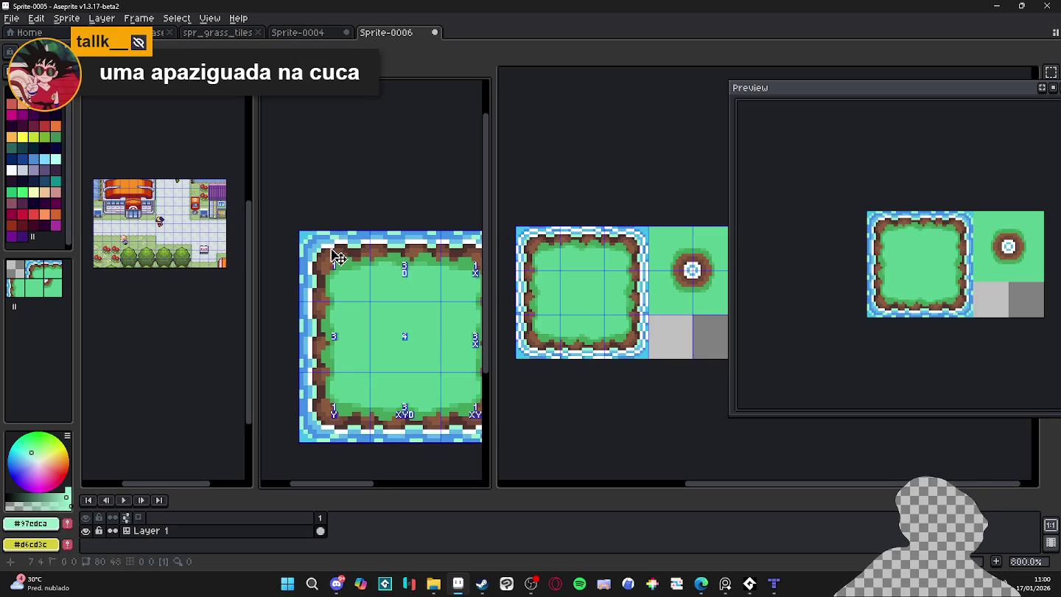
click(392, 328)
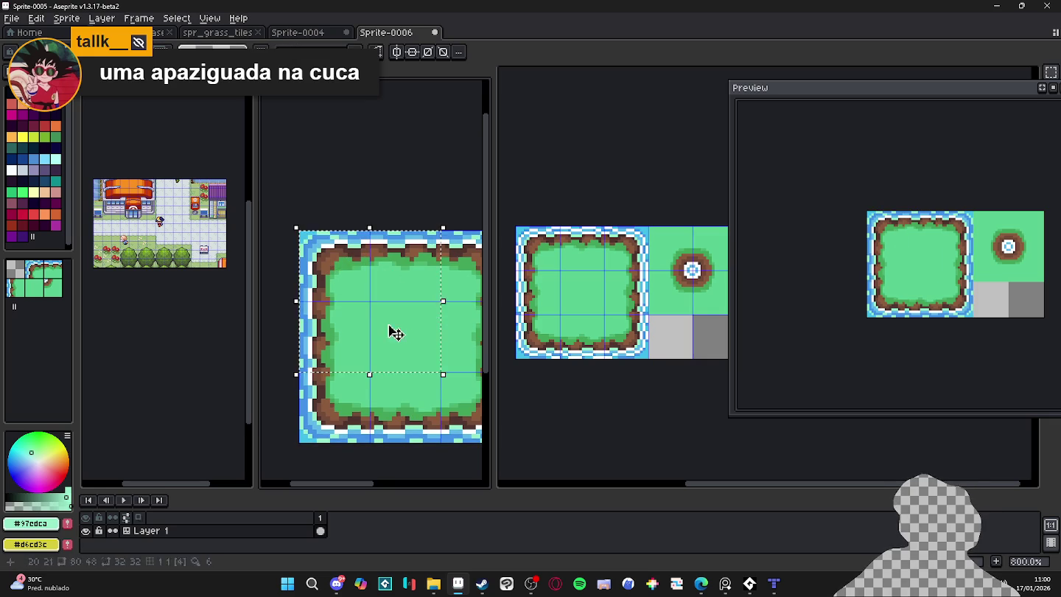
click(588, 303)
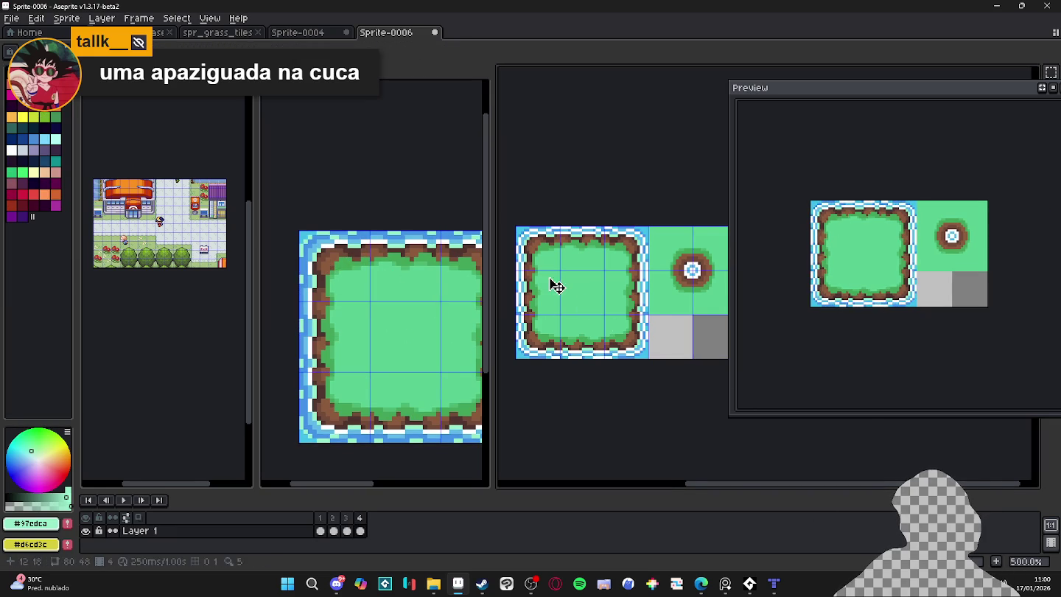
scroll(557, 287, up, 1)
- Cut all of Sprite-0006's content and paste it back in place
key(m)
scroll(345, 281, down, 1)
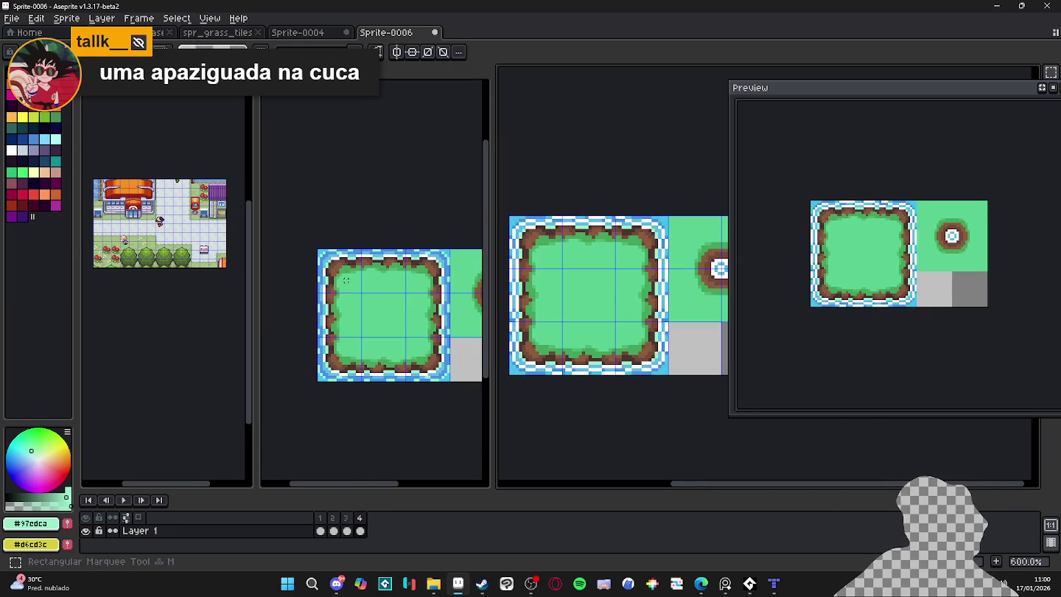
click(345, 280)
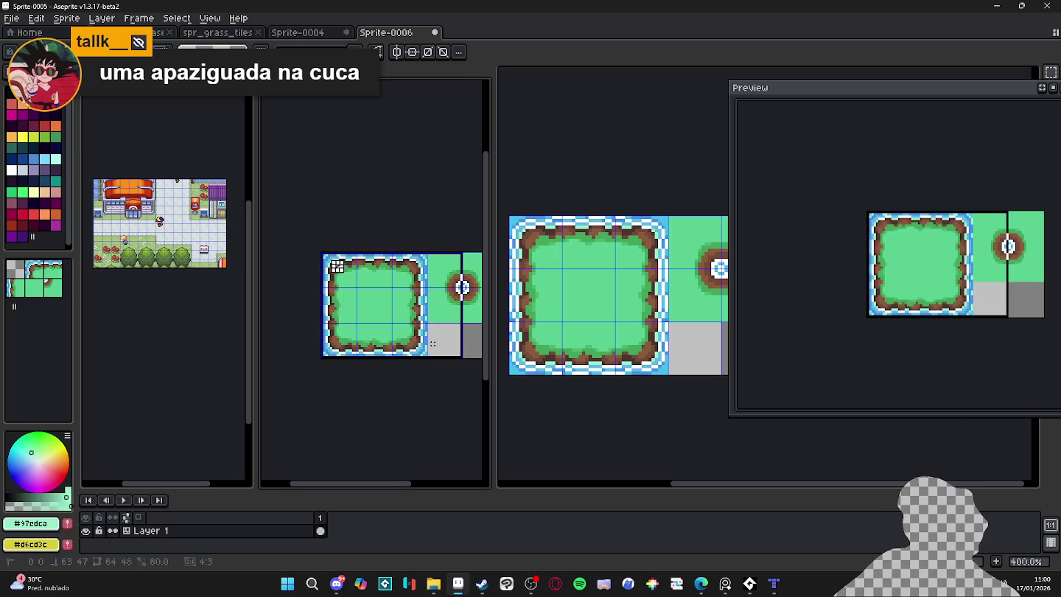
click(608, 288)
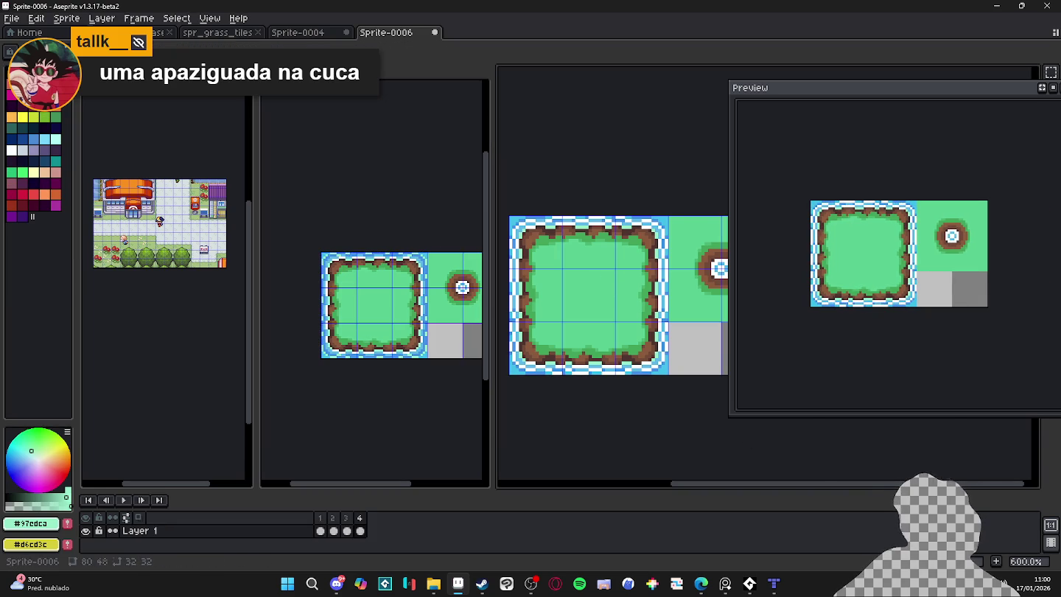
key(ctrl+a)
key(ctrl+x)
key(ctrl+v)
key(Return)
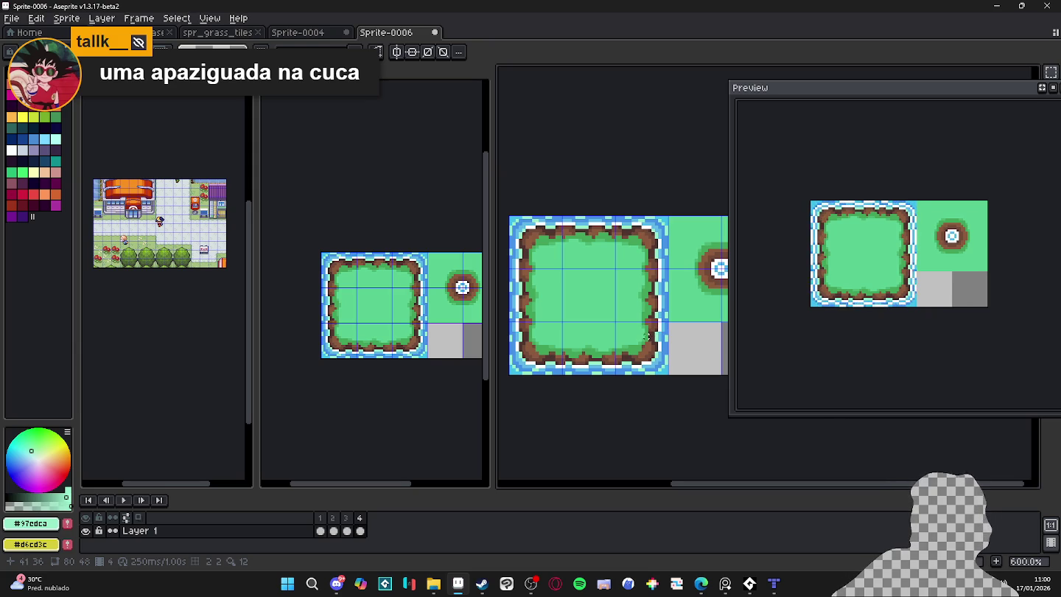
- Zoom in on the brown ring tile and paint mint pixels around its water centre
drag(601, 268, 590, 272)
scroll(590, 271, up, 4)
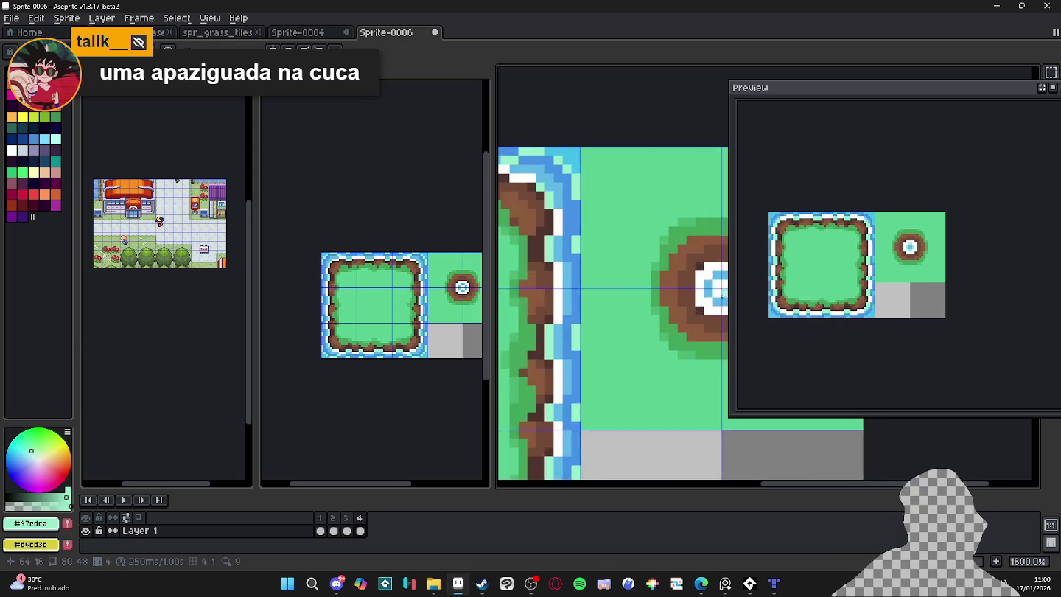
drag(707, 278, 622, 288)
scroll(623, 289, up, 2)
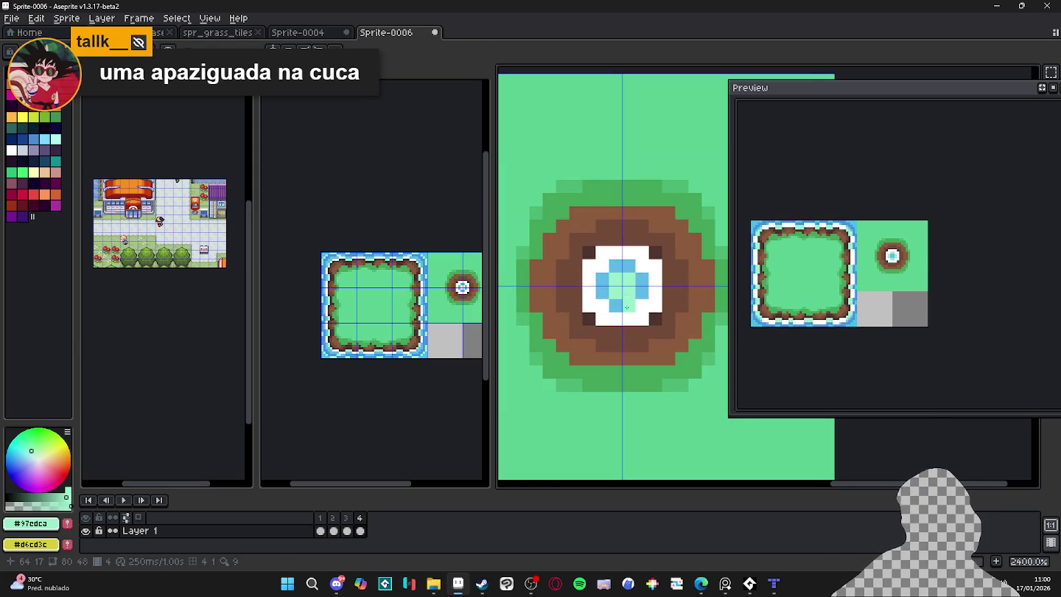
click(601, 305)
click(601, 265)
click(640, 265)
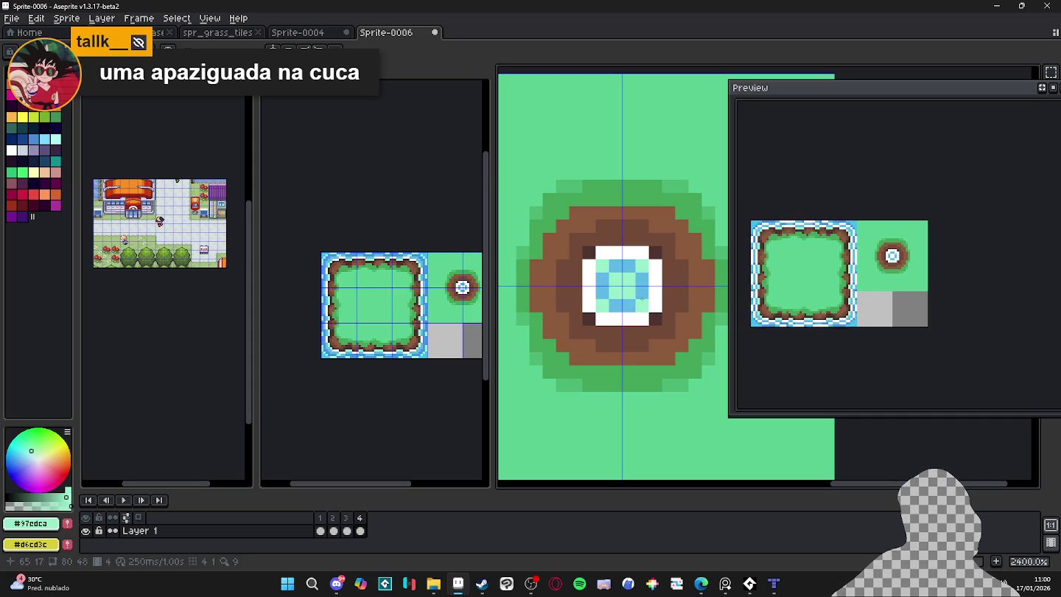
scroll(643, 298, down, 8)
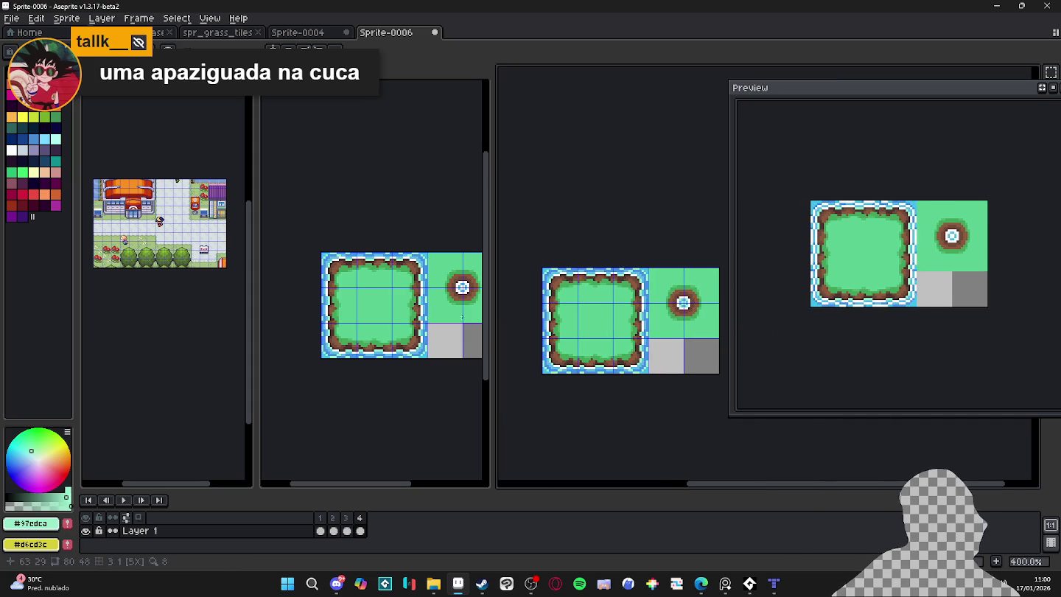
- Step through frames 1 and 2, then marquee-select the whole left grass tile
click(320, 528)
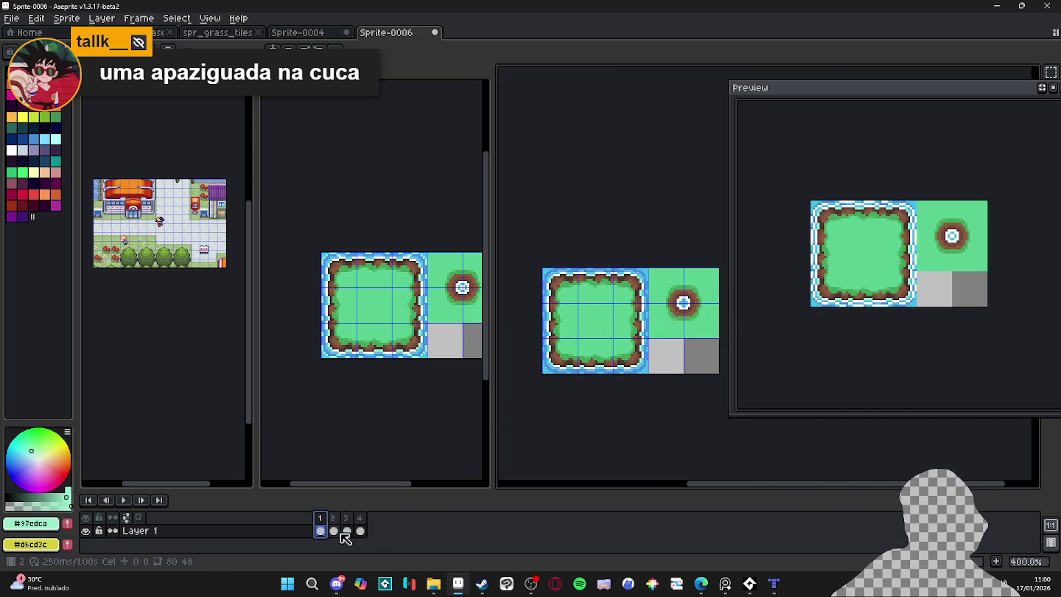
click(334, 530)
click(606, 339)
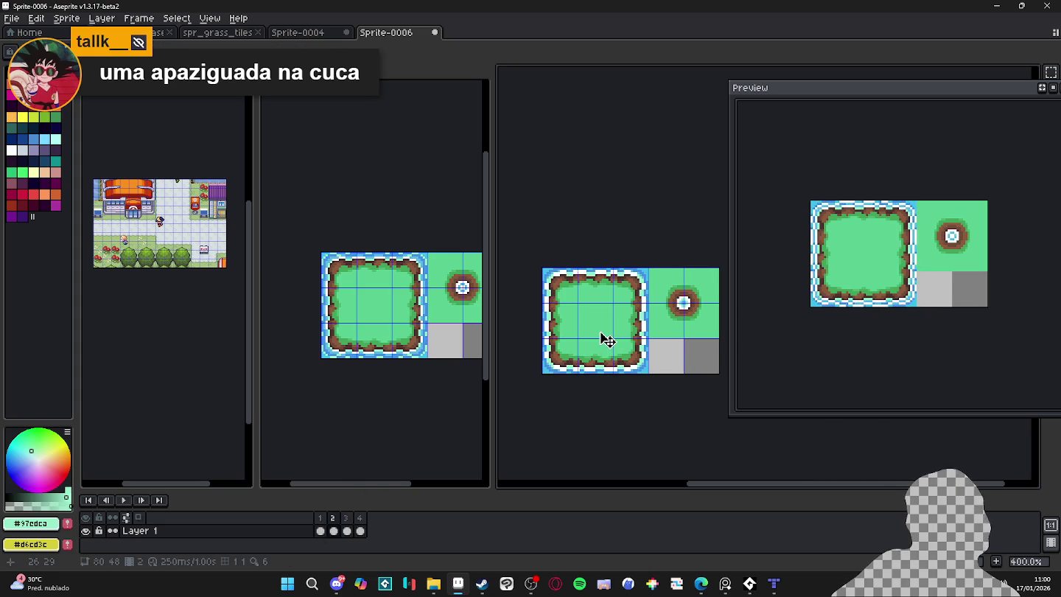
key(m)
mouse_move(562, 283)
mouse_down()
mouse_move(638, 349)
mouse_move(600, 345)
mouse_up()
- Copy all of Sprite-0006 and paste it below the existing tiles in spr_grass_tileset
key(ctrl+d)
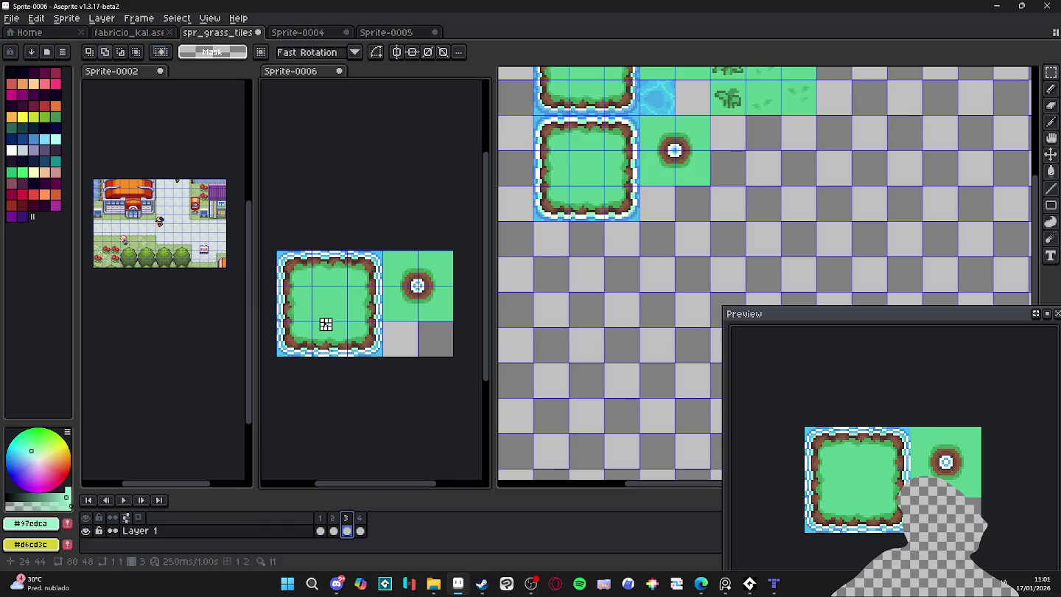
key(v)
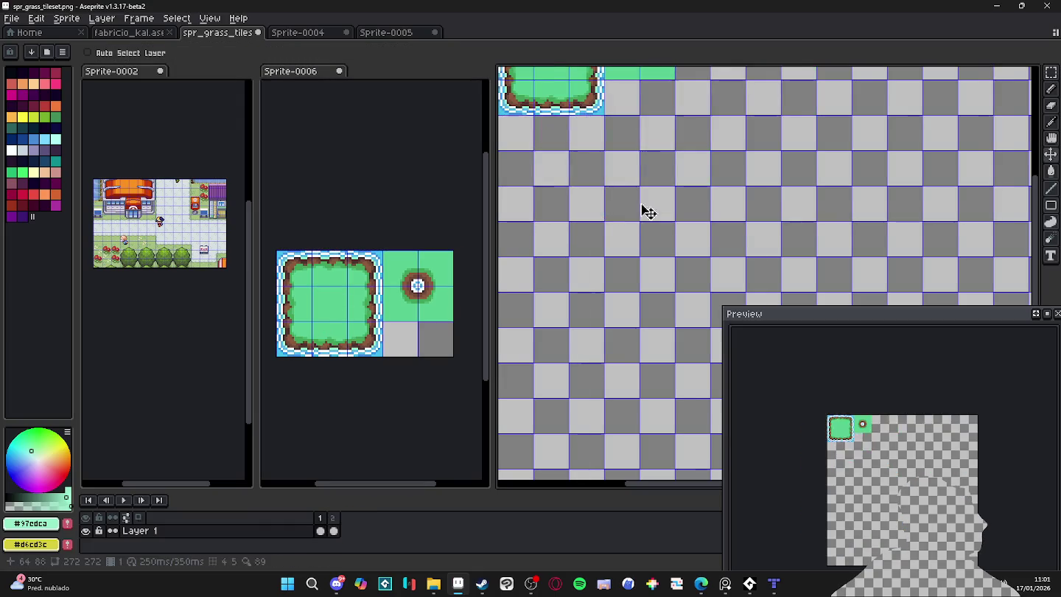
click(370, 299)
key(ctrl+a)
key(ctrl+c)
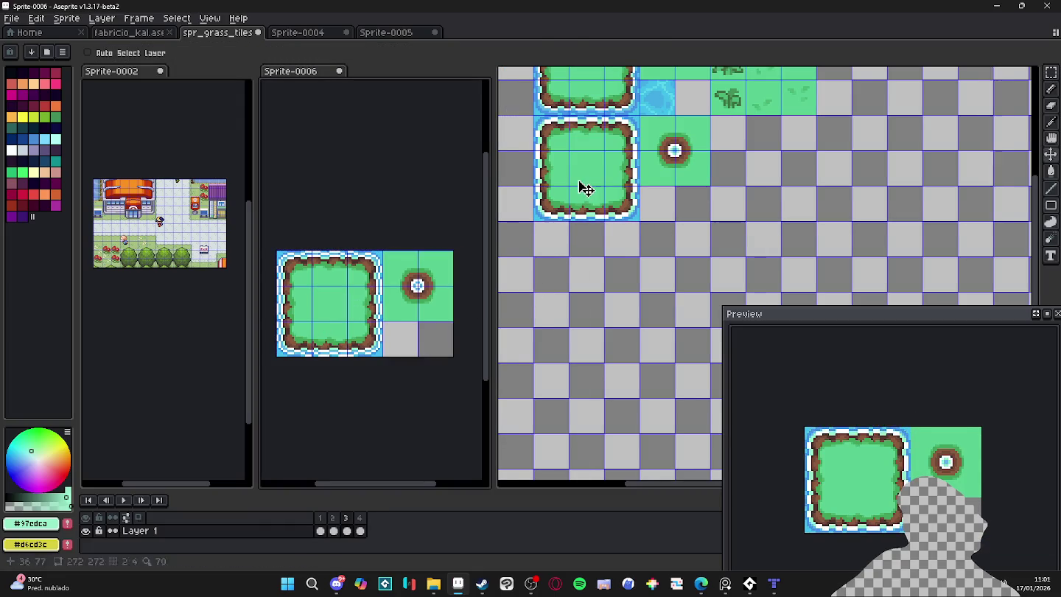
click(580, 189)
key(ctrl+v)
drag(567, 260, 632, 253)
scroll(586, 255, up, 3)
scroll(632, 252, down, 3)
scroll(631, 252, down, 2)
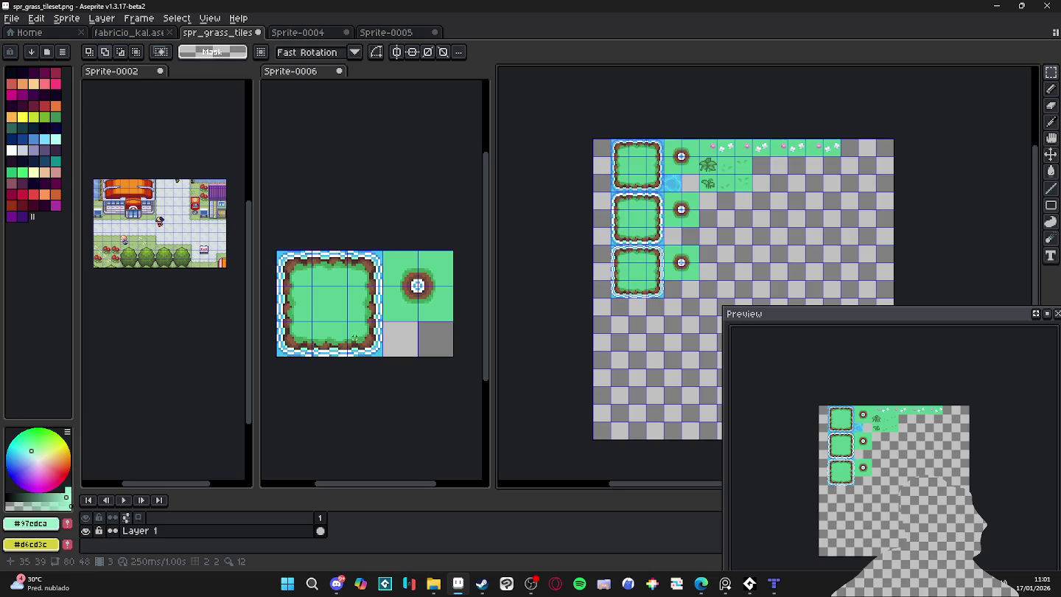
click(355, 315)
- Paste frame 4's grass square into spr_grass_tileset below the third square and commit it
click(362, 519)
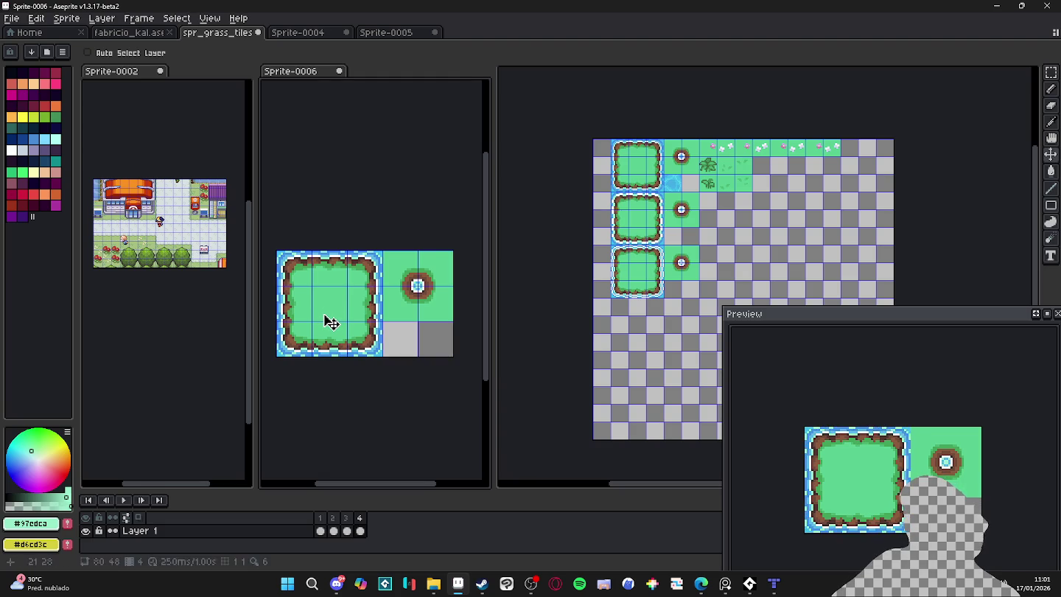
key(m)
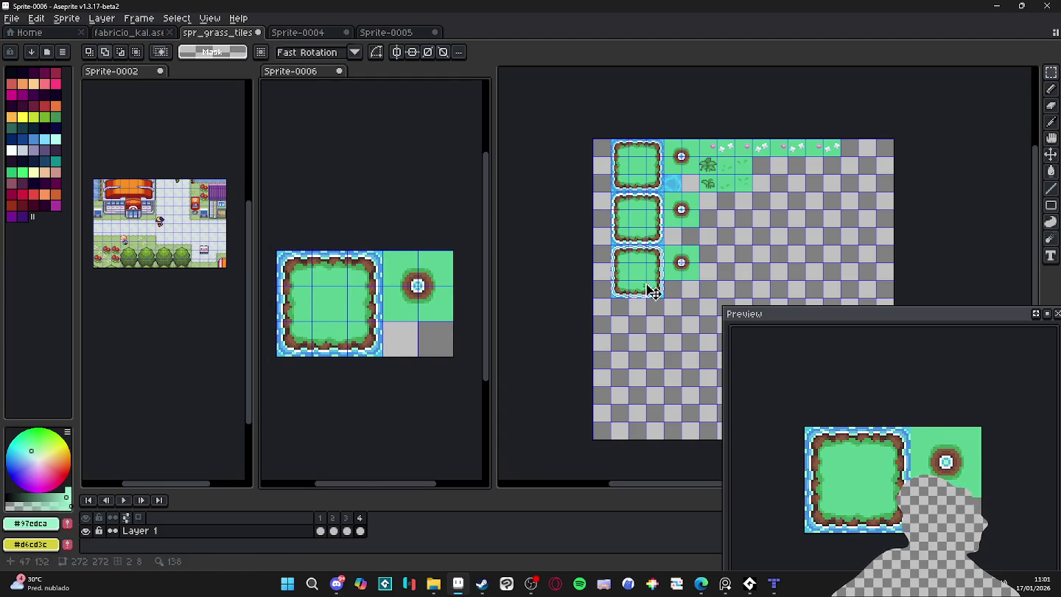
click(652, 289)
key(ctrl+v)
scroll(652, 291, up, 2)
mouse_move(620, 76)
mouse_down()
mouse_move(686, 410)
mouse_move(602, 354)
mouse_up()
scroll(663, 406, up, 2)
scroll(677, 404, up, 1)
key(Return)
- Move the preview window aside, view the whole tileset, then switch to Tiled
scroll(630, 373, down, 2)
scroll(613, 371, down, 3)
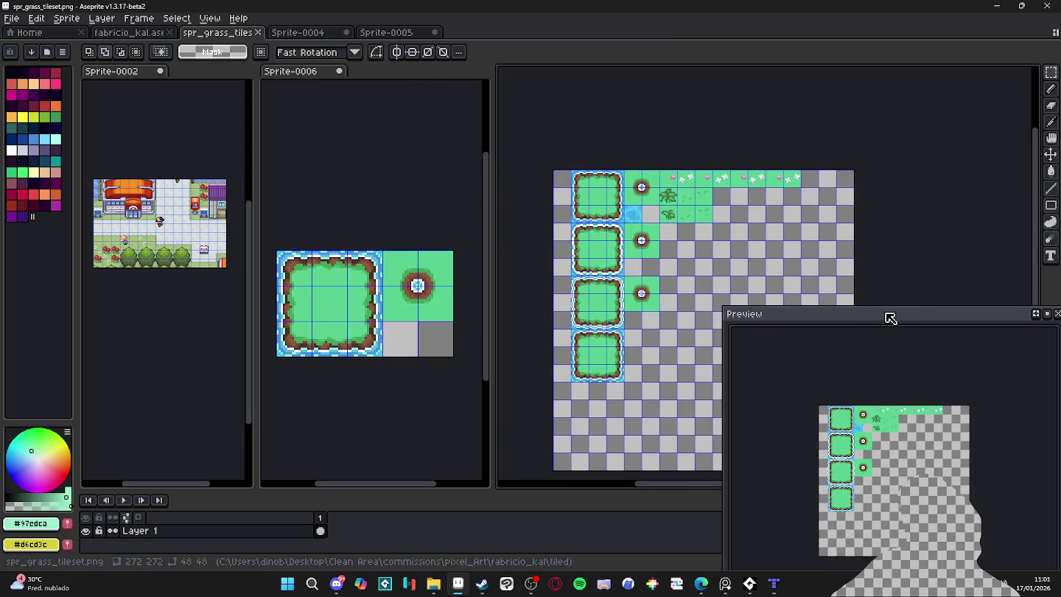
drag(890, 317, 913, 348)
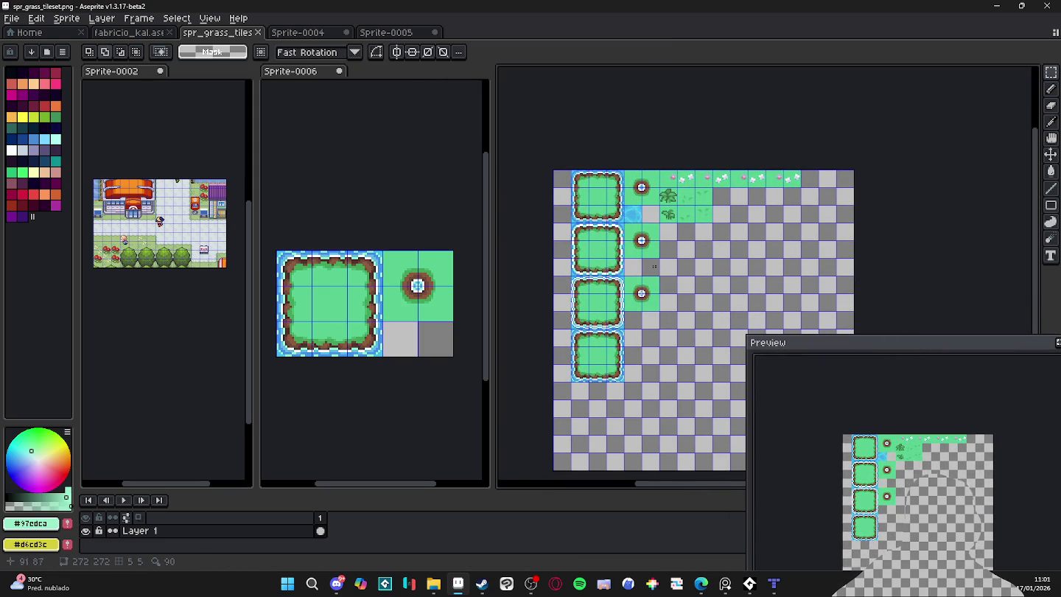
drag(654, 267, 598, 198)
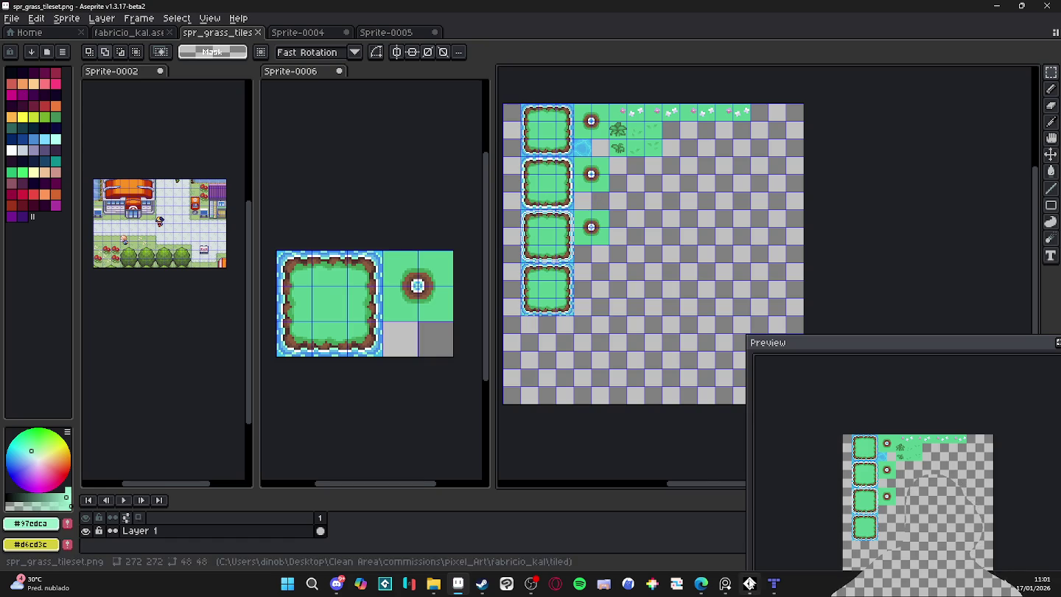
click(773, 584)
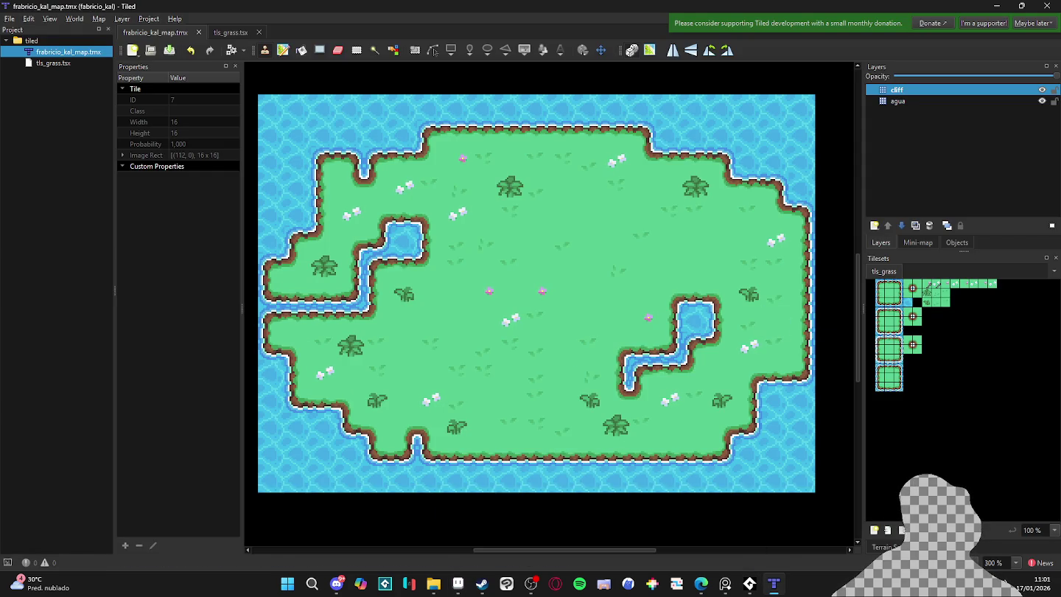
- In the tls_grass tileset, select water-edge tile ID 1 and open its Tile Animation Editor
click(887, 529)
scroll(505, 307, down, 2)
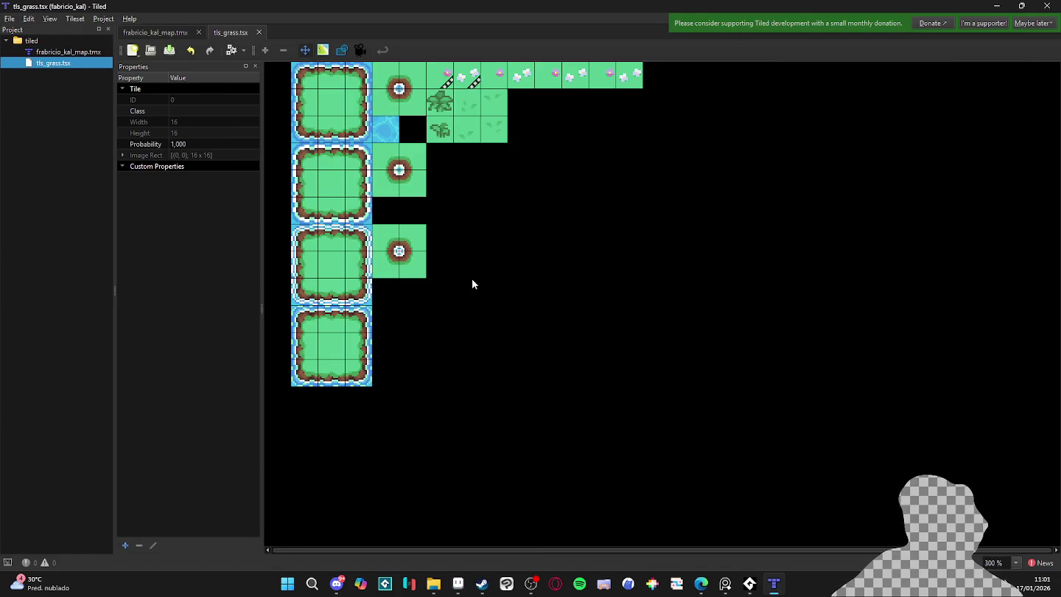
click(176, 35)
click(229, 34)
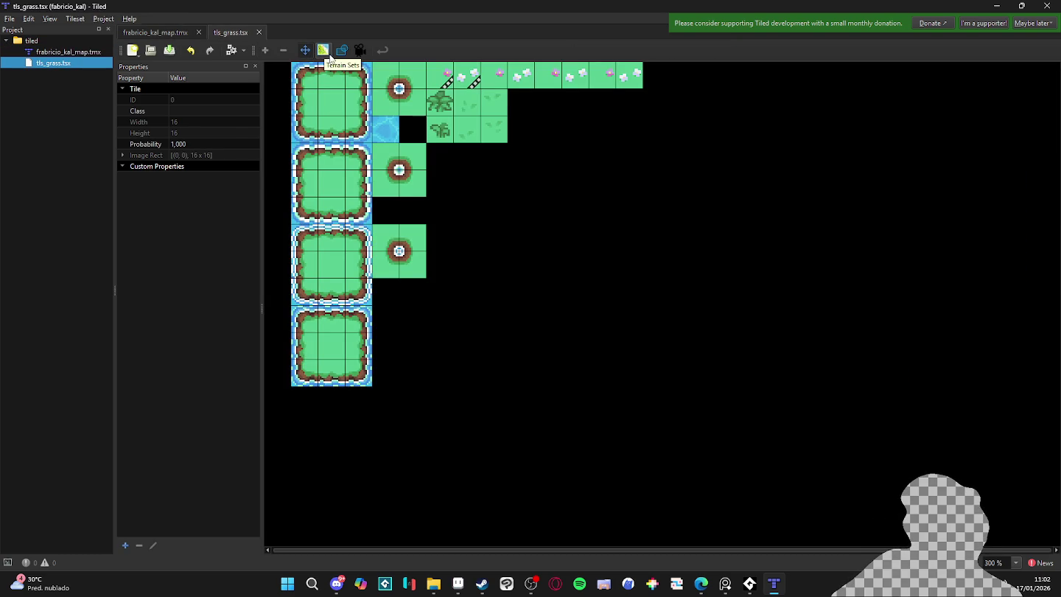
click(309, 83)
click(361, 50)
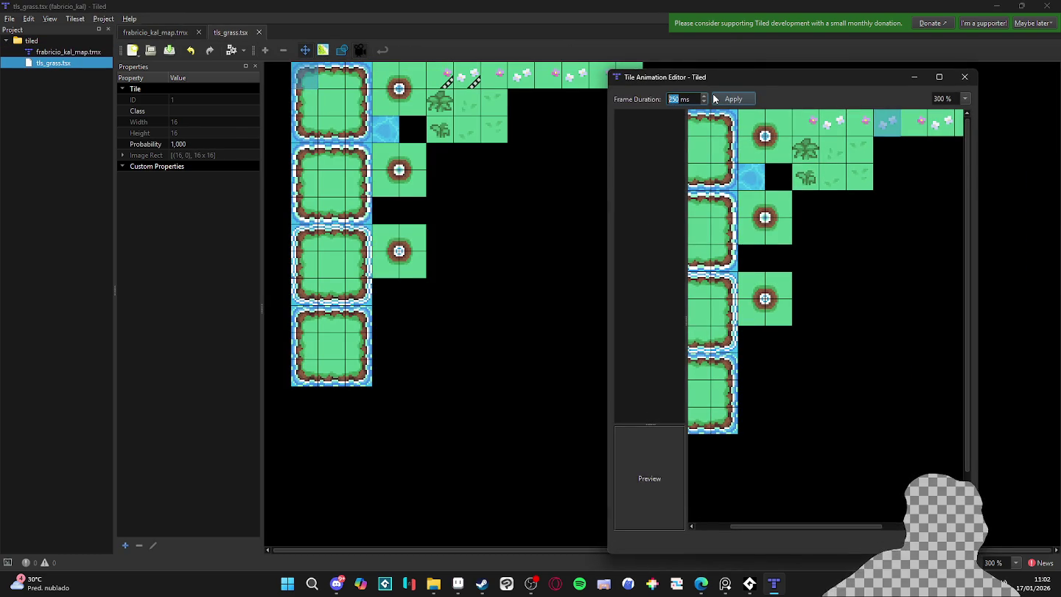
- Animate tile 1 with four 250 ms frames through its stacked water variants
click(308, 85)
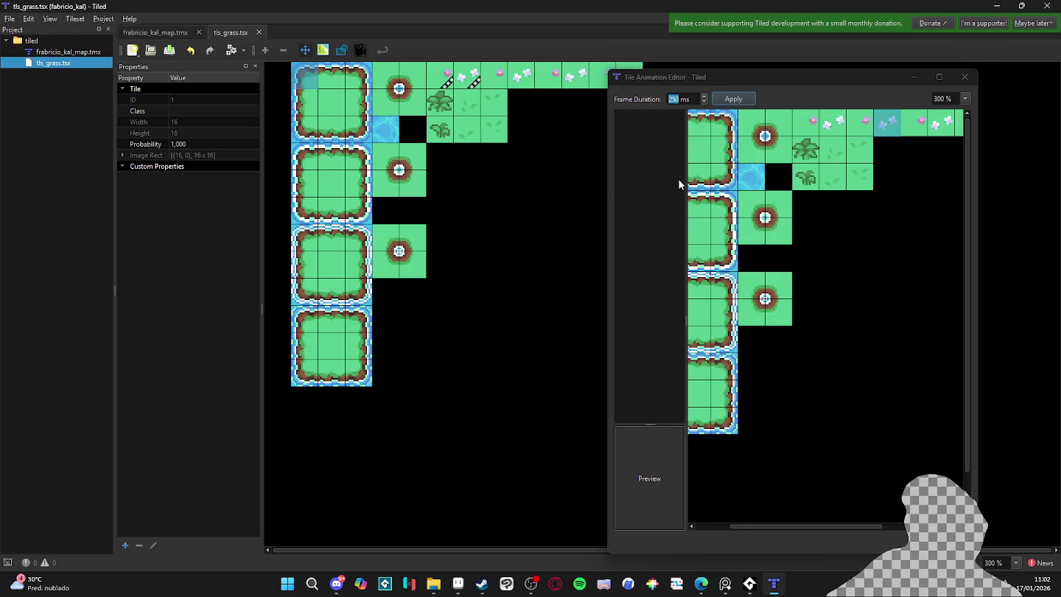
drag(722, 135, 833, 198)
double_click(732, 127)
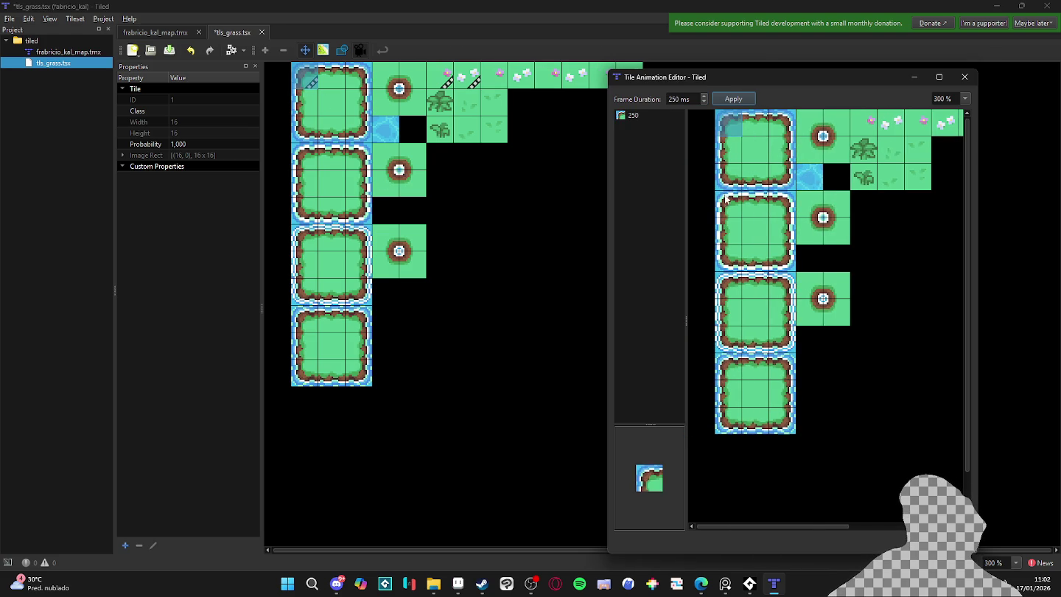
double_click(728, 202)
double_click(730, 285)
double_click(733, 374)
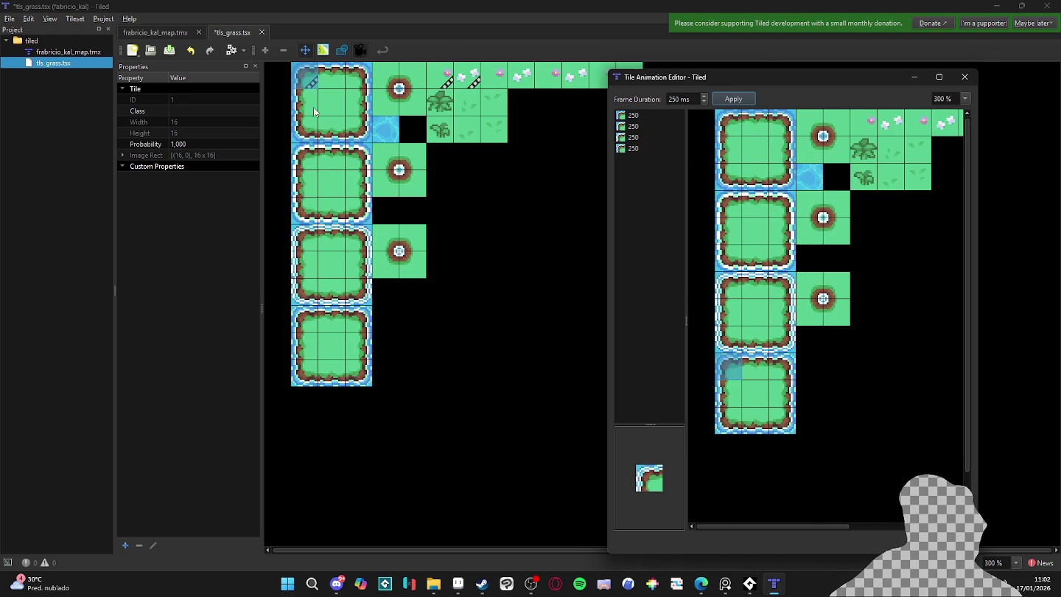
- Give edge tiles 18 and 35 three 250 ms water-variant frames each
click(313, 112)
double_click(733, 155)
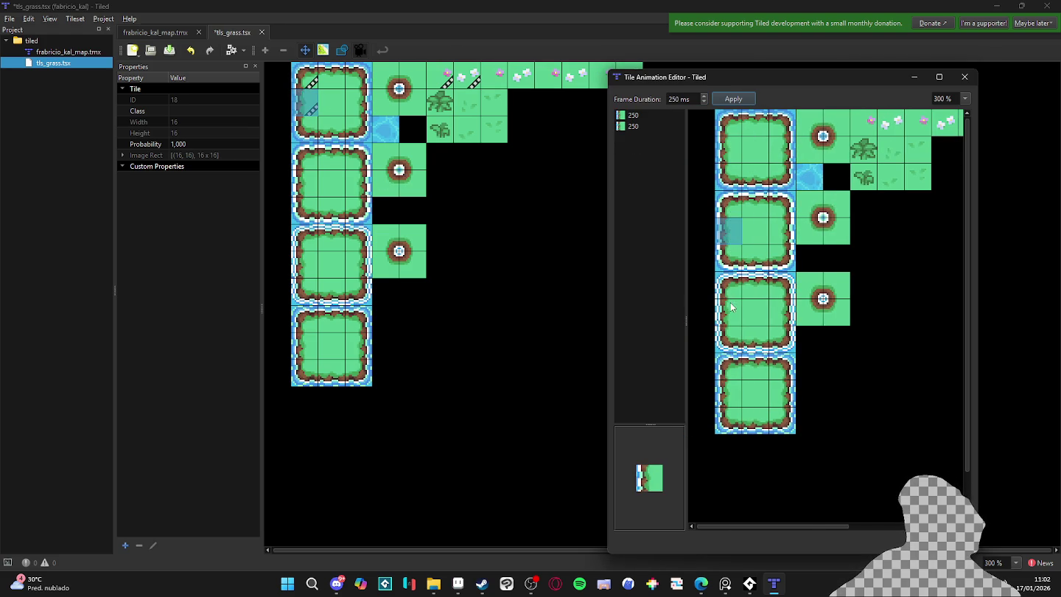
double_click(733, 307)
double_click(726, 401)
click(309, 131)
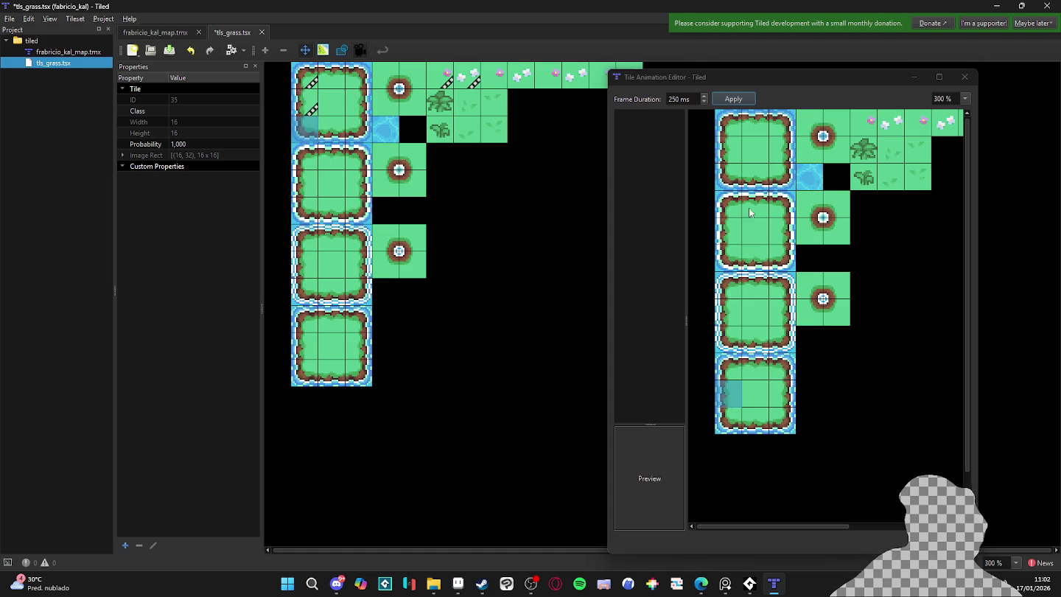
double_click(727, 176)
double_click(726, 342)
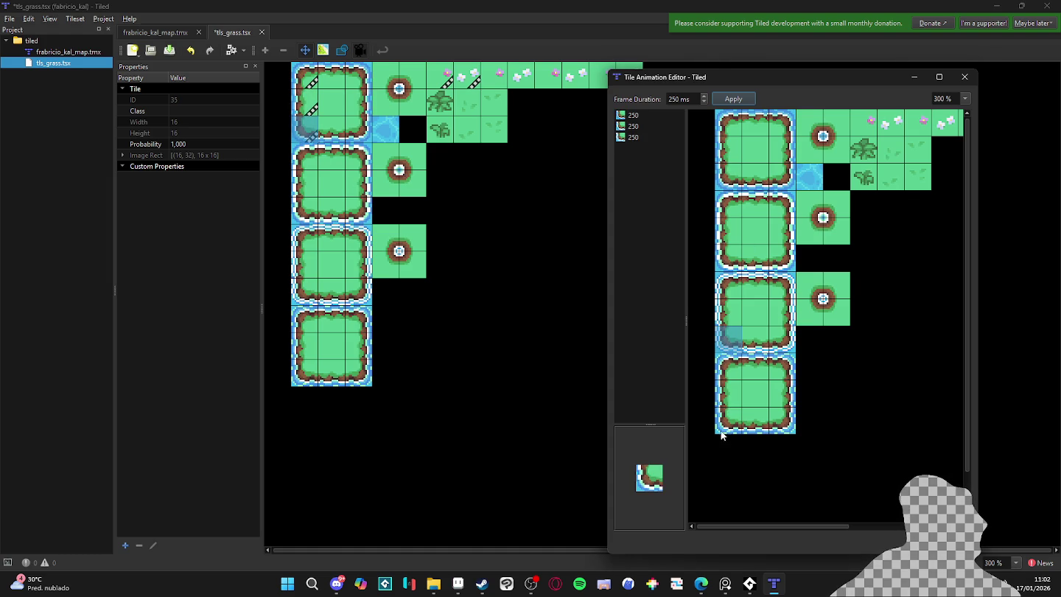
double_click(727, 422)
- Animate top-edge tile 2 and the next shoreline tile with three water frames each
click(335, 80)
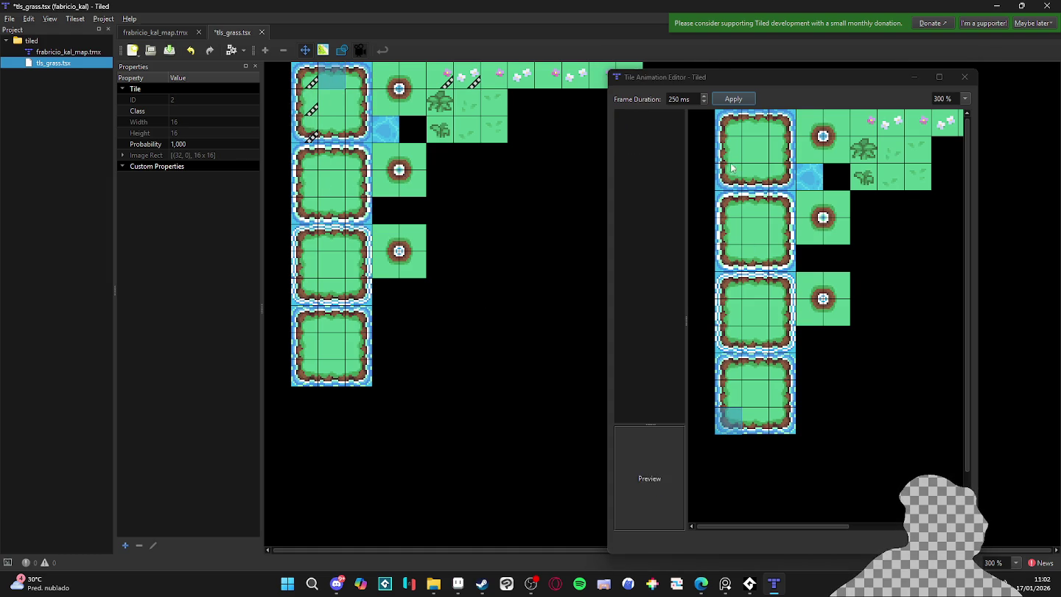
double_click(753, 124)
double_click(756, 291)
double_click(755, 367)
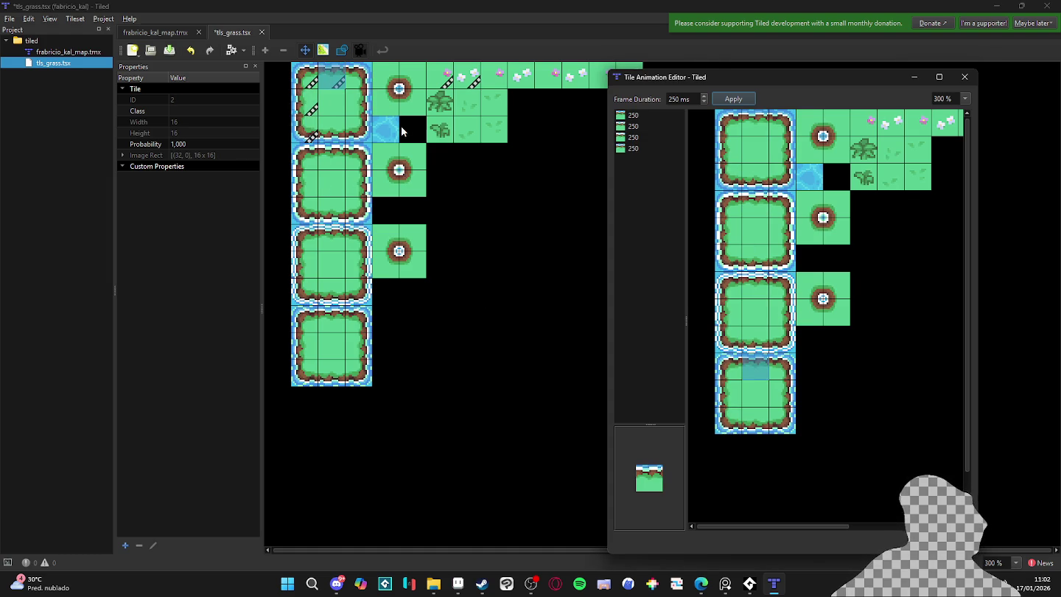
click(332, 102)
click(342, 135)
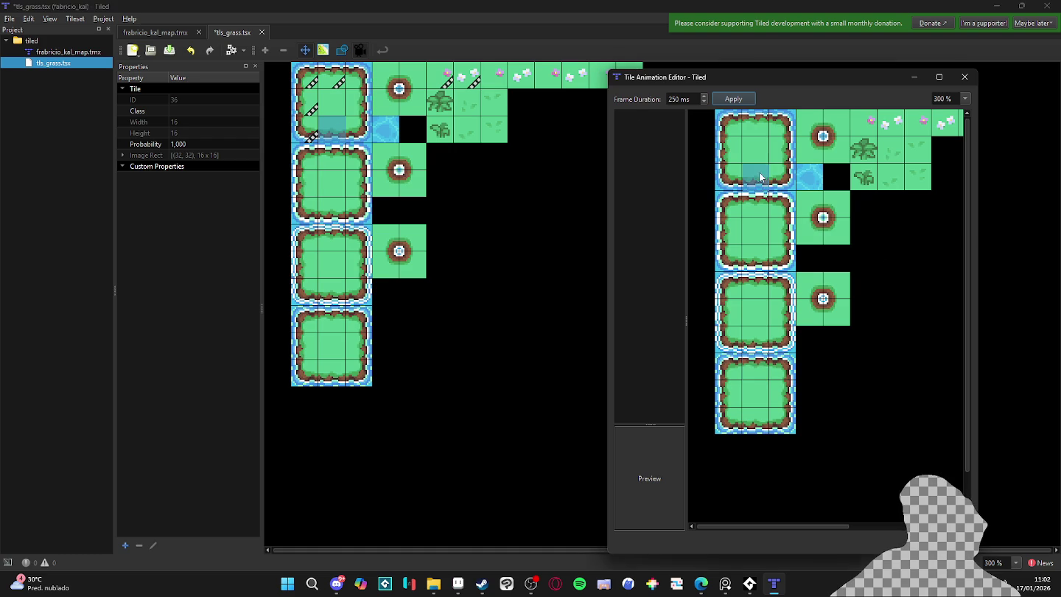
double_click(755, 259)
double_click(755, 342)
double_click(755, 421)
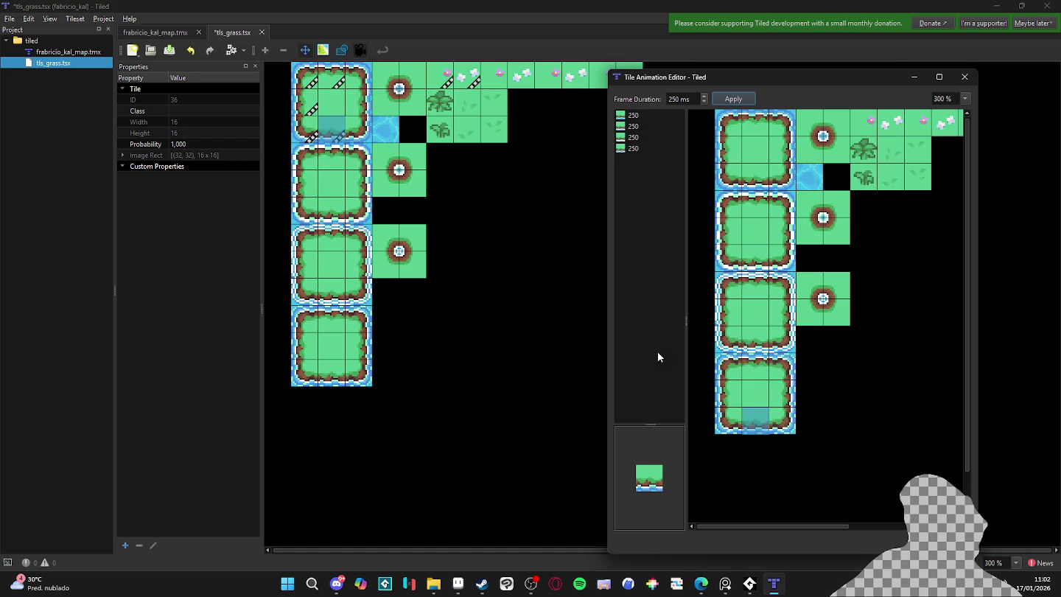
- Add three water frames to another shoreline tile and two to a pond tile
click(359, 83)
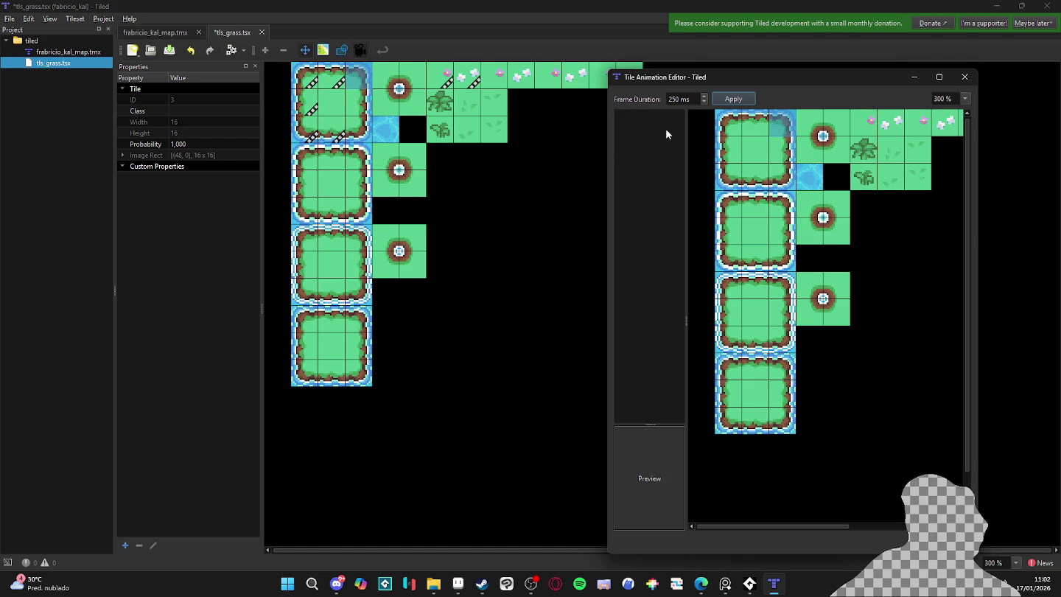
double_click(794, 203)
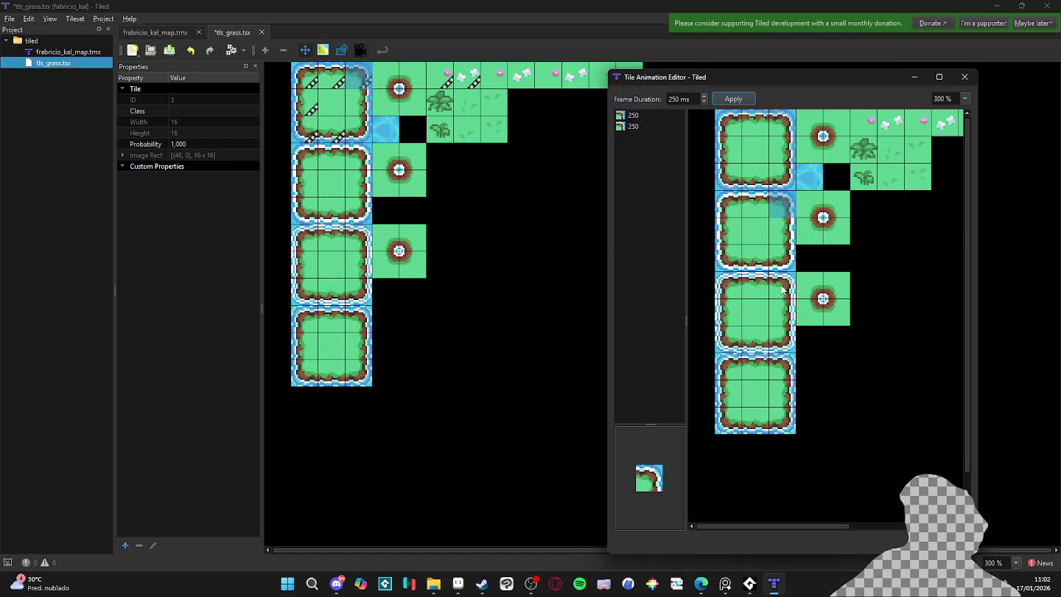
double_click(783, 288)
double_click(783, 367)
click(362, 110)
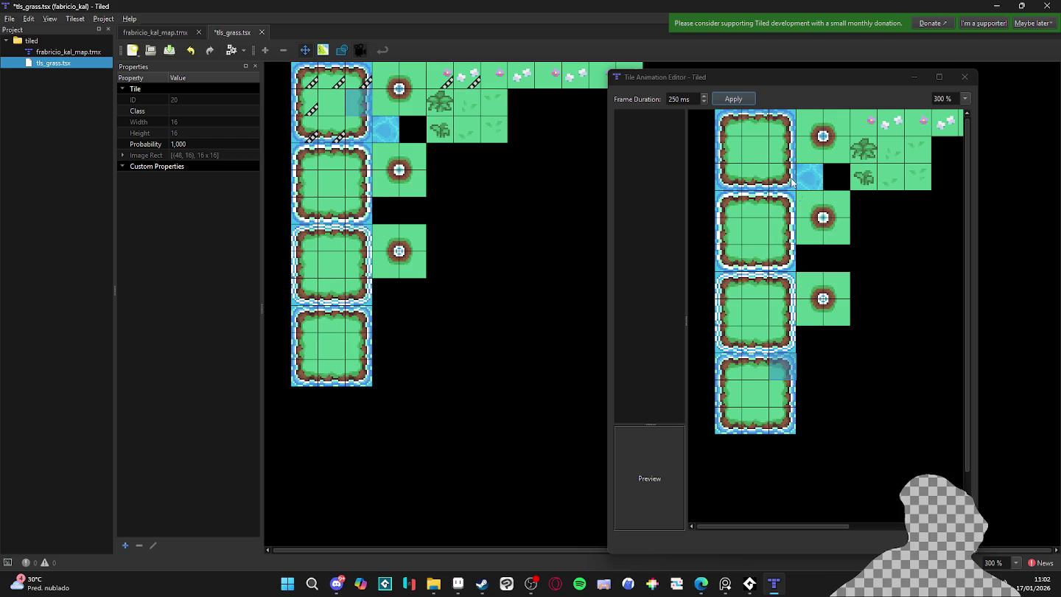
double_click(786, 154)
double_click(790, 235)
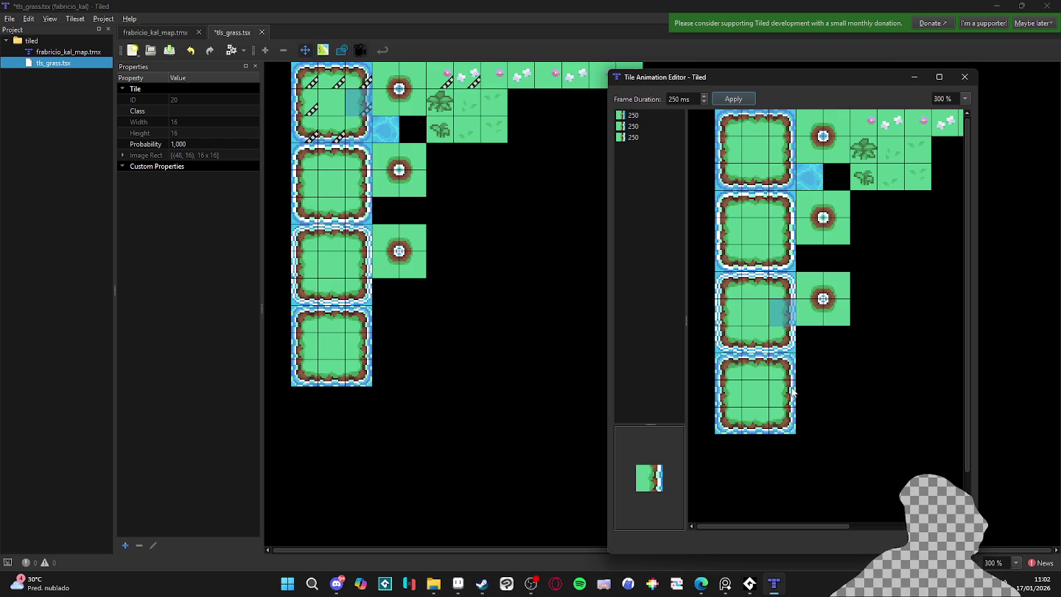
- Animate the next shoreline tile through four 250 ms water variants
click(359, 130)
double_click(784, 178)
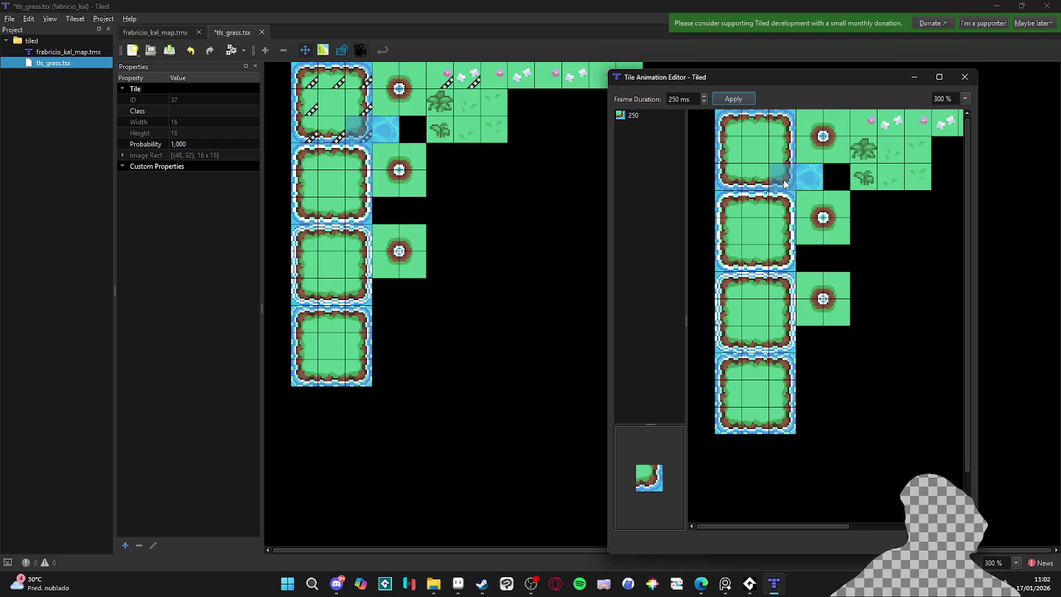
double_click(785, 269)
double_click(787, 341)
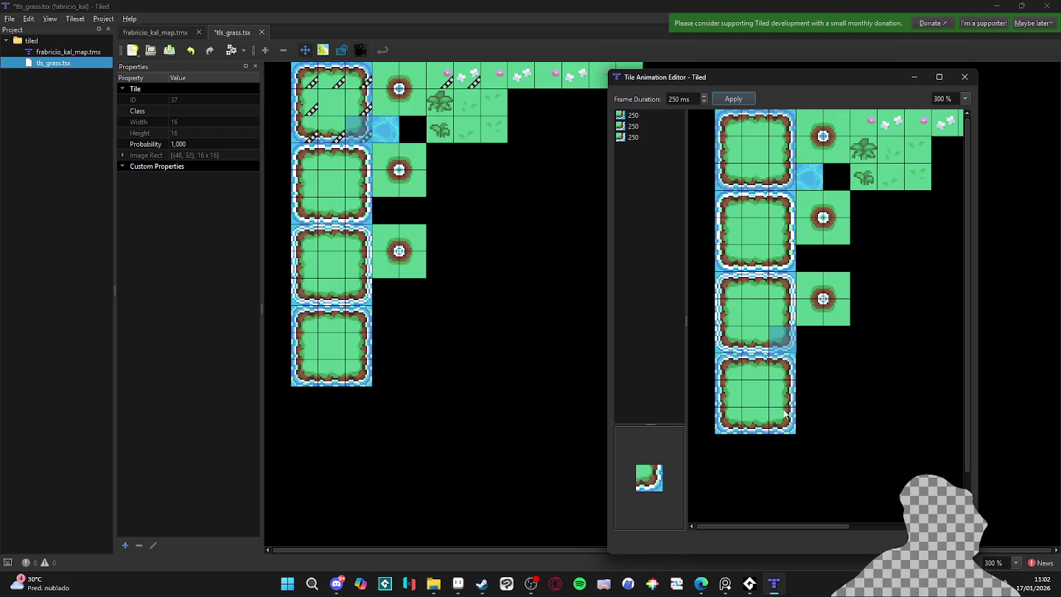
double_click(792, 424)
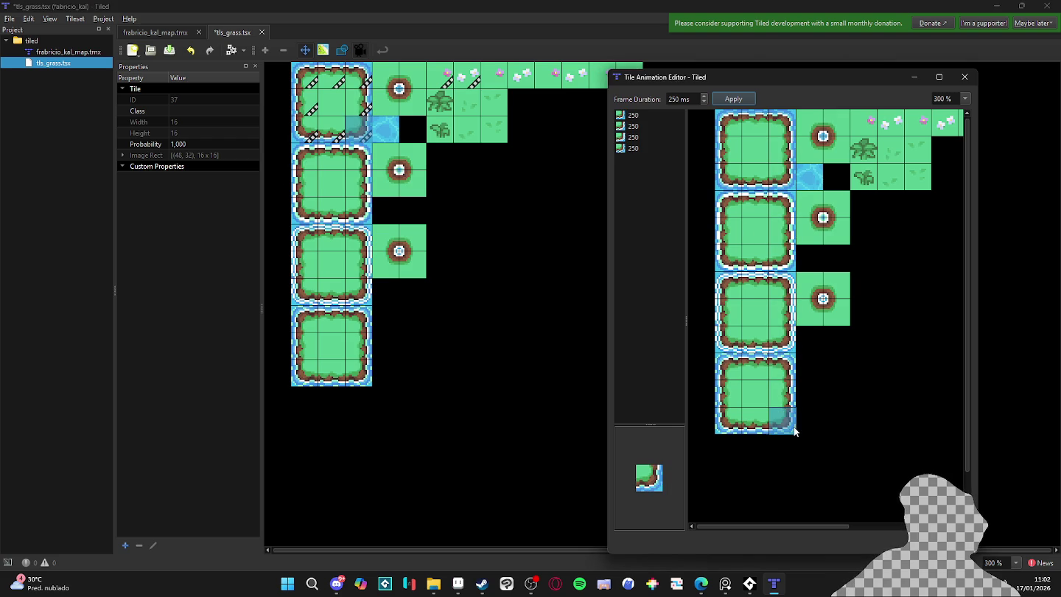
- Give a circle pond tile three pond-variant frames, then bring Aseprite forward
click(387, 81)
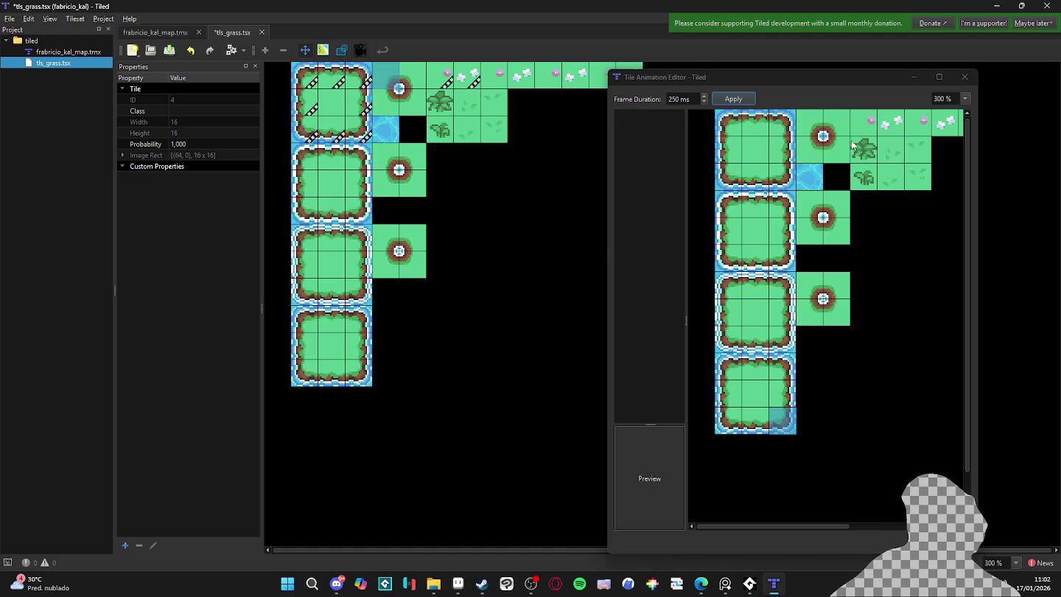
double_click(807, 133)
double_click(807, 219)
double_click(806, 298)
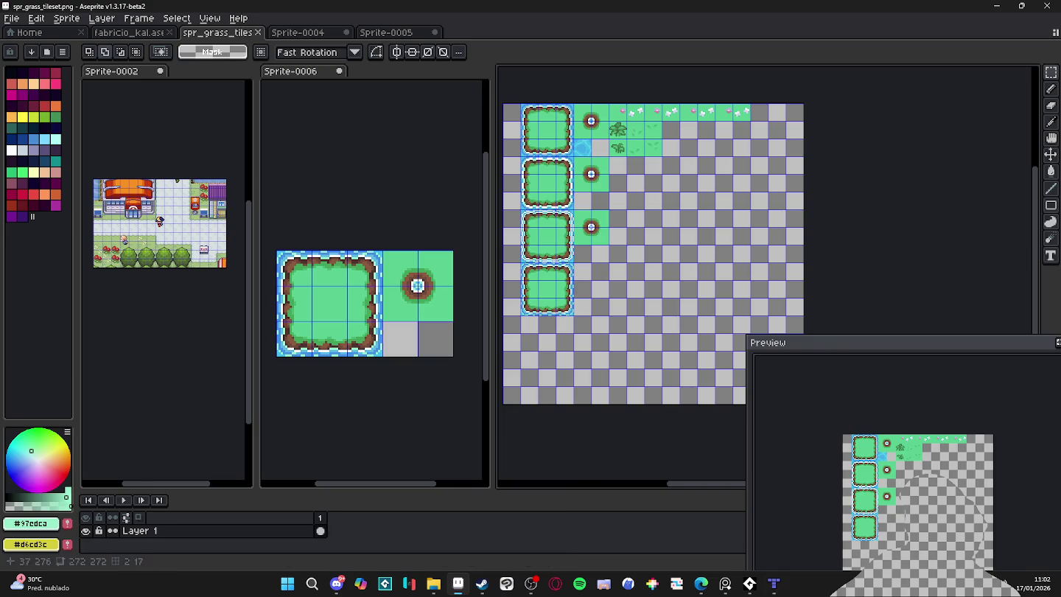
click(458, 583)
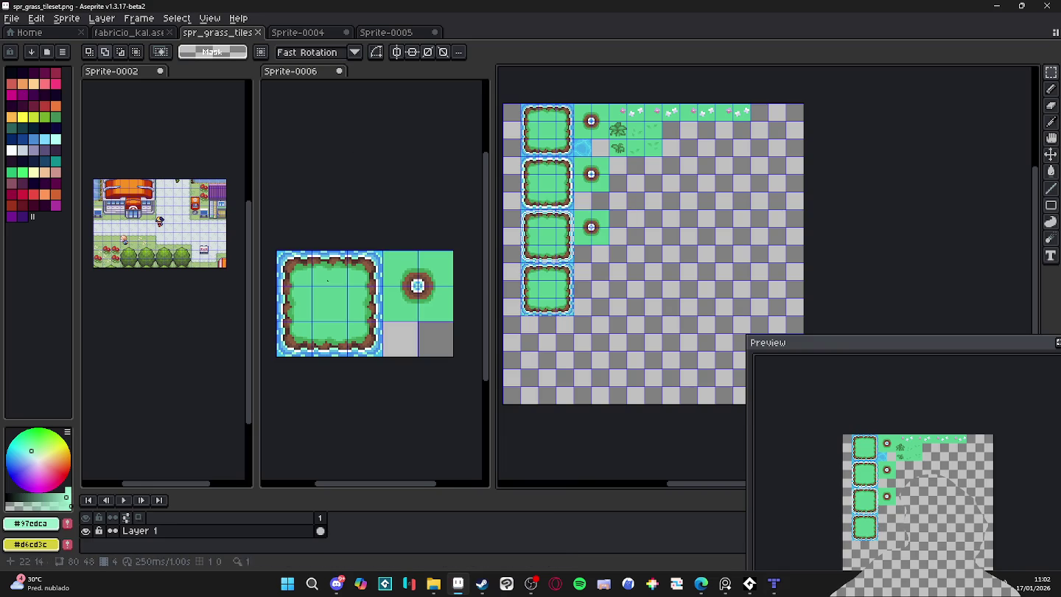
- Copy Sprite-0006's circle pond tile into spr_grass_tileset at 64,128 and save it
click(351, 320)
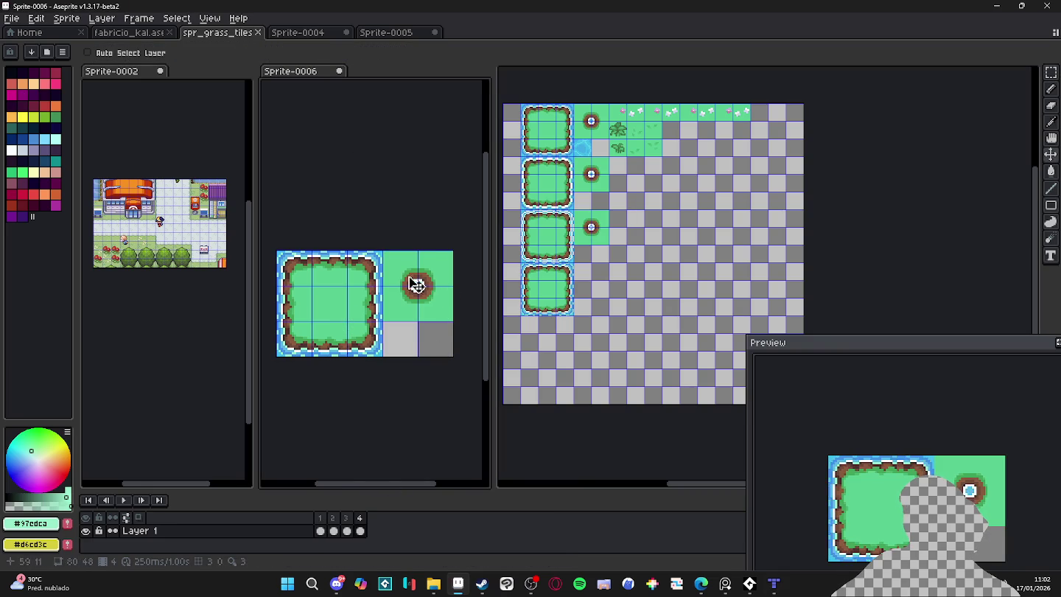
key(ctrl+c)
click(600, 235)
key(ctrl+v)
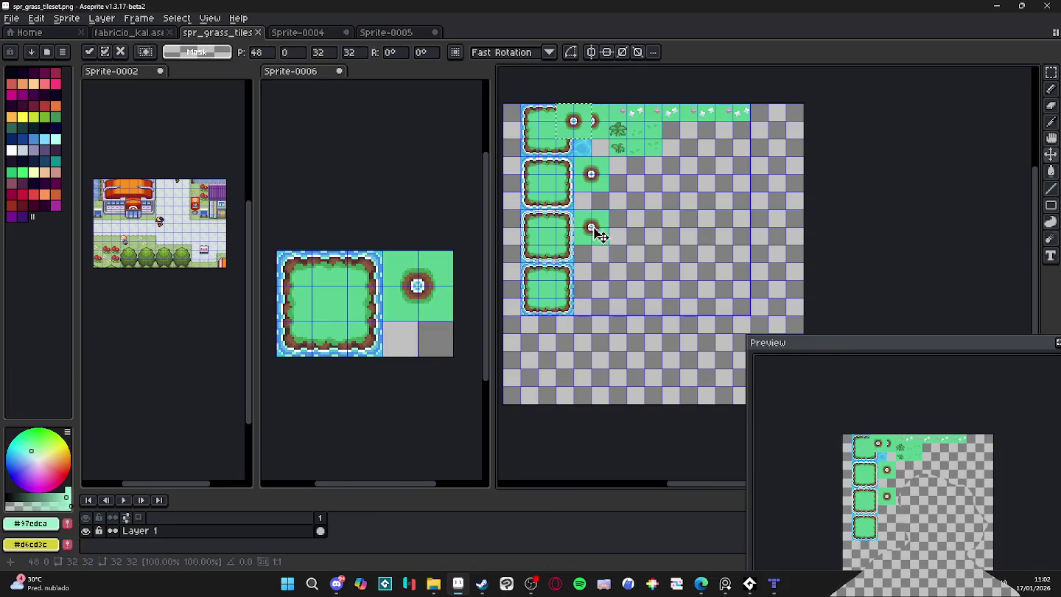
drag(574, 122, 593, 263)
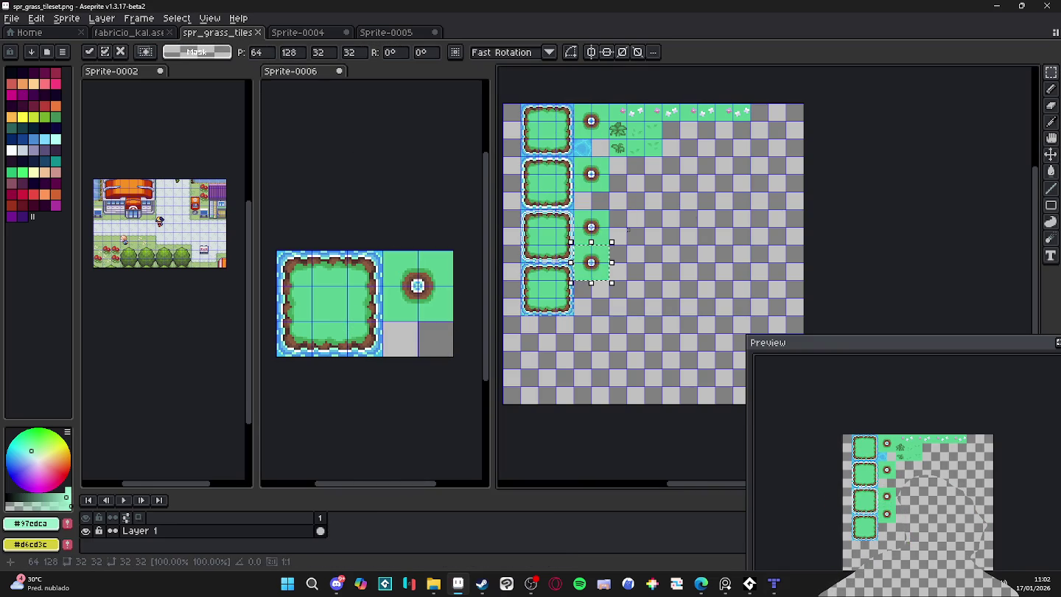
key(ctrl+s)
click(773, 583)
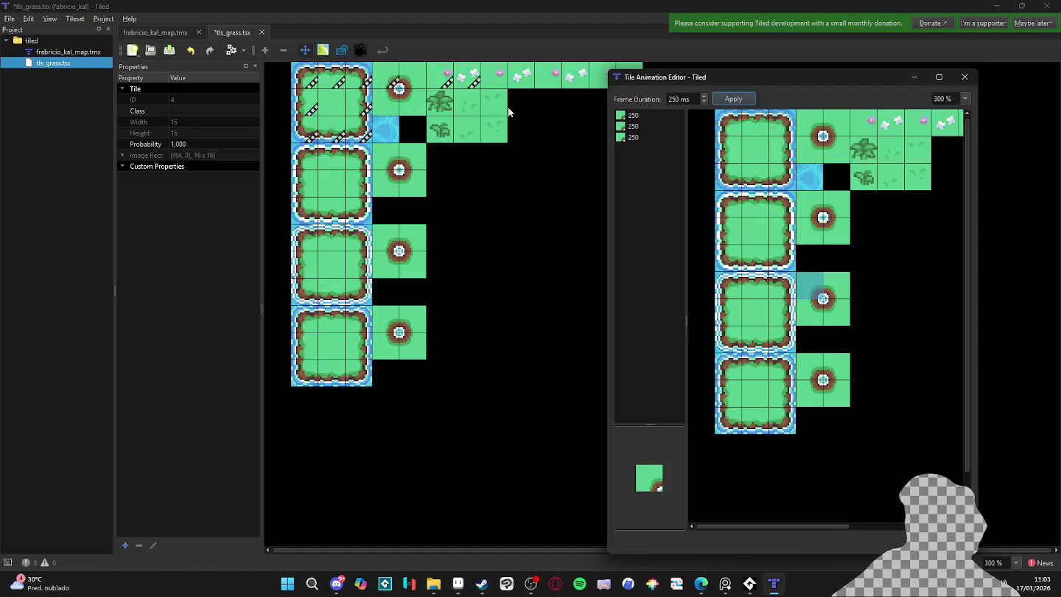
- Animate circle tile 21 through its pond variants at 250 ms per frame
click(414, 171)
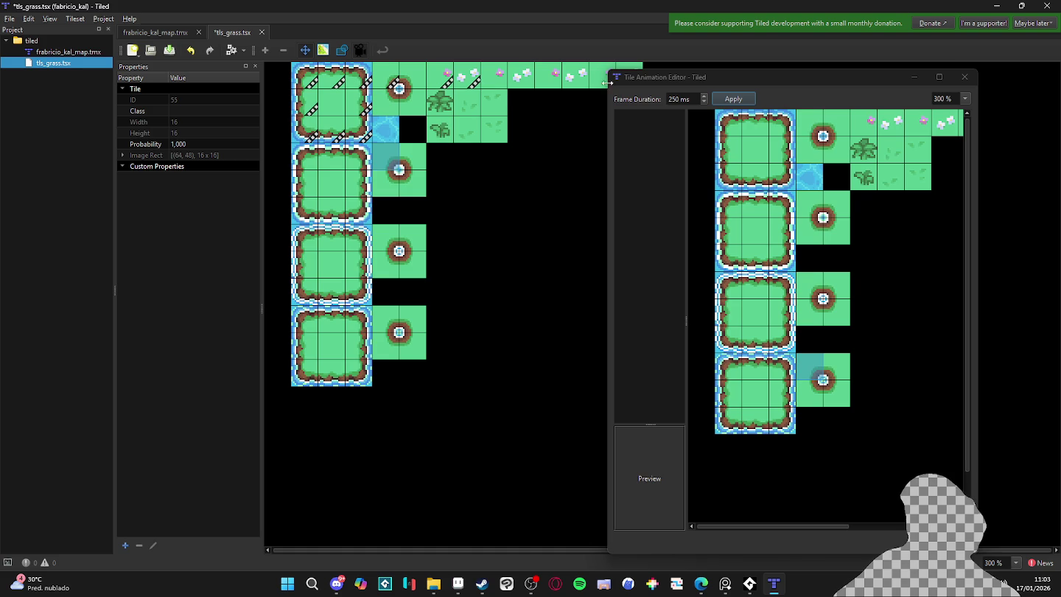
click(391, 109)
double_click(815, 152)
double_click(803, 234)
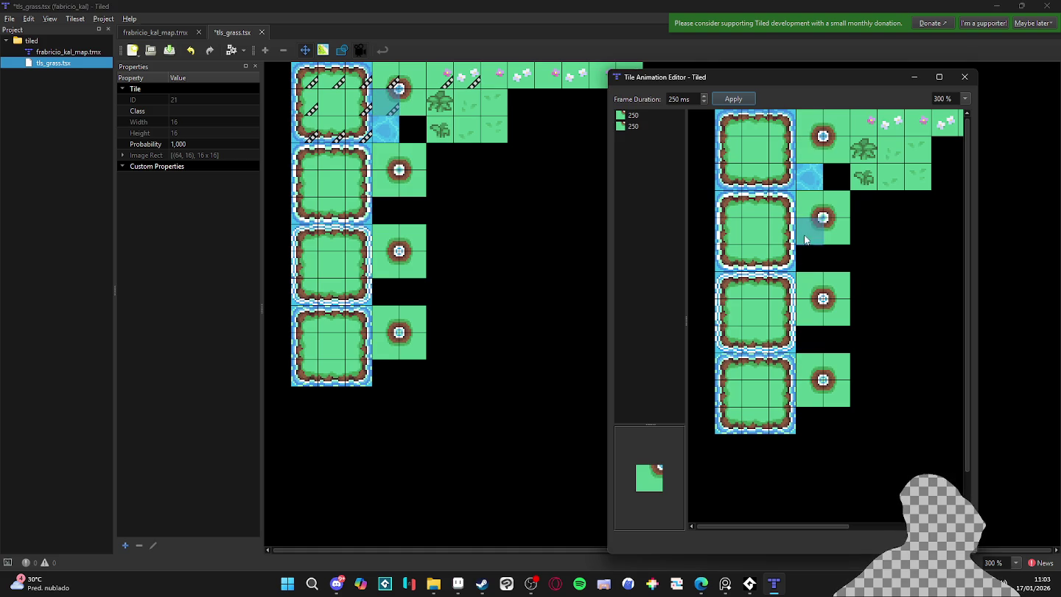
double_click(808, 321)
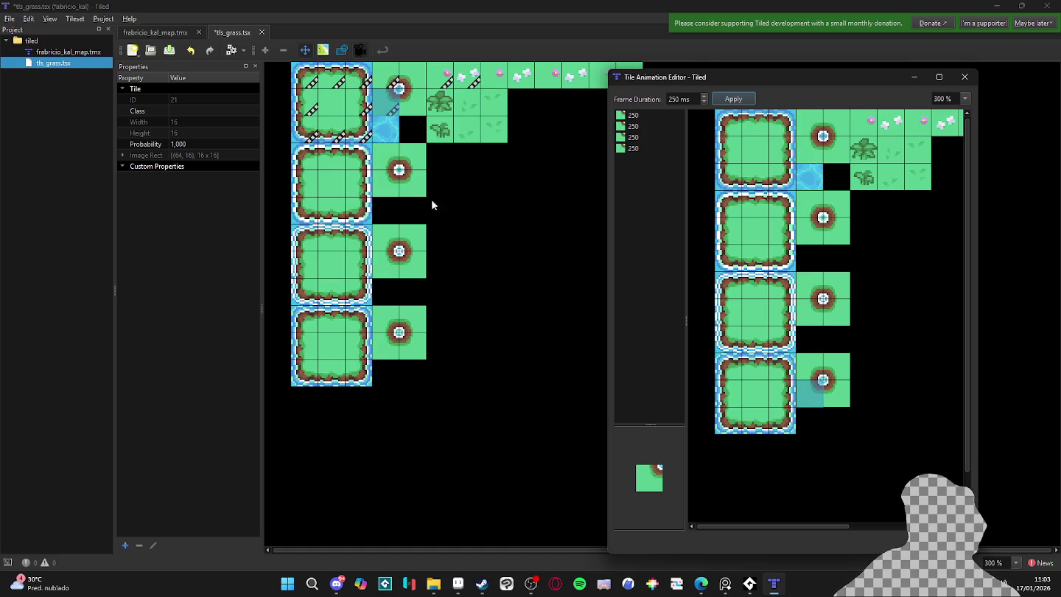
- Start tile 22's pond animation with its first two variant frames
click(413, 82)
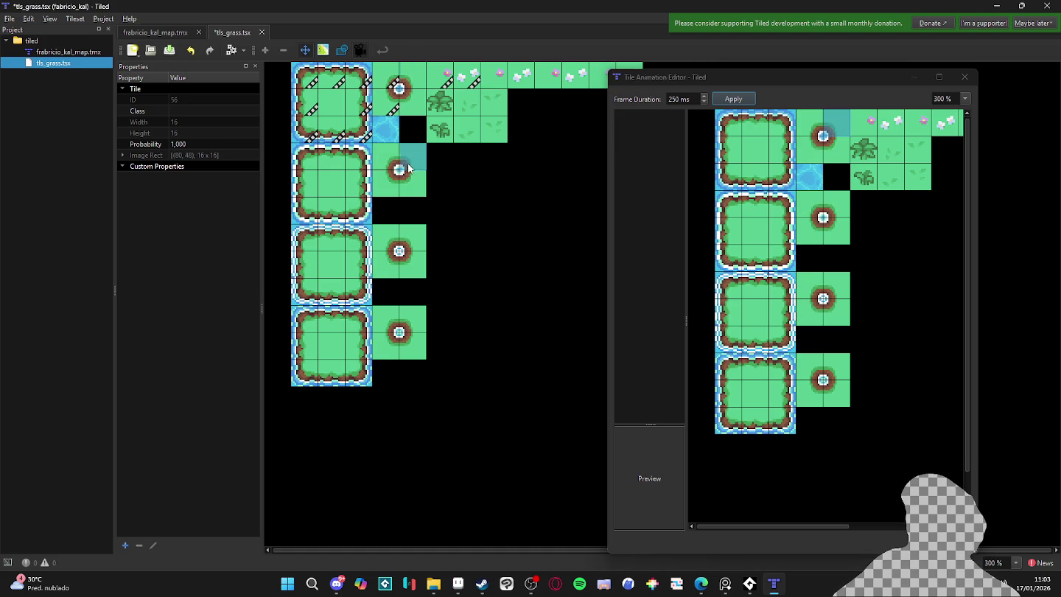
click(409, 246)
click(412, 322)
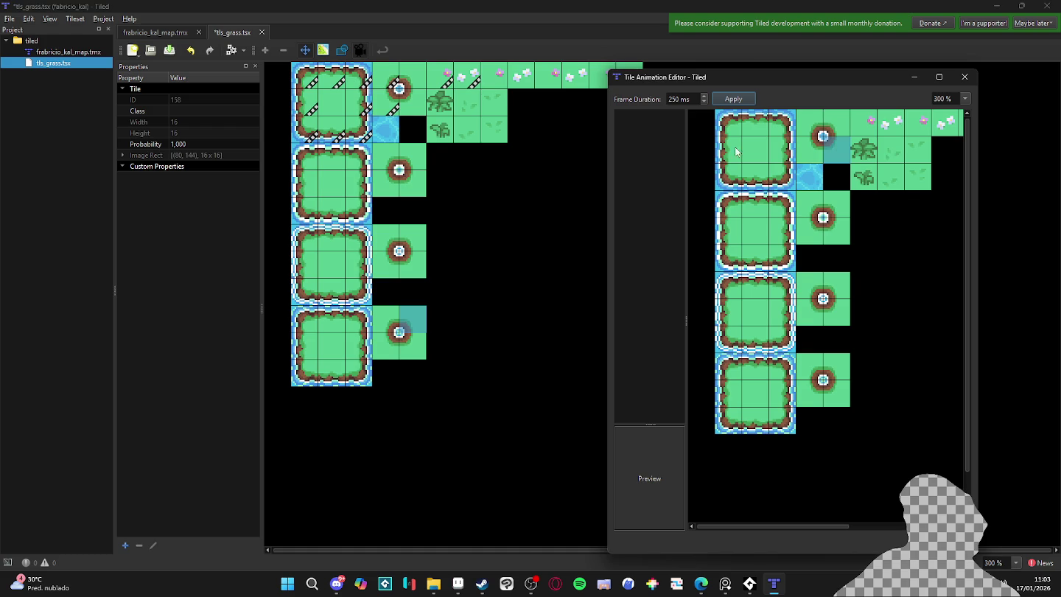
click(420, 97)
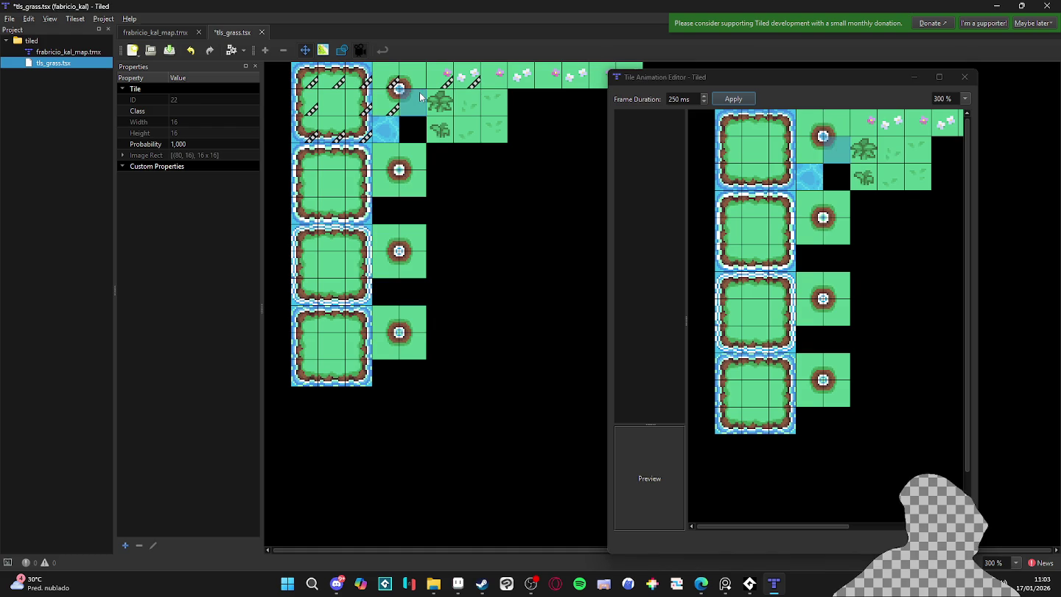
double_click(830, 151)
double_click(843, 241)
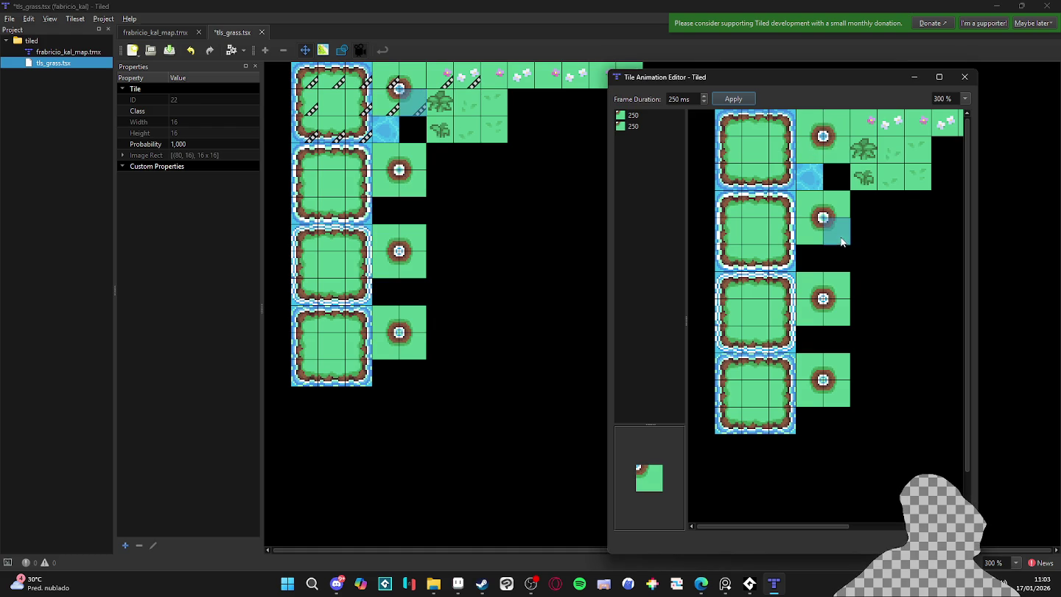
- Add the newest pond frame, save the tileset, and view fabricio_kal_map.tmx
double_click(847, 396)
click(964, 76)
key(ctrl+s)
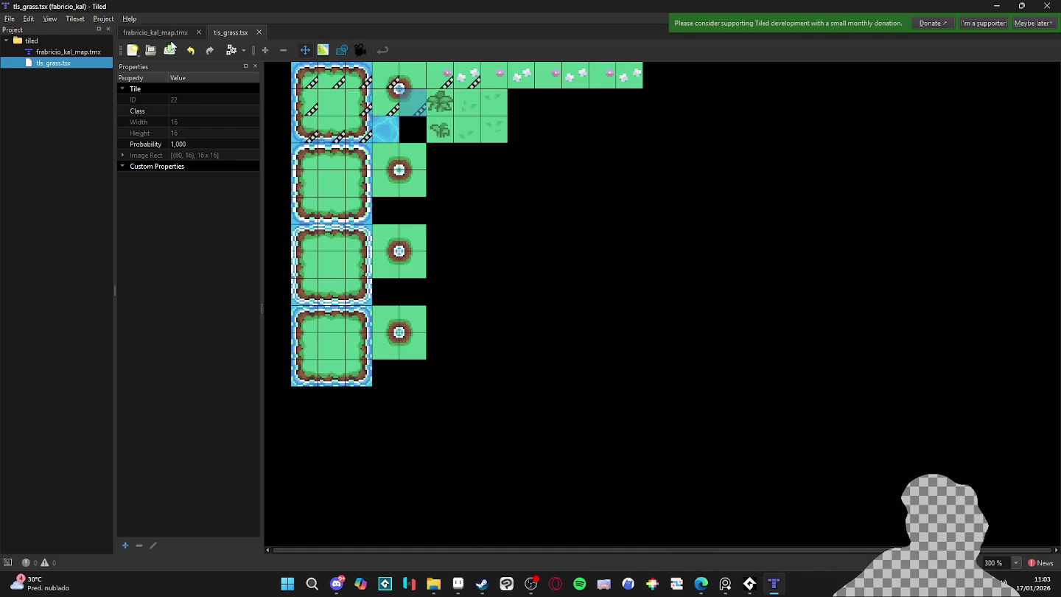
key(ctrl+Tab)
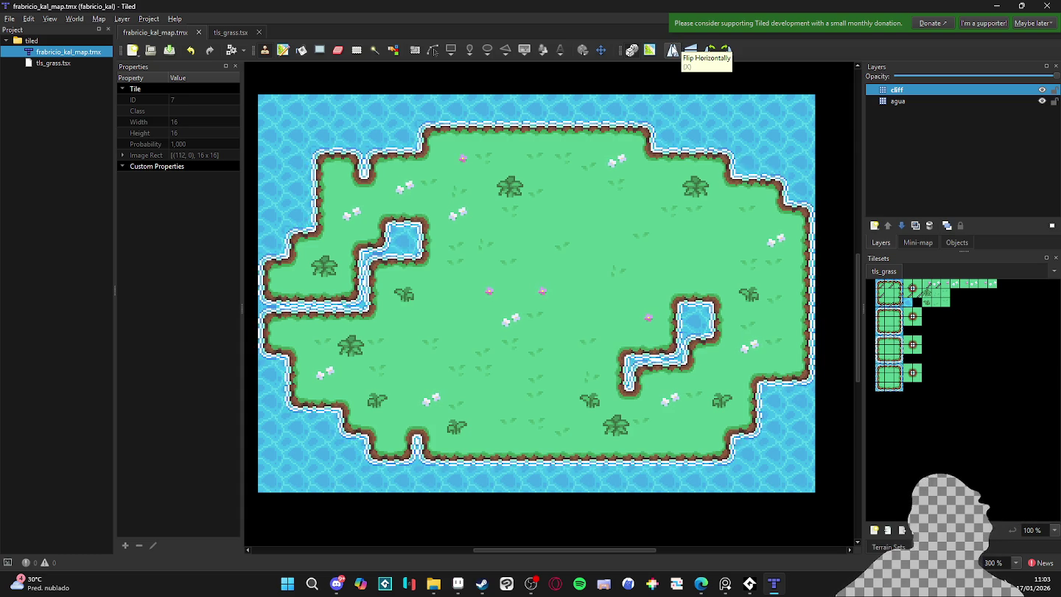
click(448, 589)
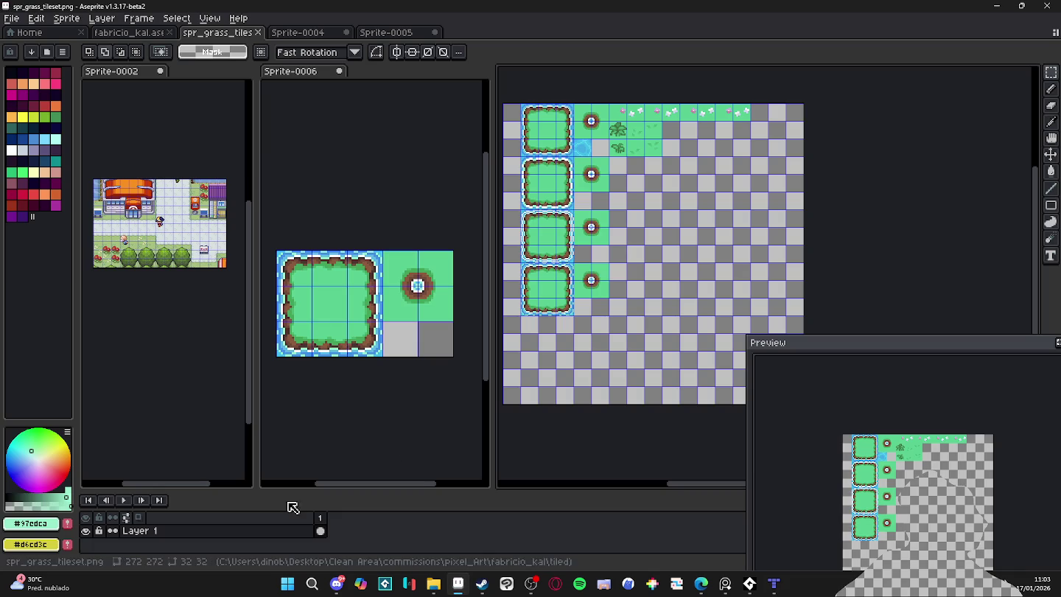
- Merge the split Sprite-0005 and Sprite-0006 views into document tabs
click(405, 122)
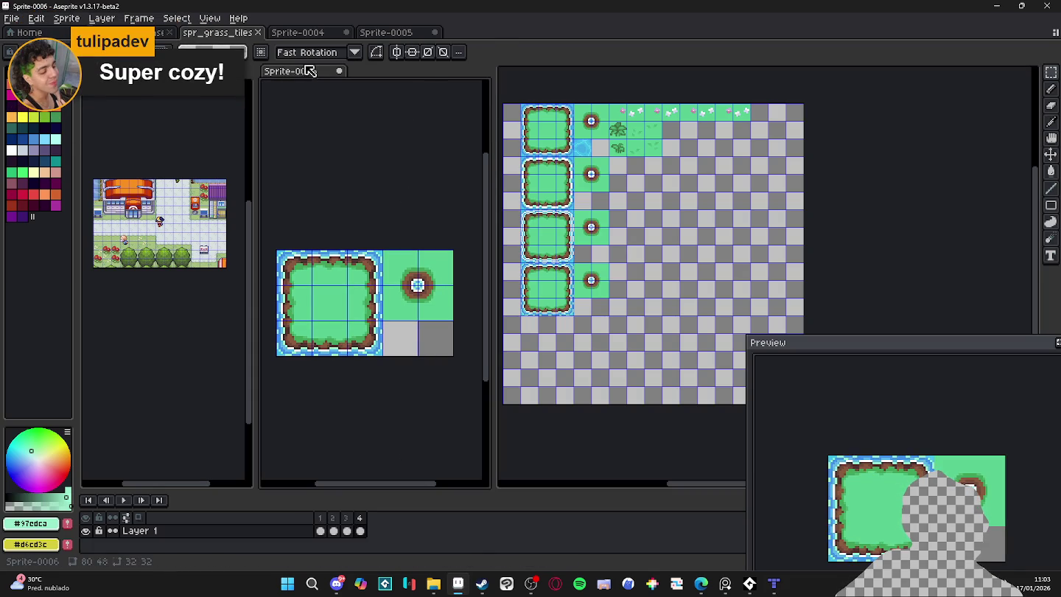
click(405, 34)
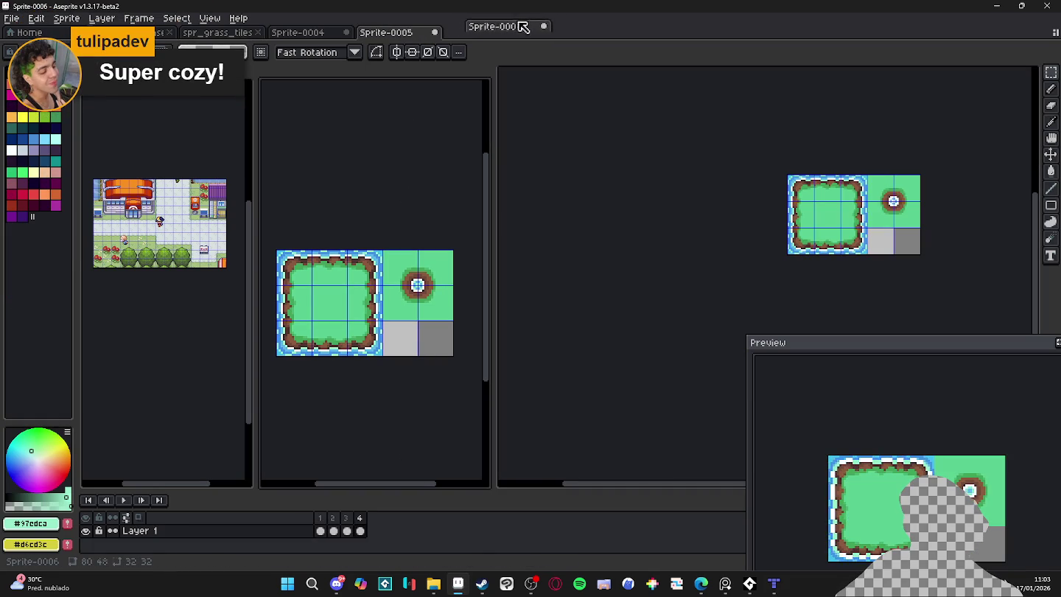
drag(316, 67, 479, 32)
click(393, 34)
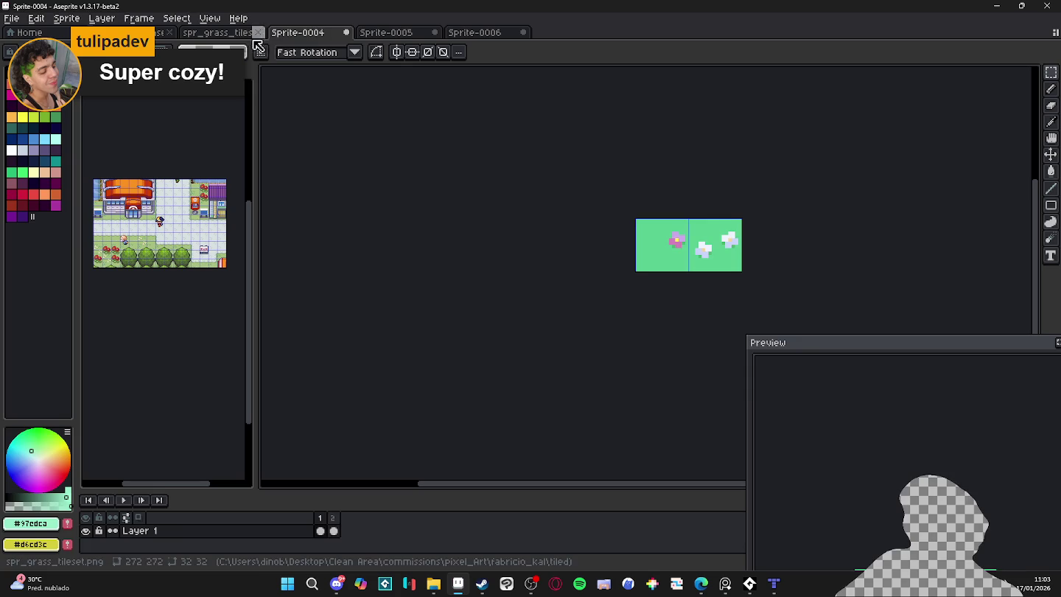
- Zoom in and out around the spr_grass_tileset sheet to inspect it
click(222, 33)
scroll(484, 166, up, 2)
scroll(574, 195, up, 1)
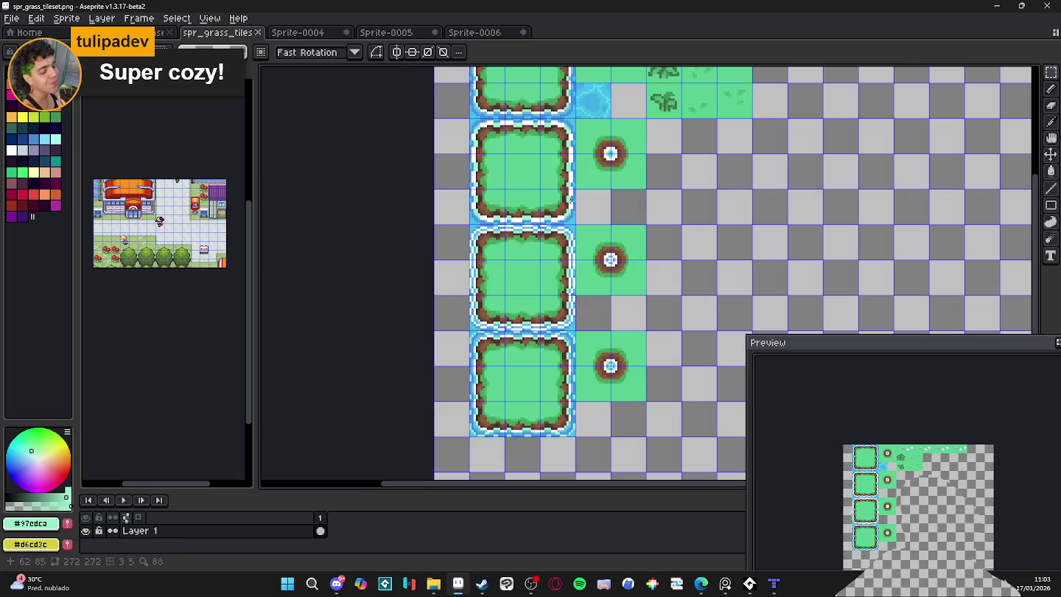
scroll(486, 208, up, 1)
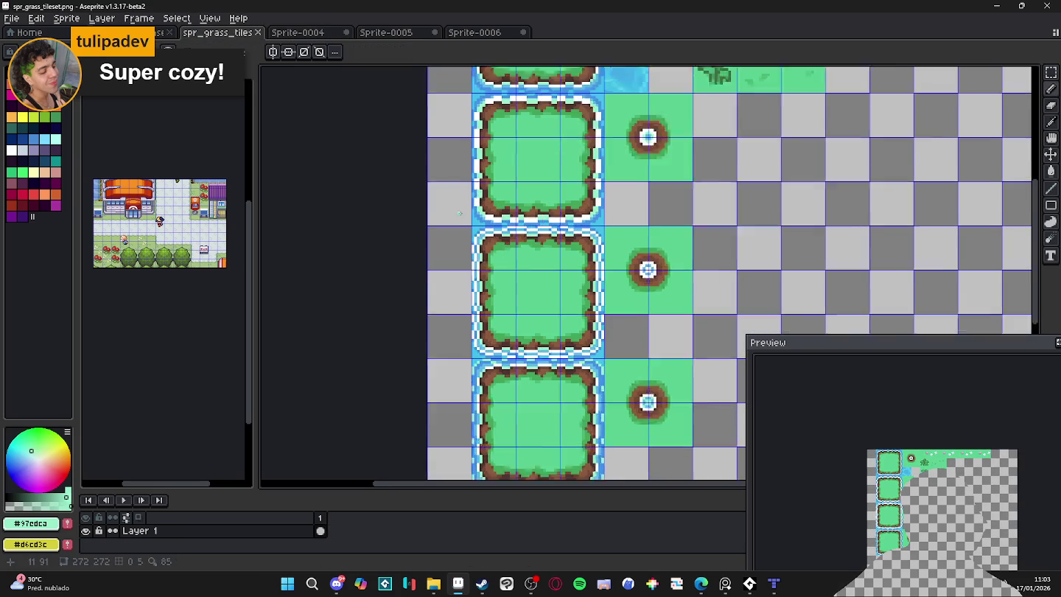
scroll(486, 208, up, 1)
scroll(483, 247, up, 2)
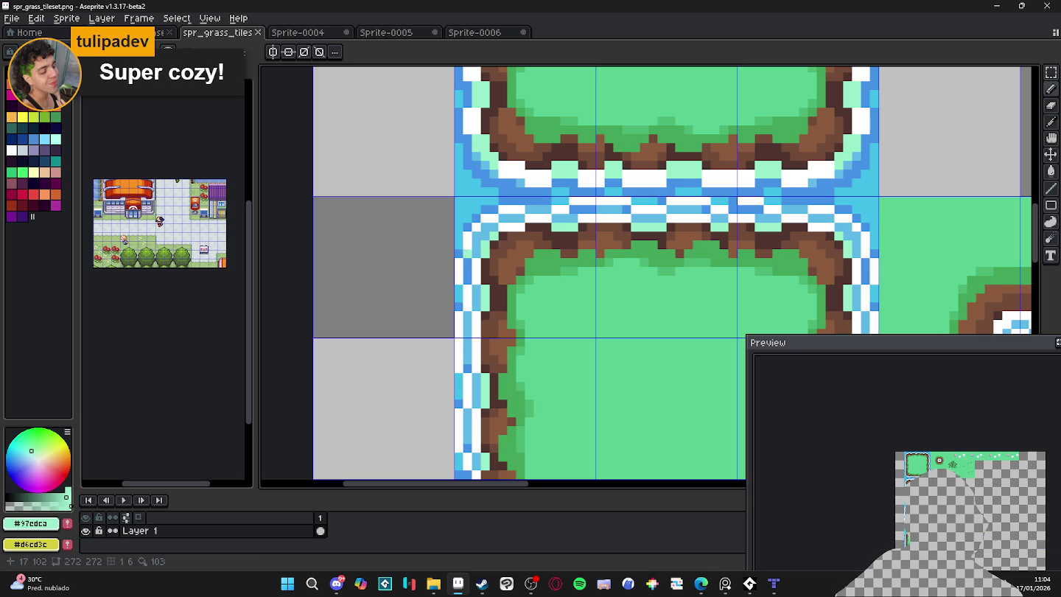
scroll(490, 220, down, 4)
scroll(544, 260, up, 4)
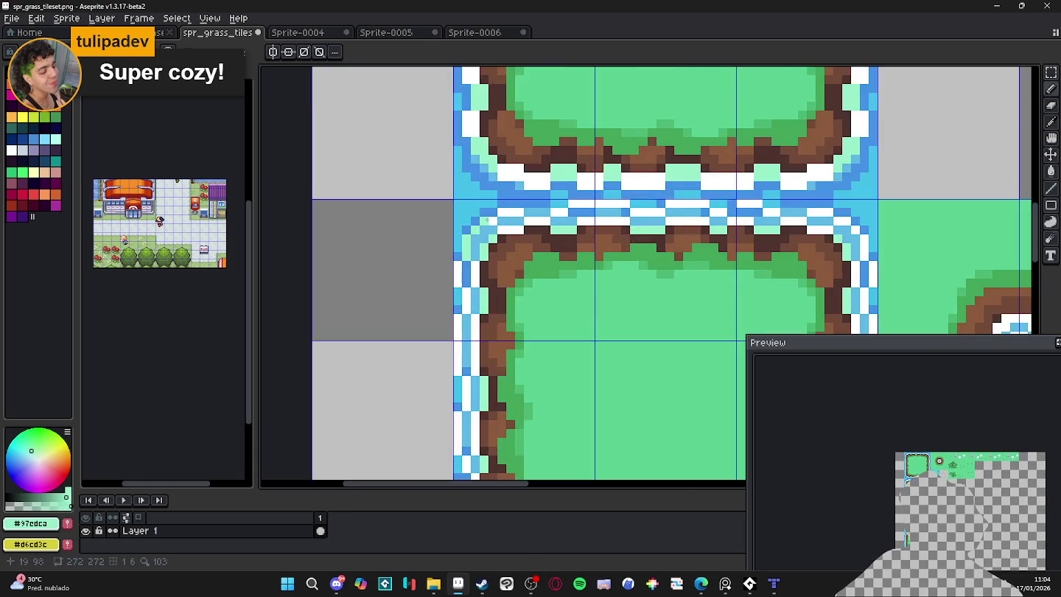
scroll(544, 260, down, 4)
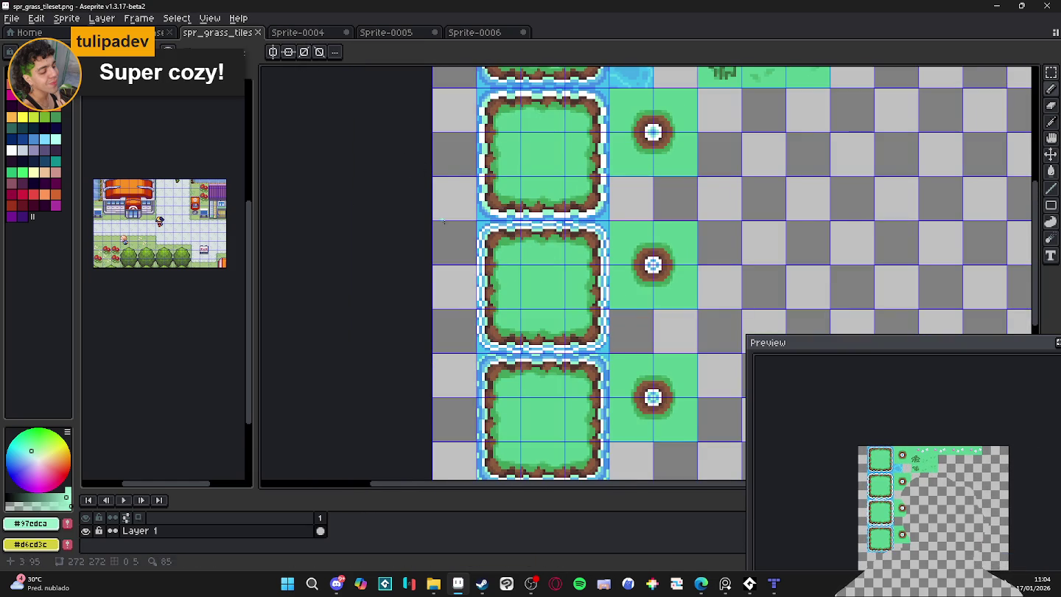
scroll(477, 231, up, 2)
scroll(478, 231, down, 2)
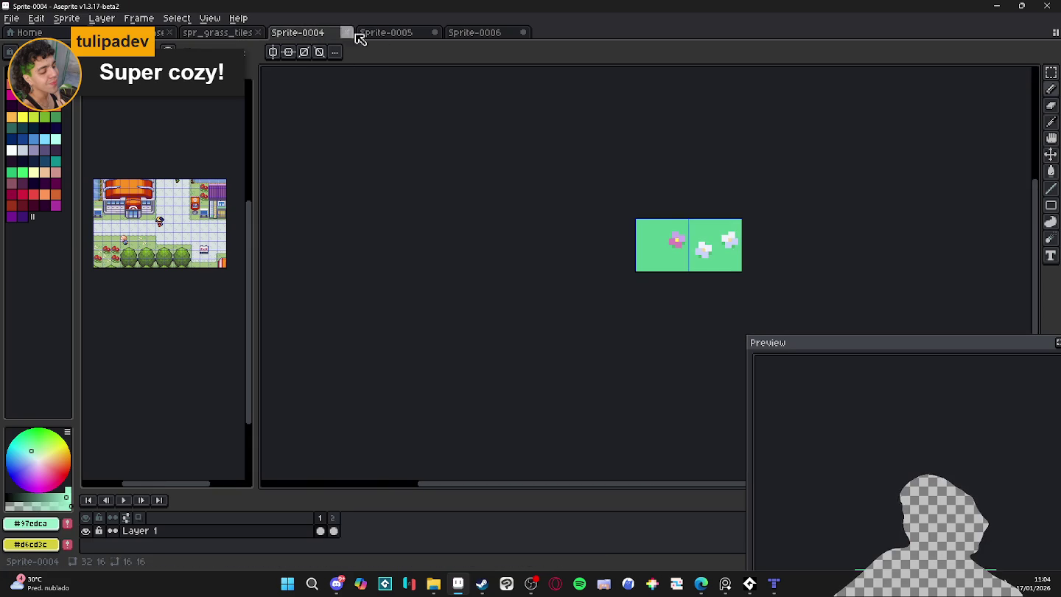
- Play Sprite-0006's shoreline animation from frame 2, then return to Sprite-0005
click(390, 35)
mouse_move(639, 209)
mouse_down()
mouse_move(558, 208)
mouse_move(402, 265)
mouse_up()
scroll(484, 262, up, 1)
click(466, 32)
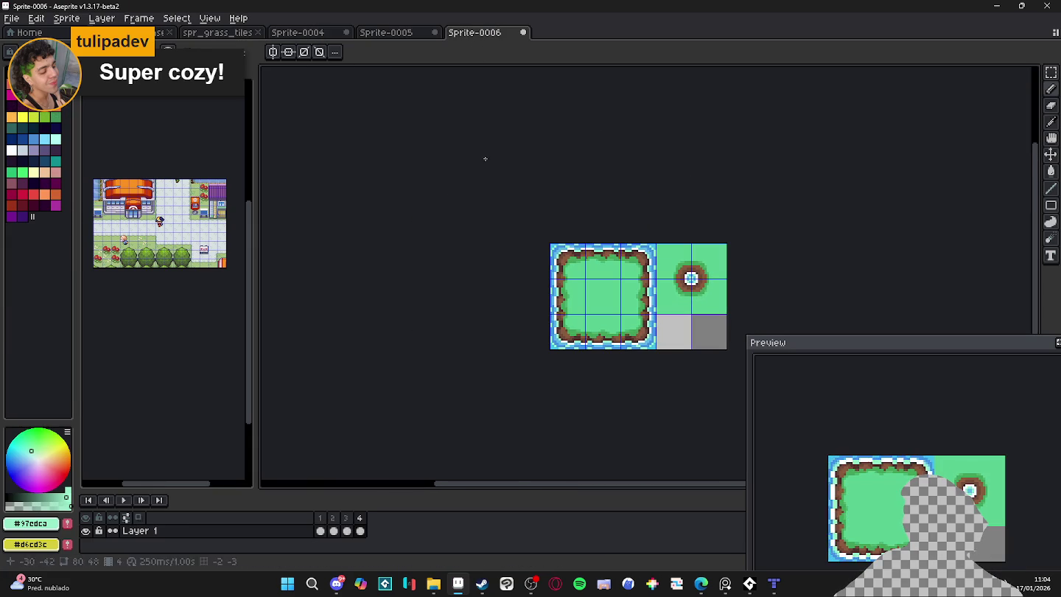
click(333, 524)
key(Return)
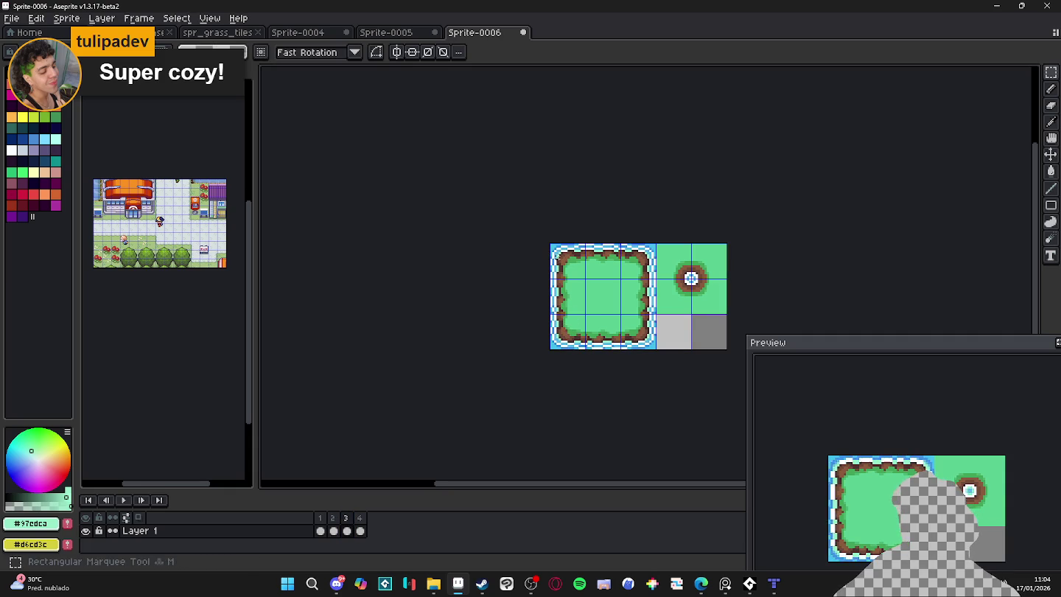
click(396, 34)
scroll(460, 229, up, 1)
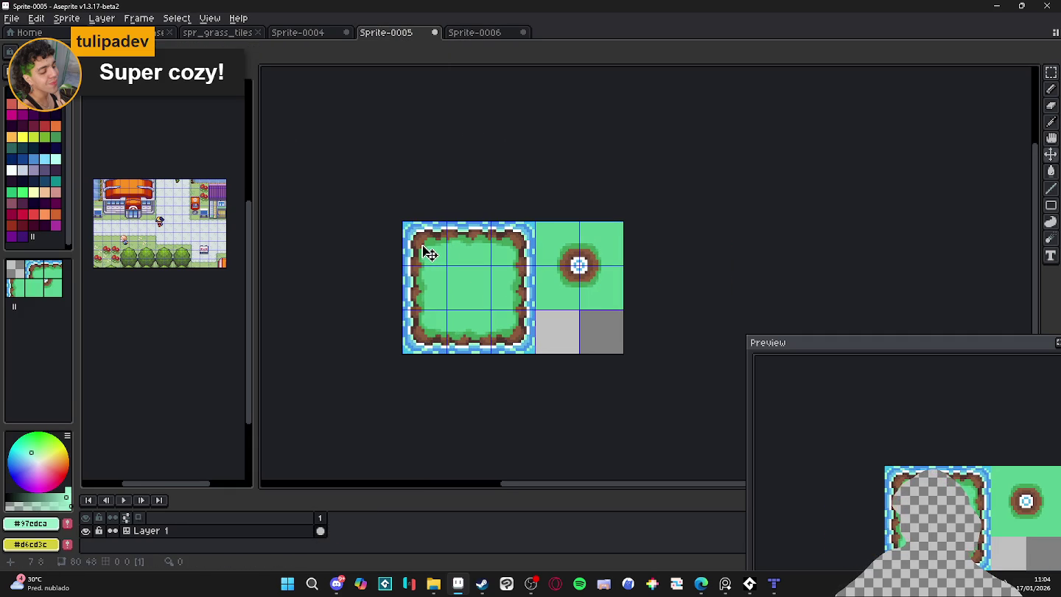
- Shrink the Preview window and move it to the top right of Sprite-0005
click(490, 32)
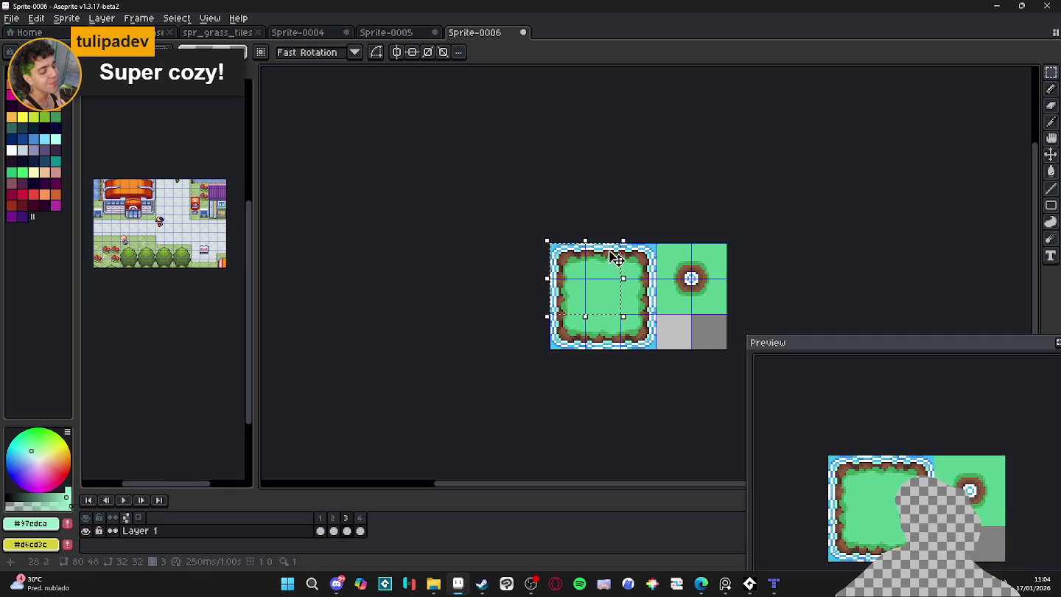
click(386, 32)
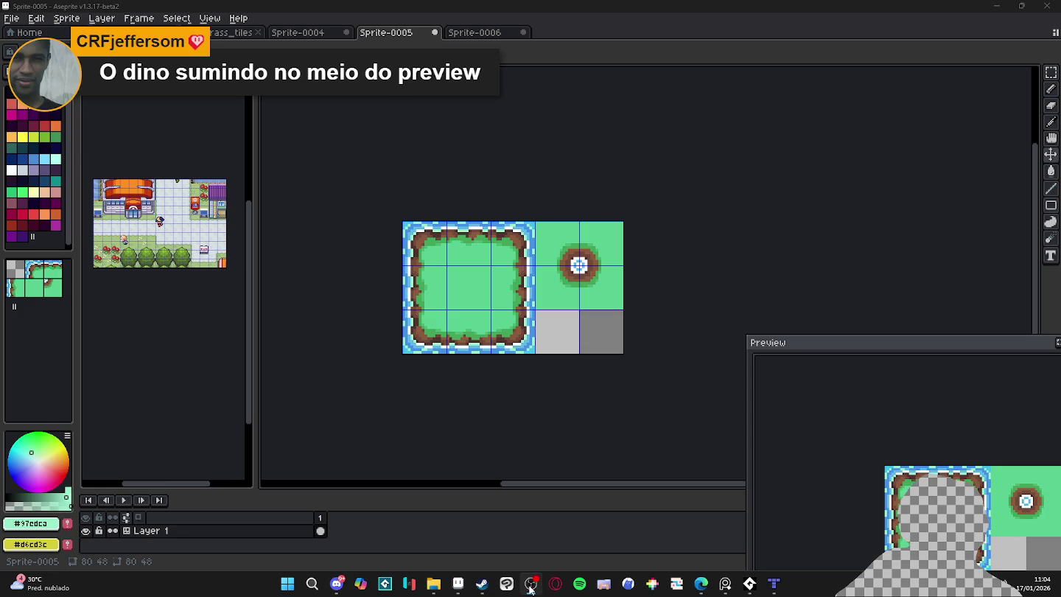
scroll(464, 271, up, 2)
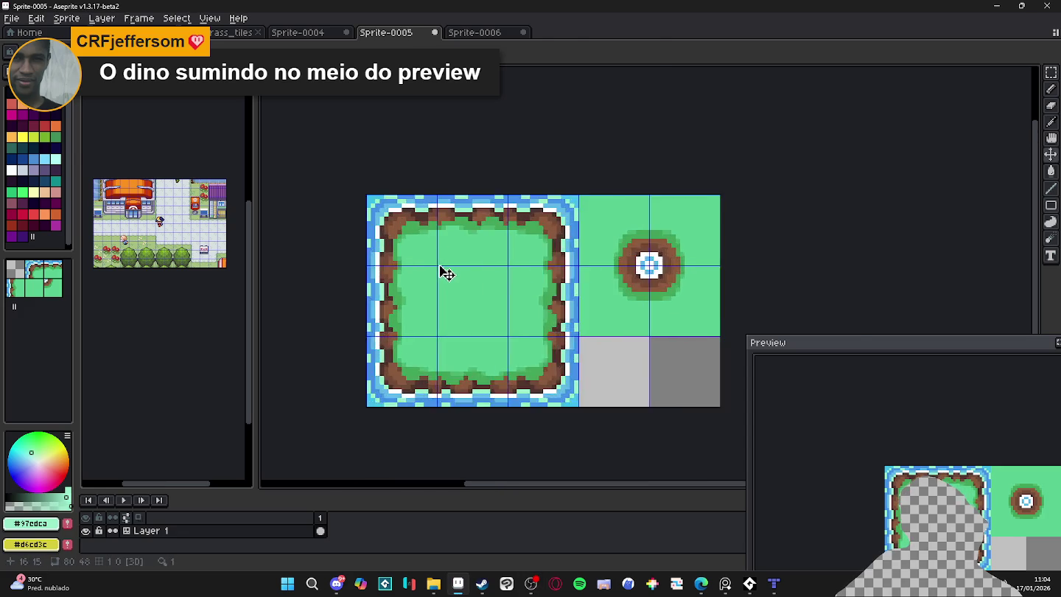
scroll(446, 273, up, 2)
click(446, 274)
click(442, 267)
scroll(442, 266, down, 3)
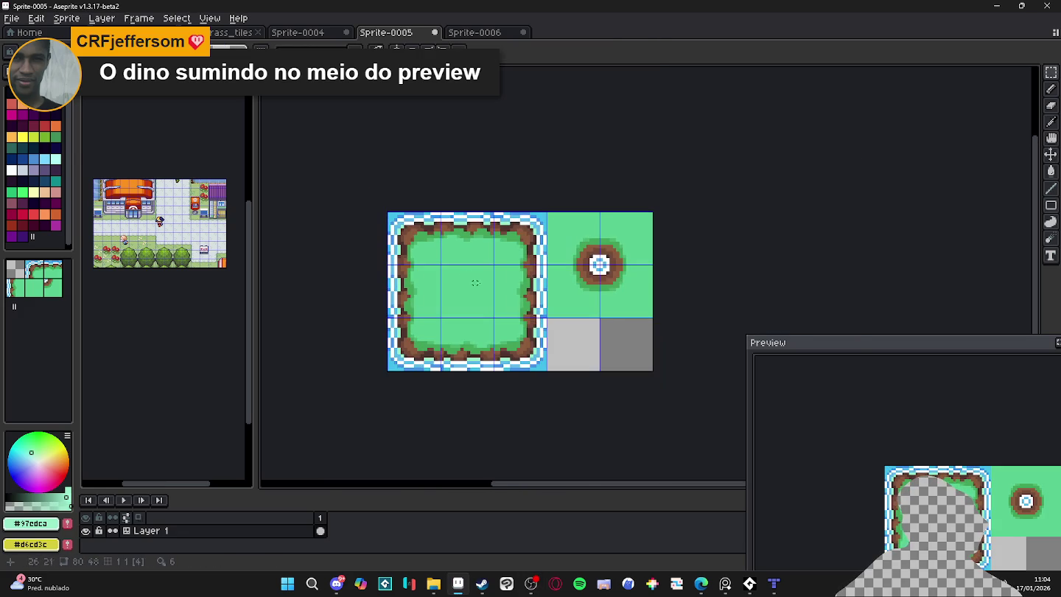
mouse_move(854, 355)
mouse_down()
mouse_move(673, 61)
mouse_move(794, 190)
mouse_up()
drag(870, 291, 818, 250)
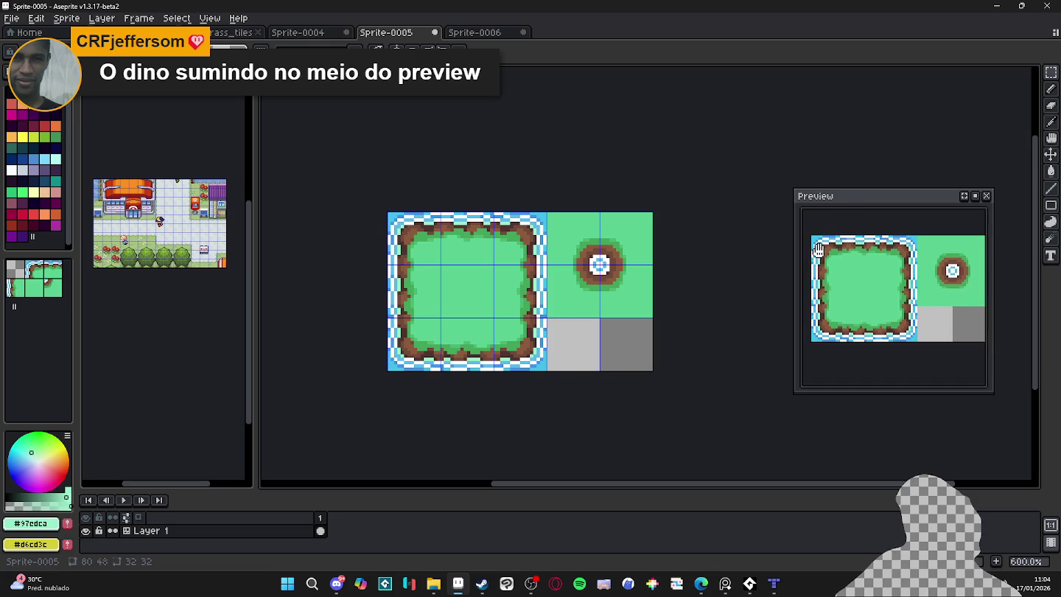
drag(841, 196, 845, 94)
- Repaint the island's top corner border pixels with mirrored symmetry at 1600% zoom
scroll(445, 234, up, 1)
scroll(446, 235, up, 3)
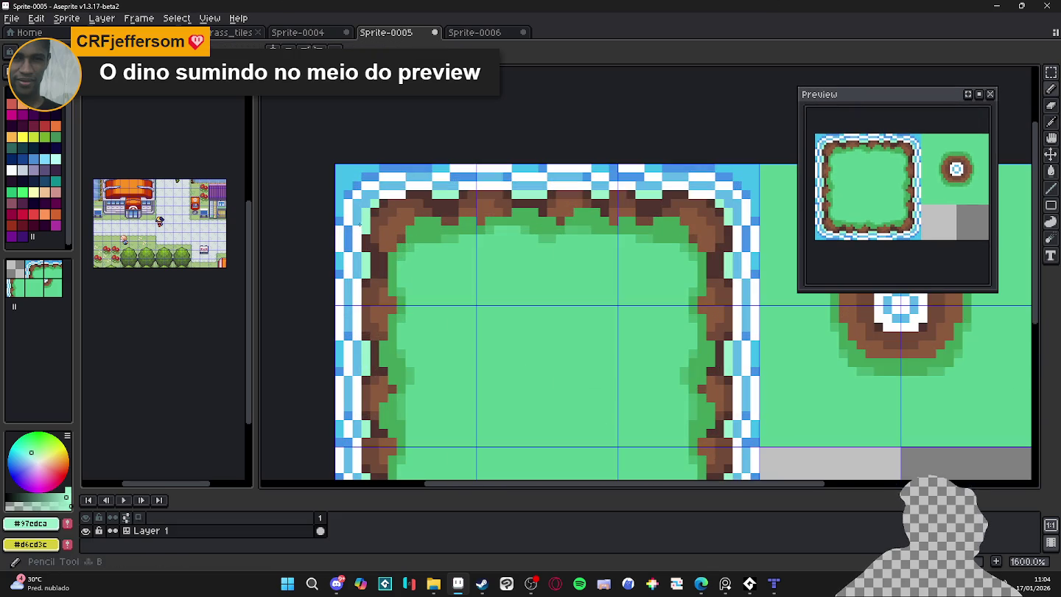
mouse_move(361, 223)
mouse_down()
mouse_move(367, 184)
mouse_move(401, 177)
mouse_up()
scroll(350, 343, up, 2)
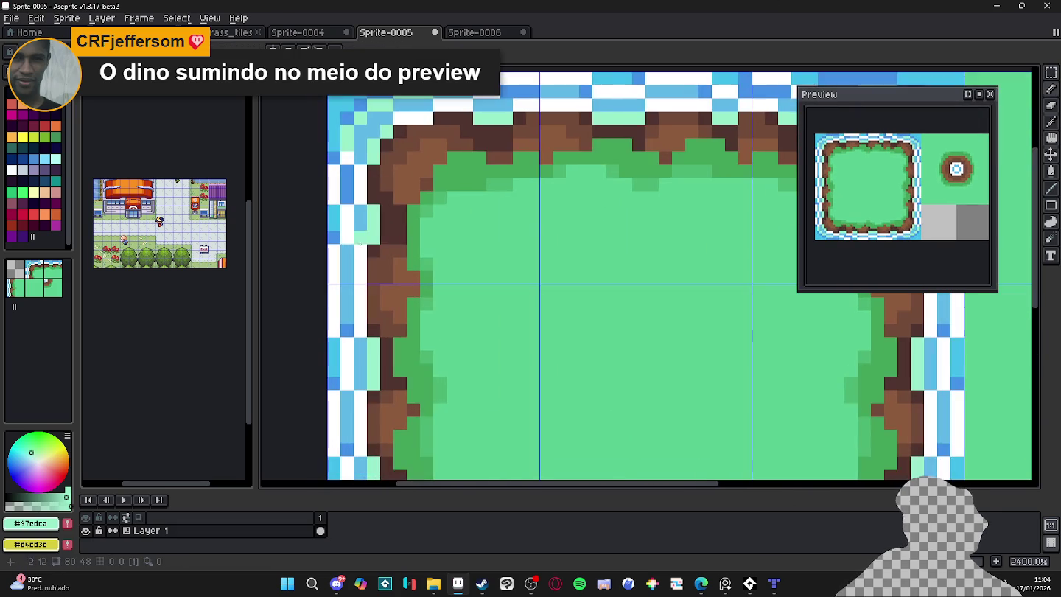
scroll(346, 266, down, 2)
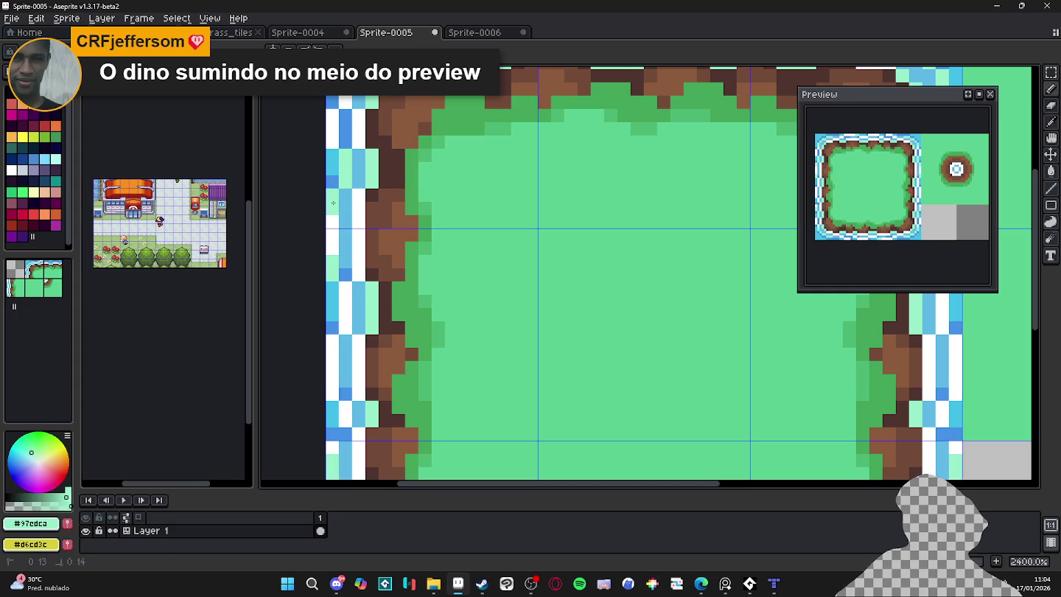
scroll(347, 316, down, 6)
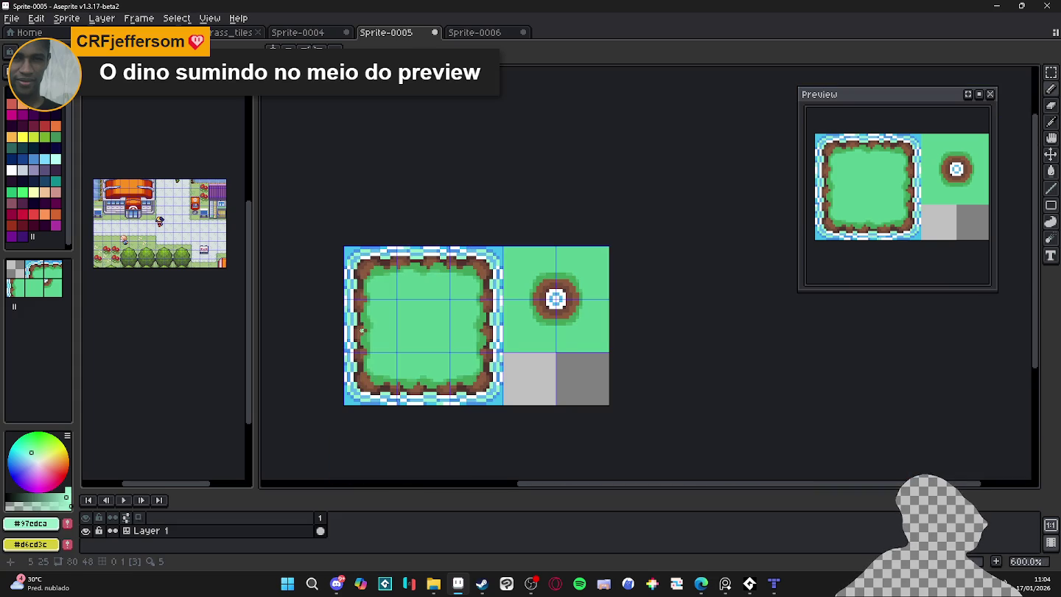
scroll(395, 321, left, 1)
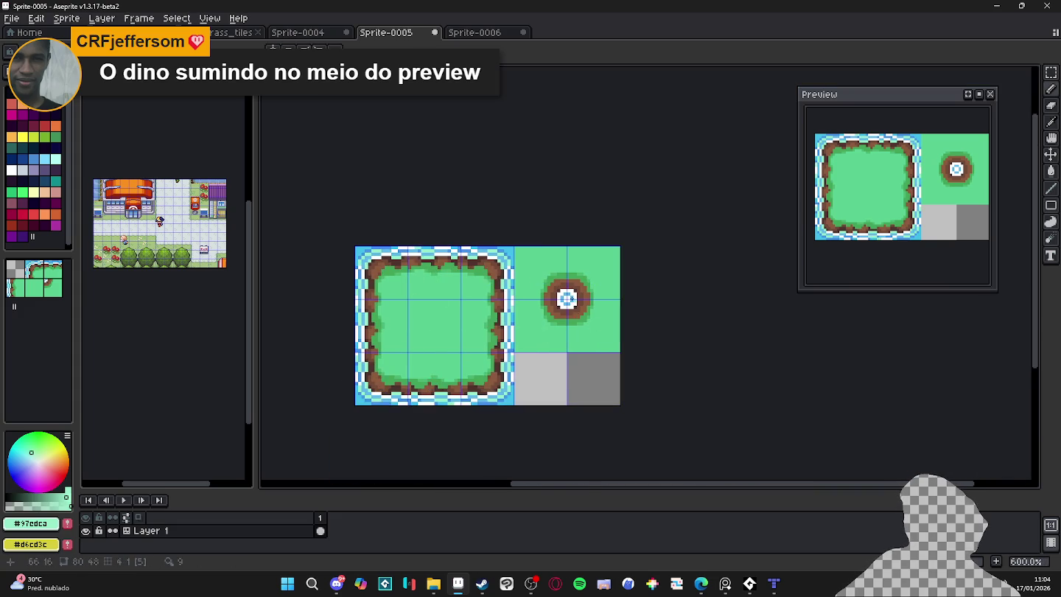
scroll(566, 298, up, 3)
scroll(567, 299, up, 1)
scroll(493, 295, down, 4)
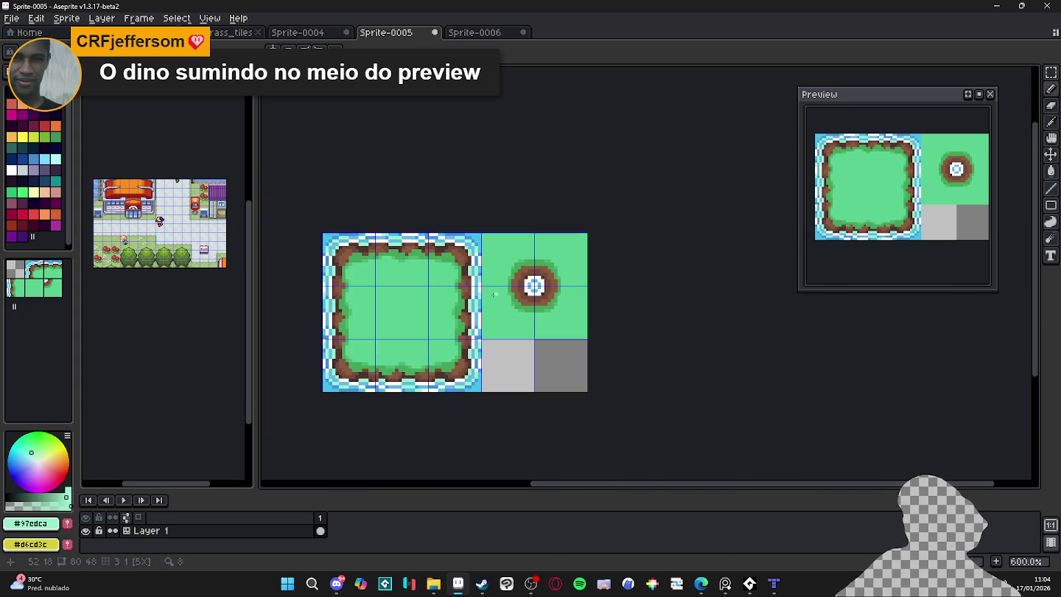
- Marquee-select the middle island tile and its dot tile in spr_grass_tileset
key(m)
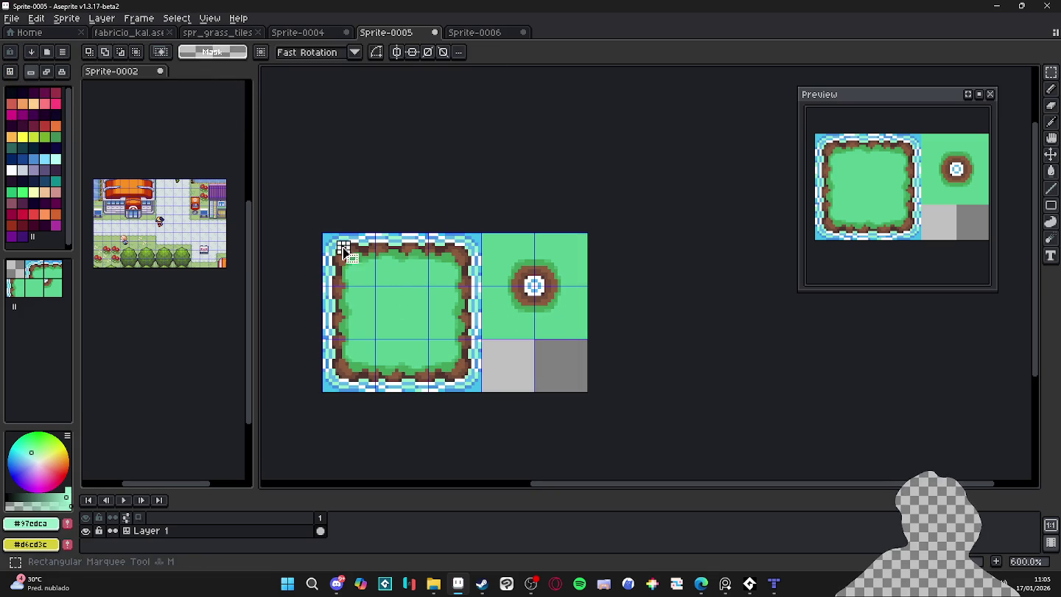
click(322, 32)
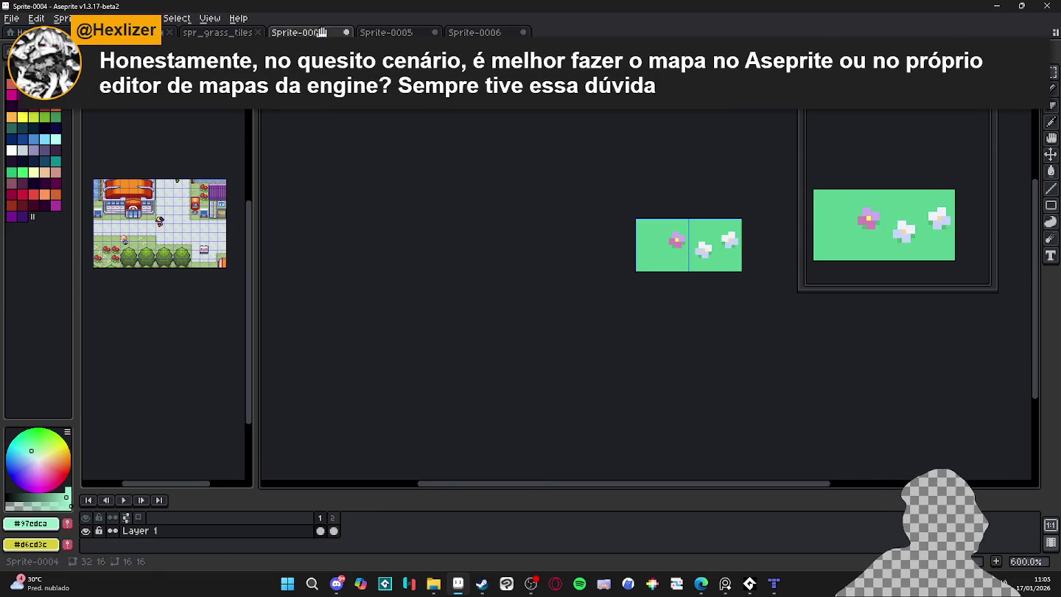
click(218, 31)
scroll(472, 262, down, 2)
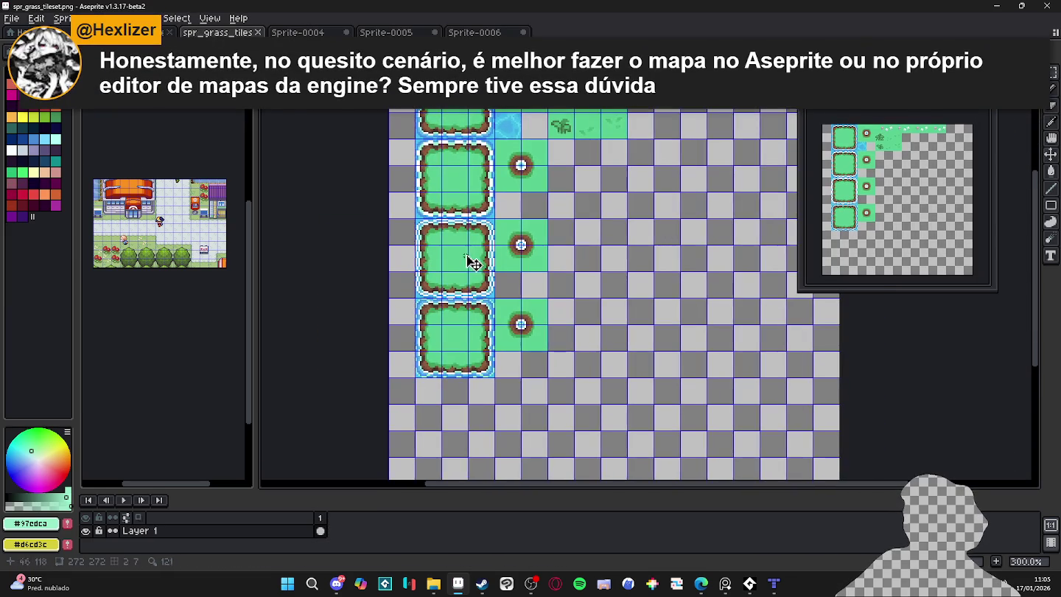
scroll(472, 262, up, 1)
mouse_move(413, 221)
mouse_down()
mouse_move(574, 297)
mouse_move(418, 239)
mouse_up()
- Save spr_grass_tileset.png and bring up the island map in Tiled
scroll(479, 250, up, 1)
scroll(417, 239, up, 1)
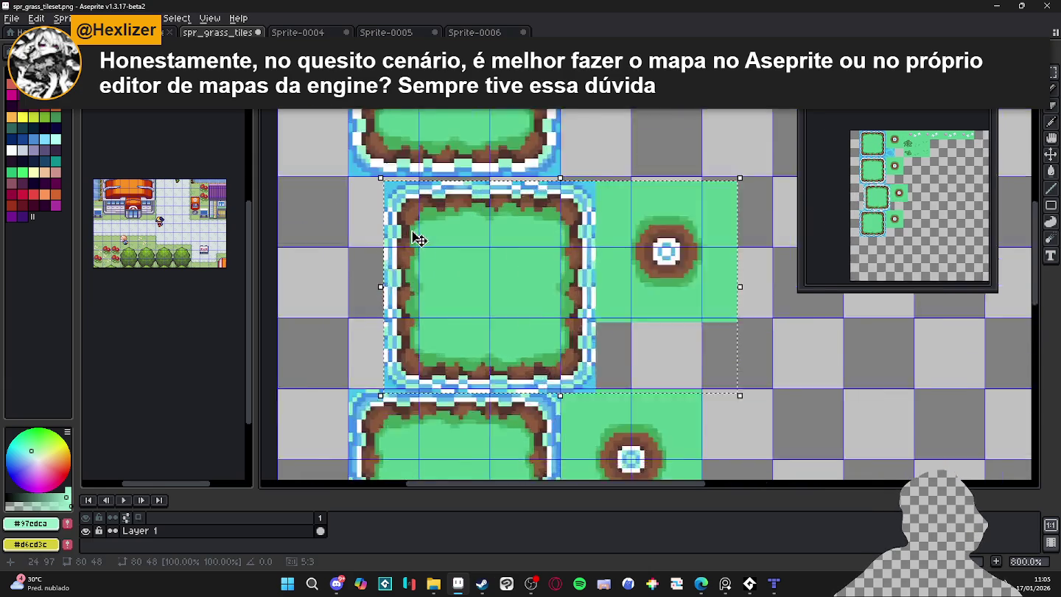
scroll(418, 239, up, 1)
key(ctrl+s)
scroll(367, 217, down, 3)
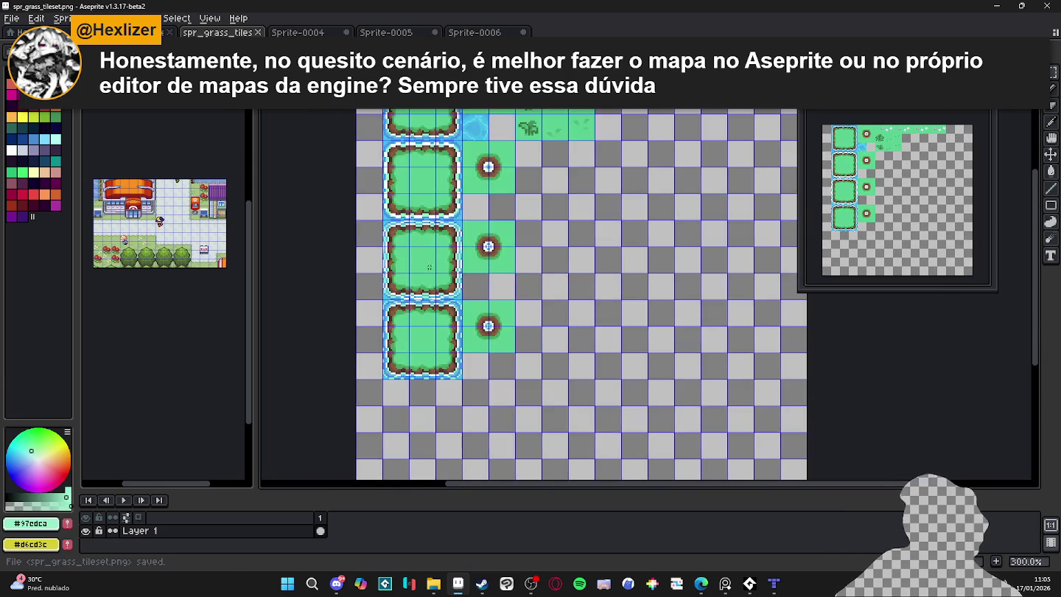
click(773, 583)
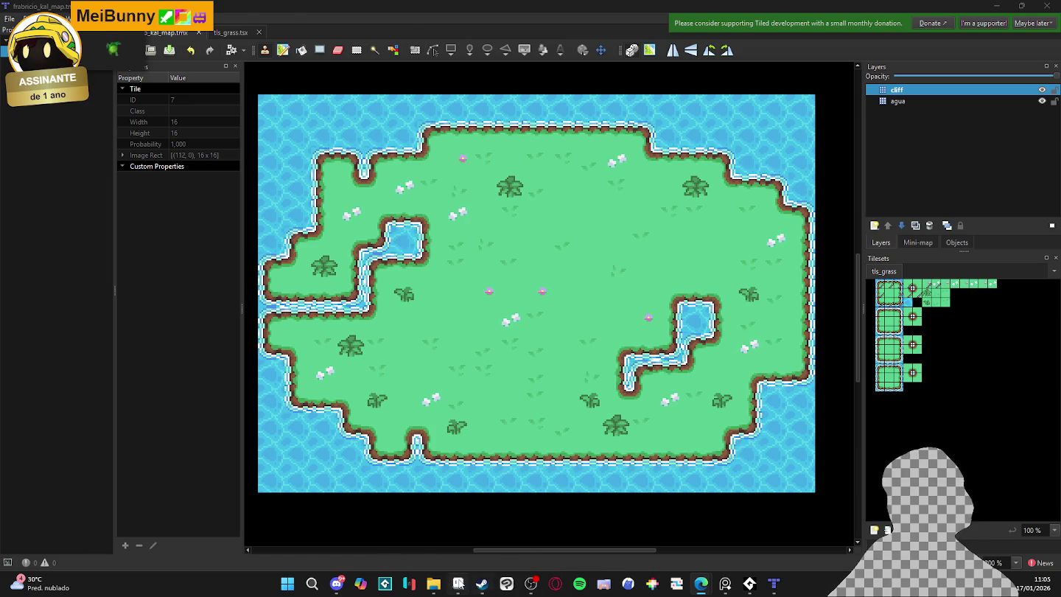
- Back in Aseprite, show the fabricio_kal.aseprite sheet zoomed out to 200%
key(alt+Tab)
click(308, 33)
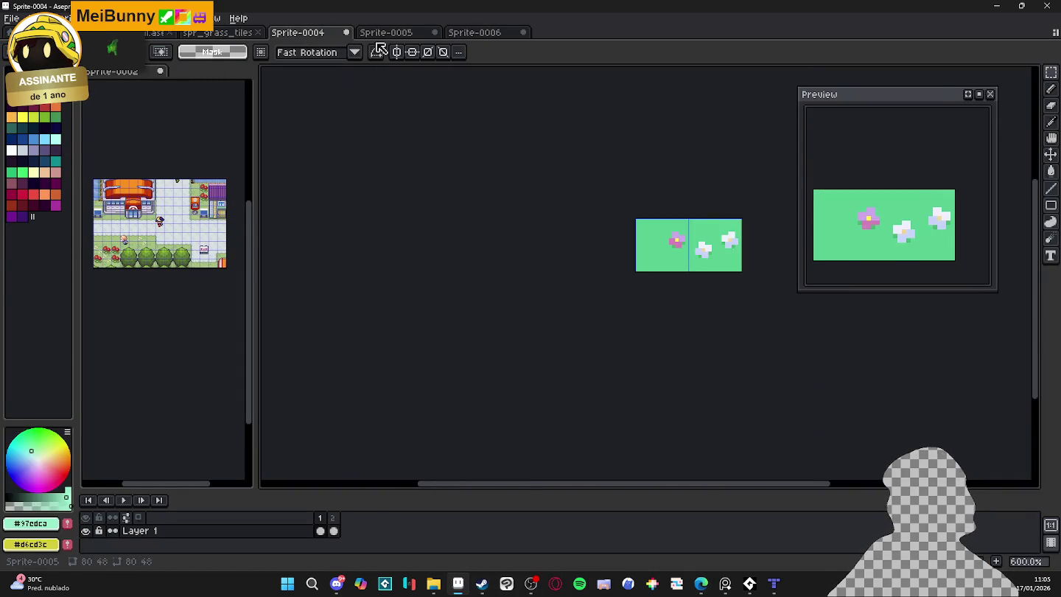
click(391, 34)
click(151, 32)
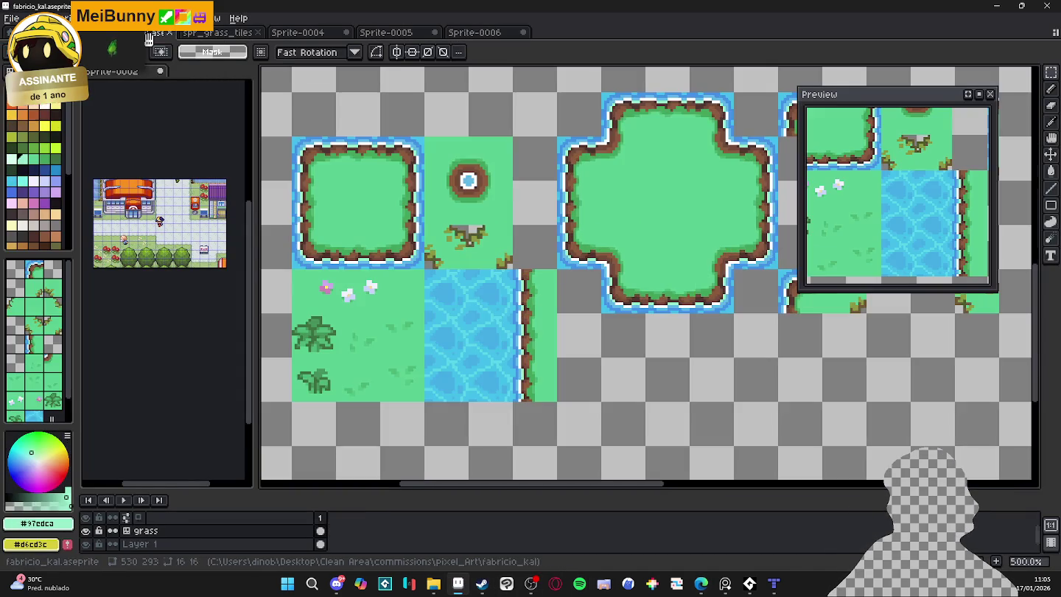
scroll(441, 235, down, 2)
scroll(482, 269, down, 1)
mouse_move(485, 285)
mouse_down()
mouse_move(459, 331)
mouse_move(481, 213)
mouse_up()
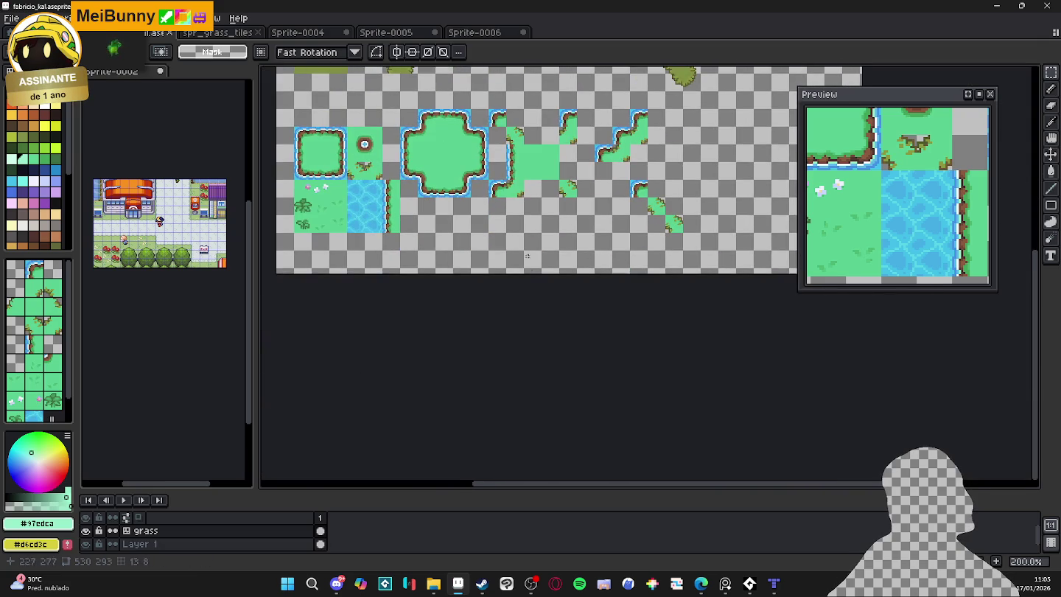
key(ctrl+alt+c)
- Add 272 px to the canvas bottom so the height becomes 565 px
drag(533, 280, 765, 388)
key(Return)
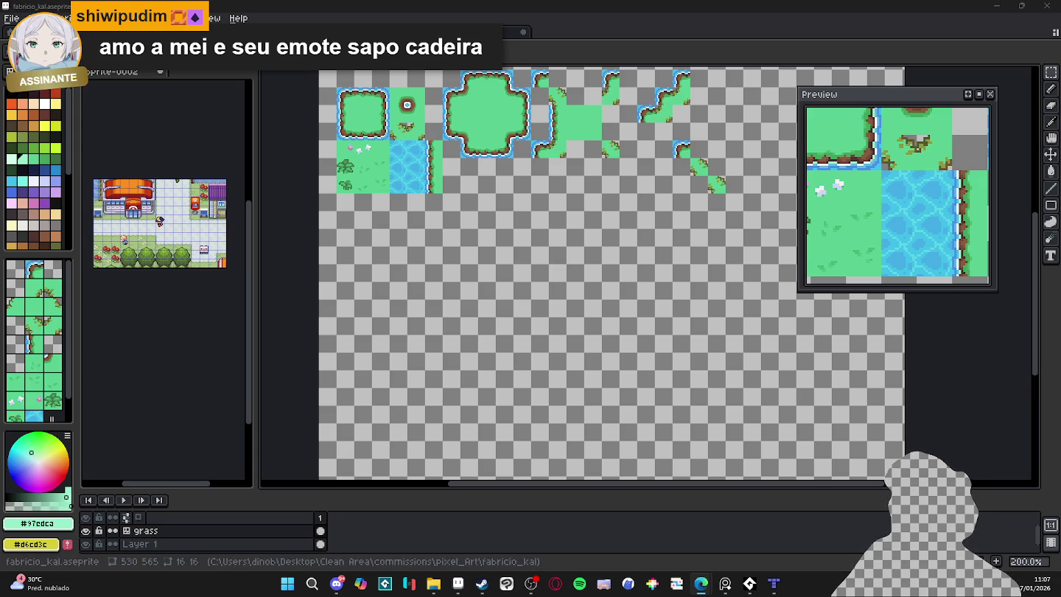
- Cycle through the open documents and pan around the reference town picture
key(ctrl+Tab)
key(ctrl+Tab)
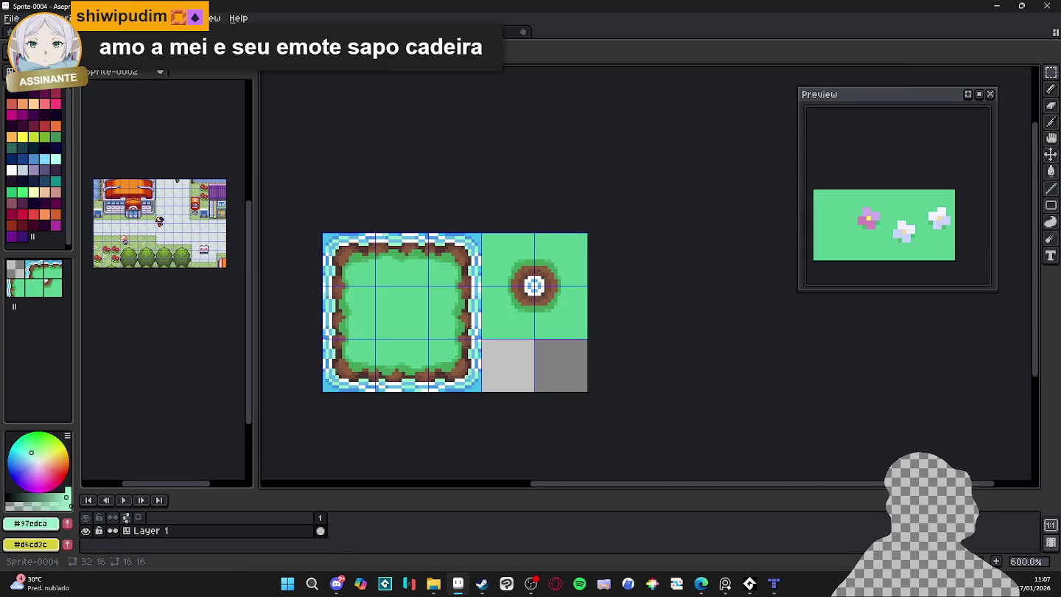
key(ctrl+Tab)
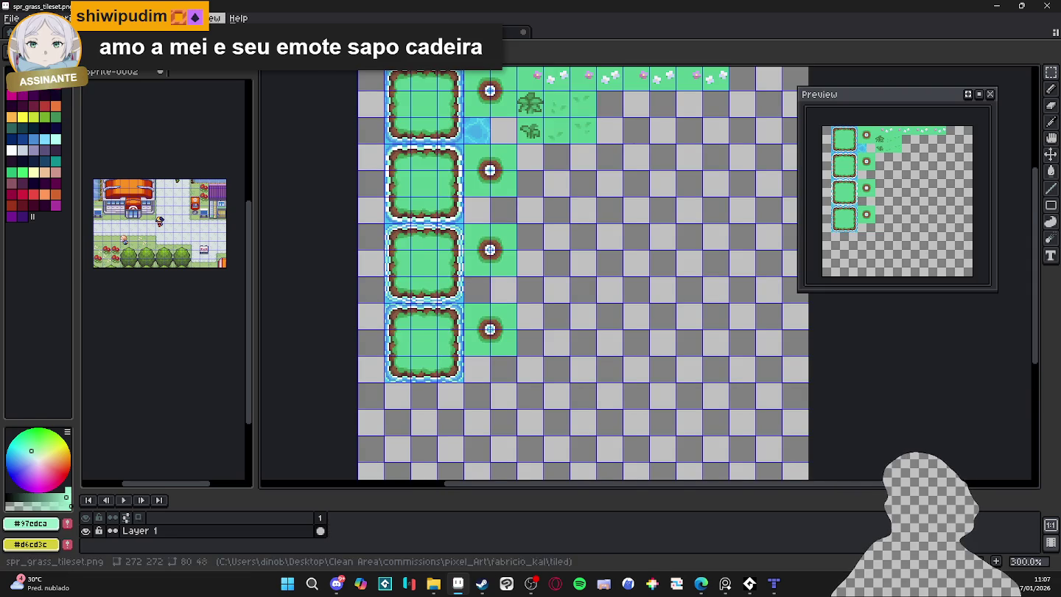
key(ctrl+Tab)
key(ctrl+shift+Tab)
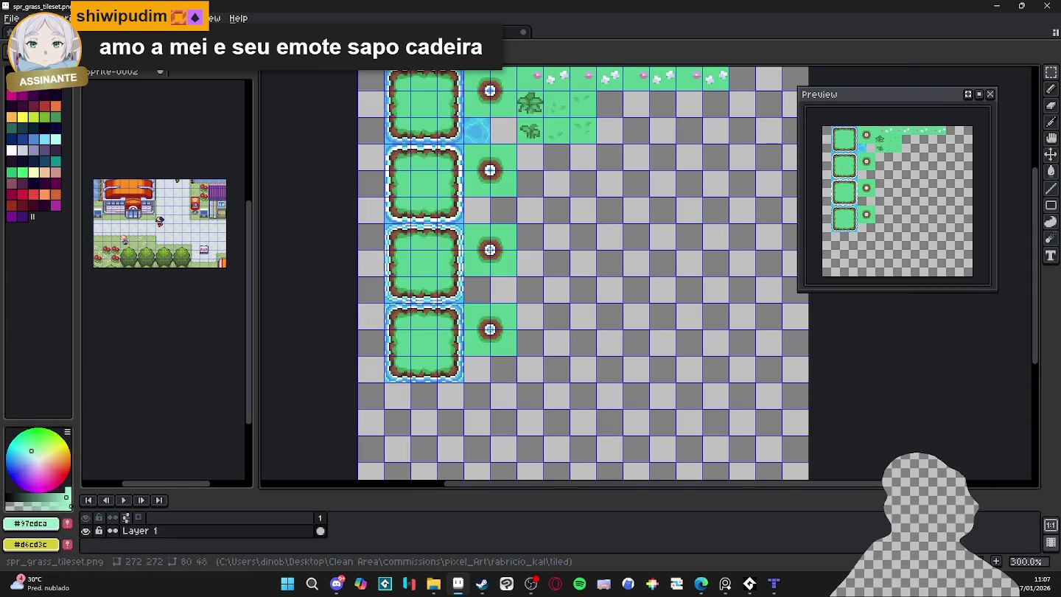
key(ctrl+Tab)
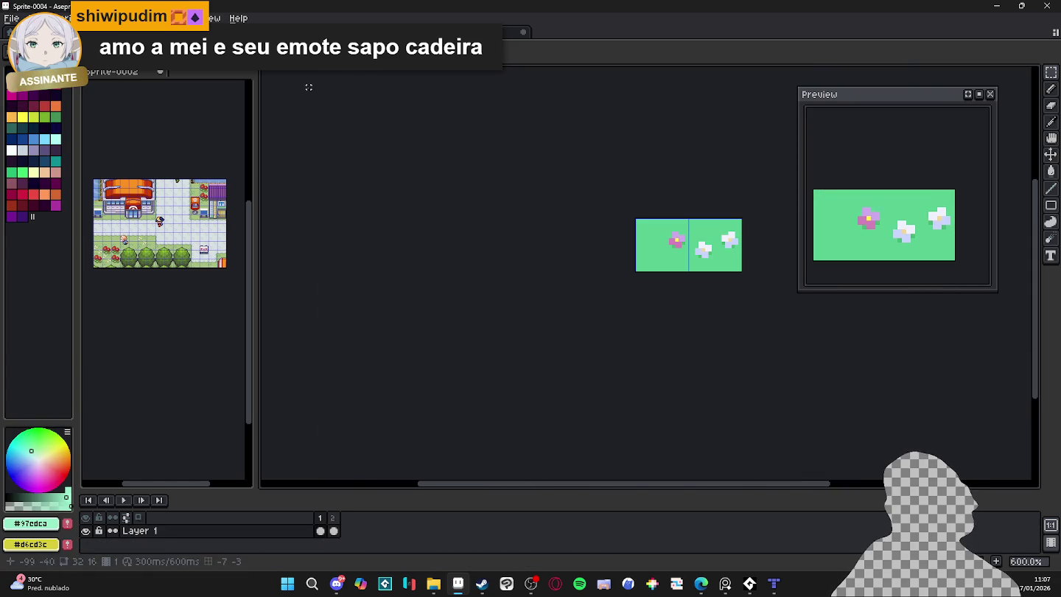
scroll(178, 306, up, 4)
drag(178, 306, 176, 250)
scroll(177, 250, down, 1)
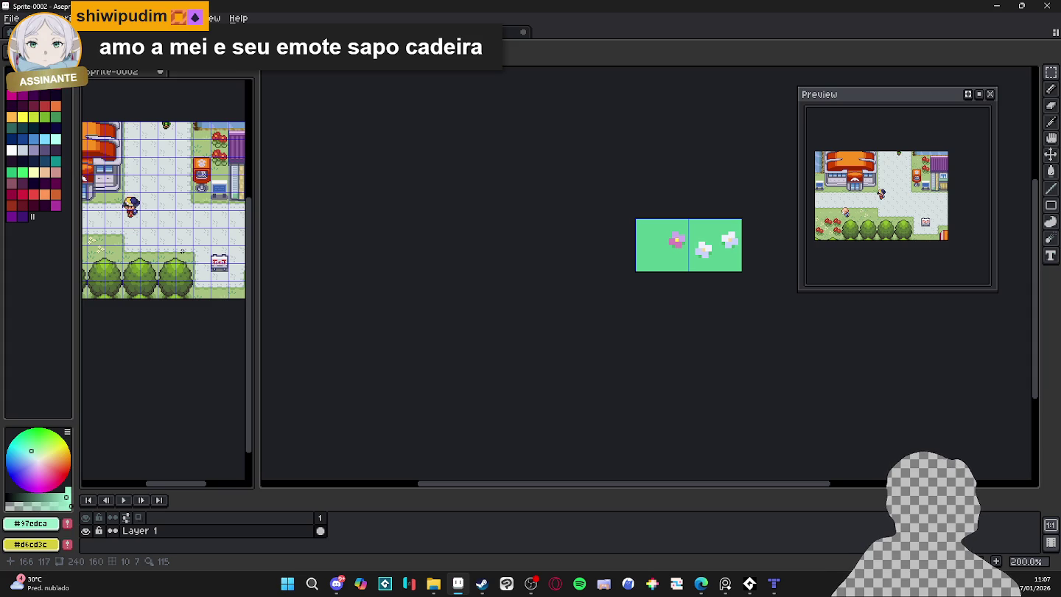
drag(145, 281, 178, 239)
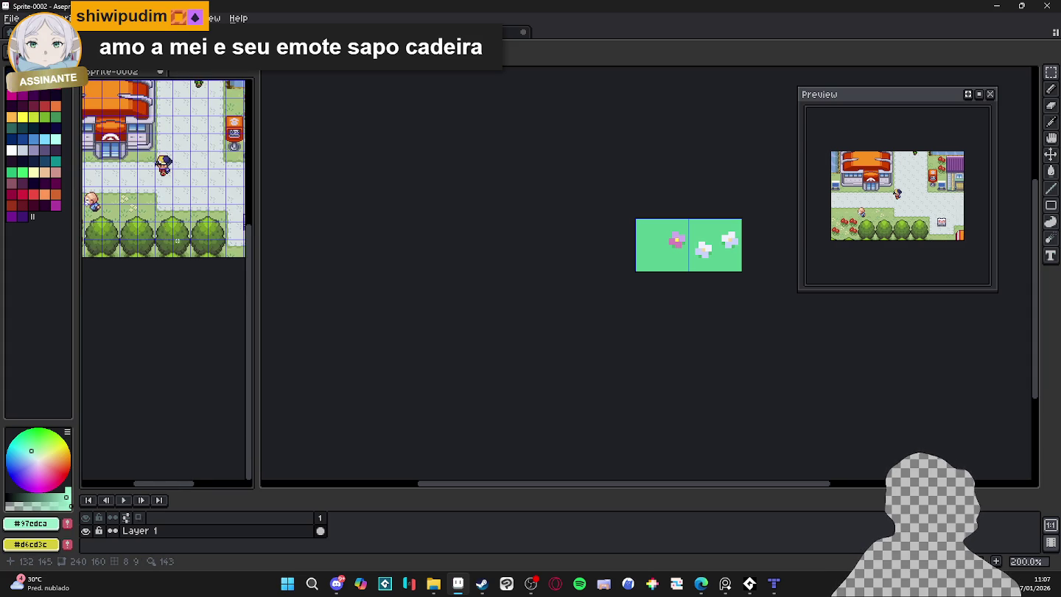
drag(130, 209, 150, 209)
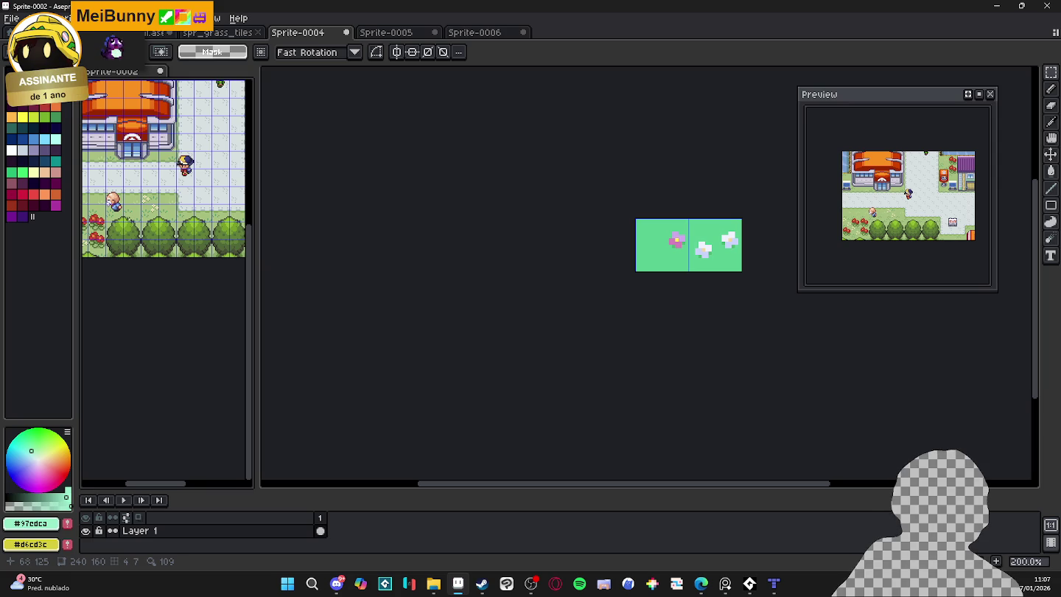
- Bring up the fabricio_kal tileset document, passing through spr_grass_tileset
click(218, 34)
click(159, 33)
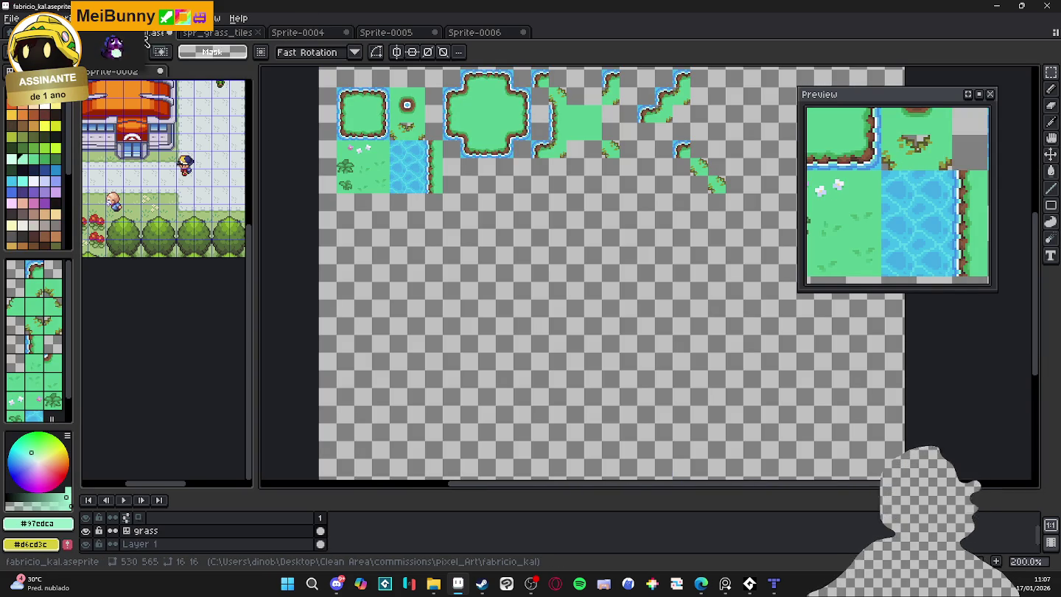
scroll(571, 154, down, 1)
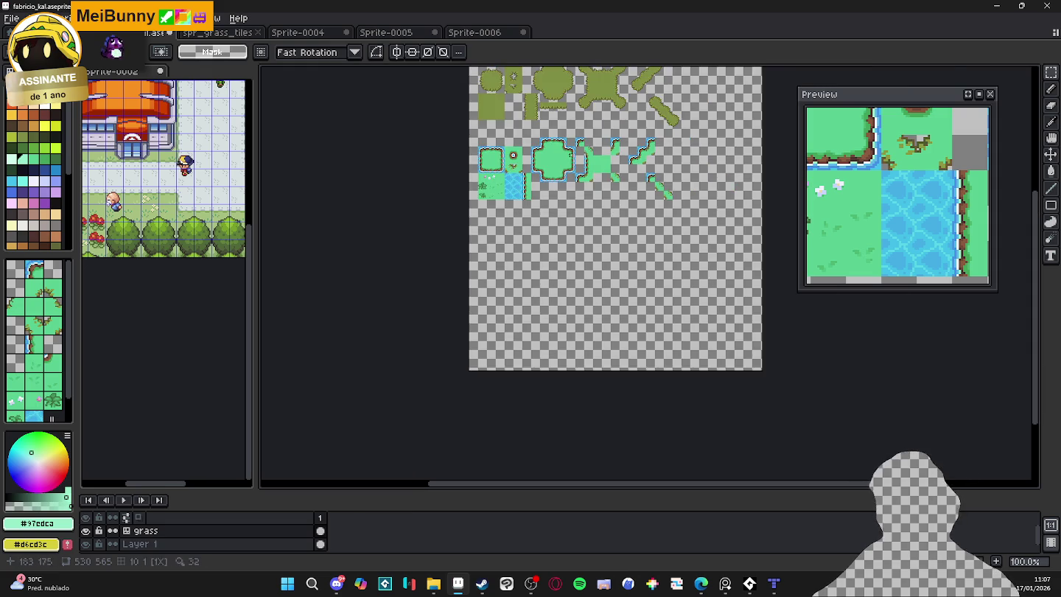
scroll(623, 132, up, 1)
- Rename Layer 1 to 'bg'
key(v)
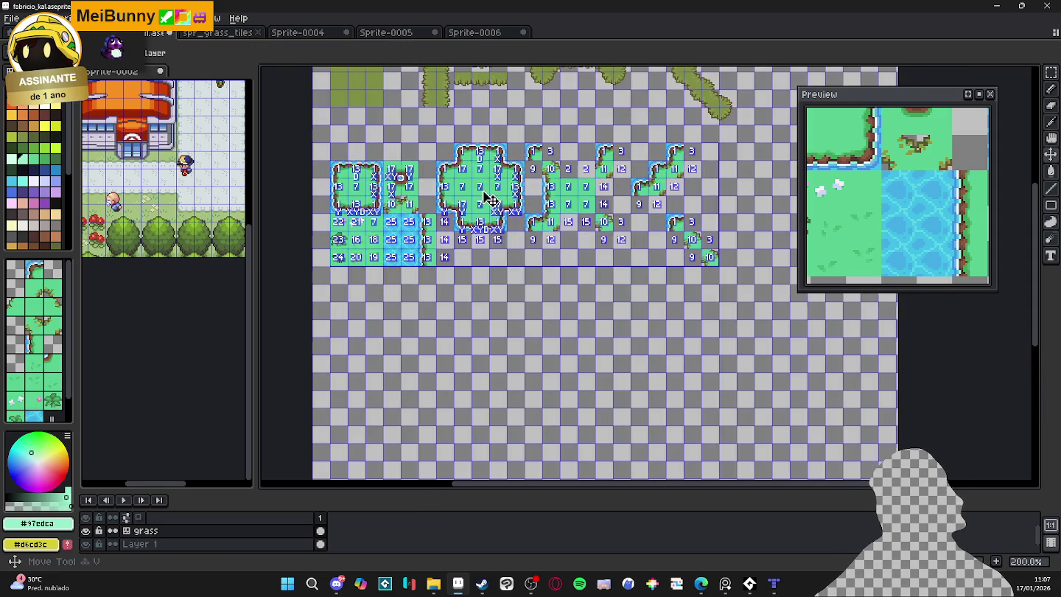
key(m)
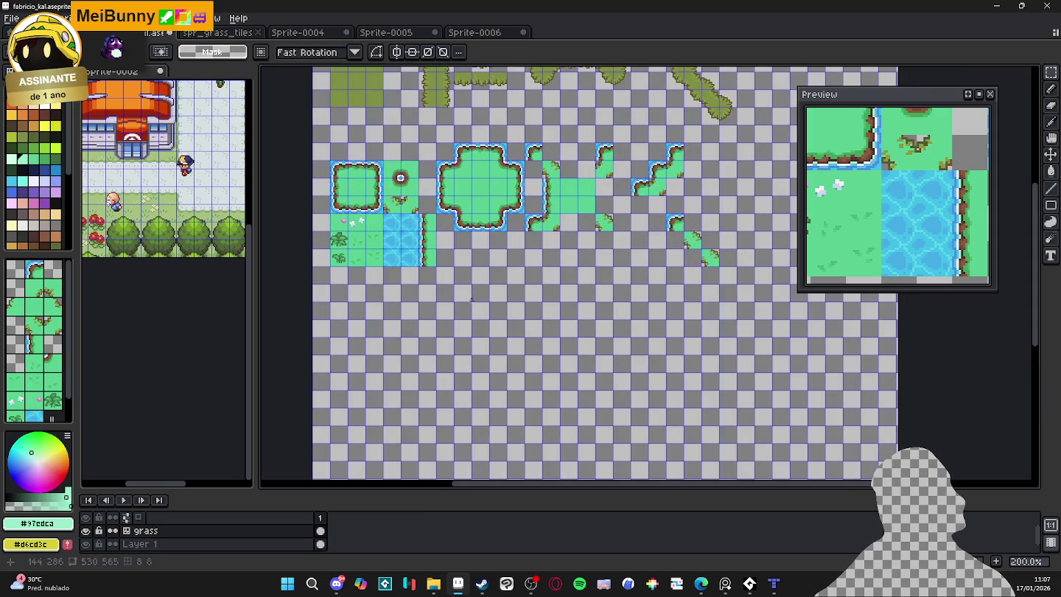
key(v)
click(194, 544)
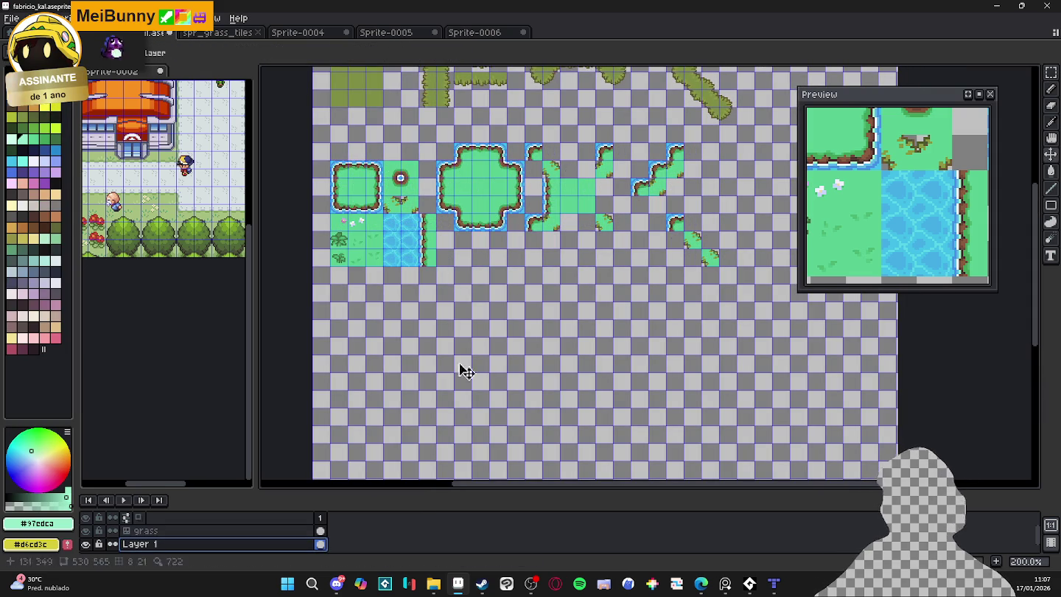
double_click(151, 544)
text(bg)
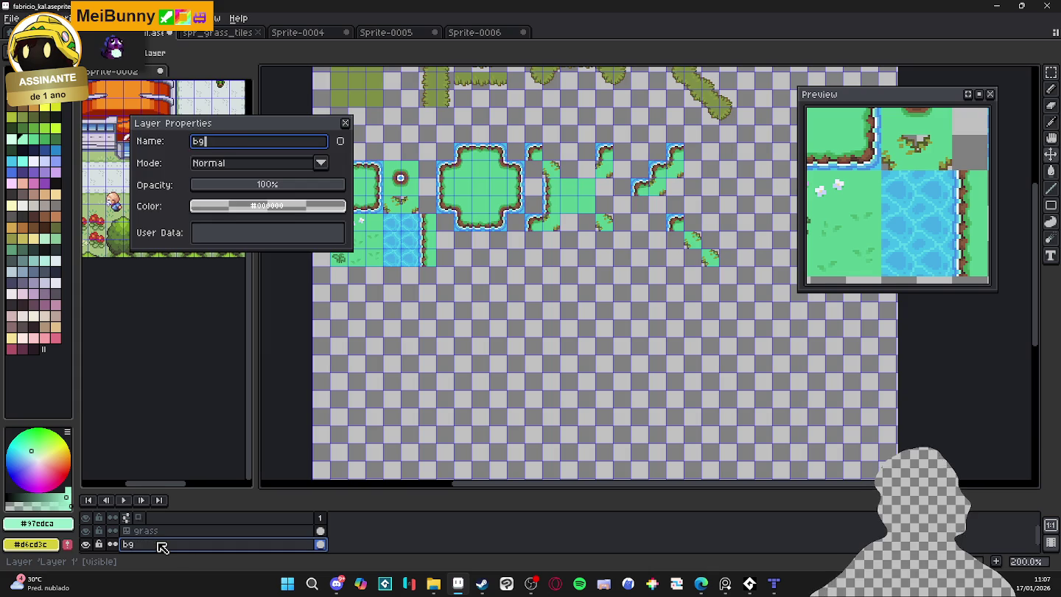
key(Return)
- Fill a wide rectangle below the tiles with mint, then glance at the Tiled island map
key(m)
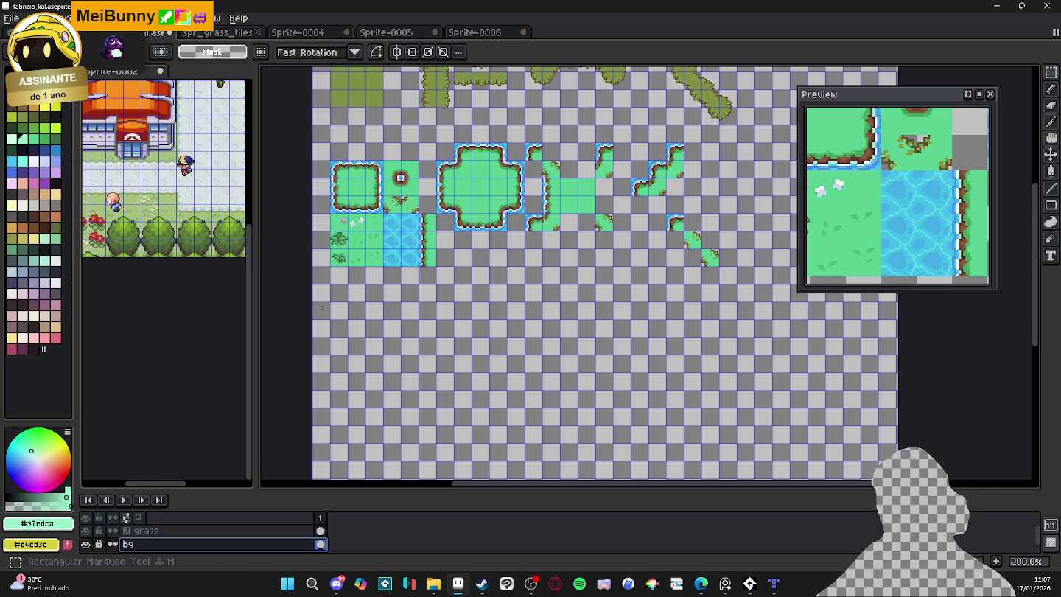
drag(331, 287, 620, 379)
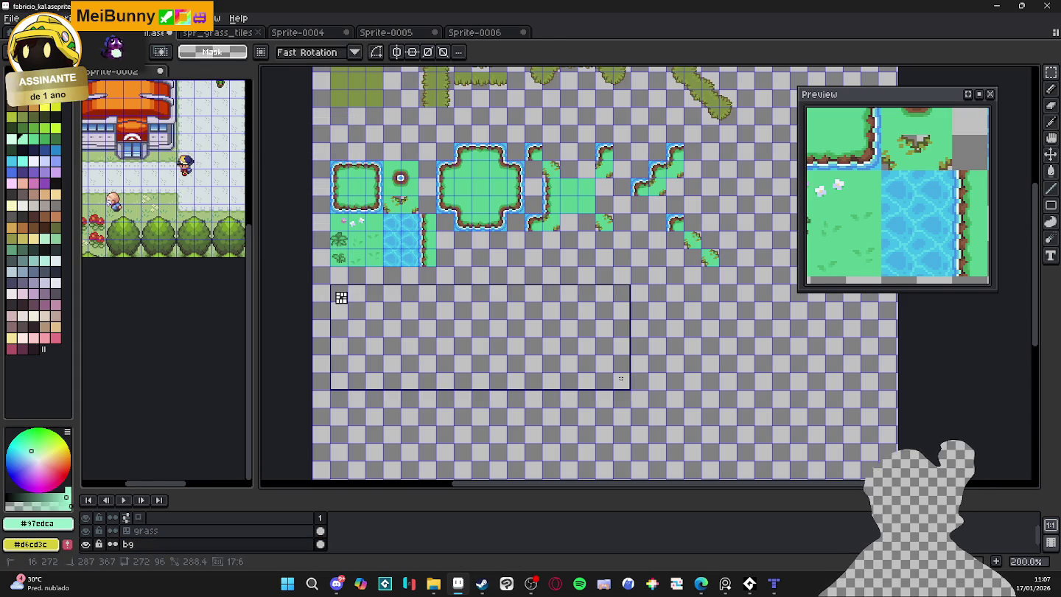
key(g)
click(619, 379)
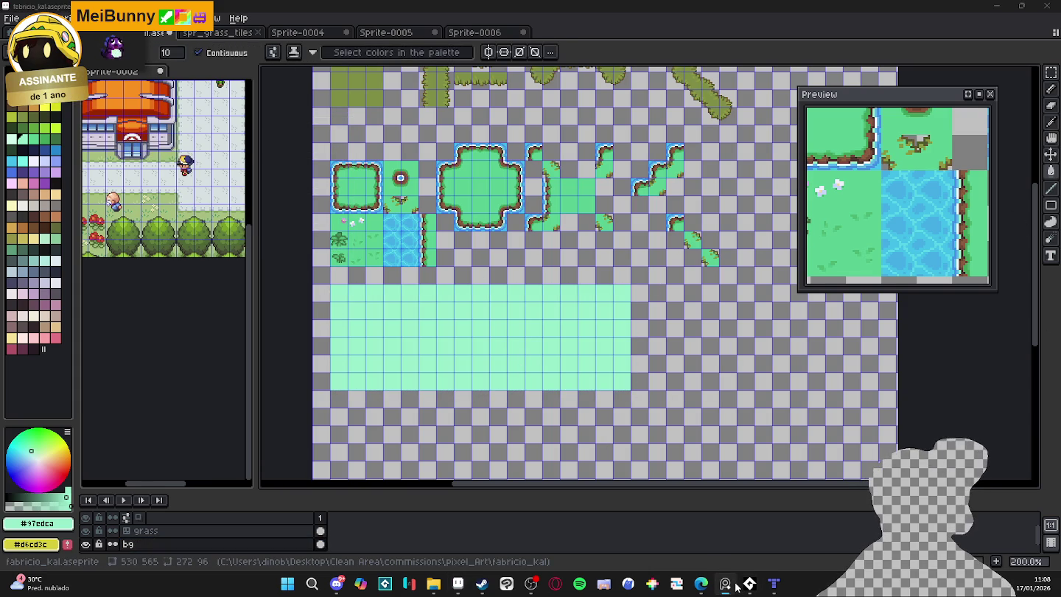
click(625, 585)
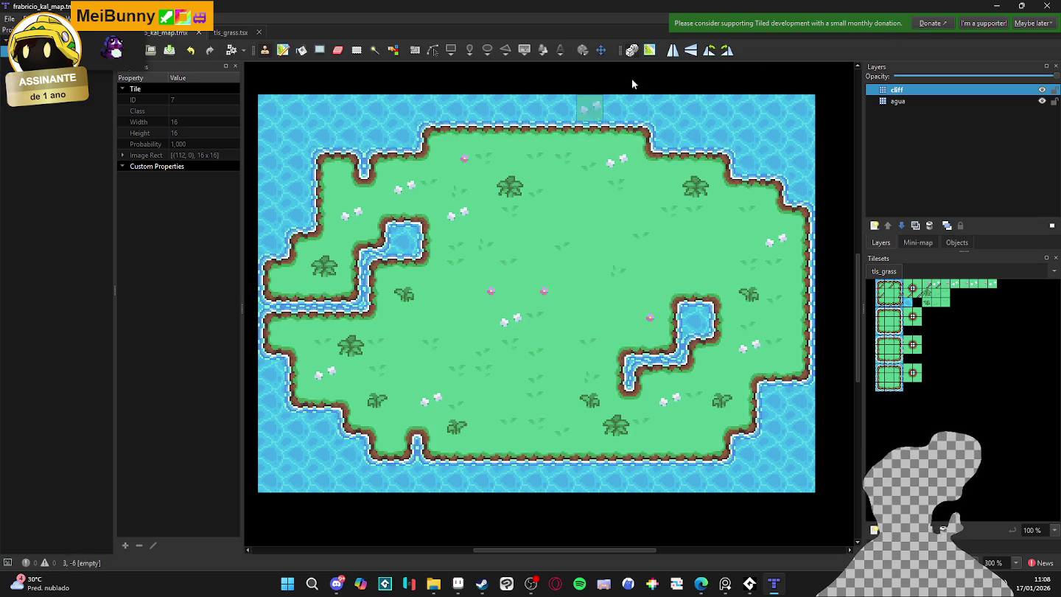
click(1010, 6)
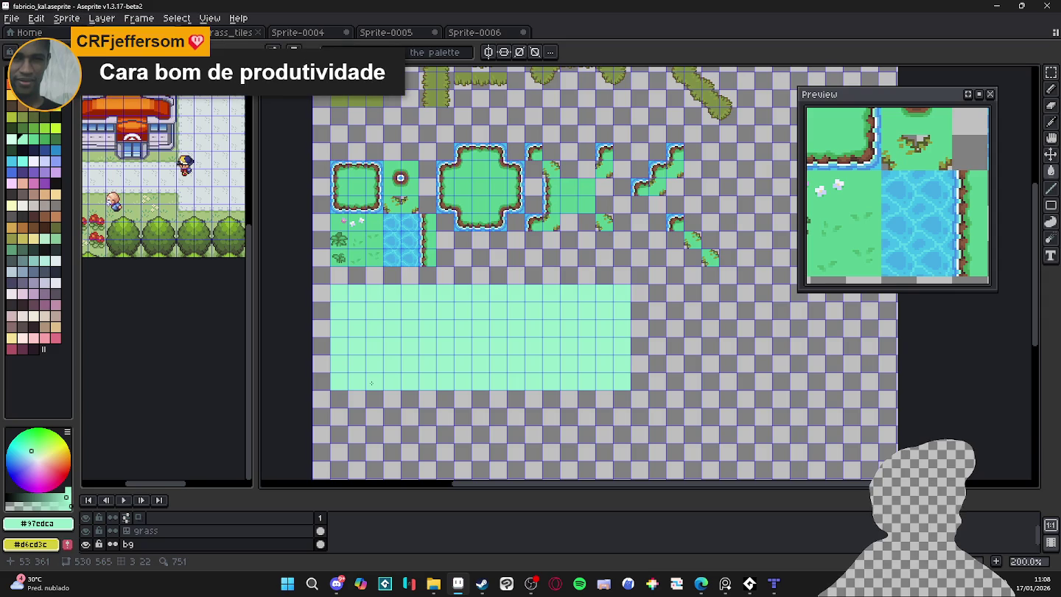
- Recolour the mint rectangle with the tiles' grass green and hide the tile grid
scroll(372, 382, up, 2)
key(g)
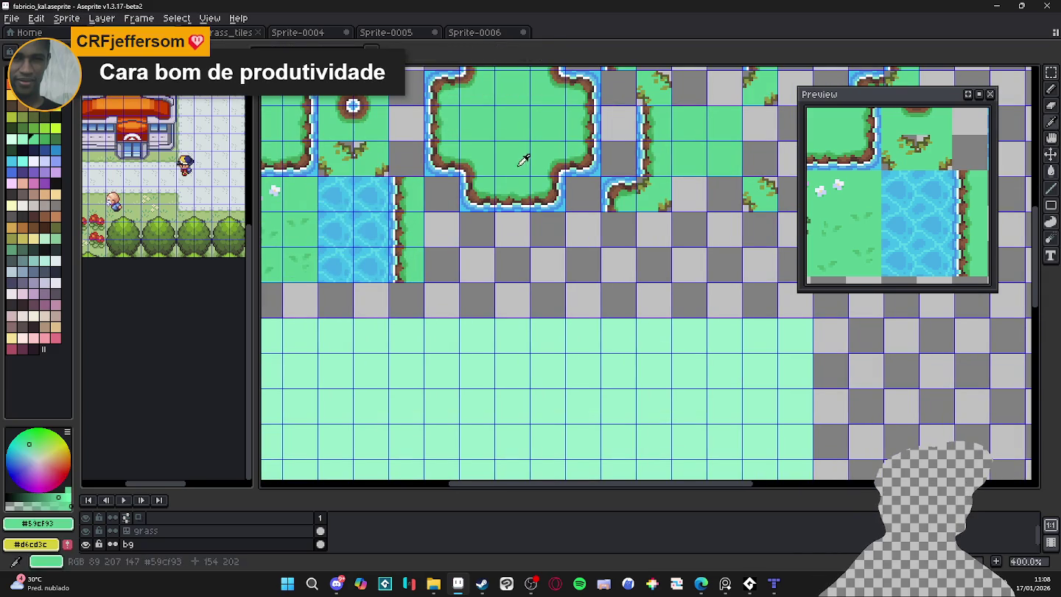
click(472, 412)
scroll(457, 402, down, 2)
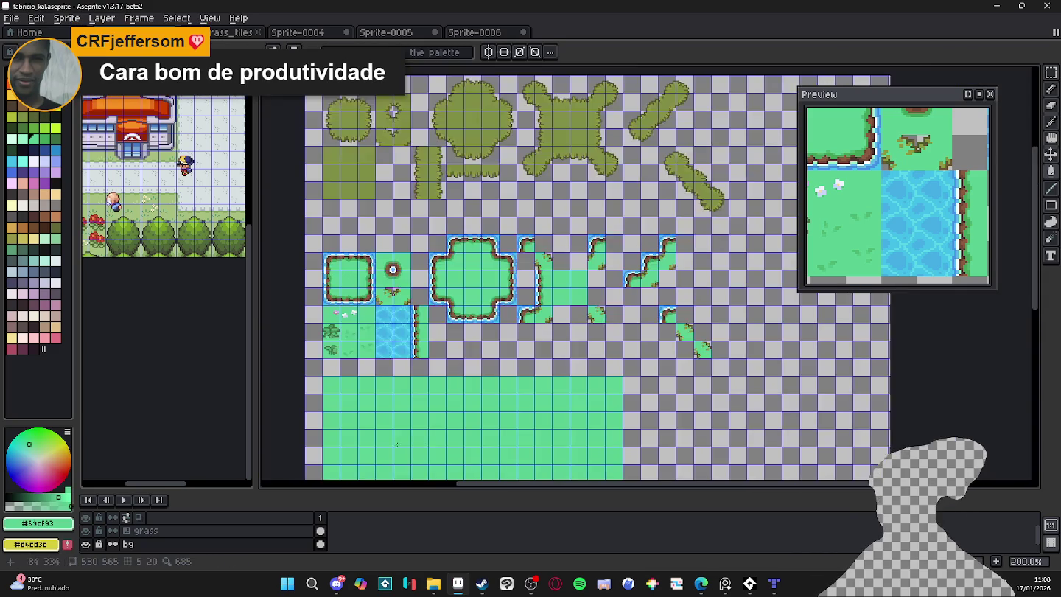
key(ctrl+apostrophe)
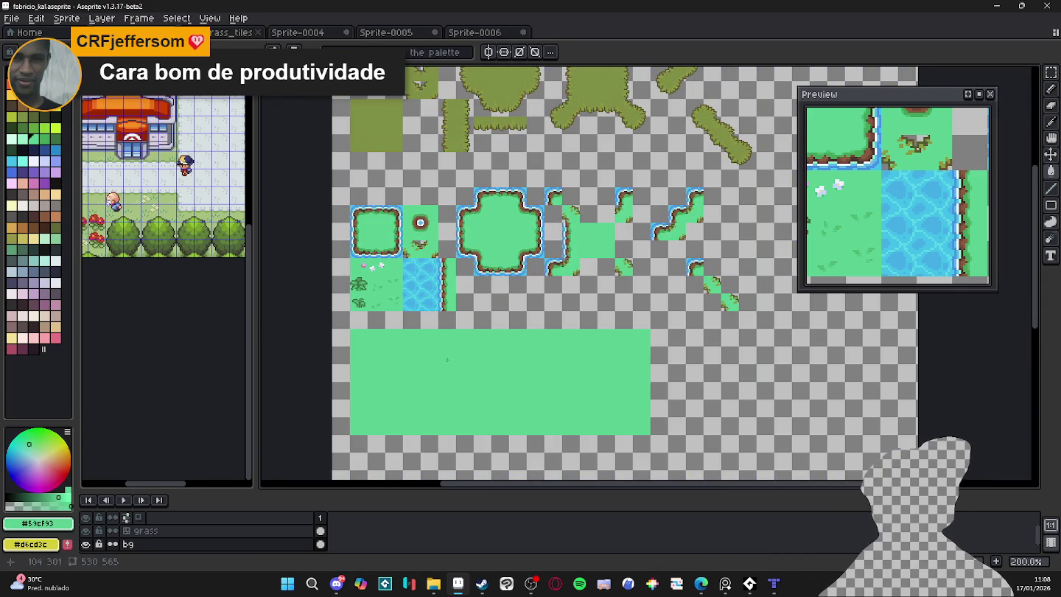
- Pick the darker green palette colour 26 for drawing
scroll(437, 349, up, 1)
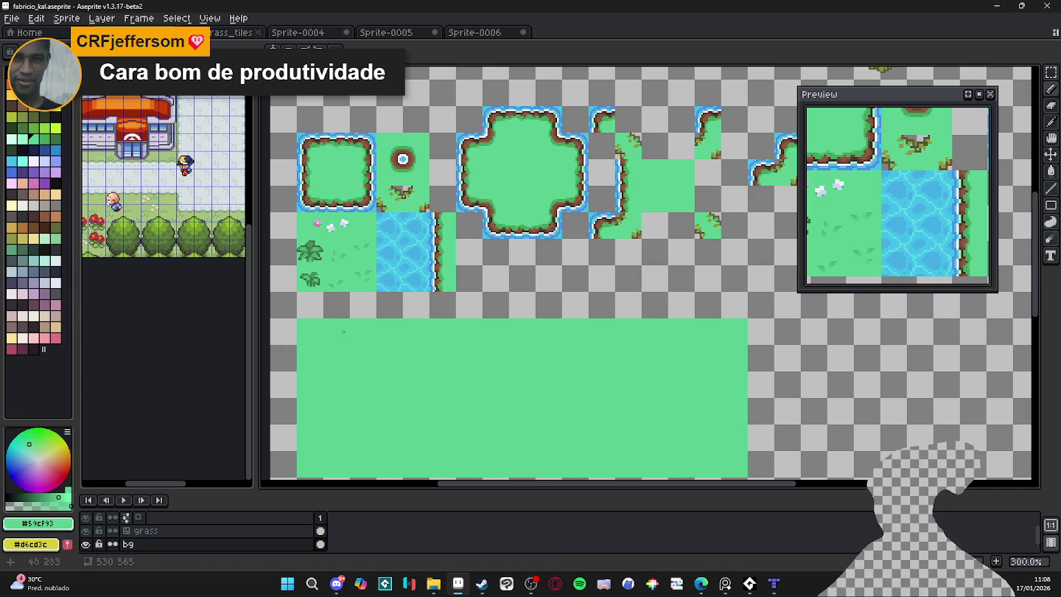
click(33, 128)
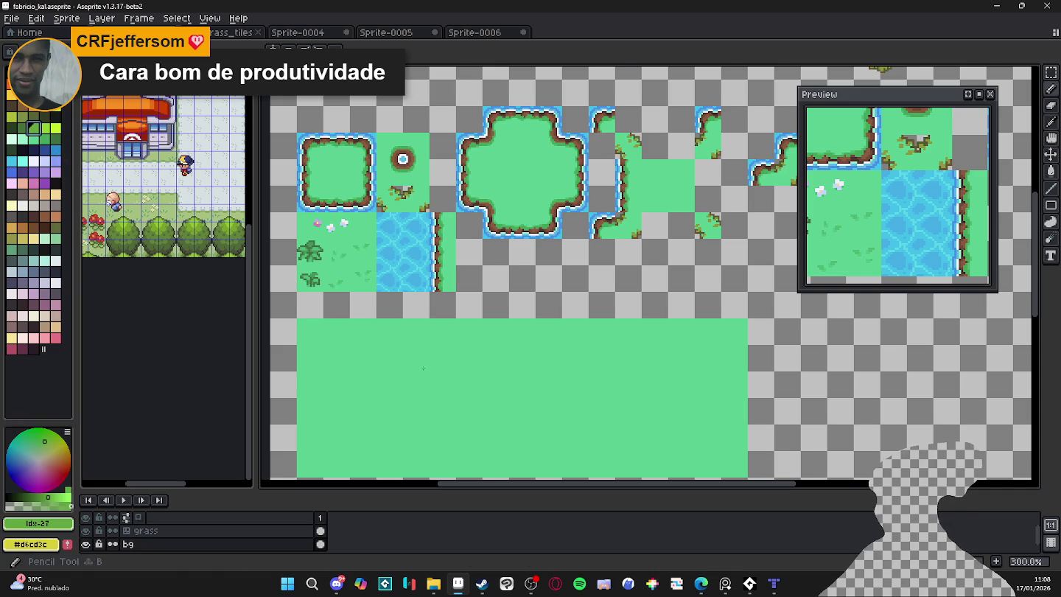
scroll(457, 382, up, 2)
click(45, 129)
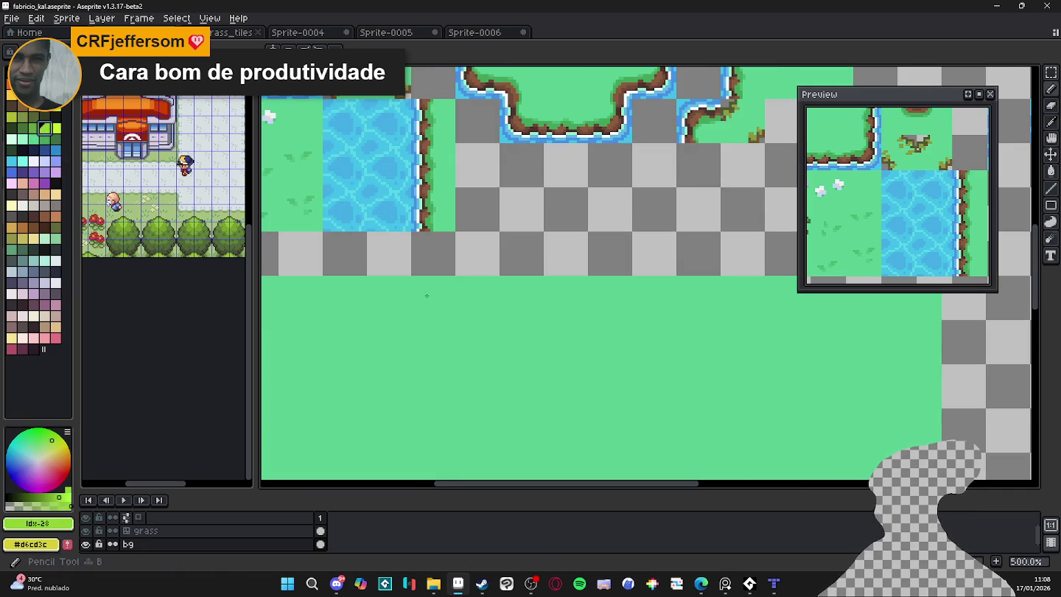
key(9)
key(9)
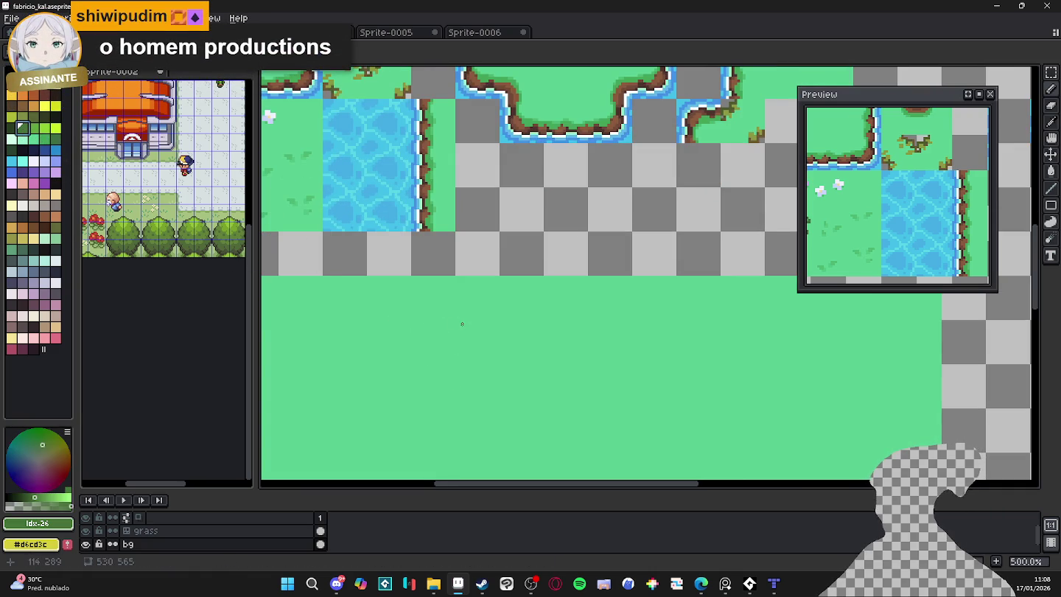
- Toggle the bg layer's visibility, make the grass layer active, and show the tile grid
scroll(498, 376, down, 2)
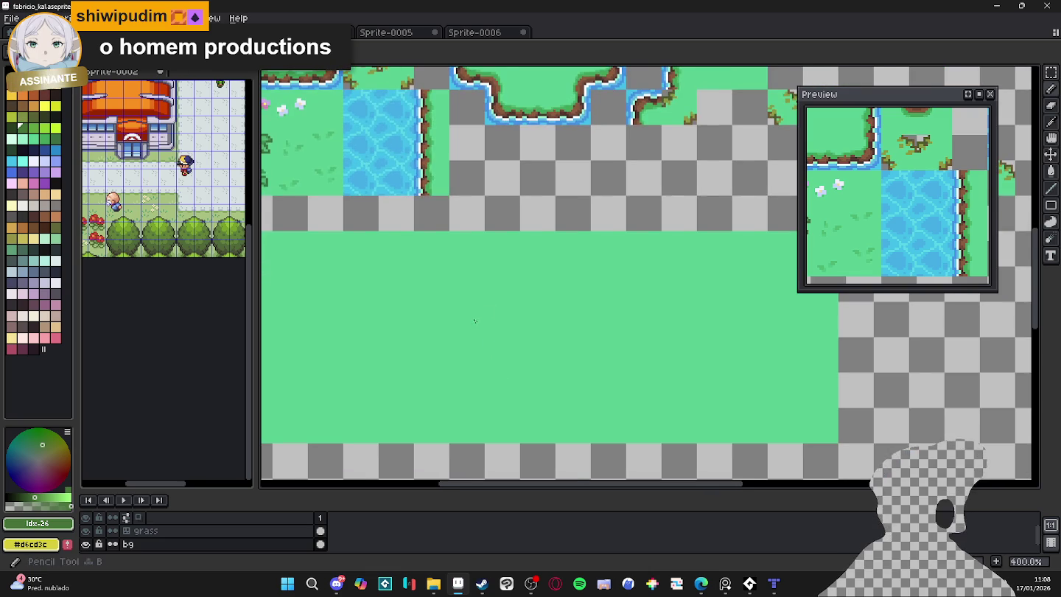
scroll(498, 332, right, 1)
click(85, 545)
click(85, 545)
click(148, 530)
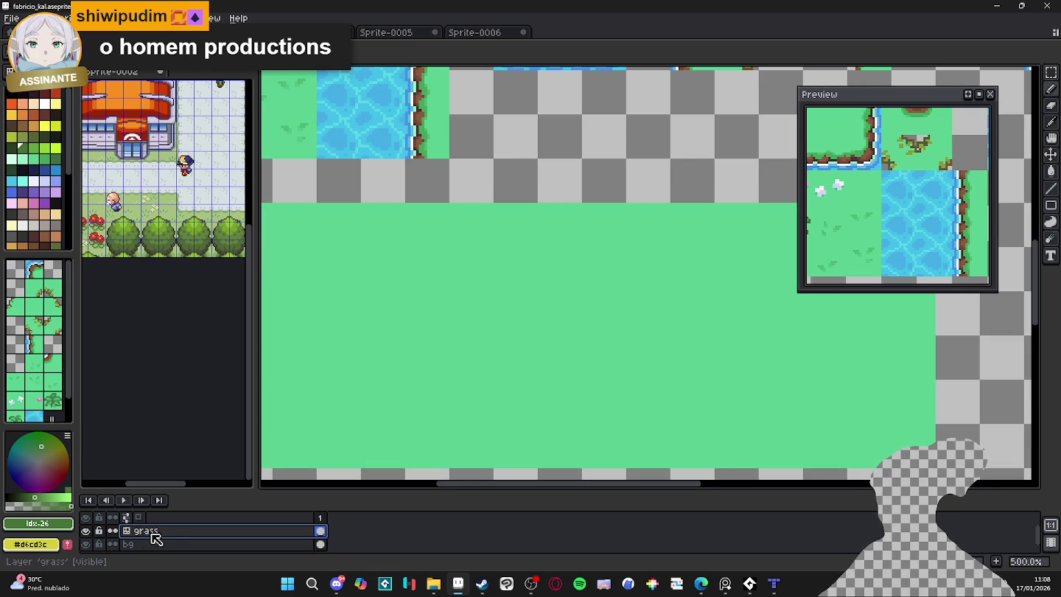
key(ctrl+apostrophe)
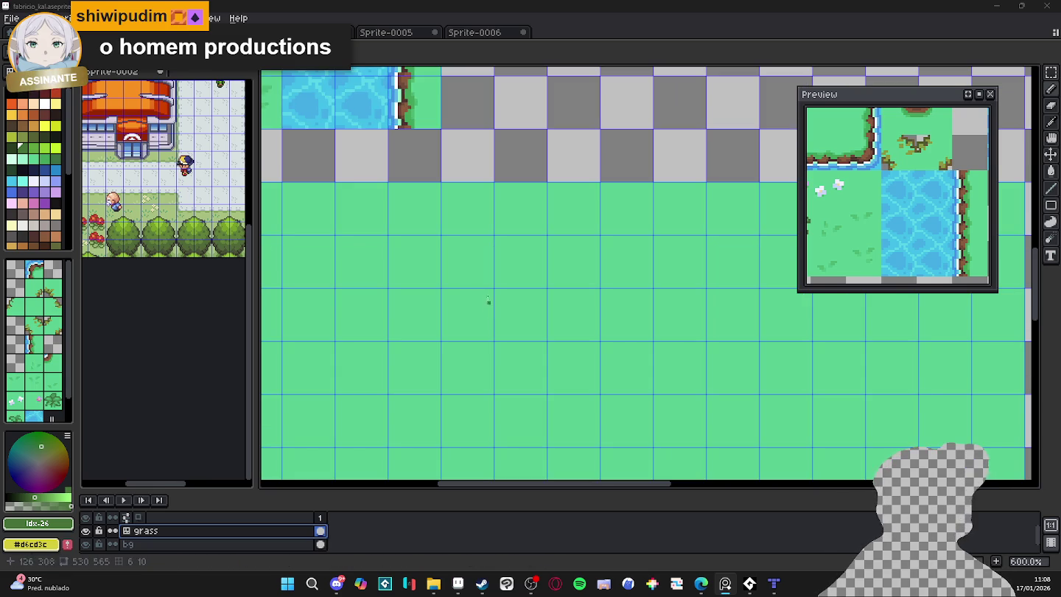
- Zoom around the tileset canvas, then bring the Tiled island map to the front
scroll(490, 305, up, 1)
scroll(380, 166, down, 3)
scroll(379, 165, down, 1)
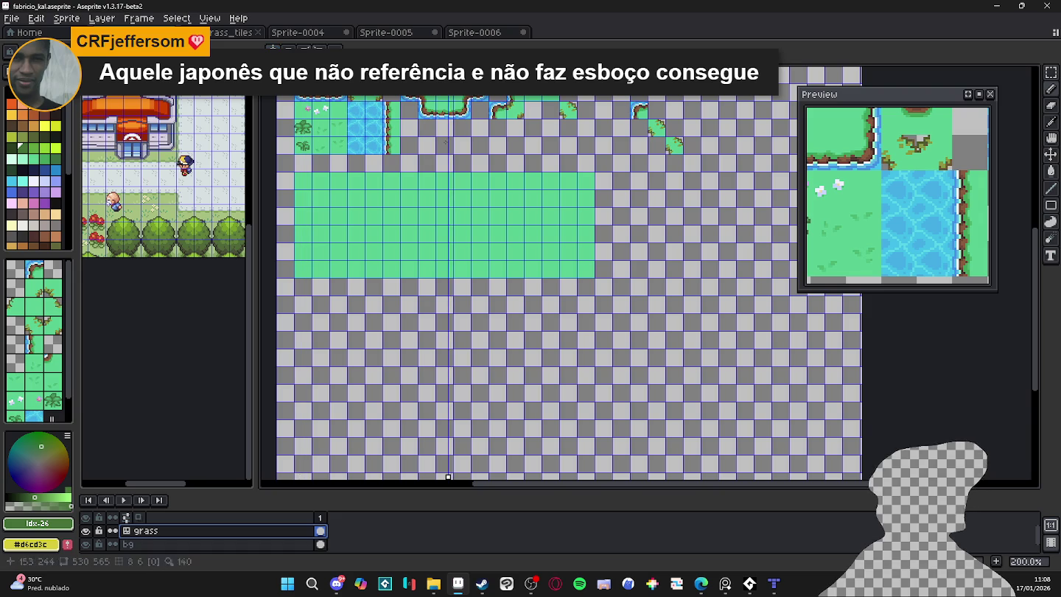
scroll(450, 221, up, 4)
scroll(625, 477, down, 2)
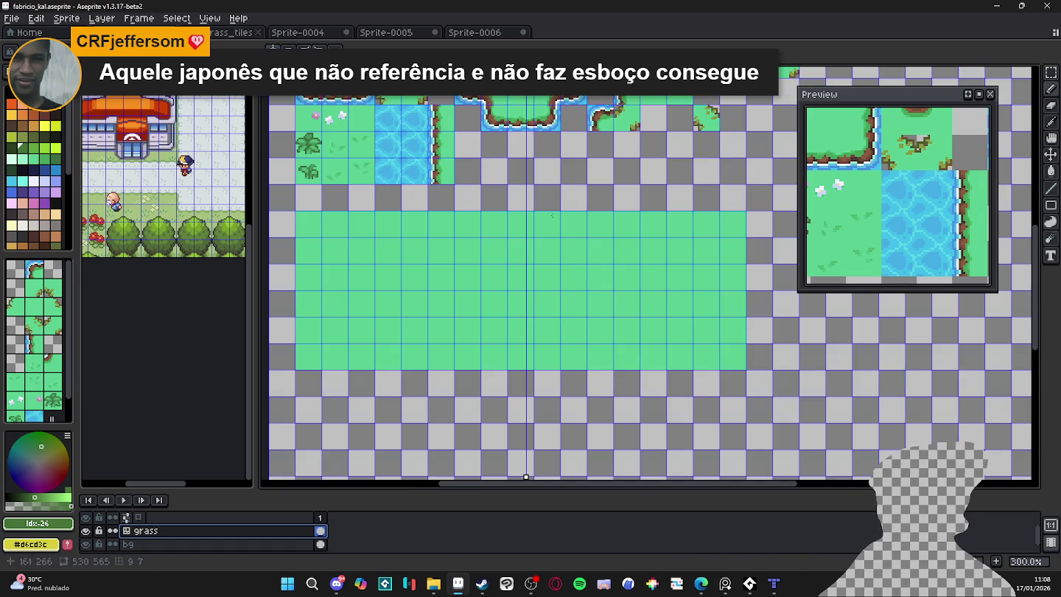
click(773, 585)
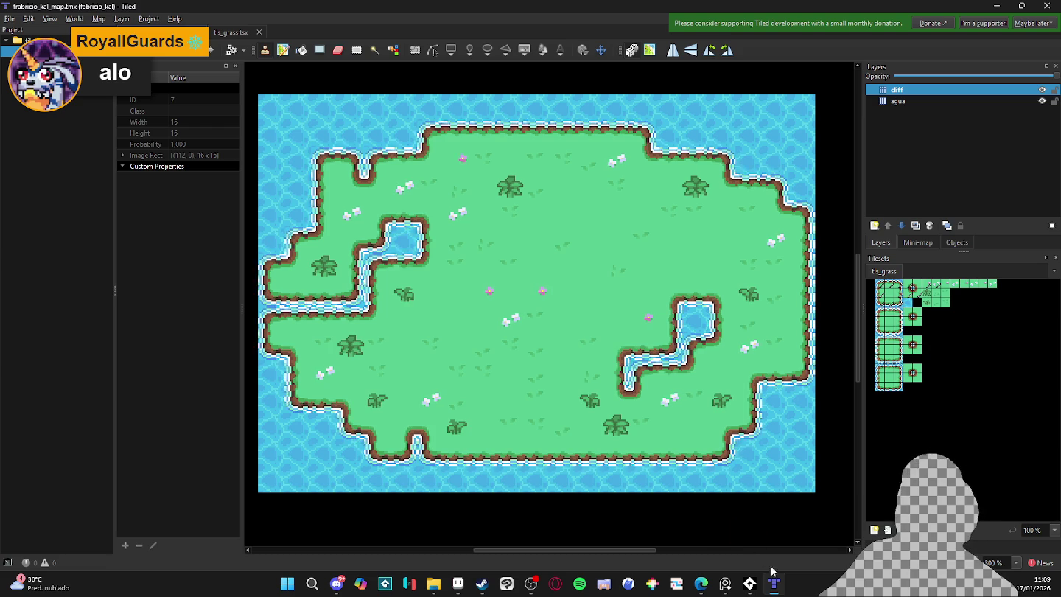
- Minimize Tiled to return to the Aseprite fabricio_kal sheet
click(780, 588)
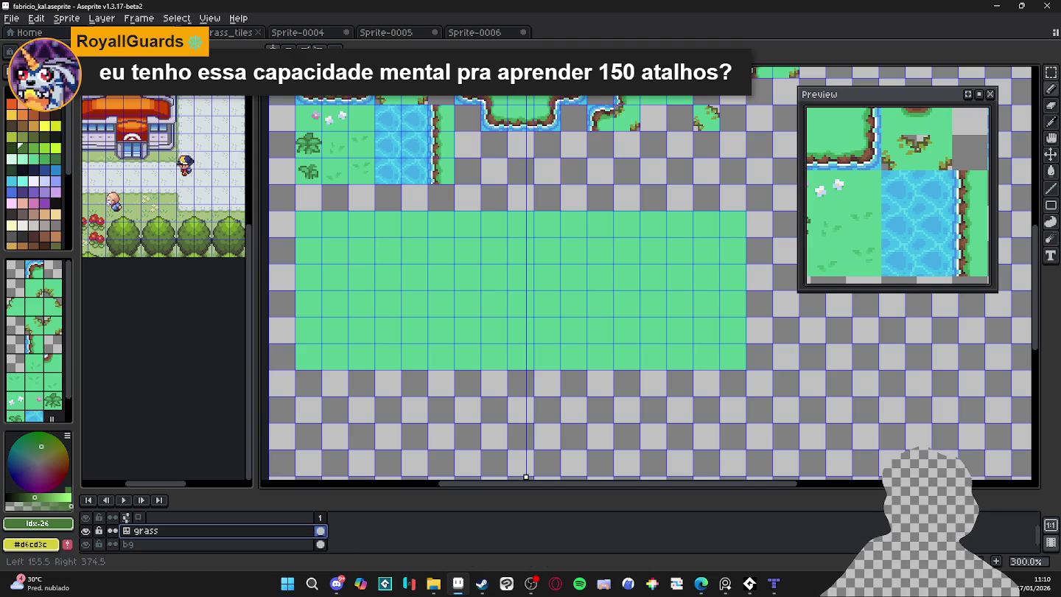
- Position the vertical symmetry axis and pencil a mirrored dark-green tree-crown outline at centre
drag(527, 477, 507, 477)
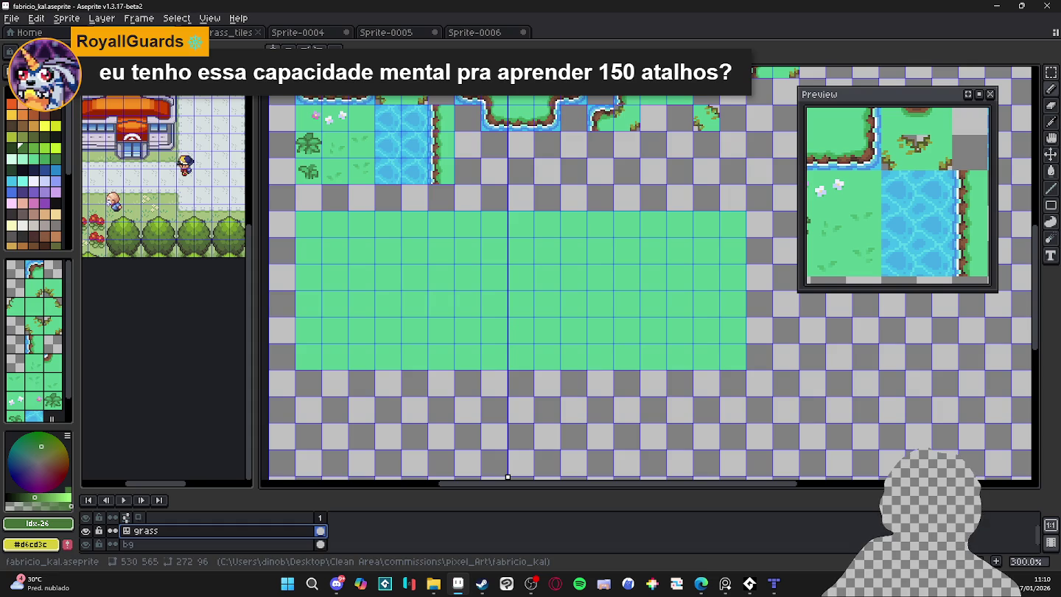
scroll(495, 286, up, 1)
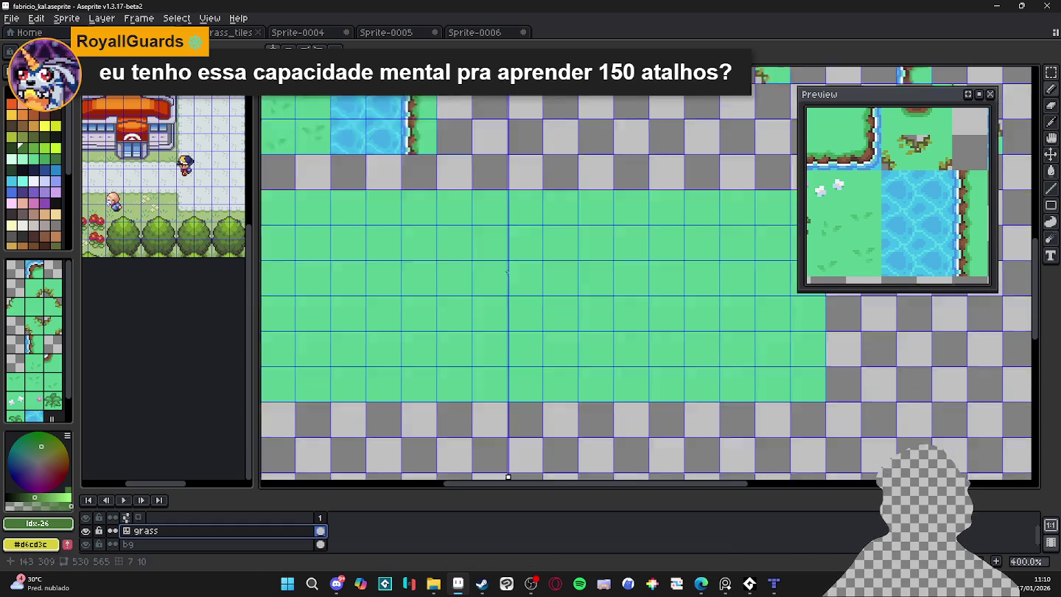
scroll(494, 287, up, 1)
scroll(507, 265, up, 1)
key(b)
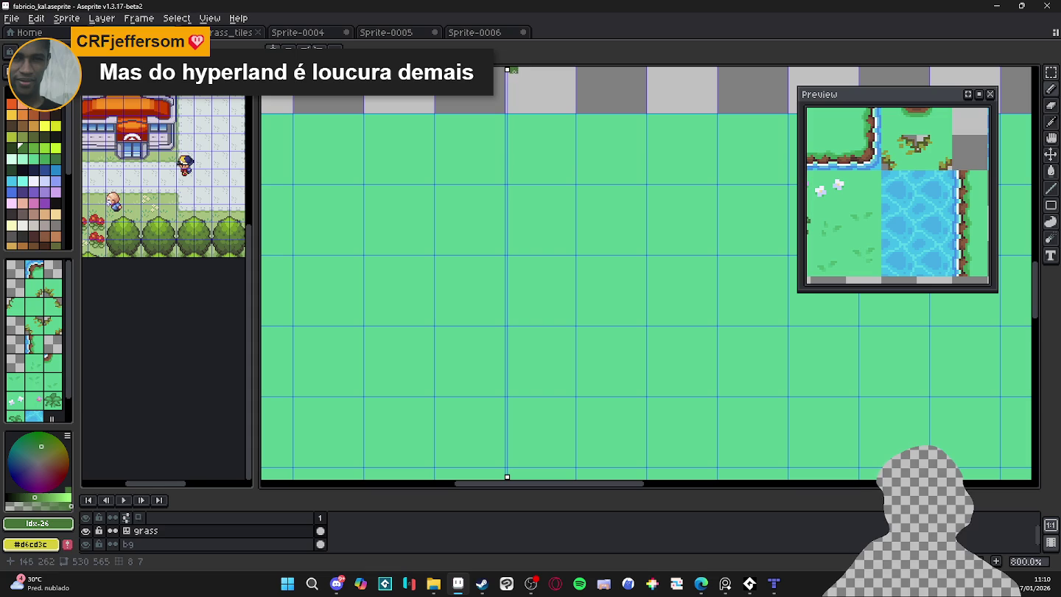
drag(509, 71, 504, 70)
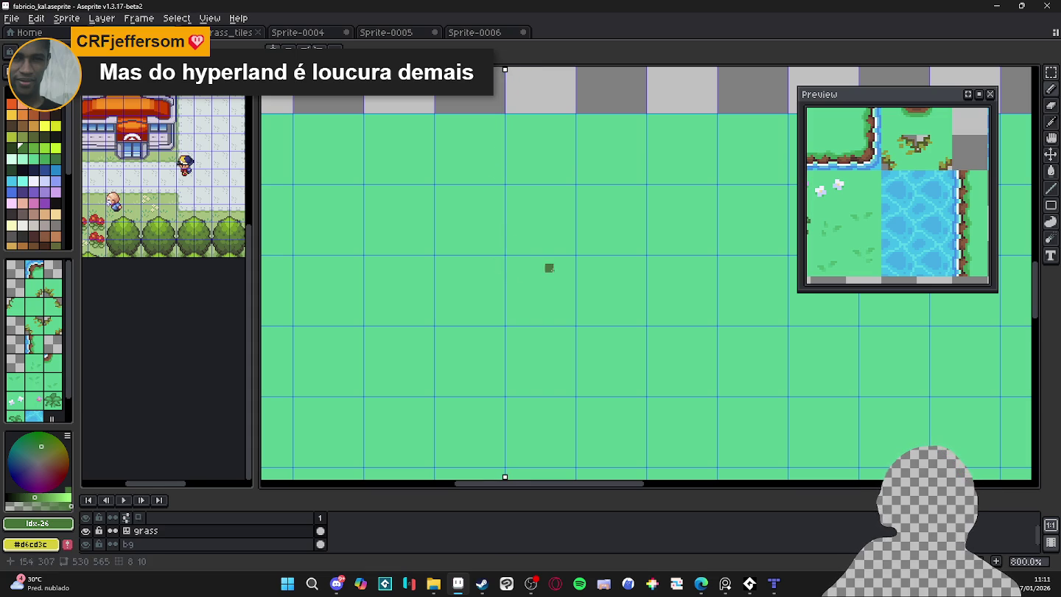
mouse_move(513, 290)
mouse_down()
mouse_move(564, 356)
mouse_move(554, 371)
mouse_move(561, 390)
mouse_move(497, 418)
mouse_move(509, 417)
mouse_up()
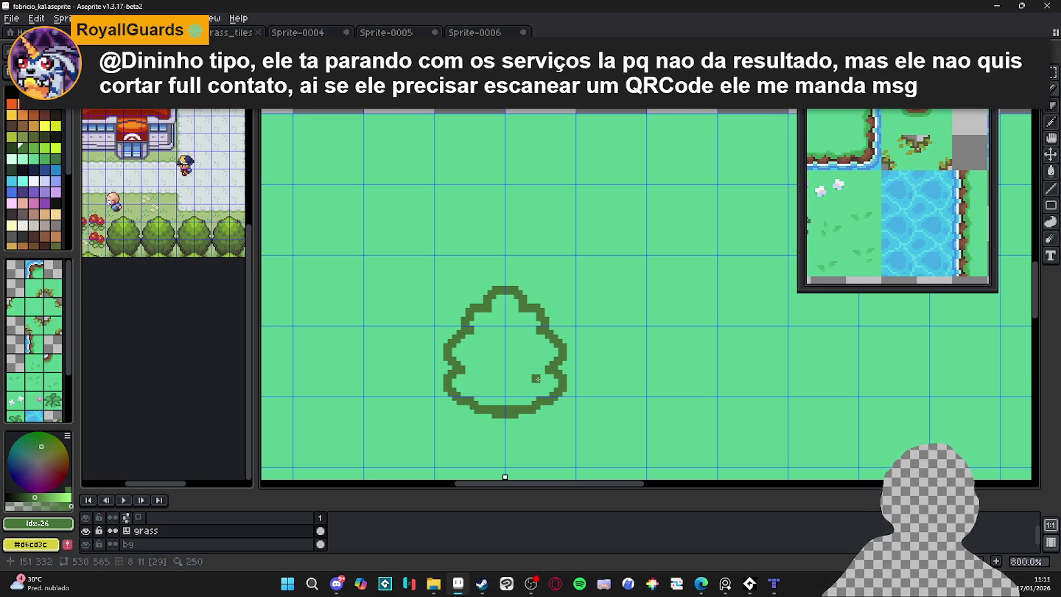
- Fill the tree outline solid dark green and patch missing pixels on its left edges
key(g)
click(527, 369)
key(b)
scroll(487, 308, up, 2)
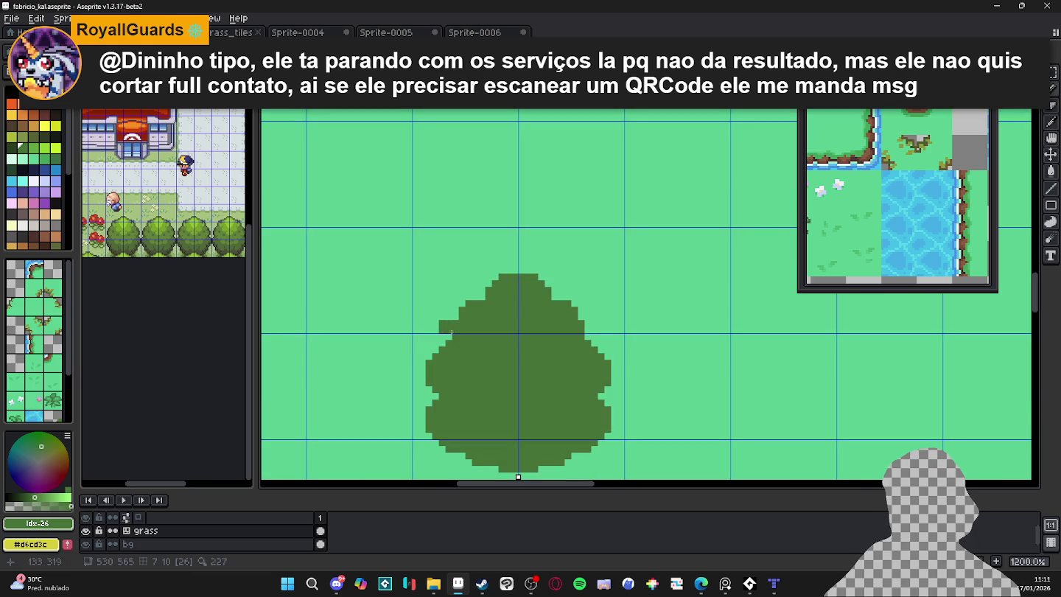
drag(433, 343, 442, 343)
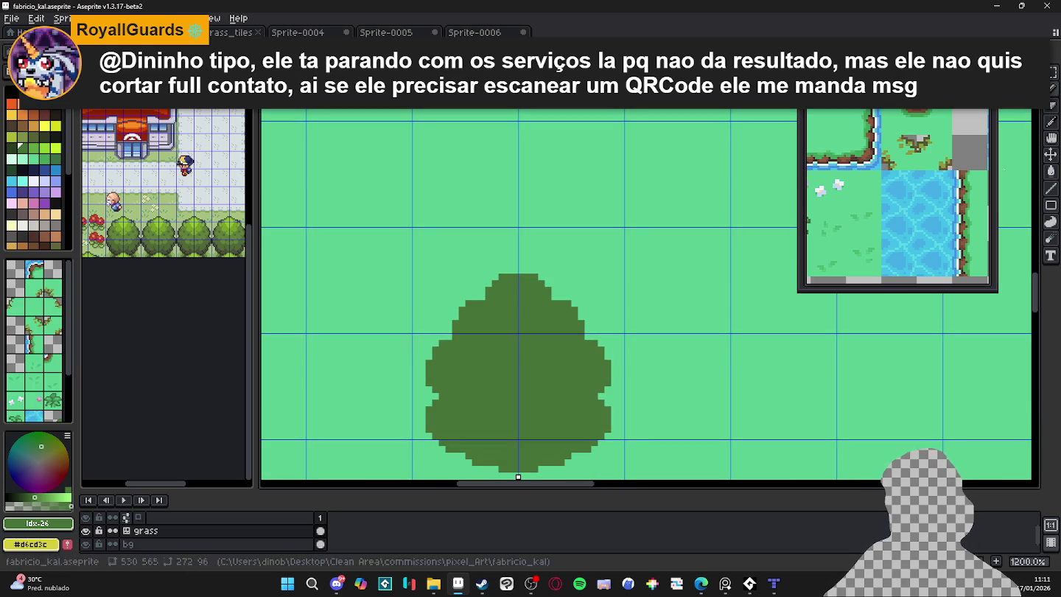
scroll(556, 277, down, 2)
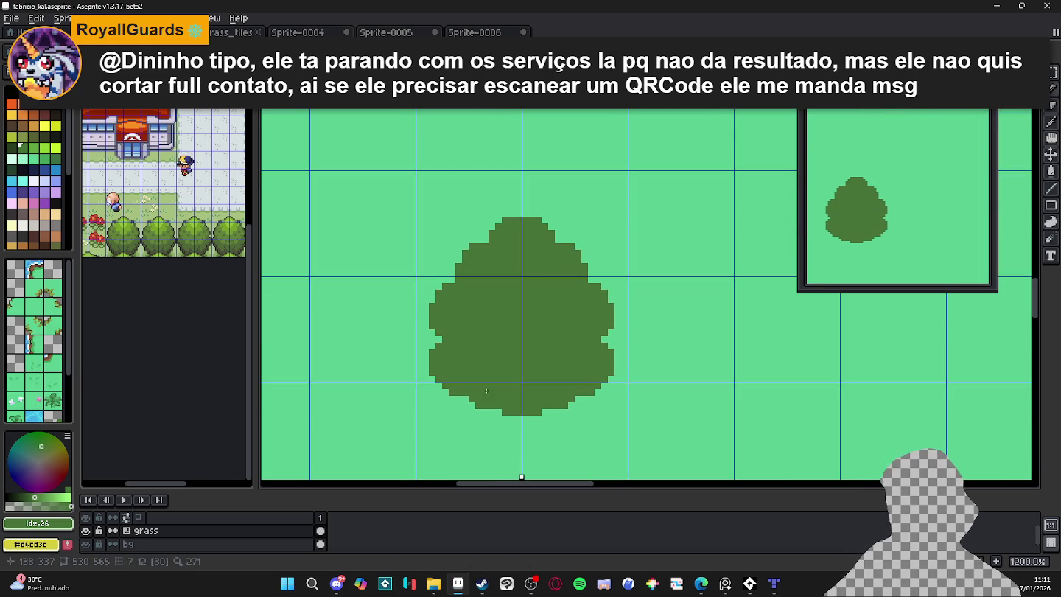
drag(453, 392, 473, 394)
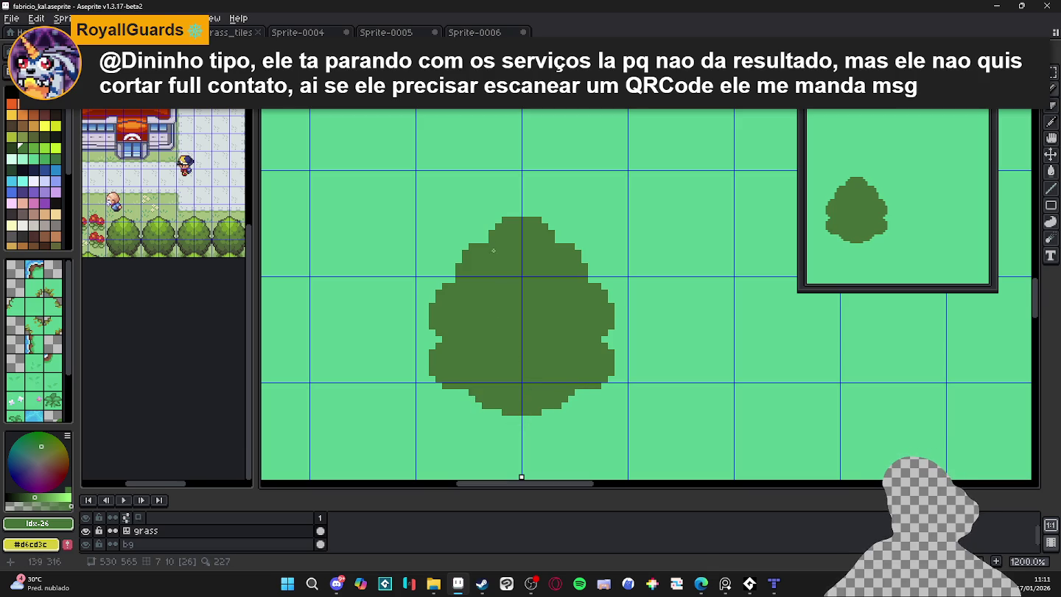
- Erase the tree's top corners and stray edge pixels to narrow the peak
key(e)
drag(492, 233, 539, 233)
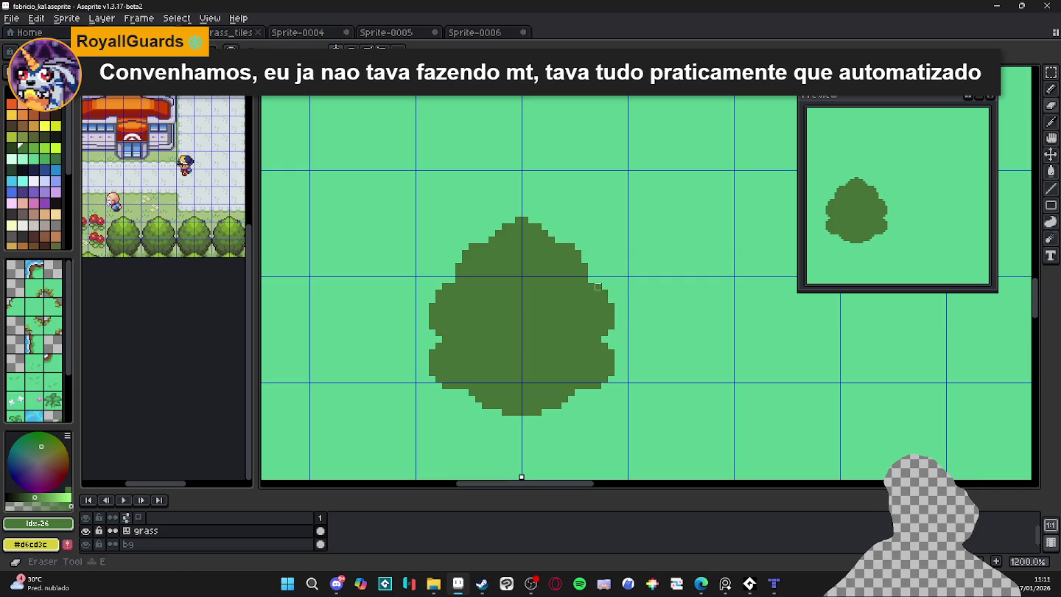
drag(598, 286, 606, 287)
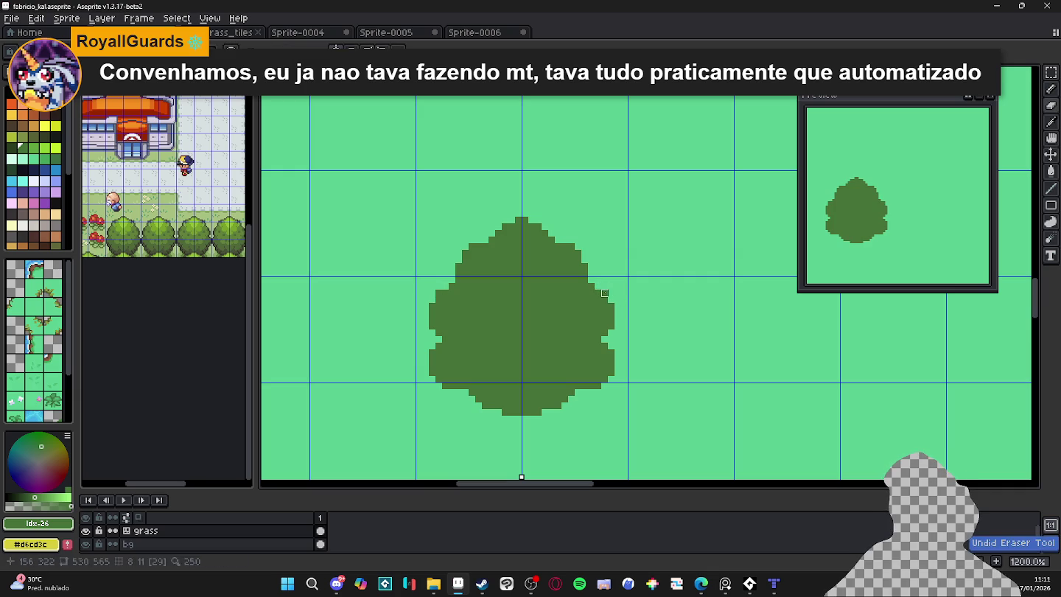
- Sample the tree's dark green, step to a darker palette colour, and marquee around the tree
key(b)
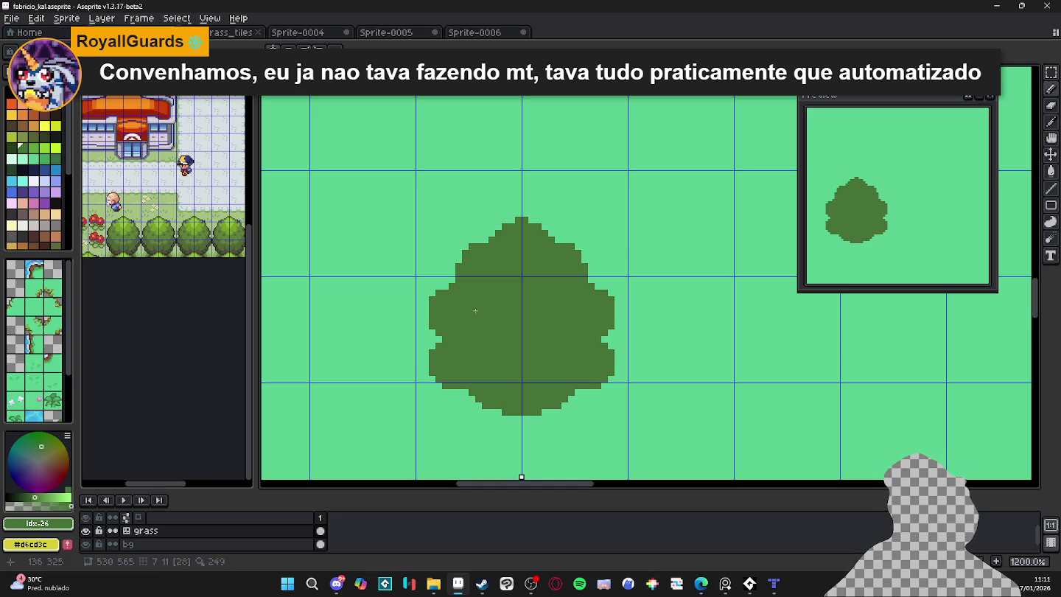
scroll(505, 297, down, 4)
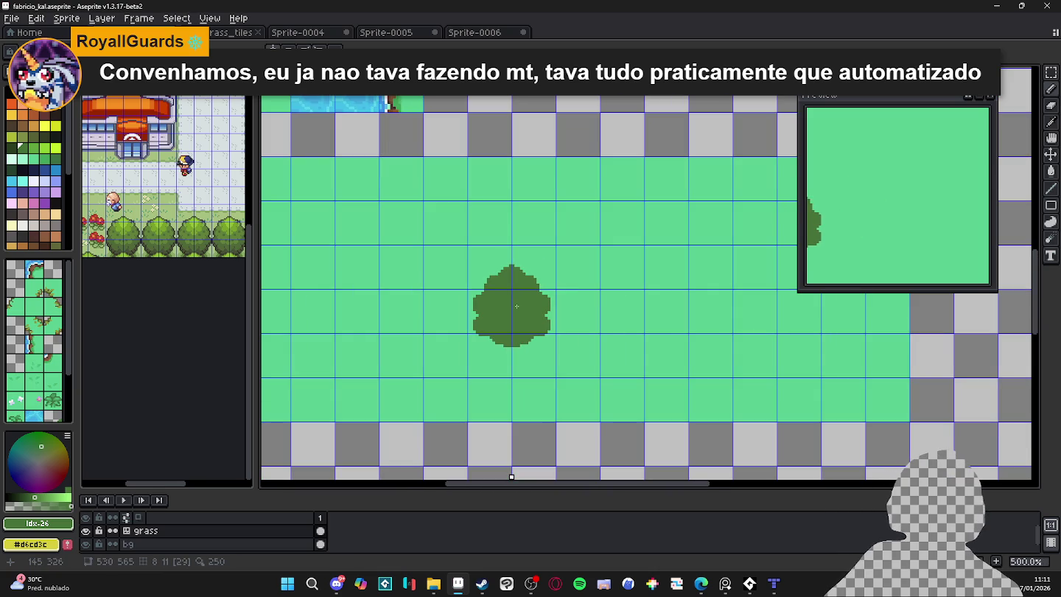
scroll(518, 307, up, 2)
scroll(485, 266, up, 2)
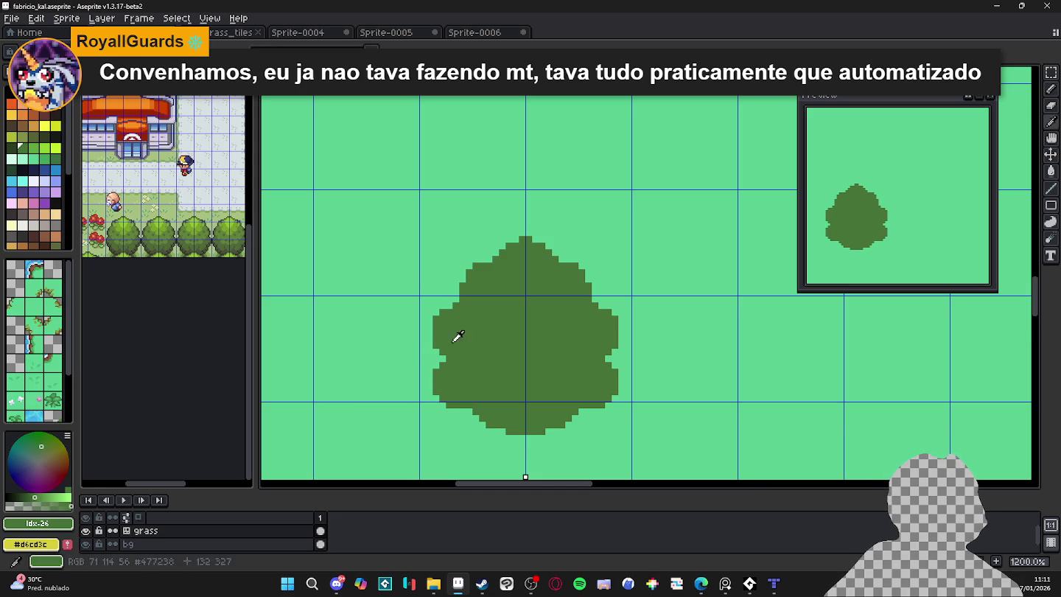
alt+click(454, 331)
click(55, 136)
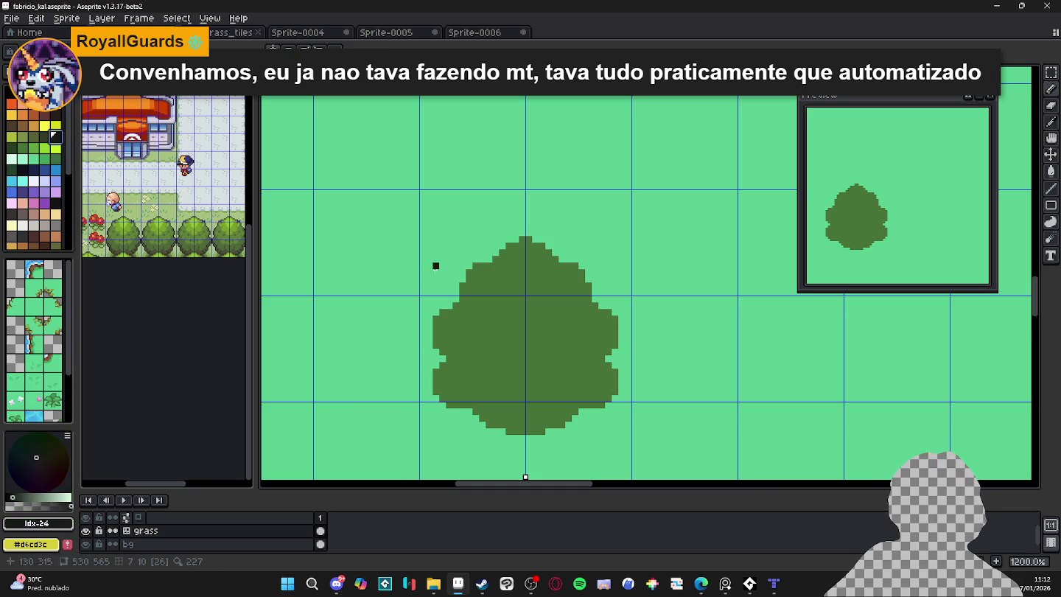
key(bracketright)
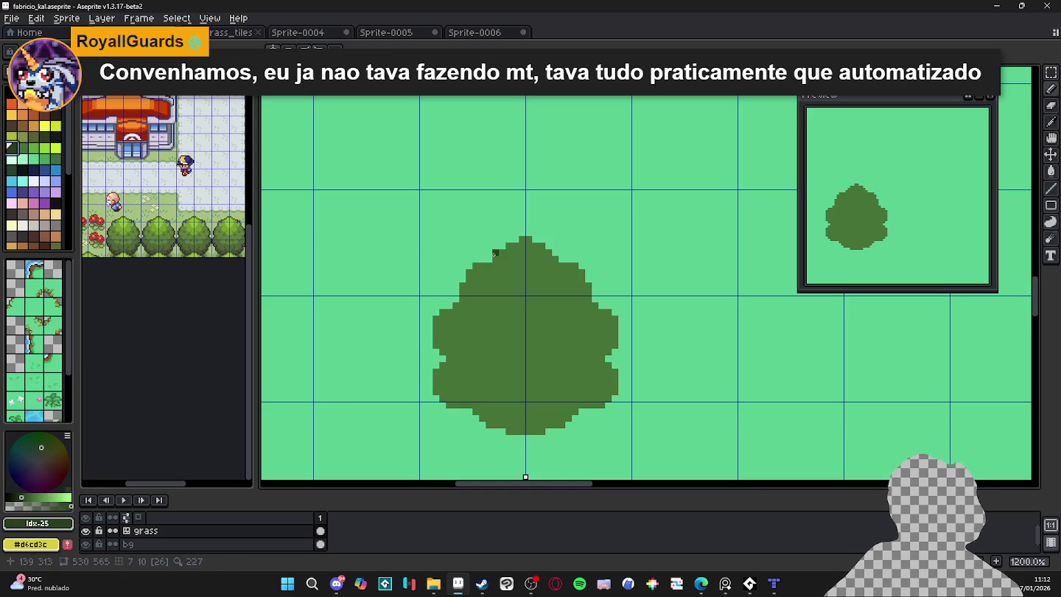
key(m)
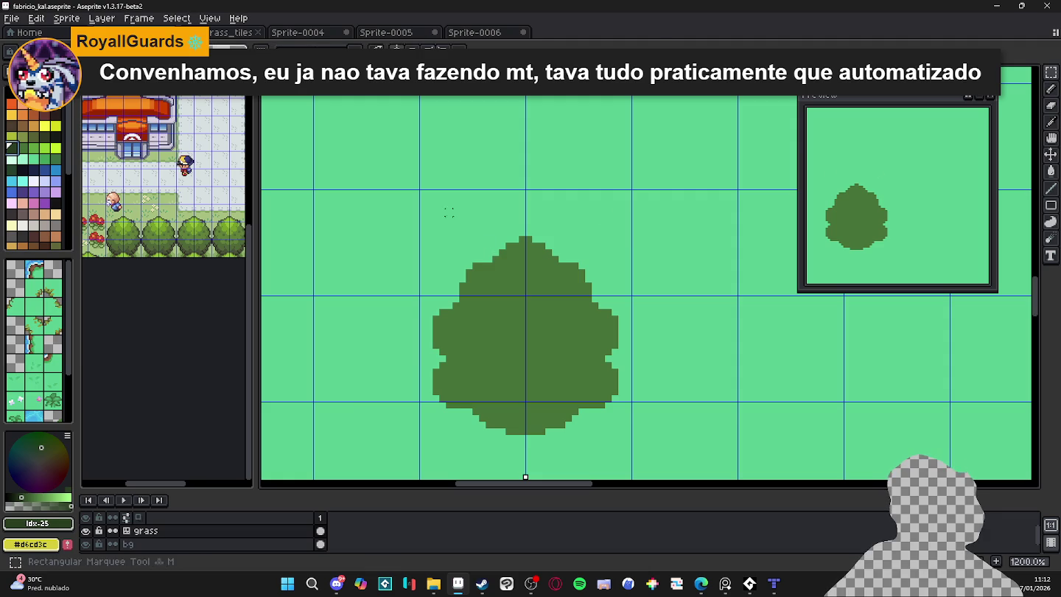
key(ctrl+a)
drag(449, 212, 538, 361)
key(ctrl+z)
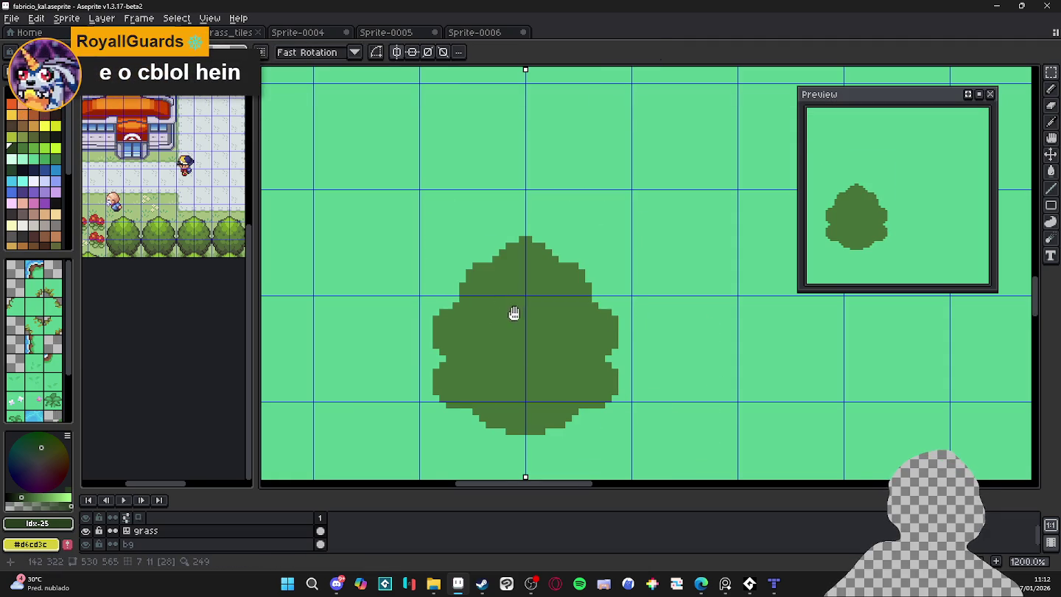
- Select around the tree and apply the Outline effect in the dark swatch colour
drag(514, 313, 507, 249)
drag(410, 123, 626, 445)
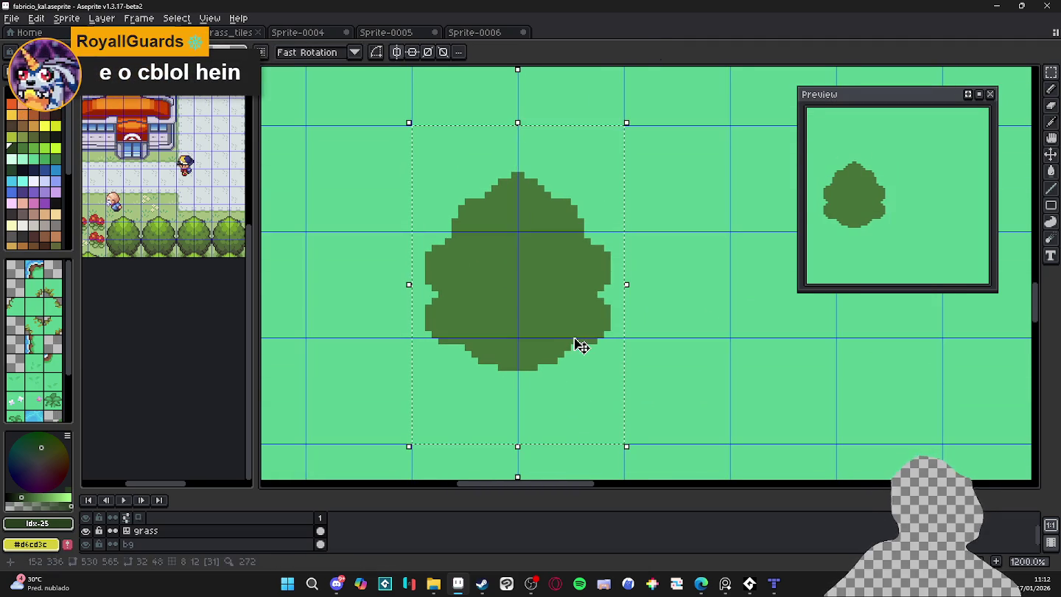
key(shift+o)
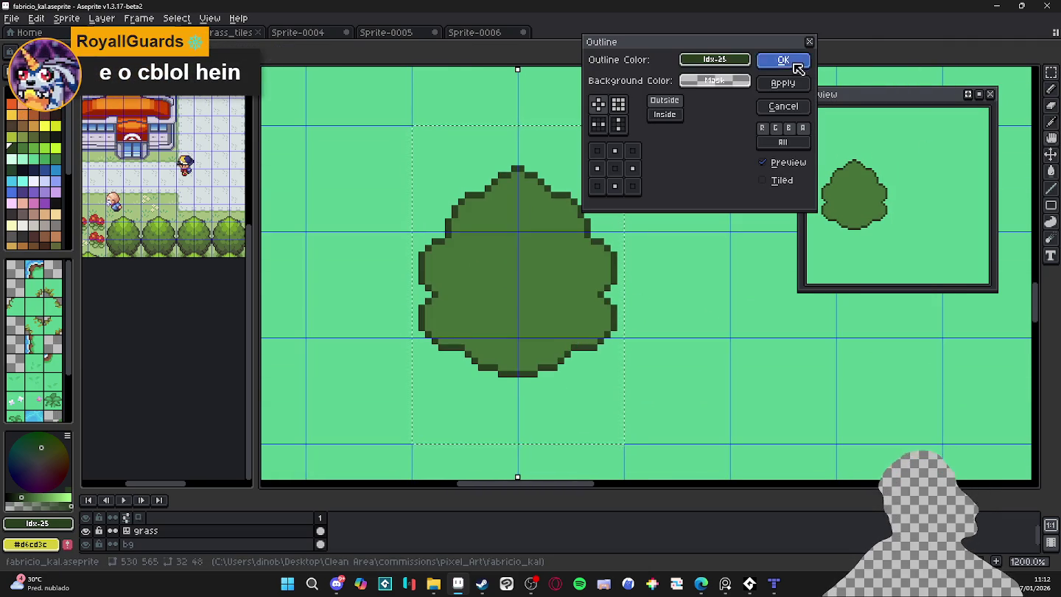
click(795, 64)
- Erase the outline row along the tree's bottom edge
key(e)
scroll(527, 371, up, 1)
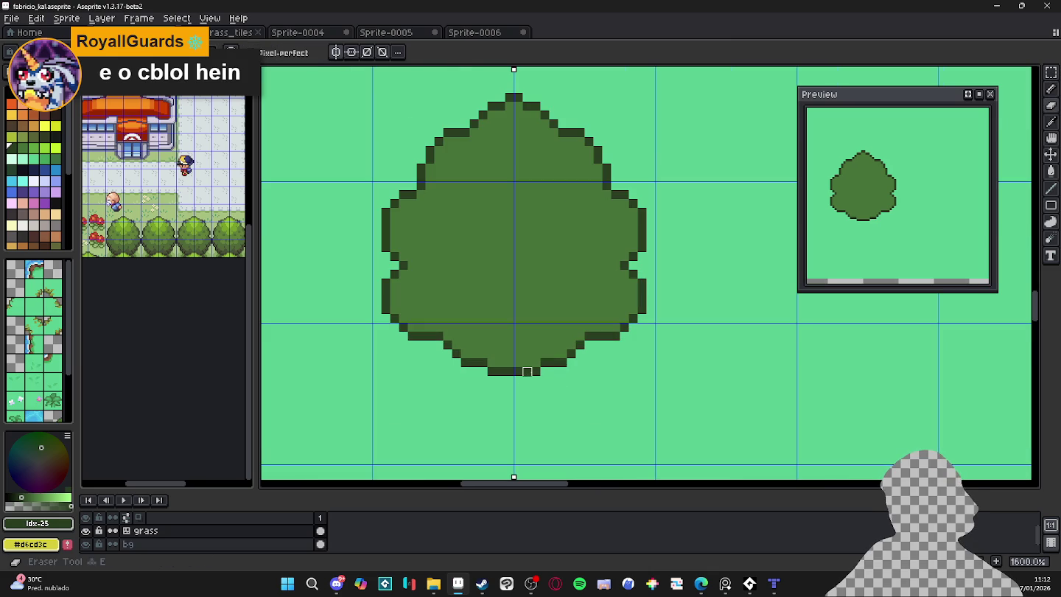
mouse_move(501, 370)
mouse_down()
mouse_move(491, 370)
mouse_move(560, 363)
mouse_up()
key(ctrl+z)
drag(471, 362, 625, 336)
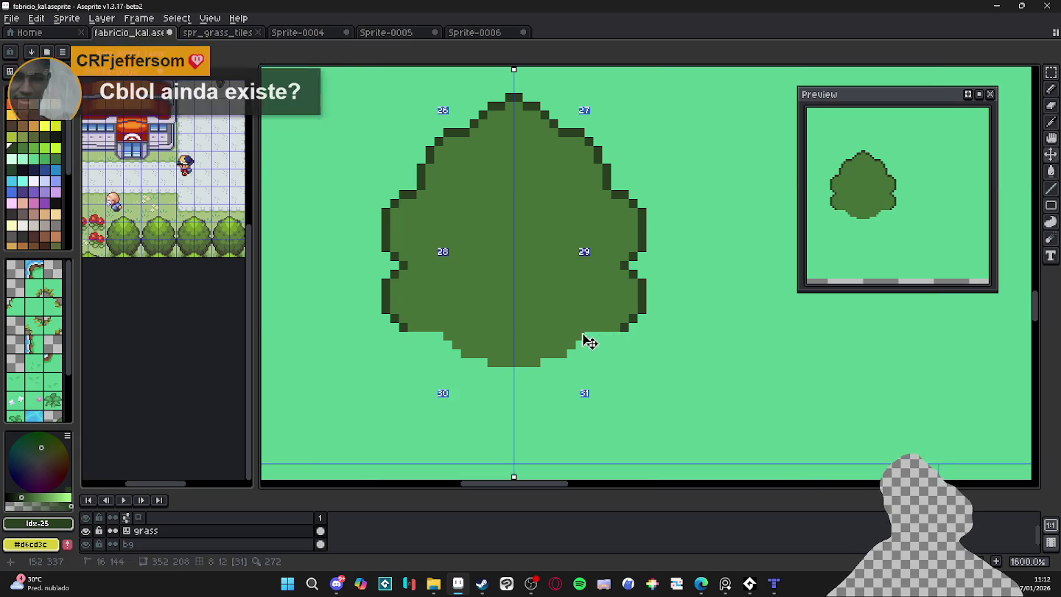
- Draw mirrored dark cluster lines and fill the tree's lower foliage with #293f21
alt+click(508, 106)
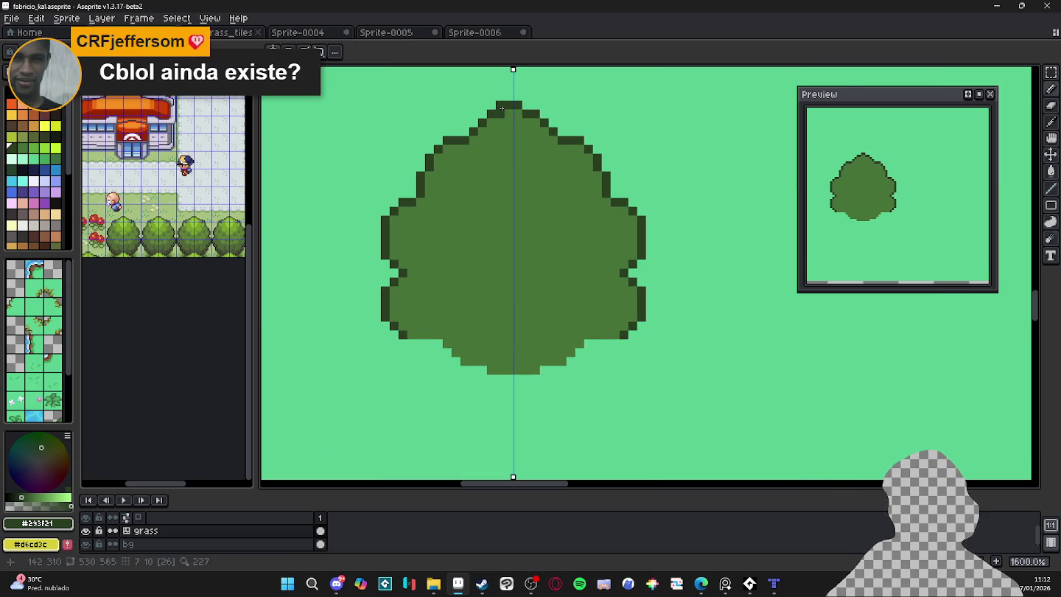
click(527, 105)
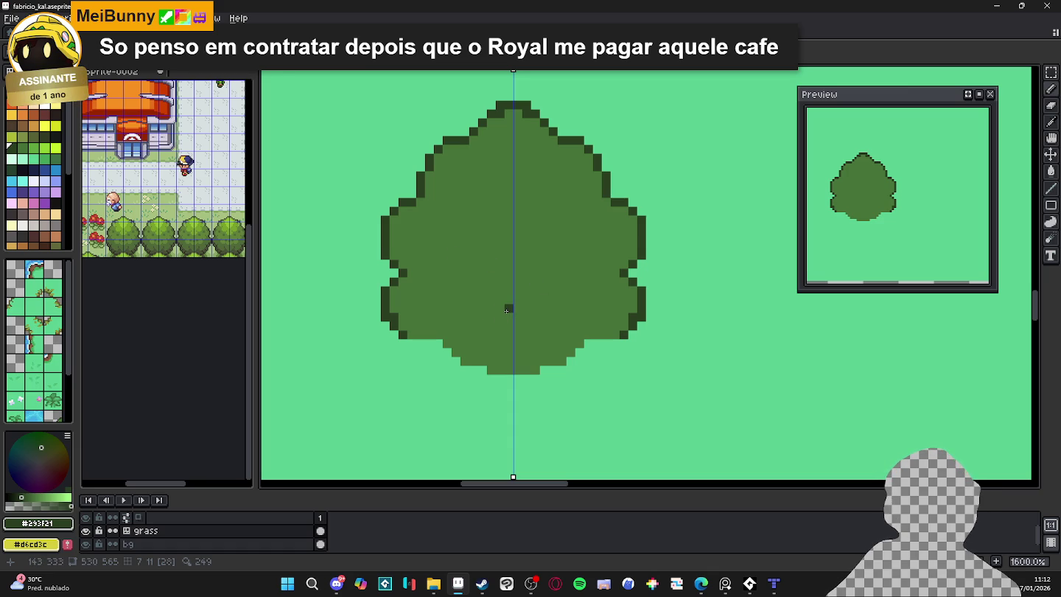
mouse_move(507, 309)
mouse_down()
mouse_move(489, 335)
mouse_move(509, 316)
mouse_move(465, 321)
mouse_move(457, 280)
mouse_move(410, 288)
mouse_up()
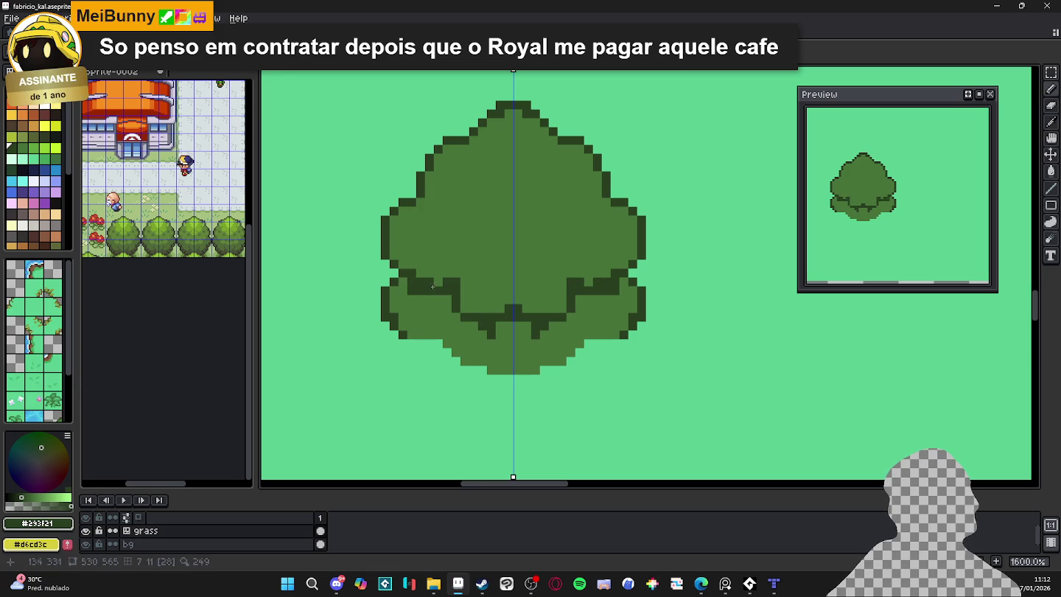
click(482, 328)
- Paint scalloped #477238 mid-green cluster bumps above the dark band, touching up stray pixels
alt+click(488, 285)
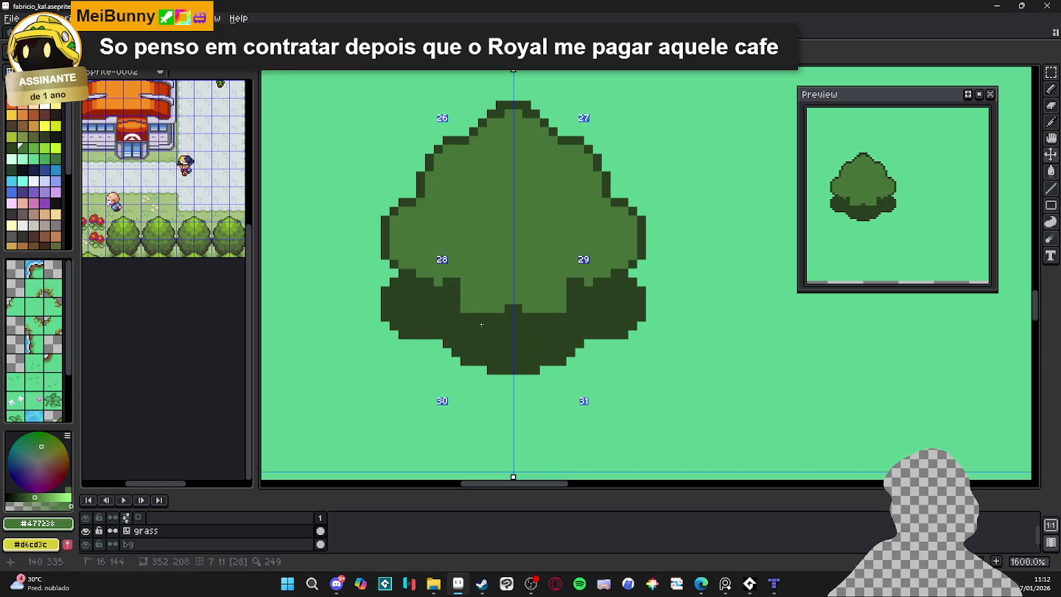
mouse_move(455, 306)
mouse_down()
mouse_move(467, 315)
mouse_move(456, 281)
mouse_up()
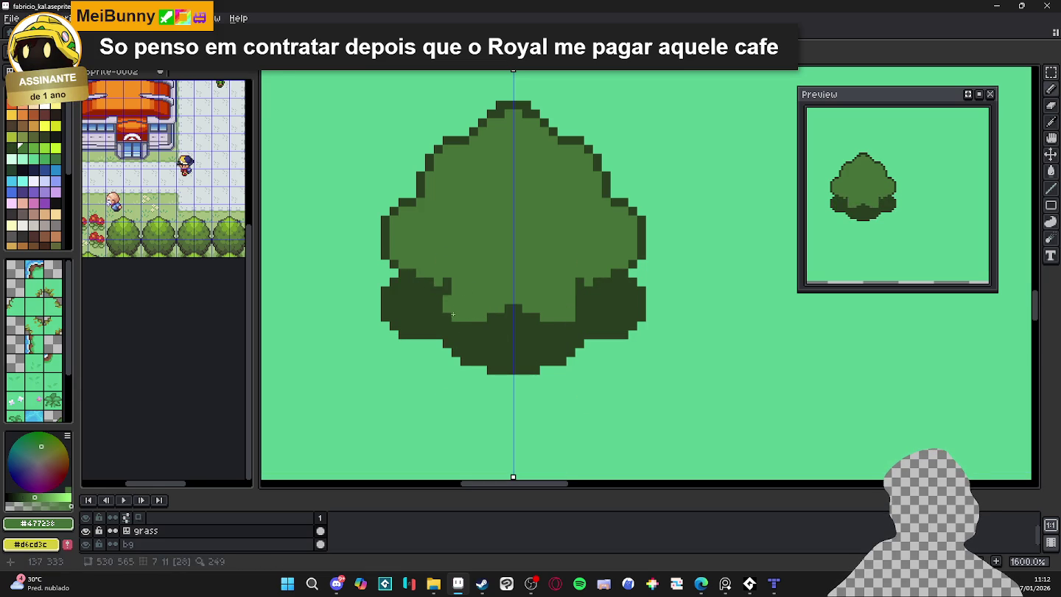
alt+click(447, 308)
click(452, 318)
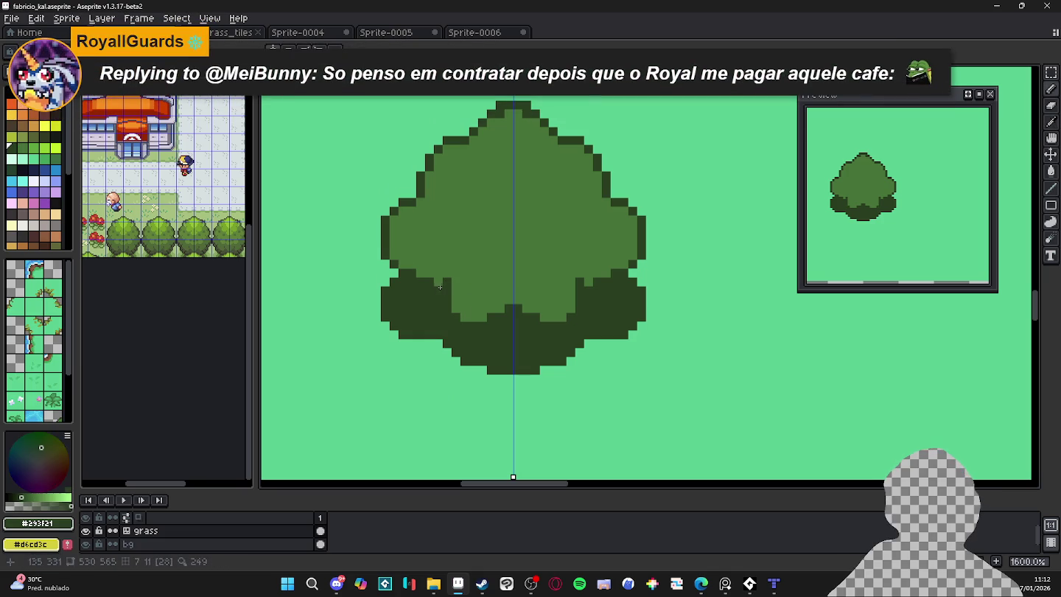
click(437, 263)
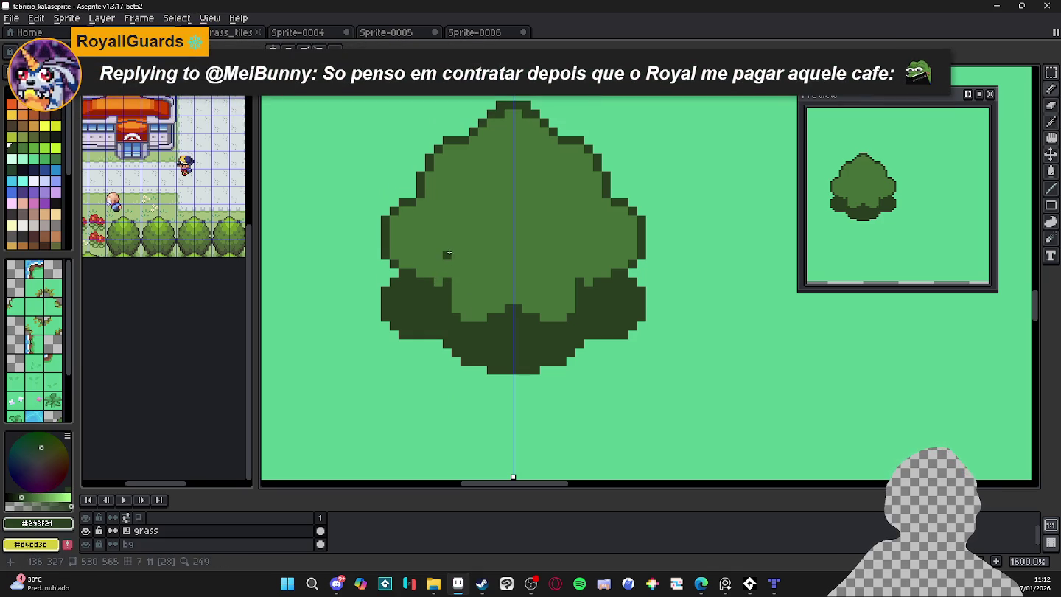
alt+click(451, 275)
drag(456, 263, 448, 283)
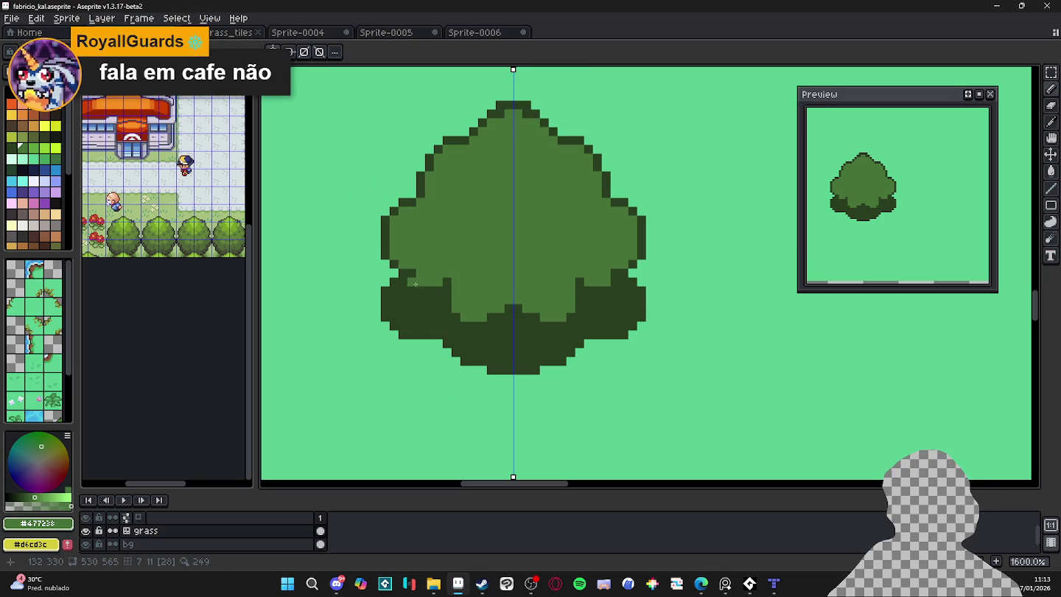
click(424, 289)
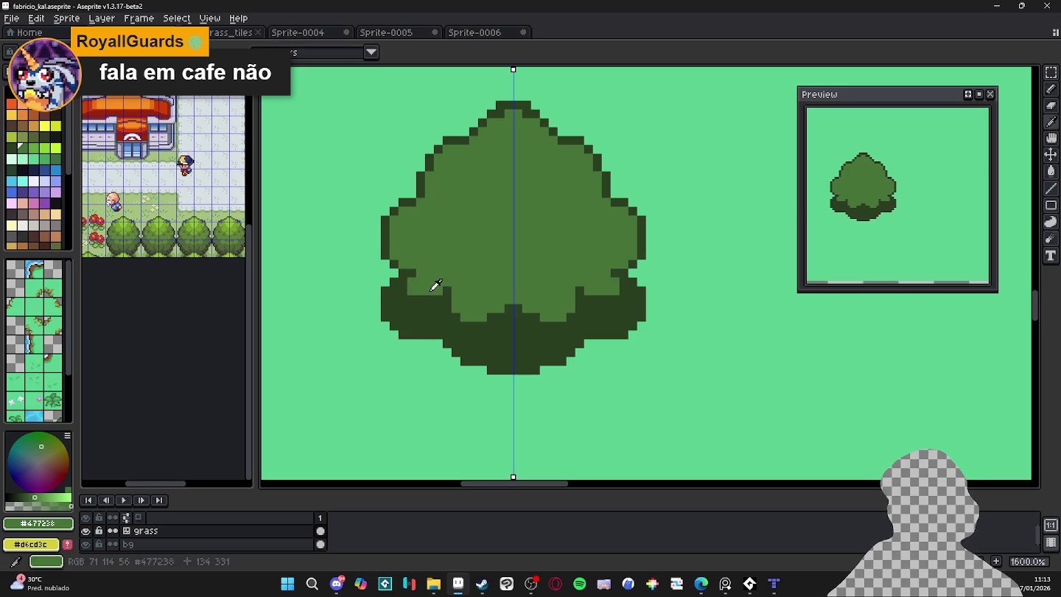
drag(429, 294, 427, 293)
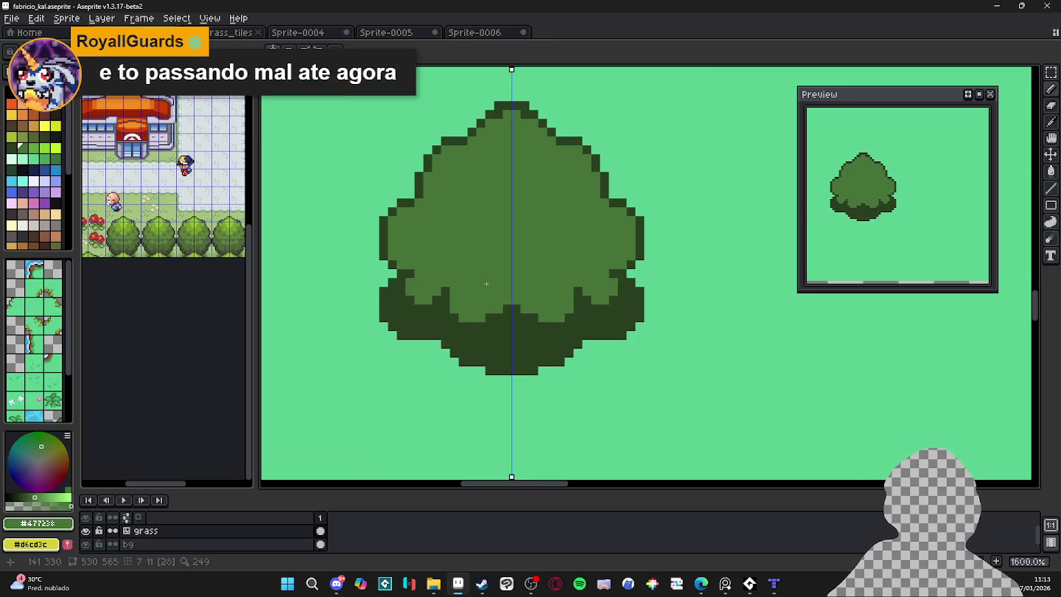
click(509, 310)
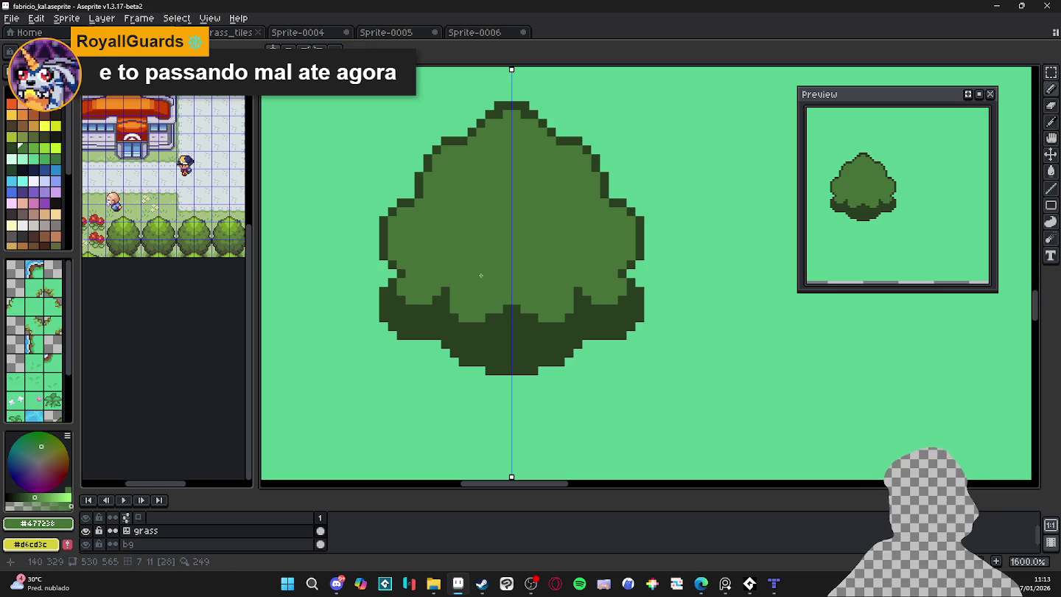
alt+click(433, 312)
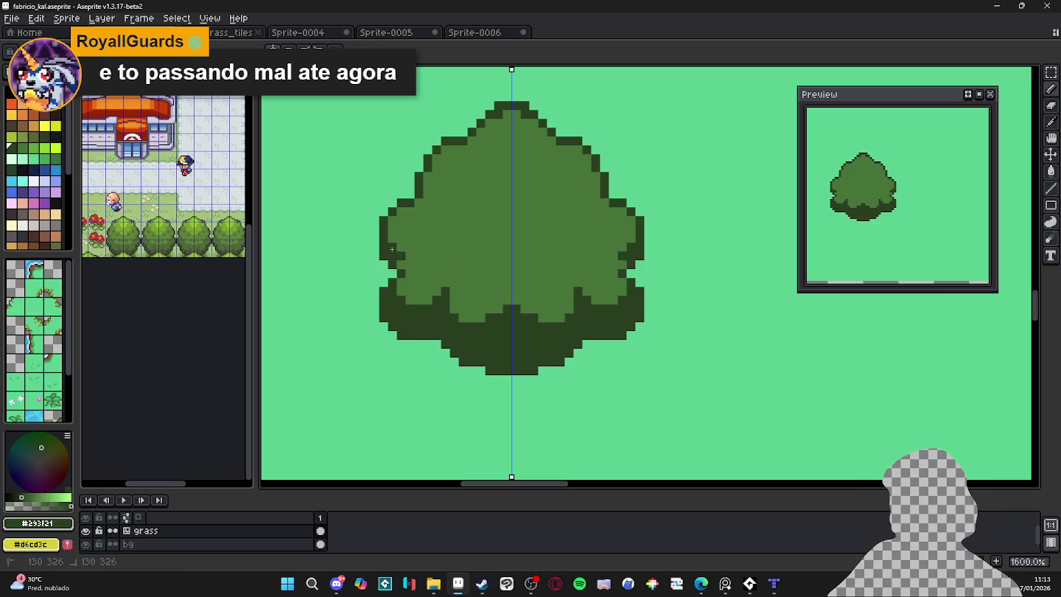
- Shade the upper-left canopy notch, repaint its dark pixel medium green, then zoom to review
drag(401, 266, 417, 264)
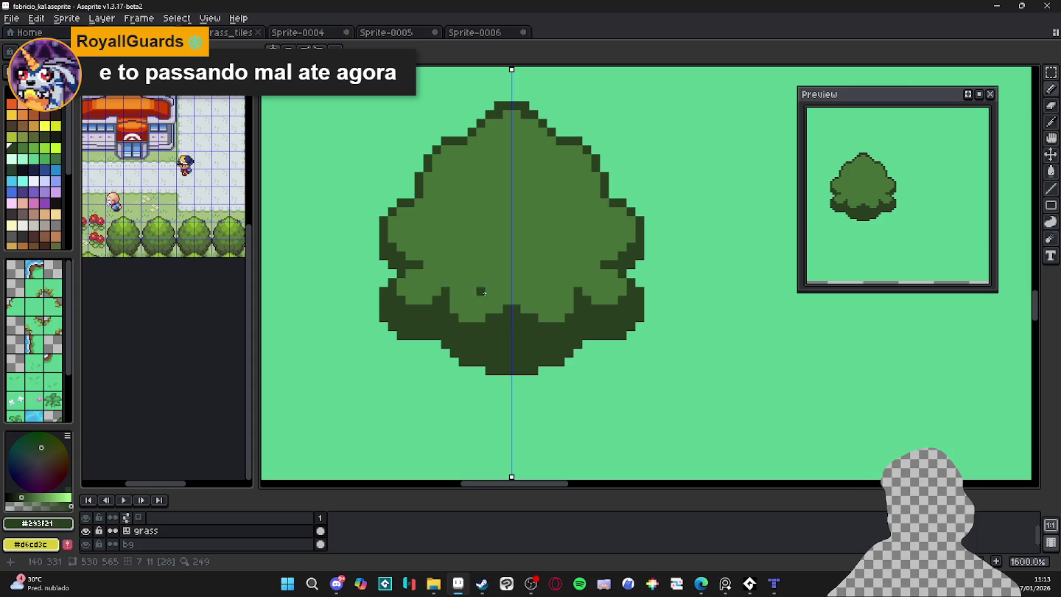
mouse_move(428, 194)
mouse_down()
mouse_move(429, 177)
mouse_move(429, 201)
mouse_up()
click(435, 202)
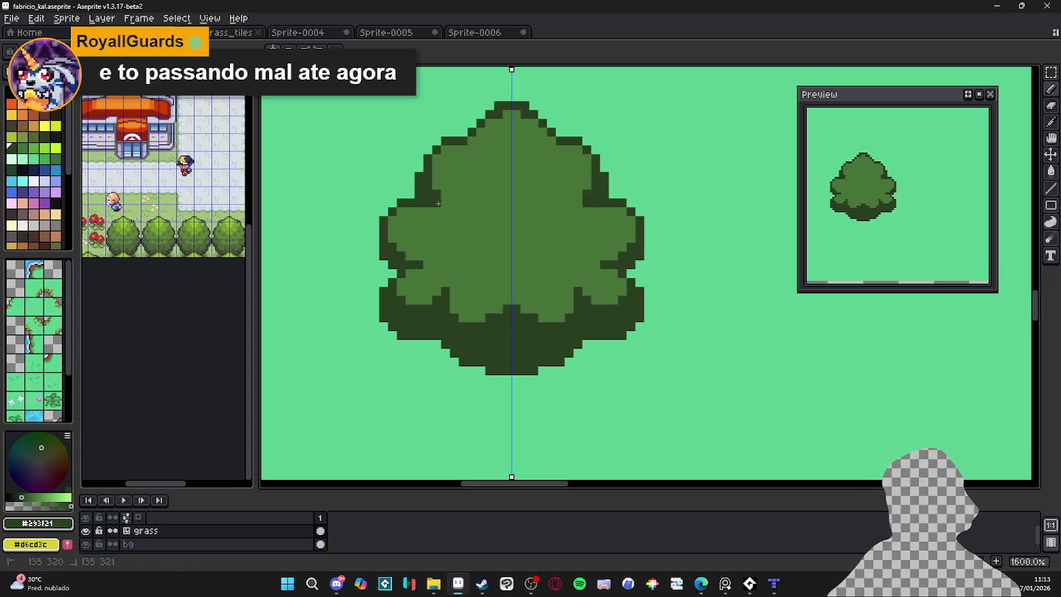
click(445, 201)
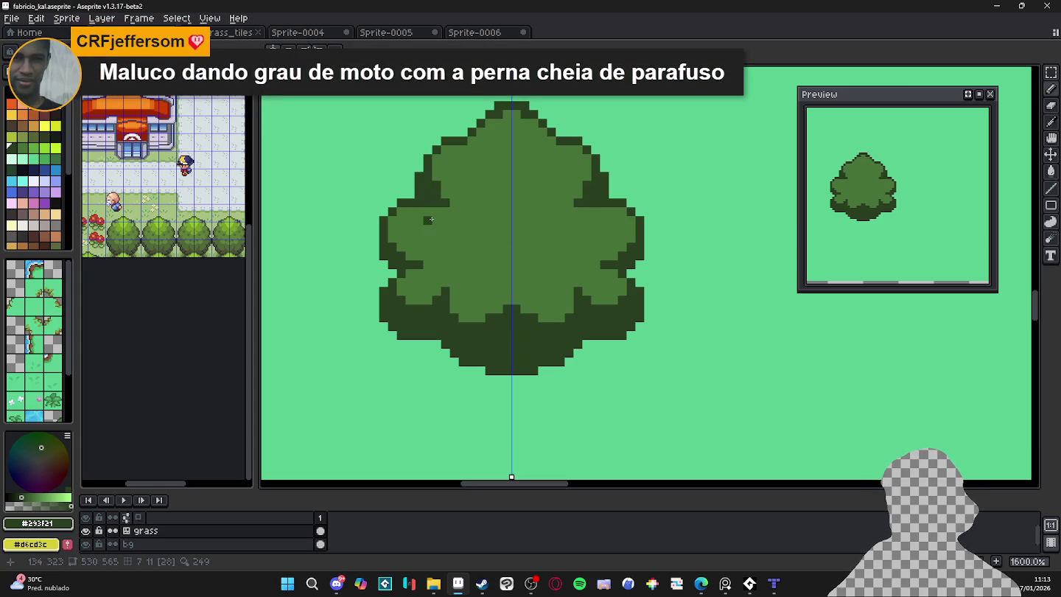
alt+click(429, 209)
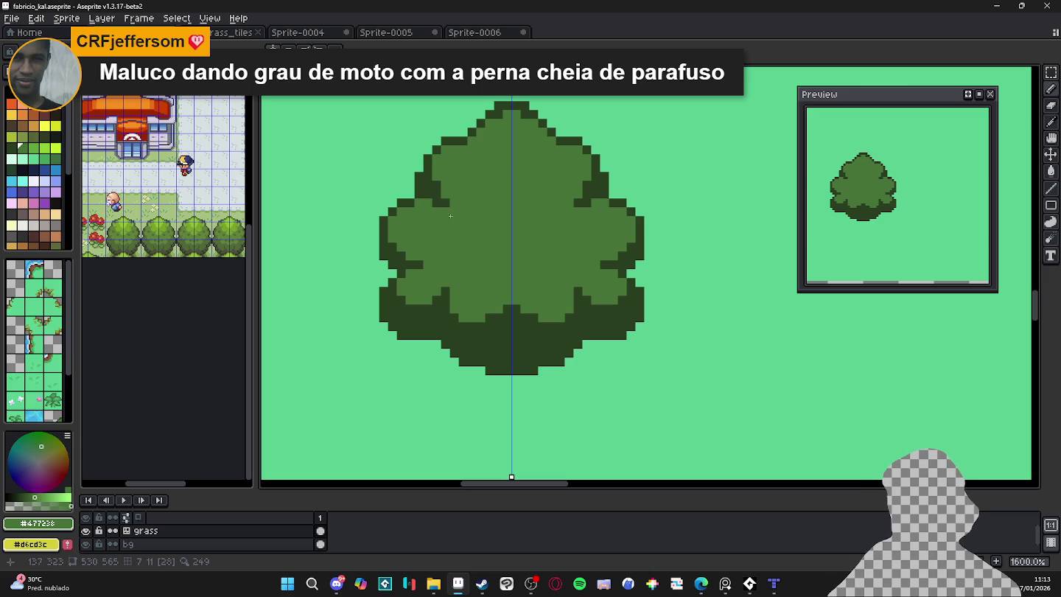
click(447, 202)
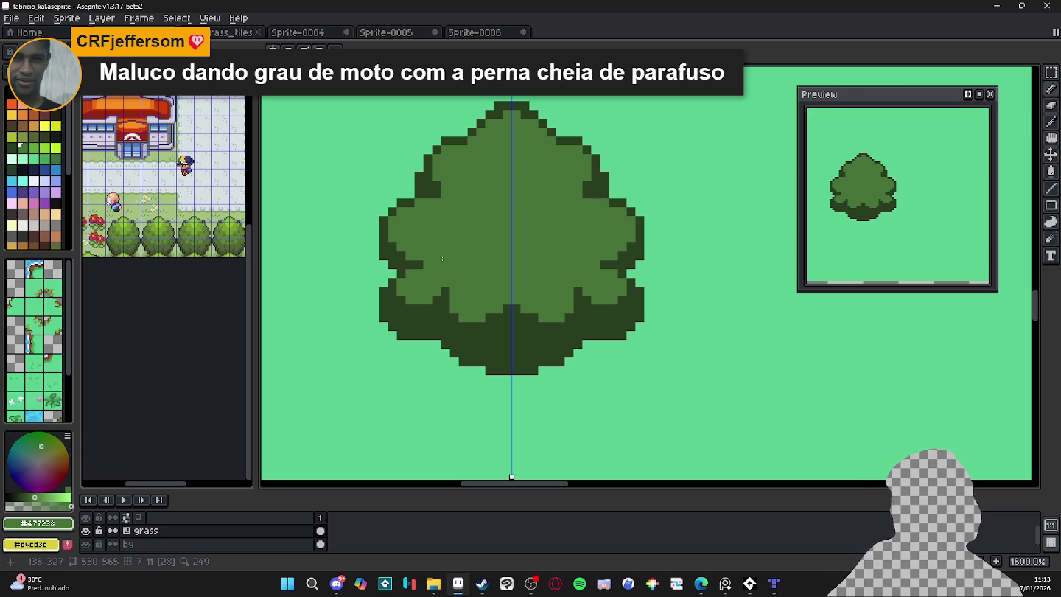
scroll(476, 252, down, 1)
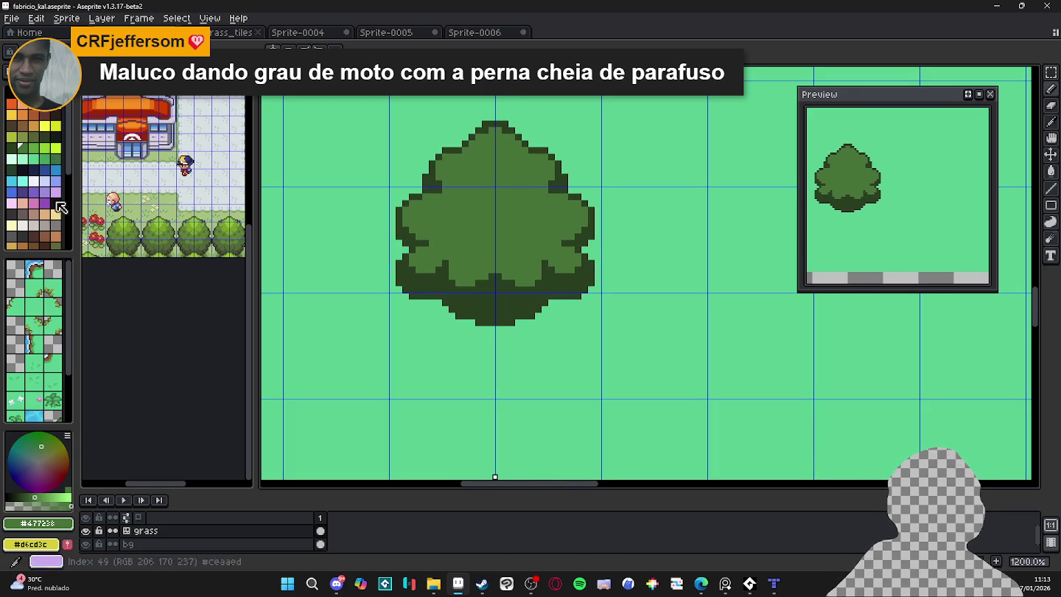
scroll(516, 202, down, 5)
drag(504, 194, 467, 317)
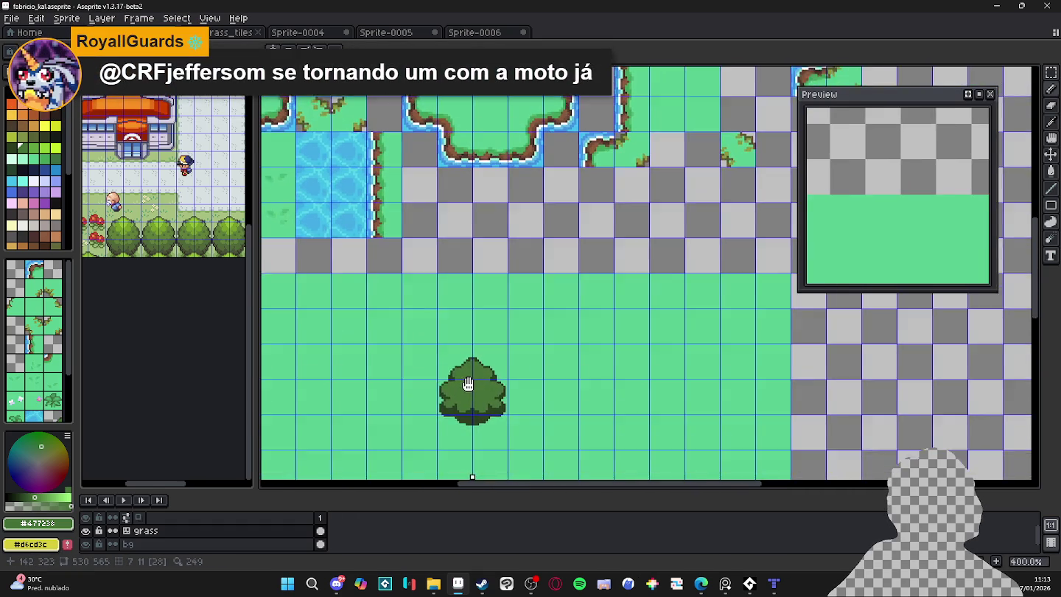
scroll(466, 316, up, 2)
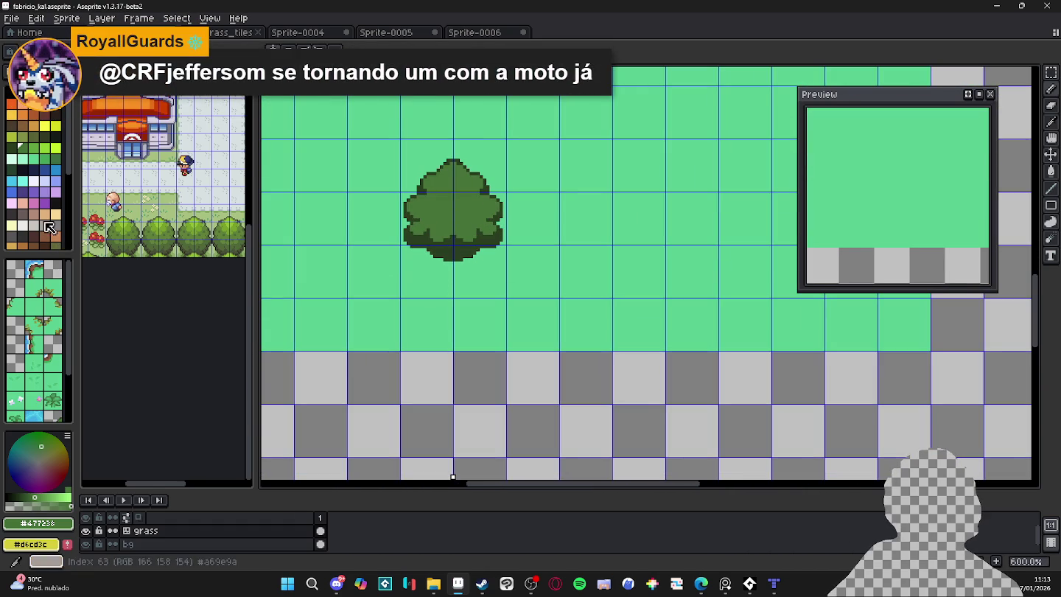
scroll(545, 302, up, 1)
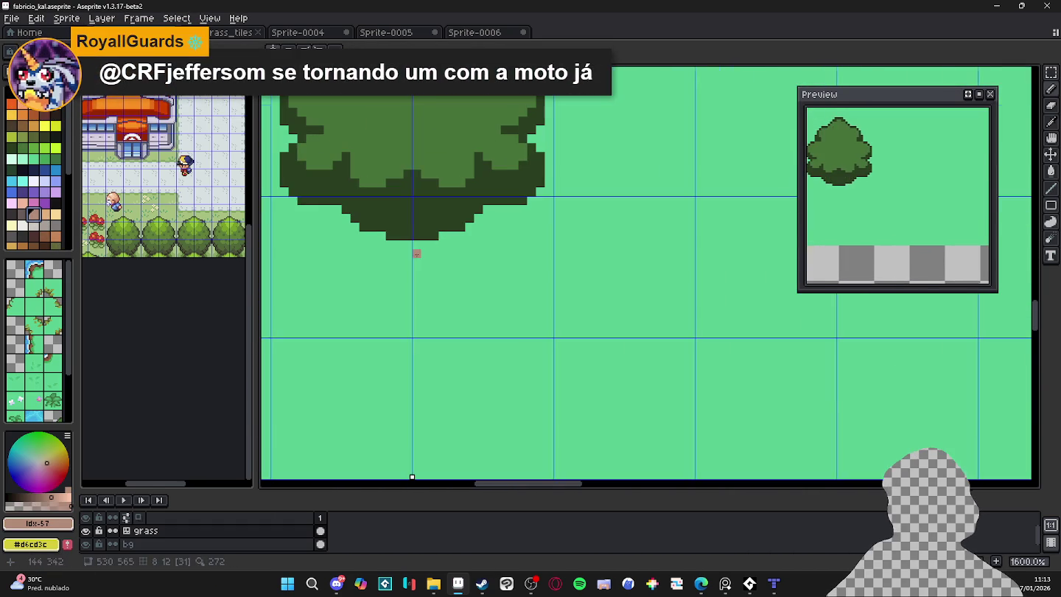
scroll(414, 252, up, 3)
- Pencil the #b28b78 trunk with spreading root legs below the canopy
click(408, 252)
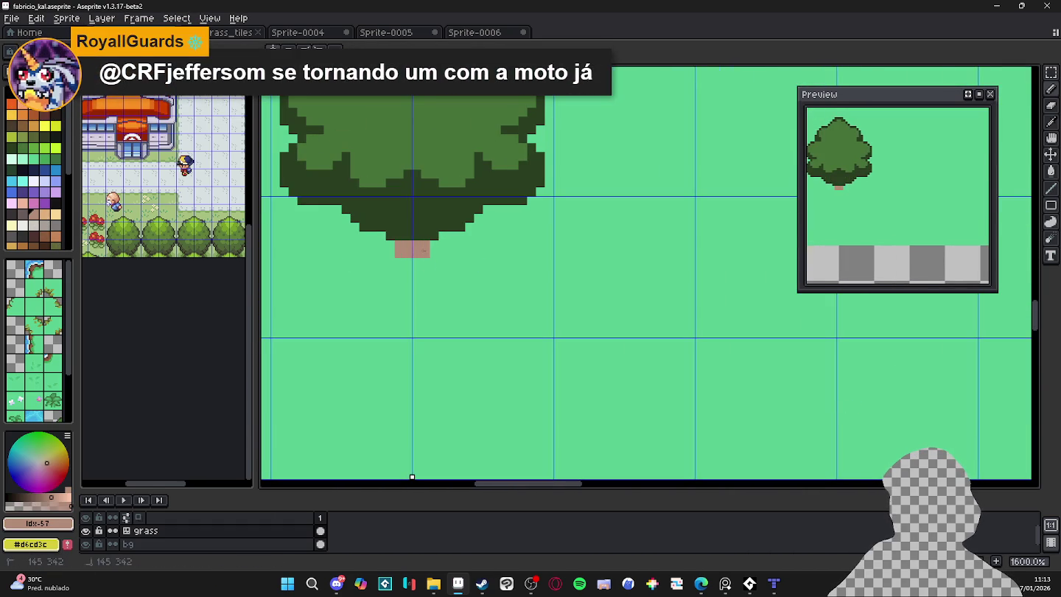
drag(391, 248, 399, 262)
mouse_move(434, 248)
mouse_down()
mouse_move(414, 277)
mouse_move(450, 250)
mouse_move(445, 244)
mouse_move(447, 262)
mouse_move(470, 272)
mouse_move(471, 260)
mouse_move(478, 274)
mouse_up()
click(435, 261)
key(ctrl+z)
key(ctrl+z)
key(ctrl+z)
key(e)
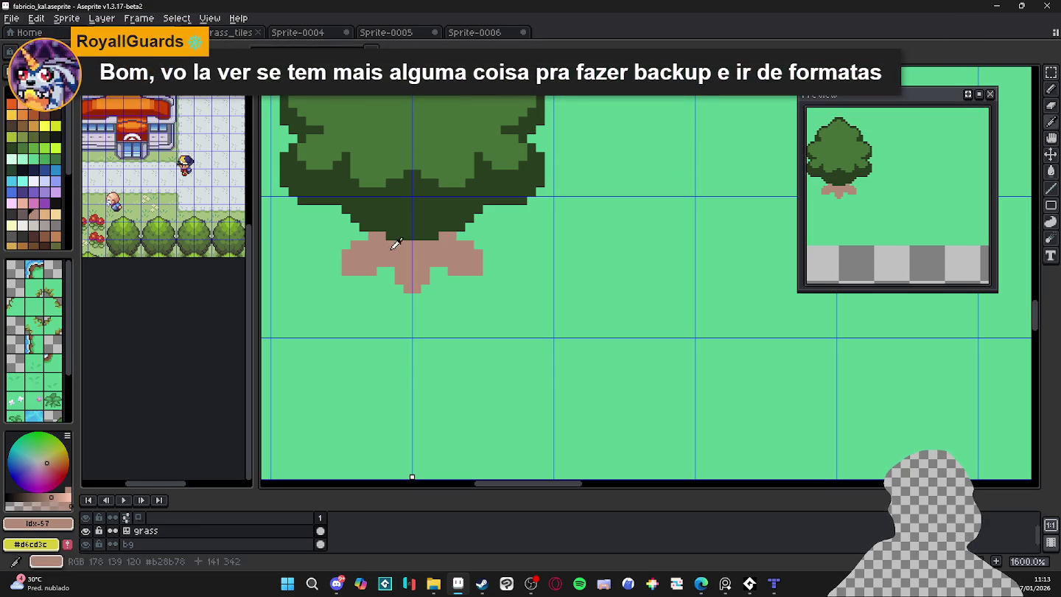
- Shade the trunk's top row and upper corners dark grey, mirrored on both sides
alt+click(372, 236)
click(32, 235)
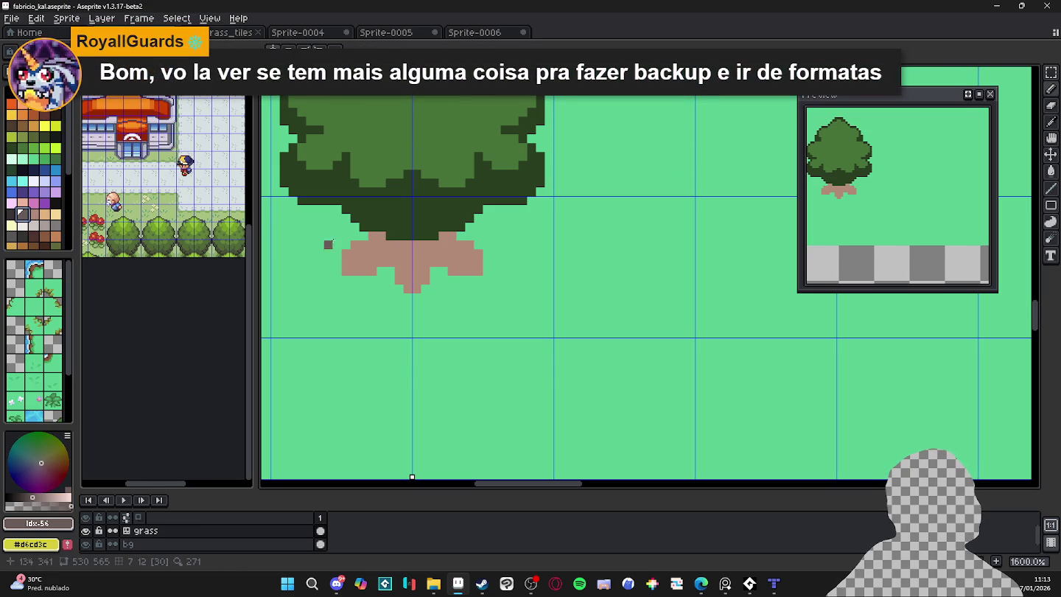
drag(363, 236, 332, 245)
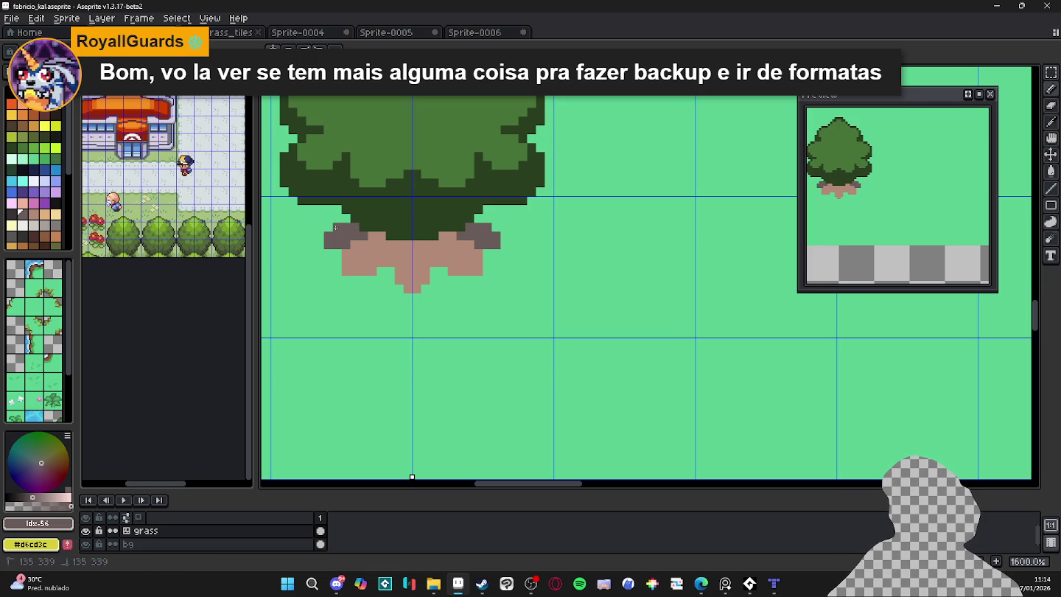
click(484, 220)
drag(485, 219, 514, 228)
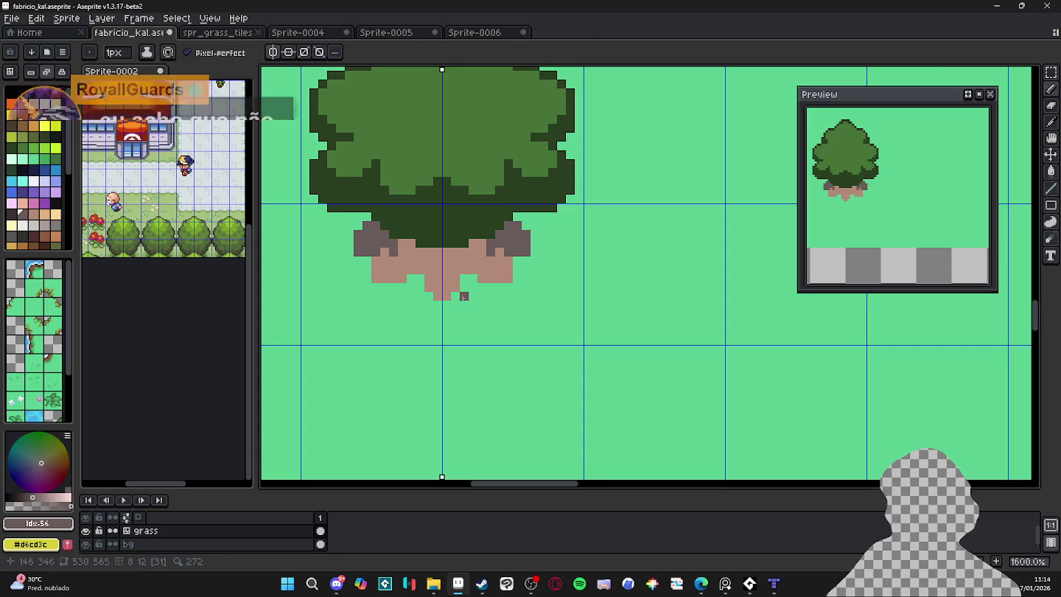
drag(353, 227, 361, 234)
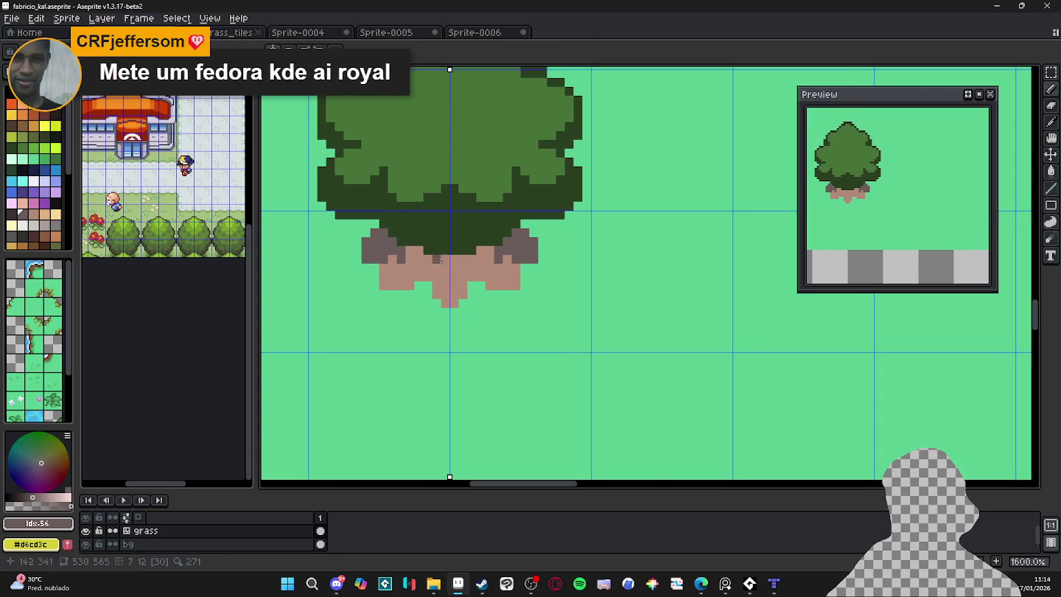
scroll(439, 259, down, 4)
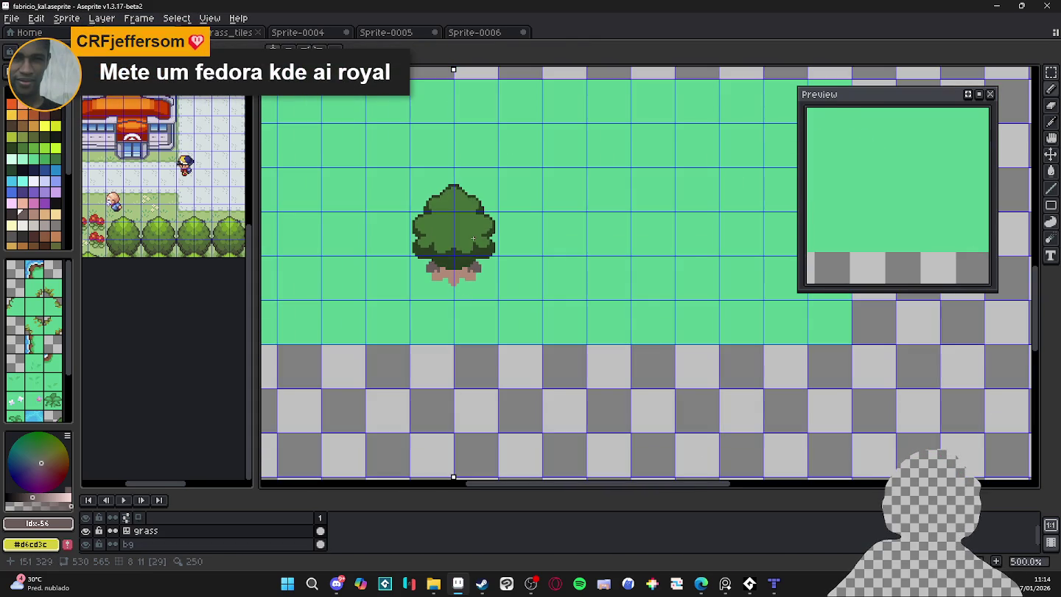
- Paint mirrored light-green highlights over the upper canopy lobes, then sample the mid and light greens
scroll(474, 238, up, 4)
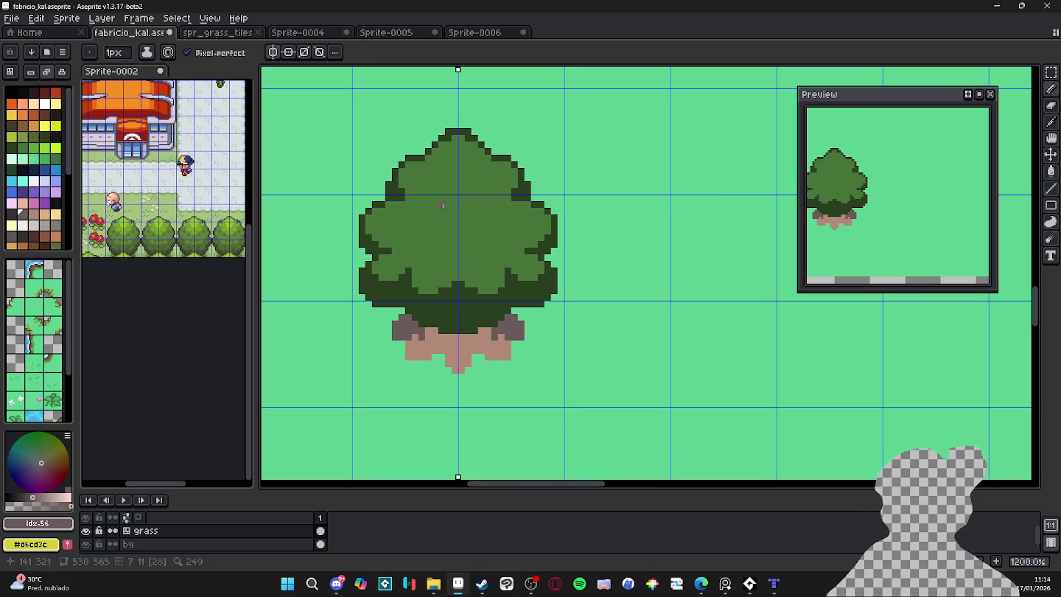
click(34, 148)
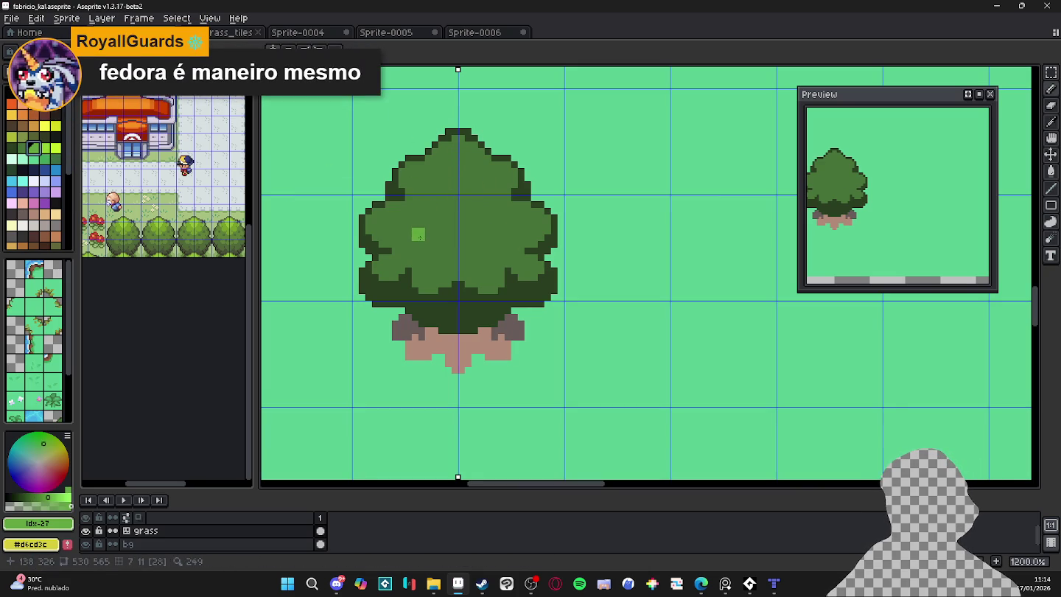
mouse_move(417, 235)
mouse_down()
mouse_move(418, 218)
mouse_move(401, 221)
mouse_move(436, 209)
mouse_move(455, 242)
mouse_move(453, 205)
mouse_move(425, 181)
mouse_move(434, 188)
mouse_move(445, 168)
mouse_move(461, 189)
mouse_up()
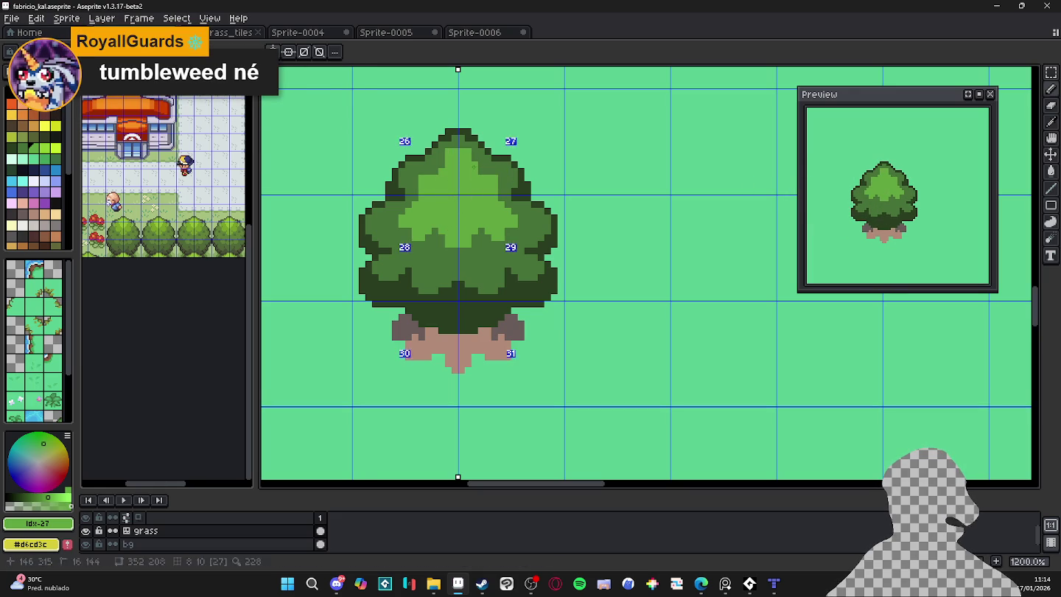
alt+click(434, 178)
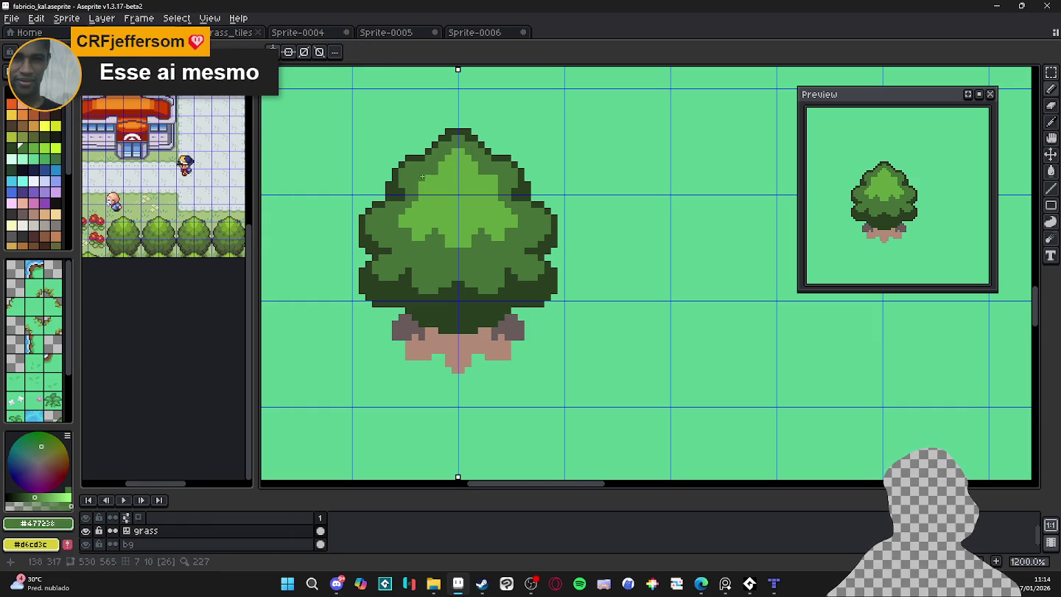
alt+click(416, 226)
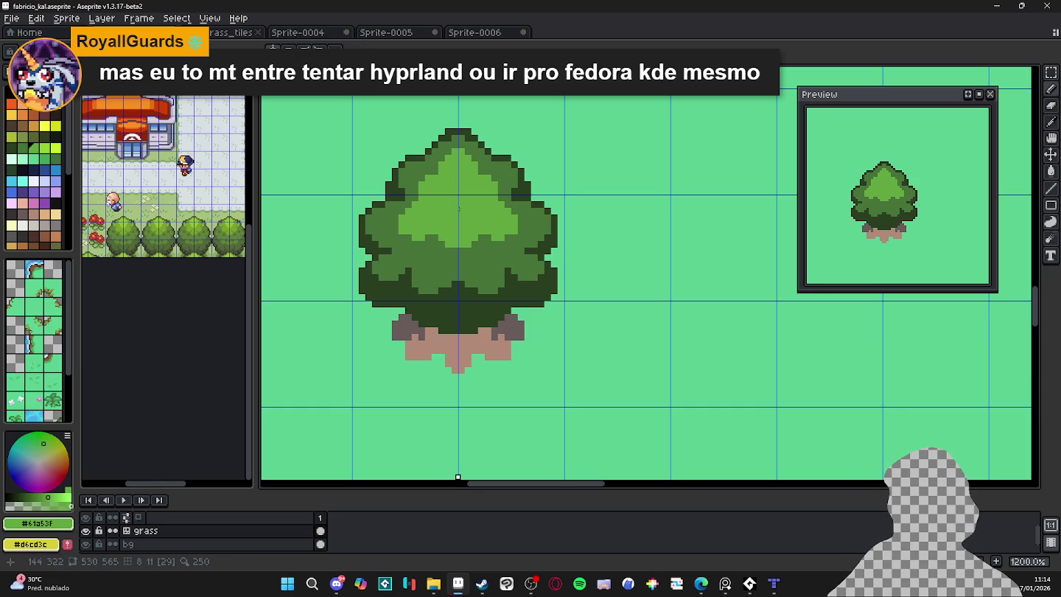
- Dot small mirrored #61a53f highlight squares on the lower lobes, undo strays, then pick #477238
drag(434, 271, 427, 277)
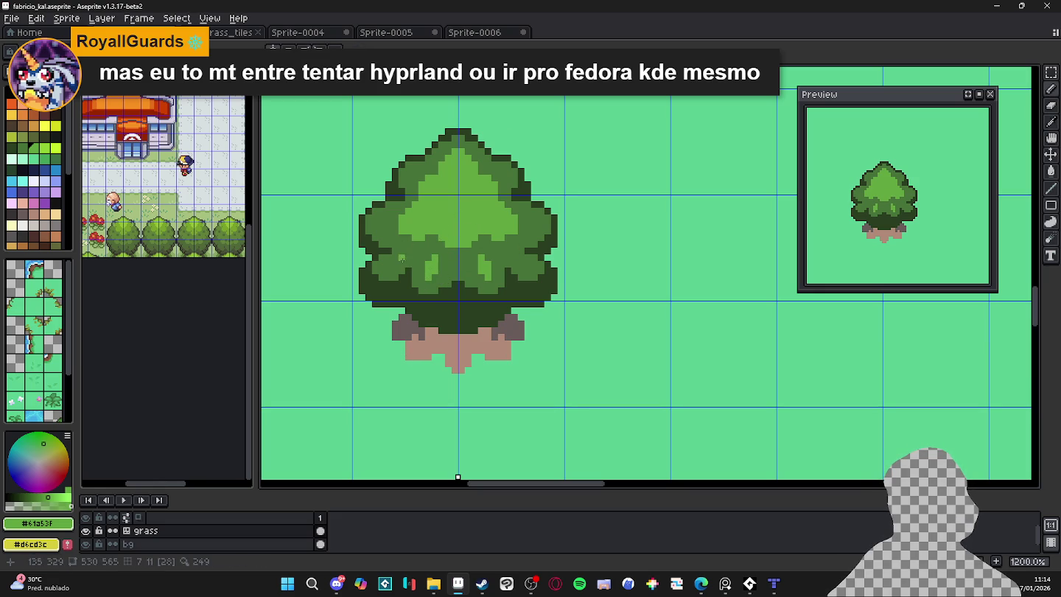
click(394, 263)
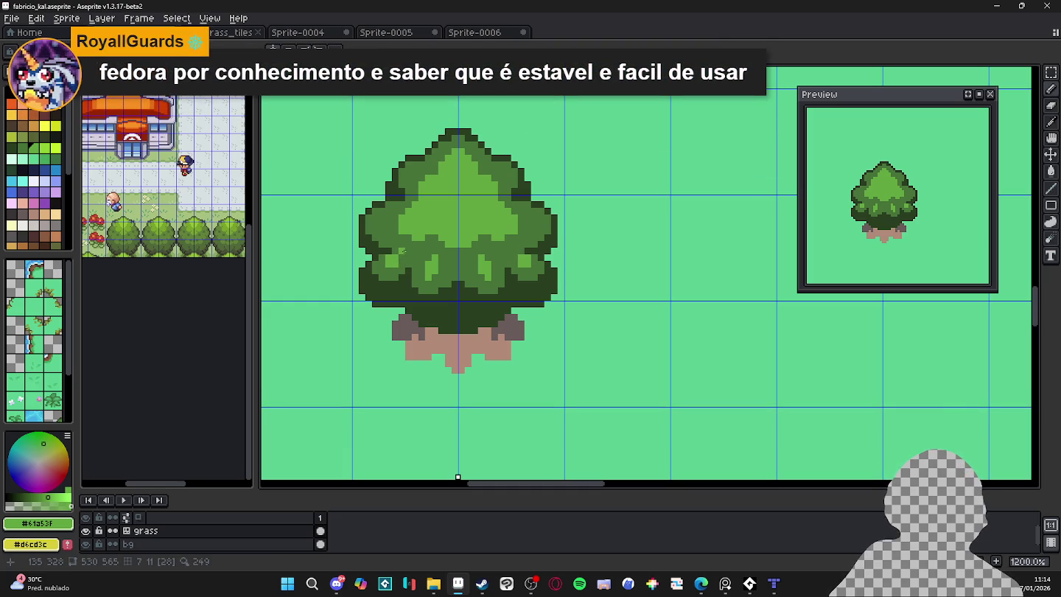
key(ctrl+z)
key(ctrl+z)
key(ctrl+z)
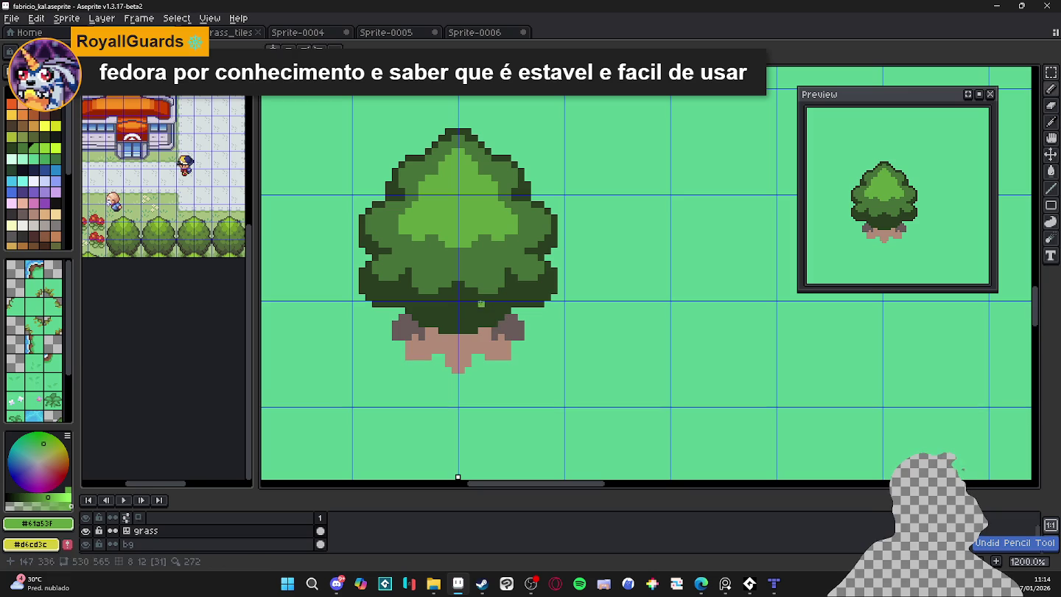
click(426, 267)
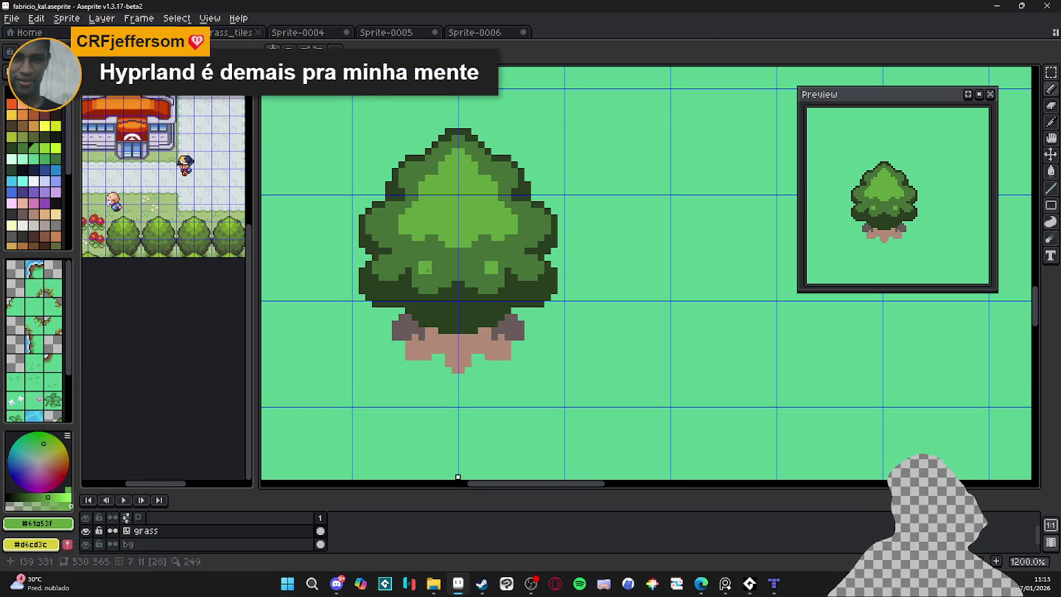
key(ctrl+z)
scroll(474, 206, up, 1)
click(43, 501)
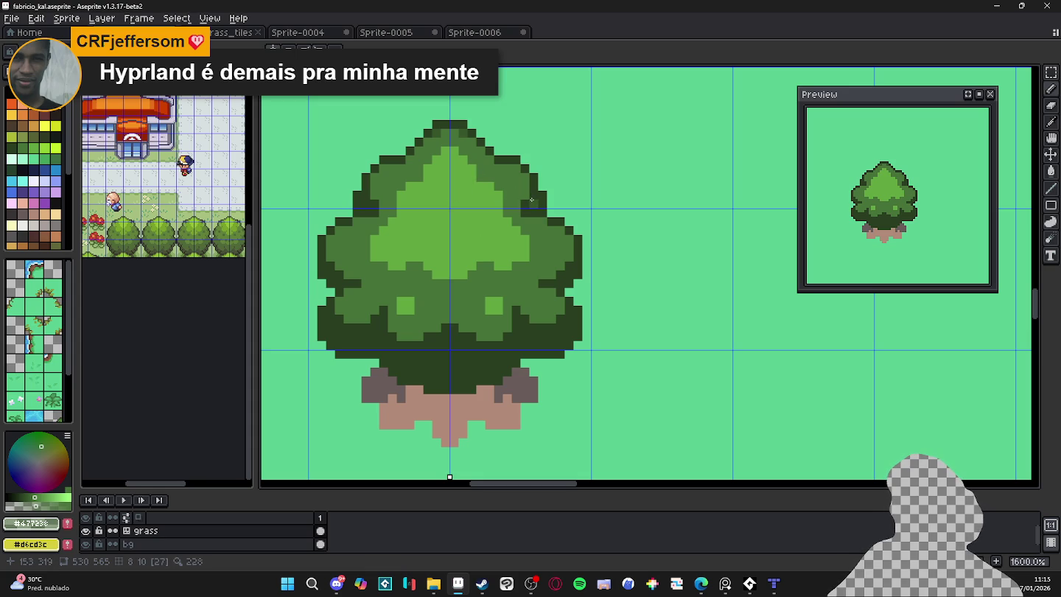
- Touch up the canopy edge and paint mid-green blocks under the canopy and lower-left lobe
drag(545, 209, 553, 214)
scroll(500, 273, up, 1)
scroll(398, 332, up, 1)
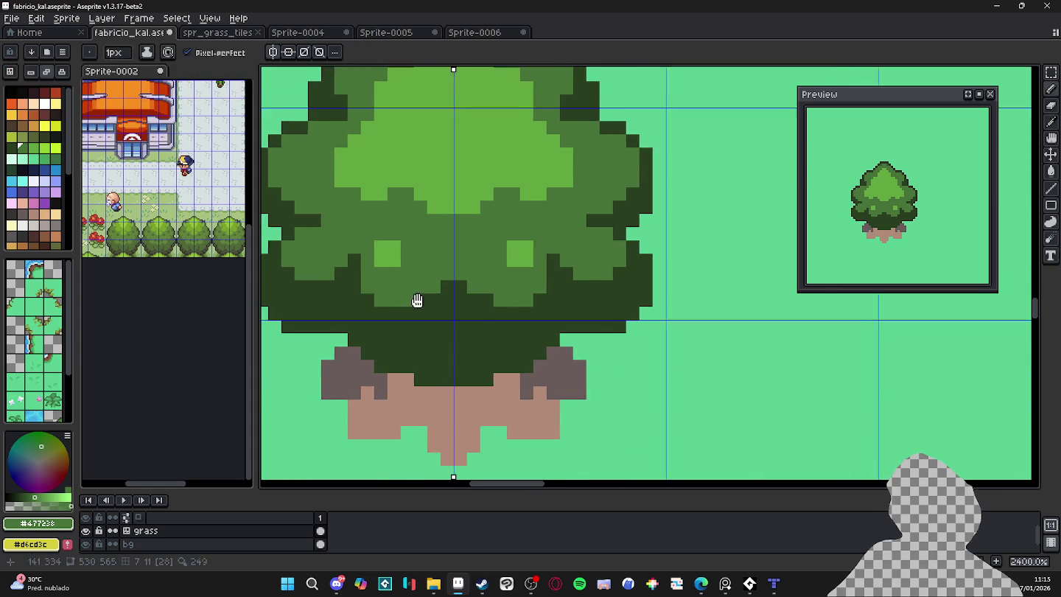
drag(423, 335, 404, 330)
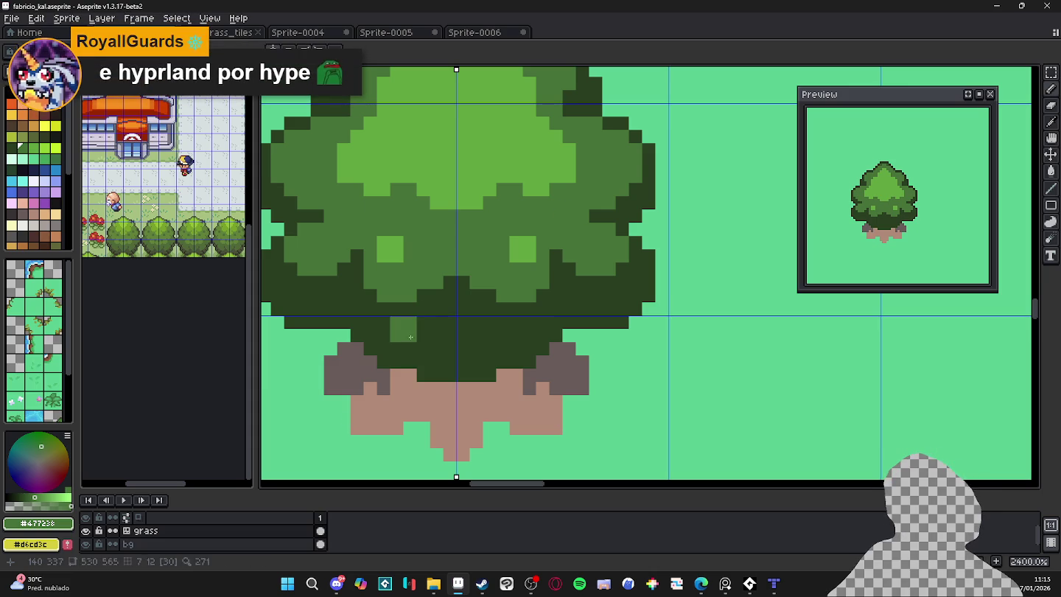
scroll(404, 334, down, 1)
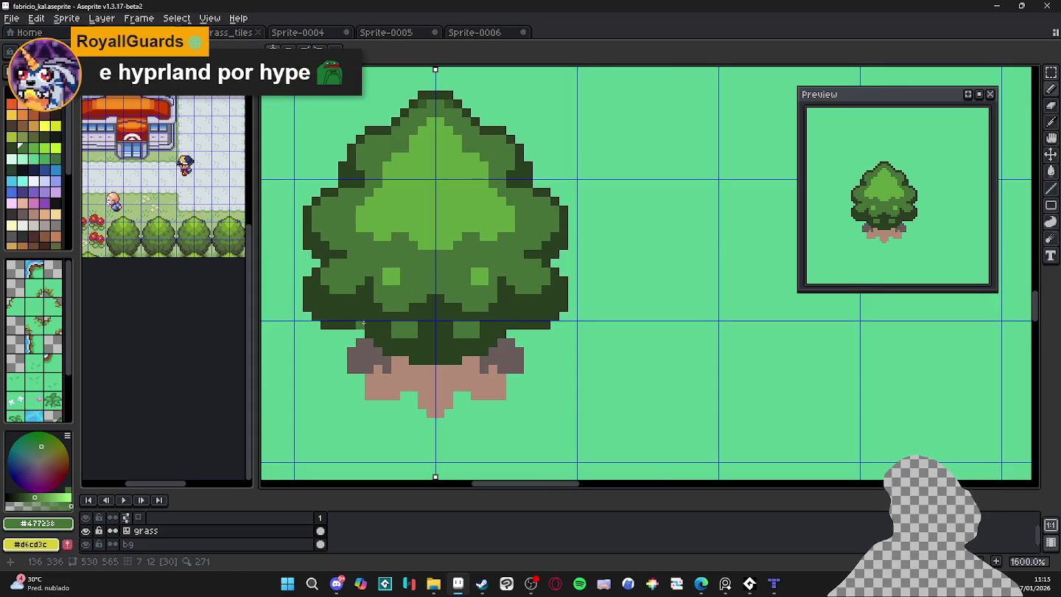
click(339, 308)
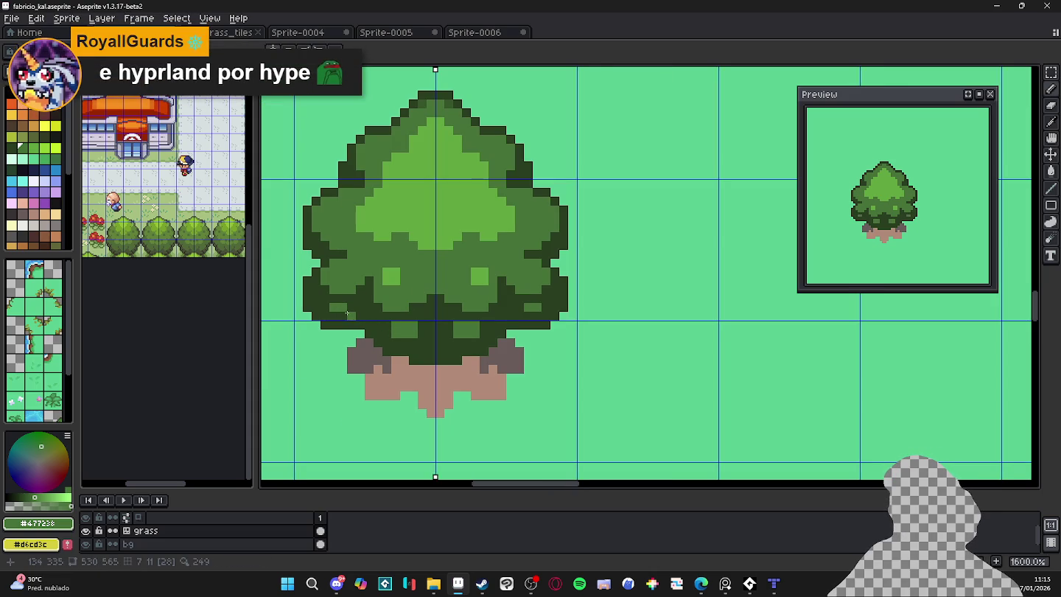
drag(351, 315, 345, 314)
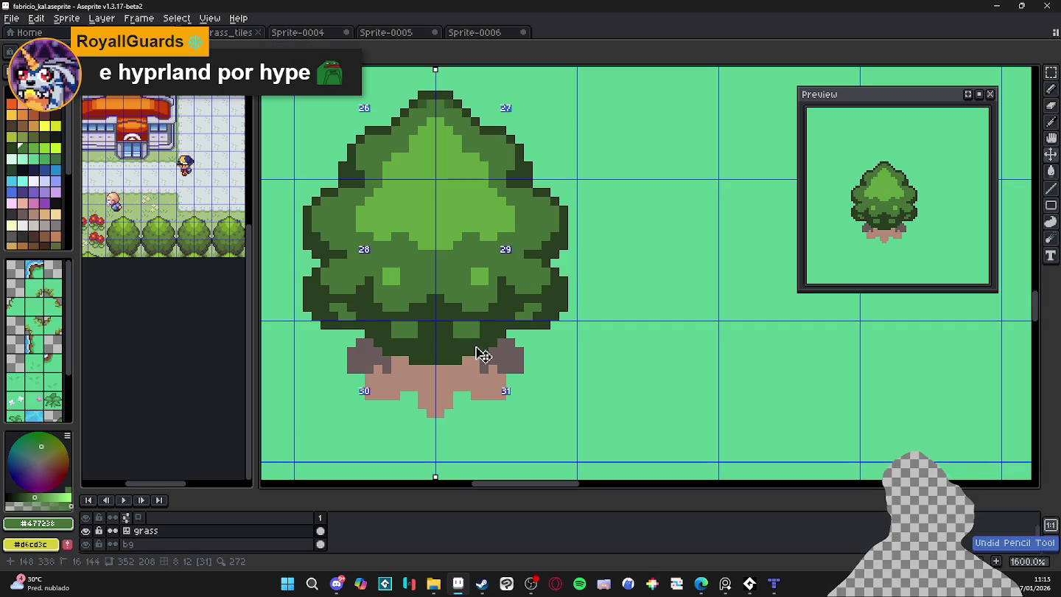
- Widen the mid-green patch across the dark underside band and side lobes, leaving scalloped shadows
drag(475, 329, 457, 329)
click(431, 329)
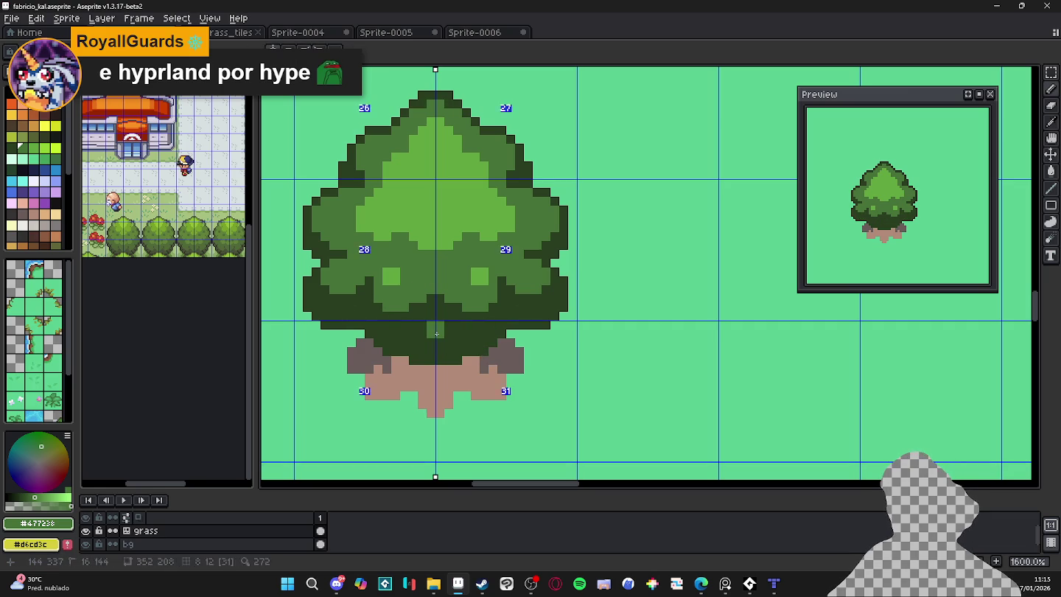
click(422, 329)
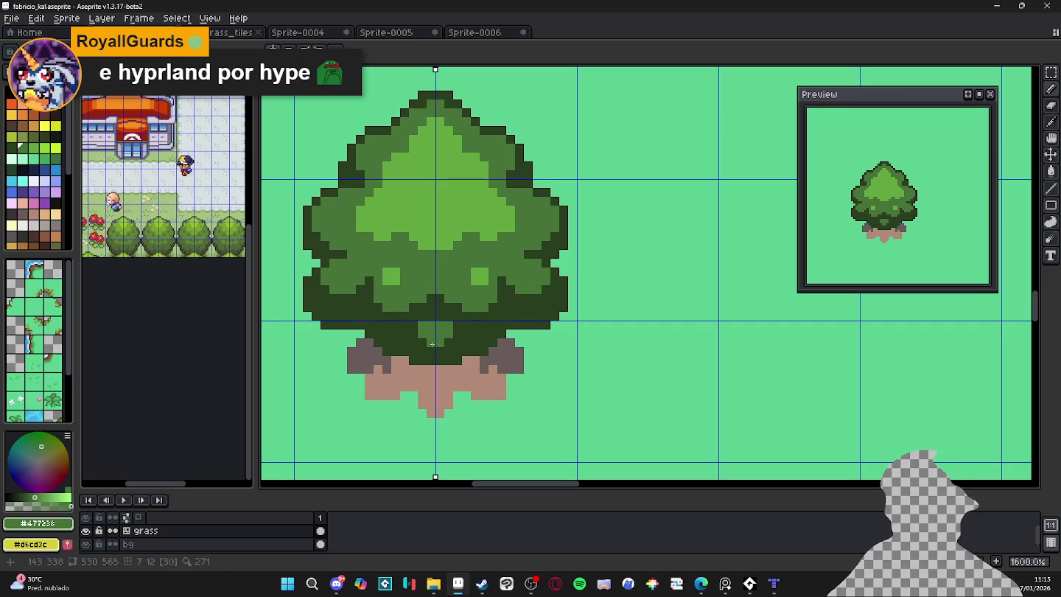
click(413, 328)
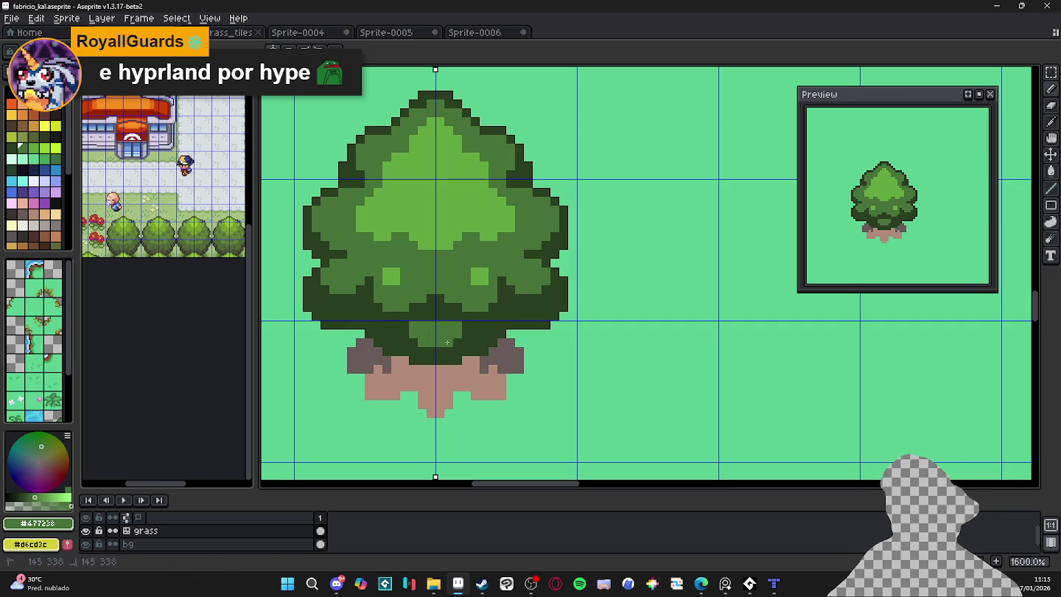
drag(537, 307, 528, 309)
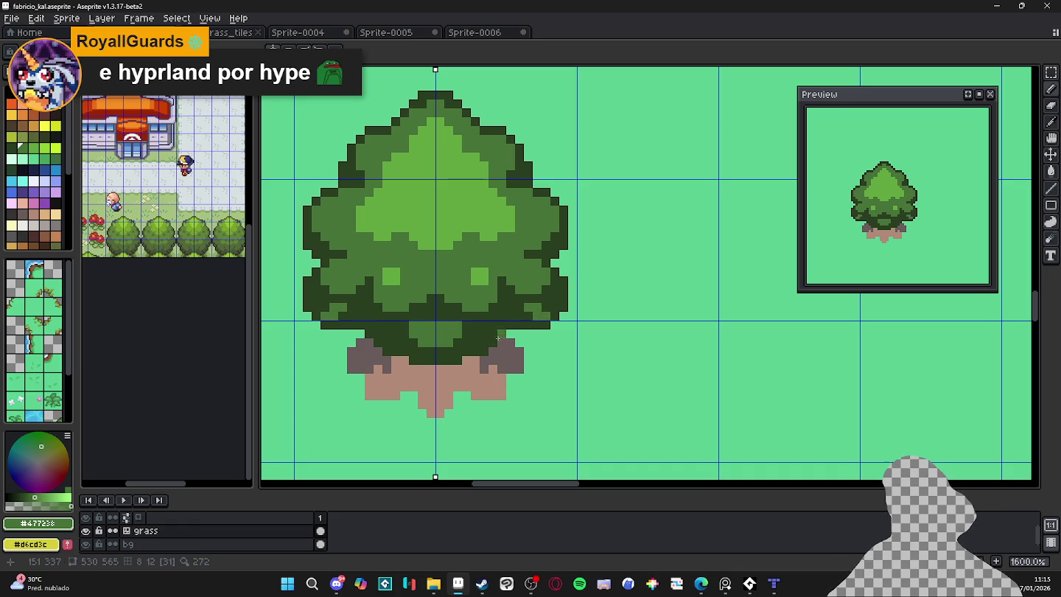
key(ctrl+z)
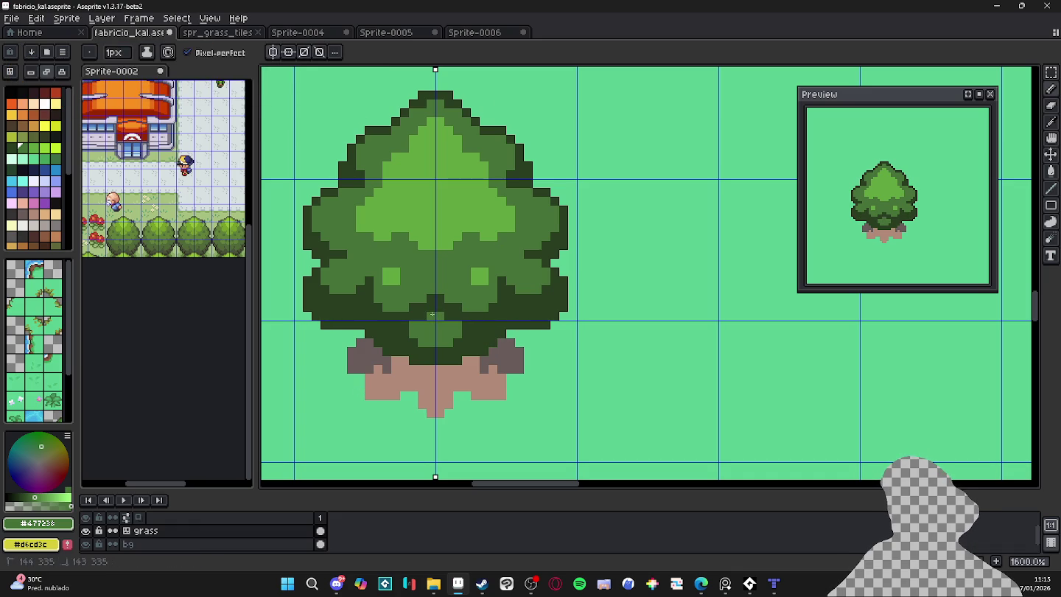
scroll(440, 301, up, 1)
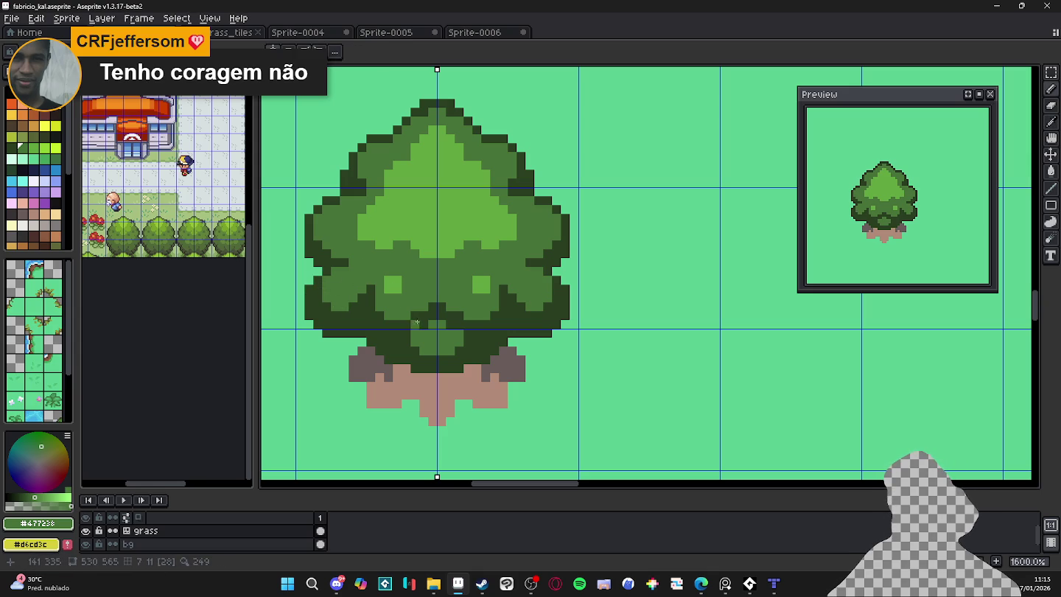
- Add mirrored light-green highlight pixels on the middle leaf clusters, recolouring strays medium green
alt+click(430, 307)
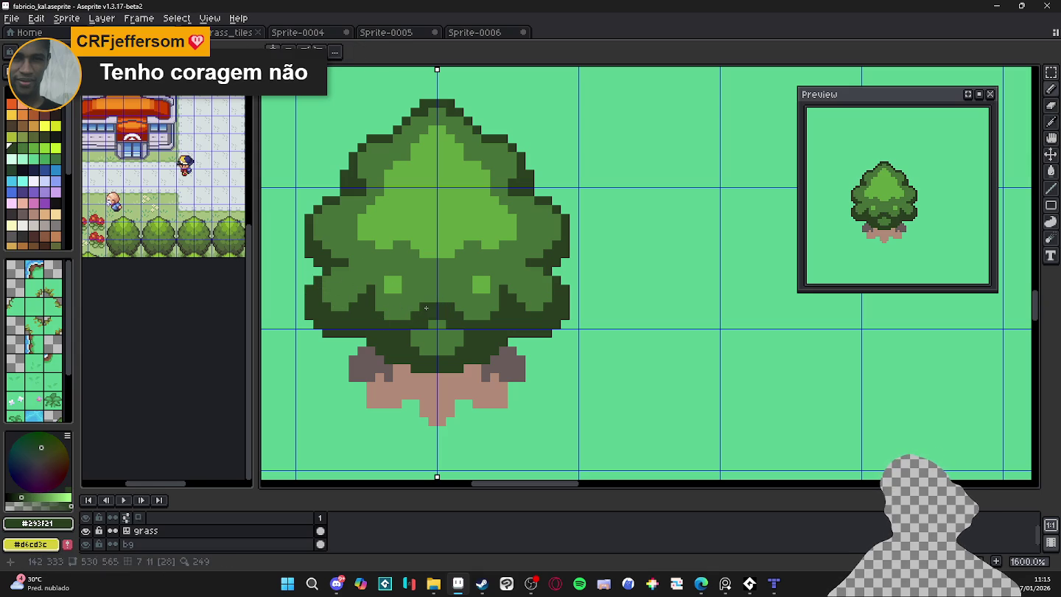
alt+click(425, 298)
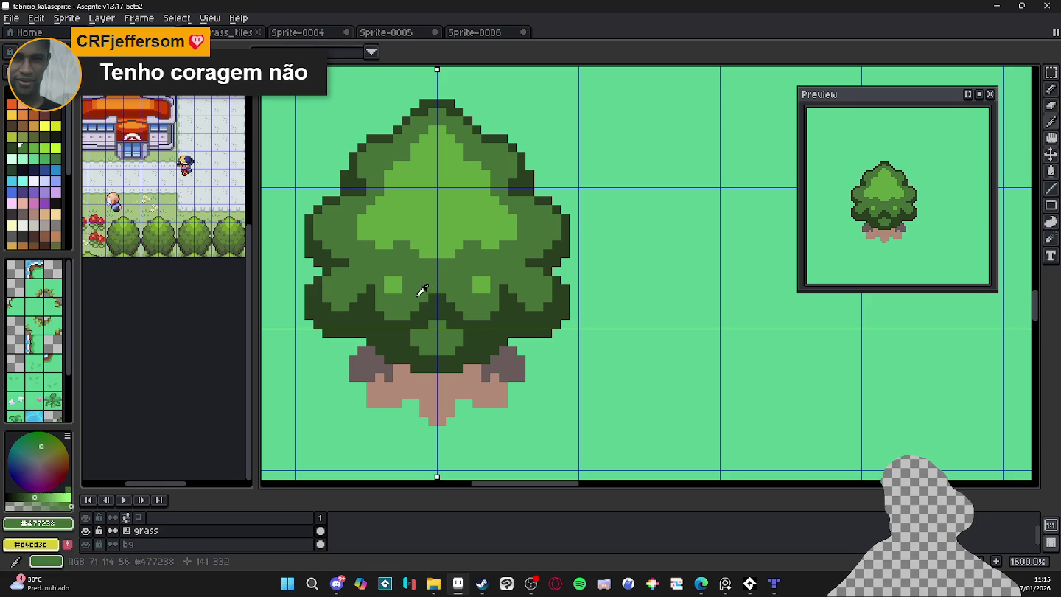
key(ctrl+z)
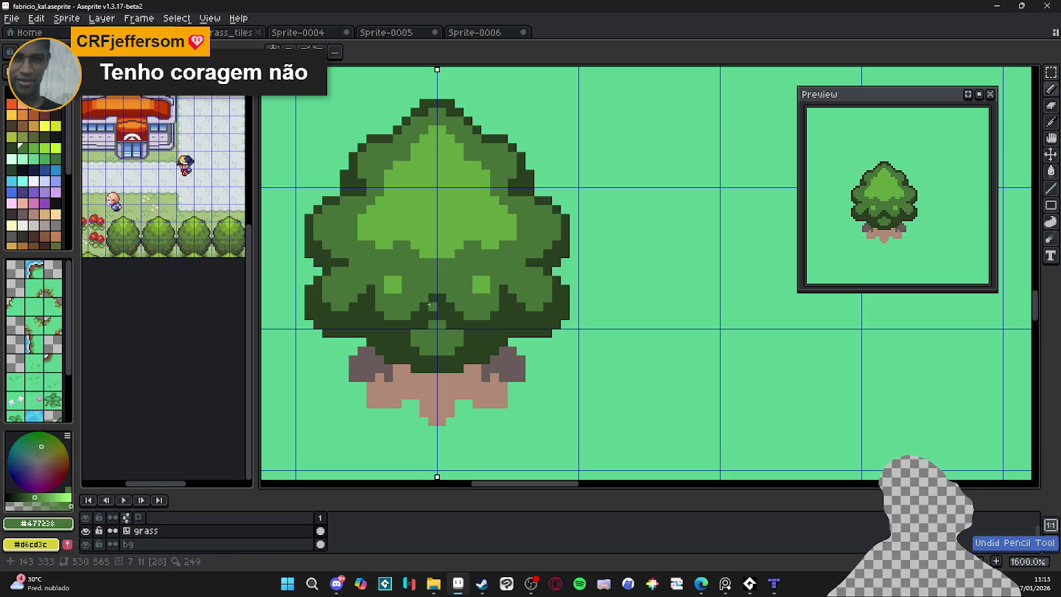
alt+click(394, 284)
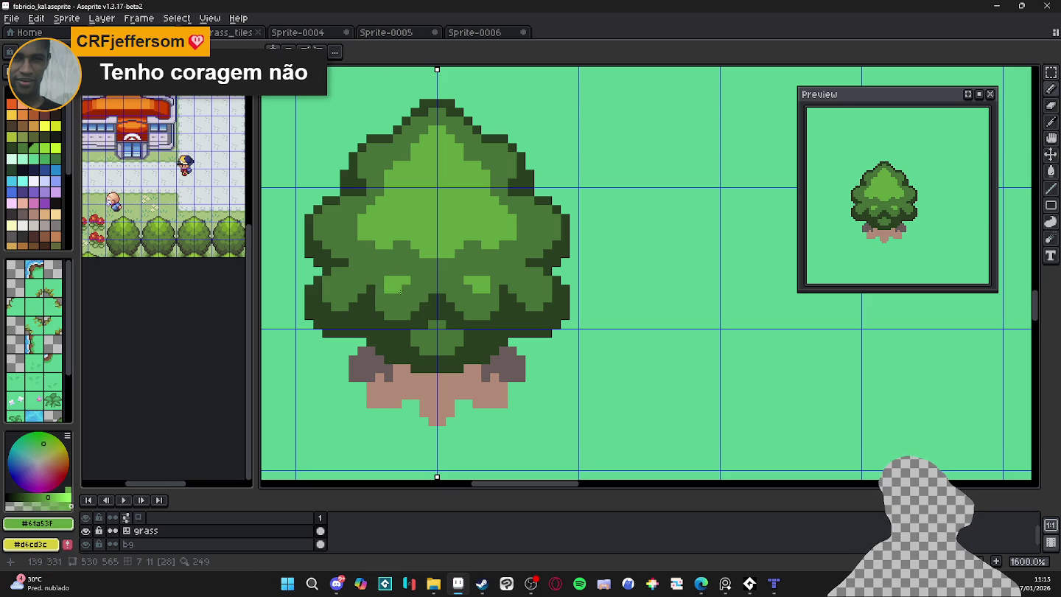
alt+click(380, 283)
click(385, 278)
alt+click(402, 283)
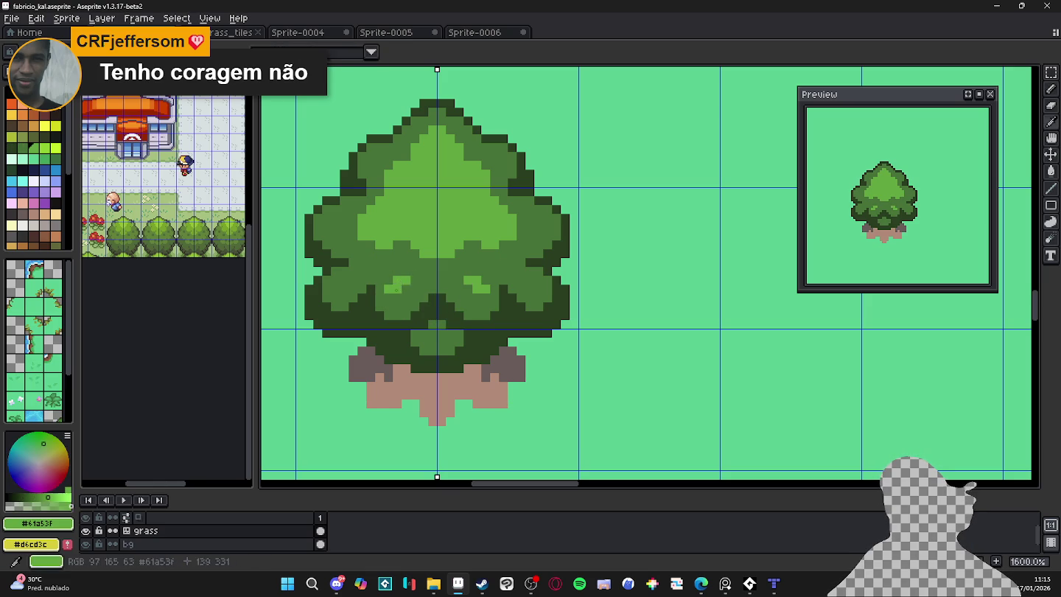
click(404, 286)
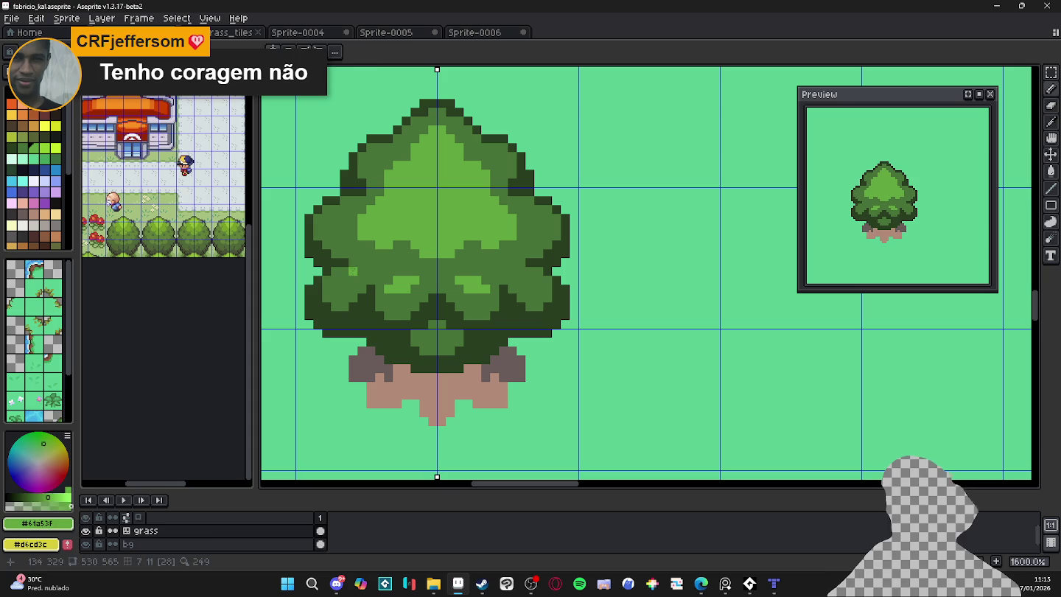
alt+click(347, 265)
click(353, 271)
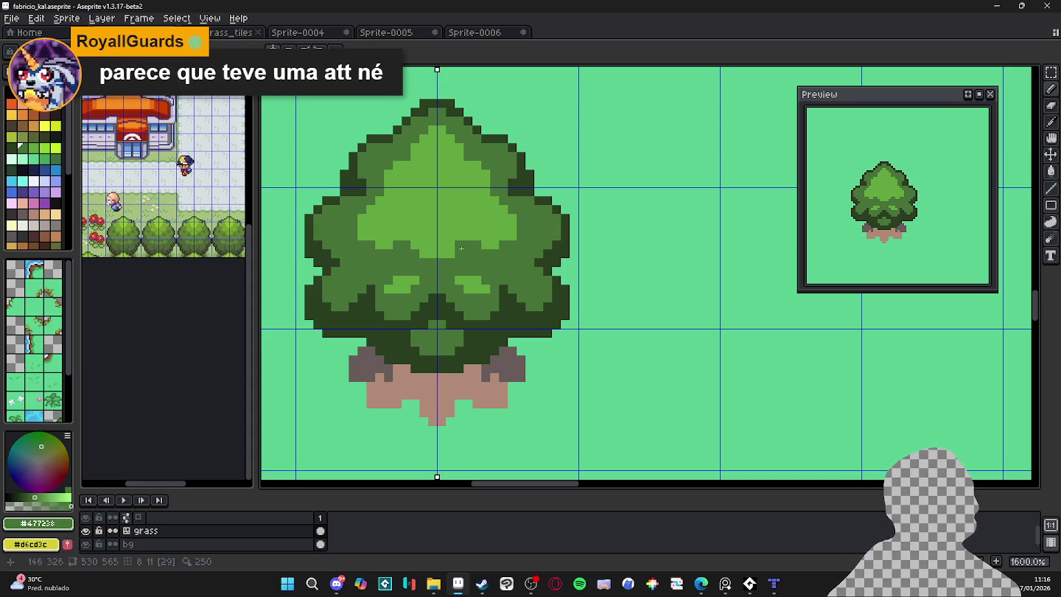
- Try more mirrored light-green pixels, undo them, and add a dark green pixel on the left leaves
alt+click(392, 233)
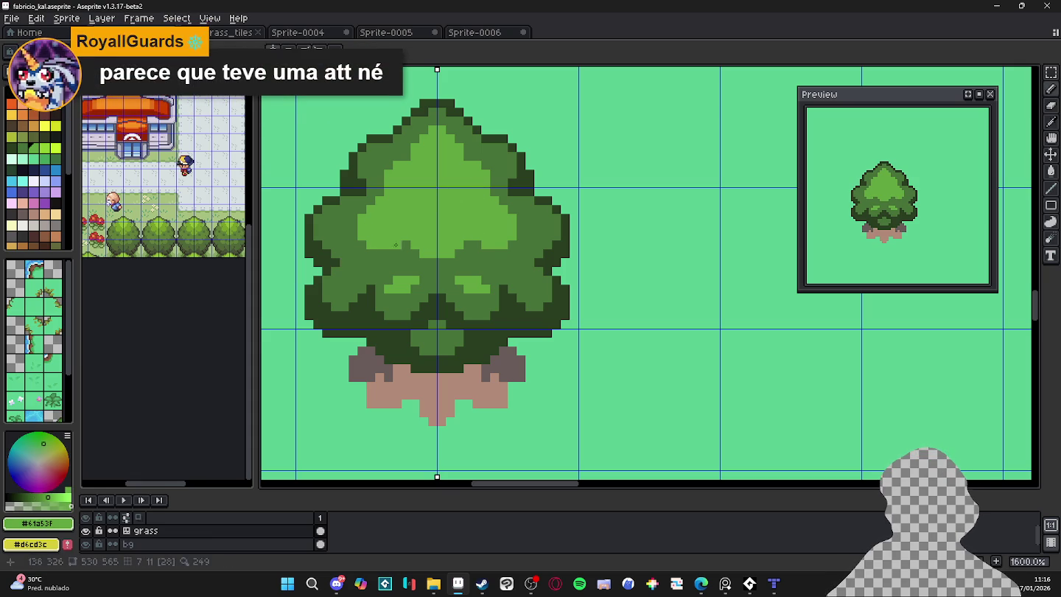
alt+click(386, 194)
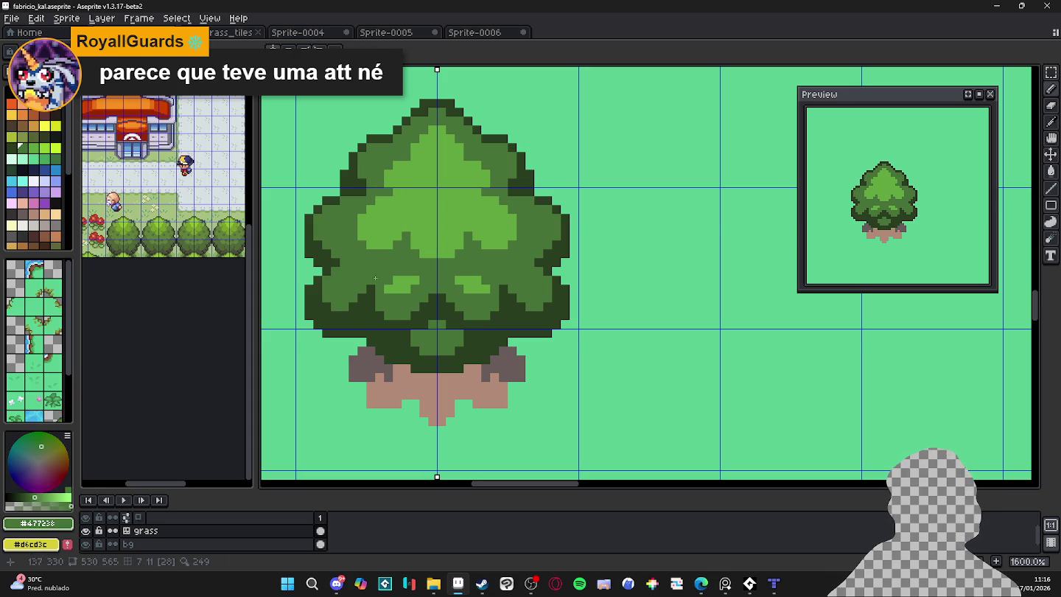
alt+click(400, 221)
click(348, 275)
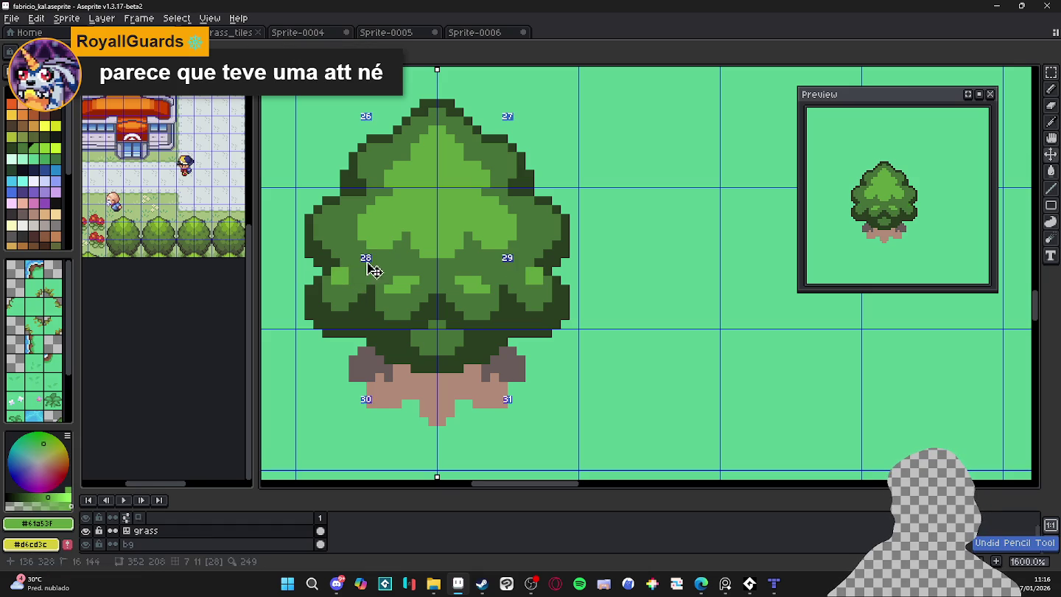
key(ctrl+z)
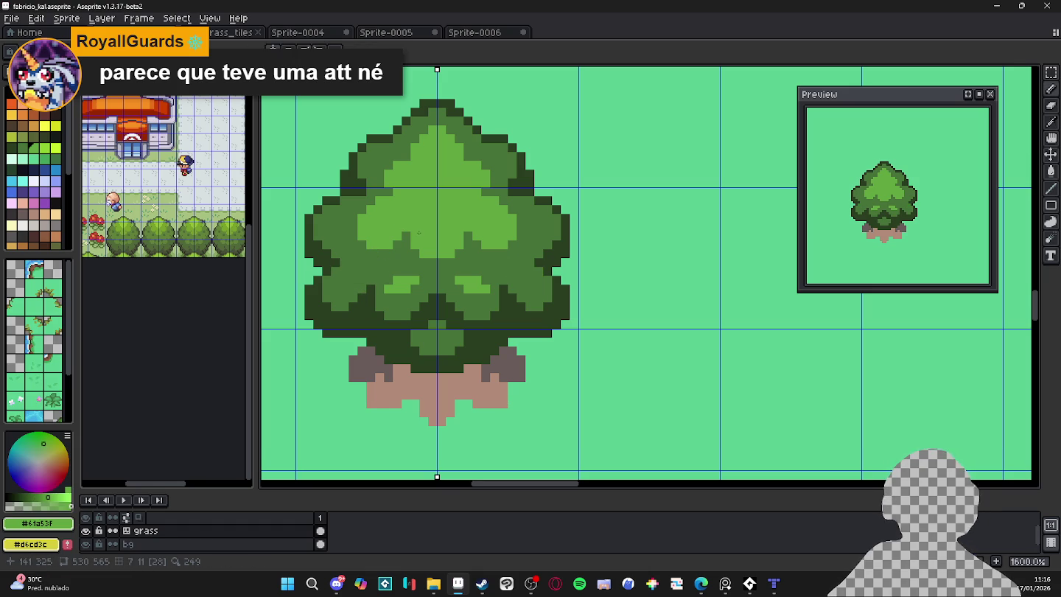
alt+click(330, 266)
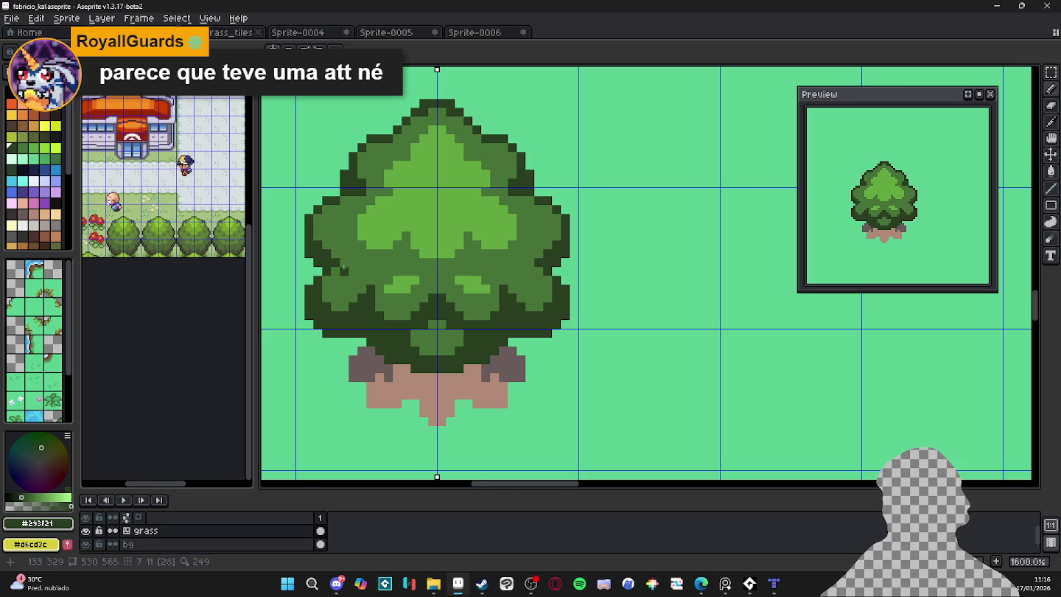
click(351, 263)
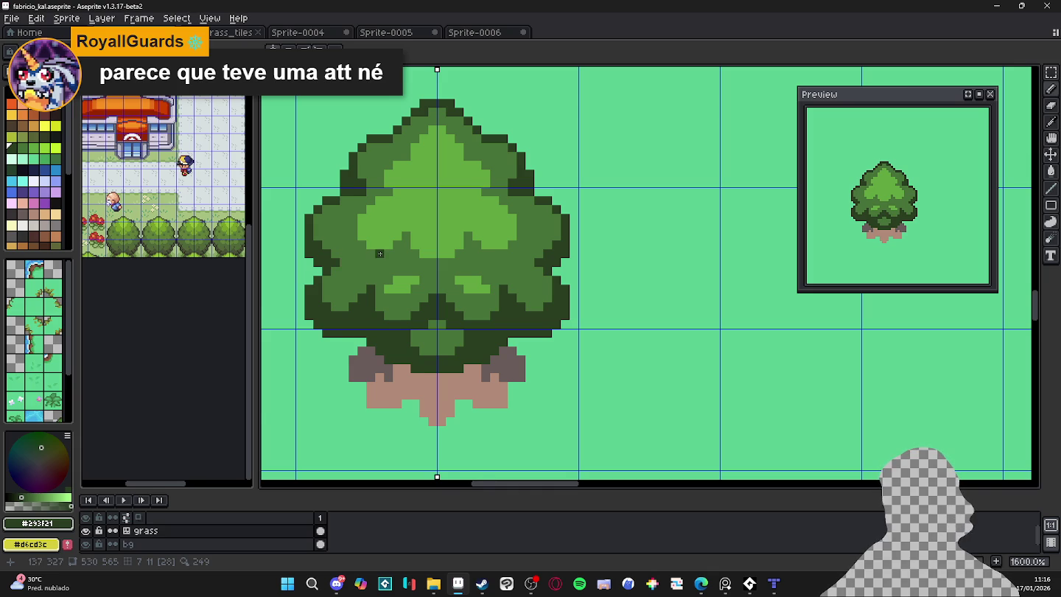
- Pencil a mirrored #293F21 dark line of pixels across the canopy toward its centre
scroll(461, 244, down, 1)
scroll(485, 249, up, 1)
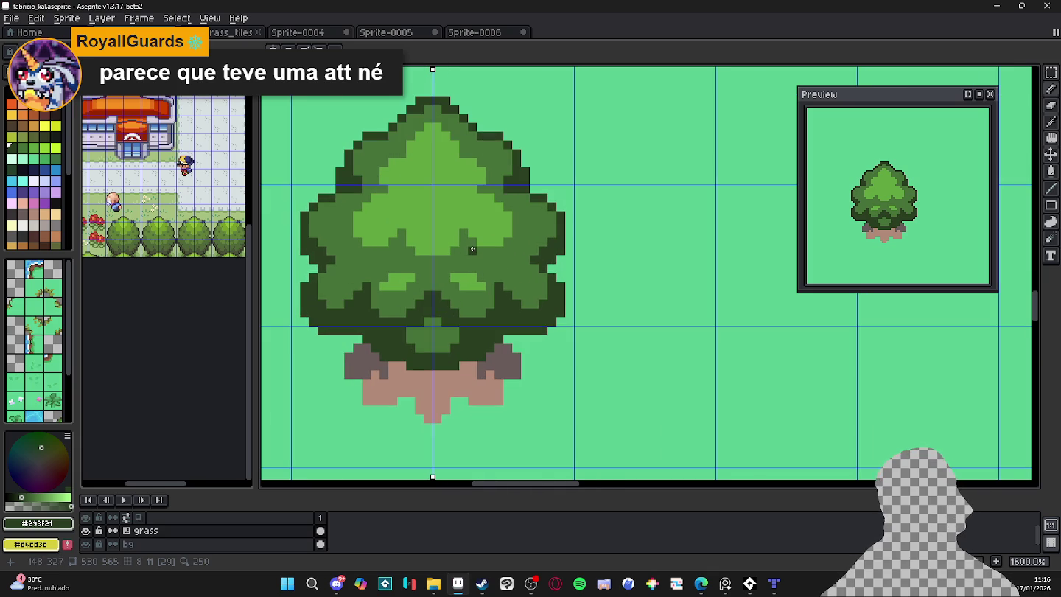
click(485, 260)
click(504, 268)
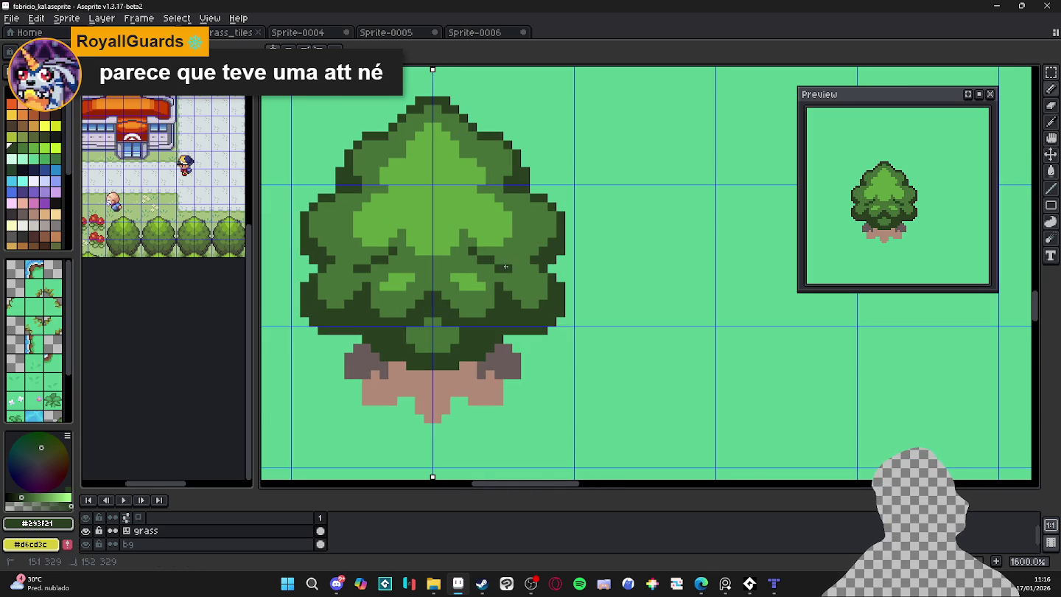
click(468, 260)
click(450, 268)
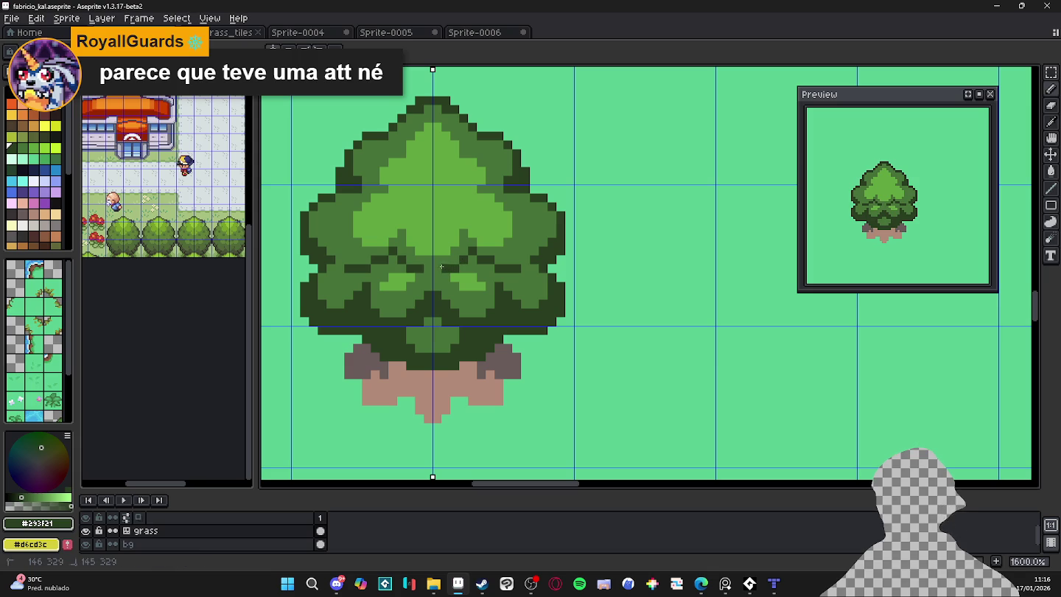
click(436, 268)
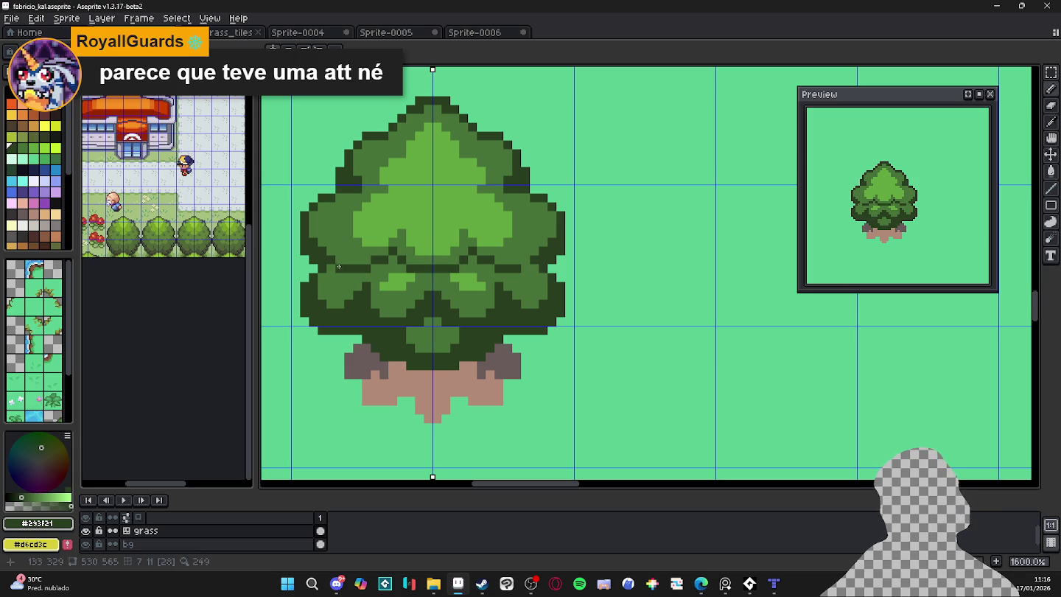
click(339, 267)
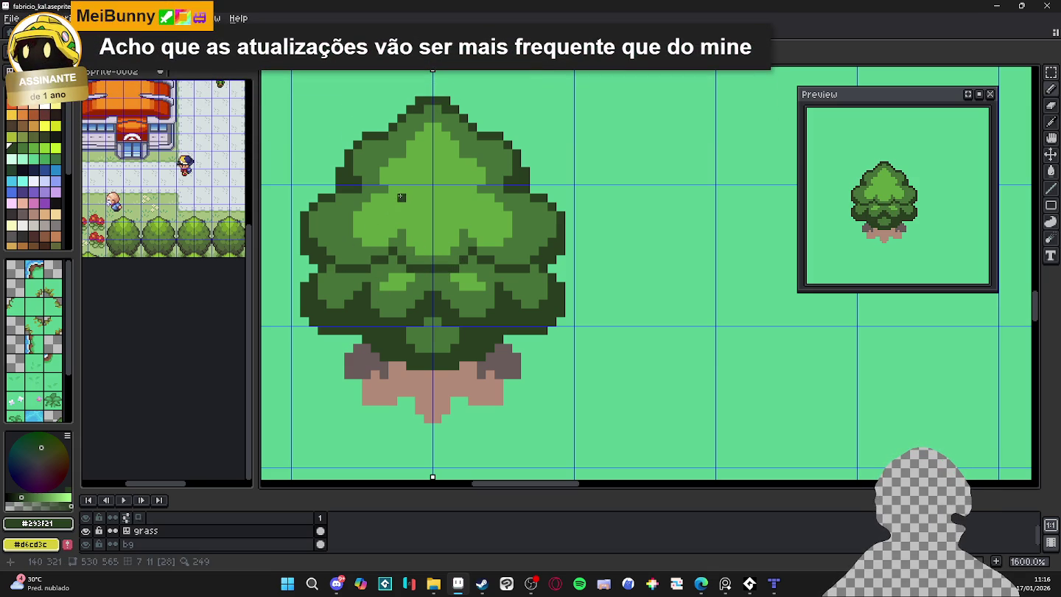
- Draw a mirrored dividing line across the upper canopy, sampling the dark, medium and light greens
alt+click(410, 194)
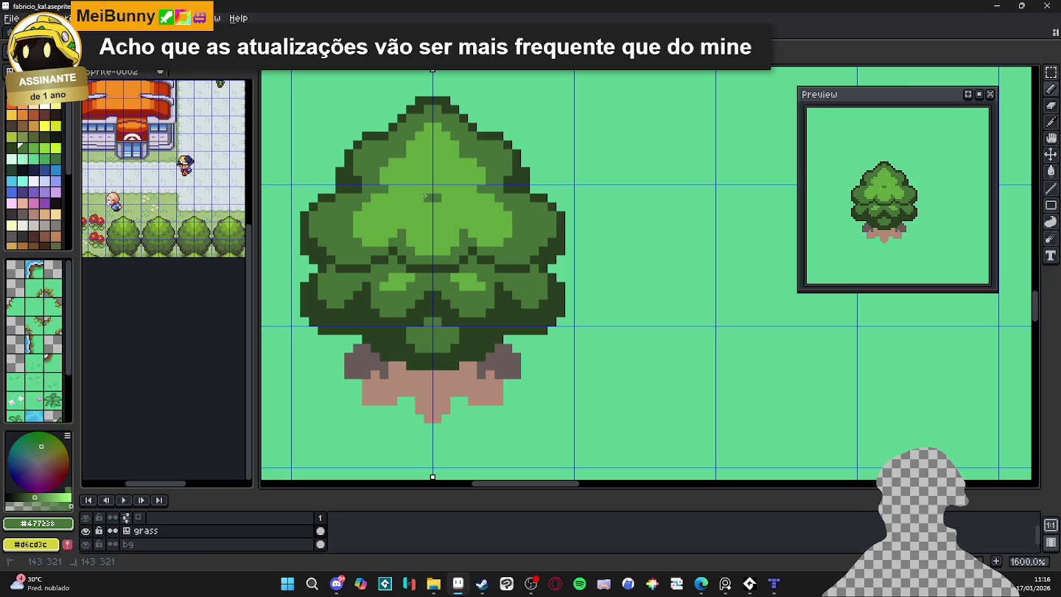
drag(411, 206, 382, 200)
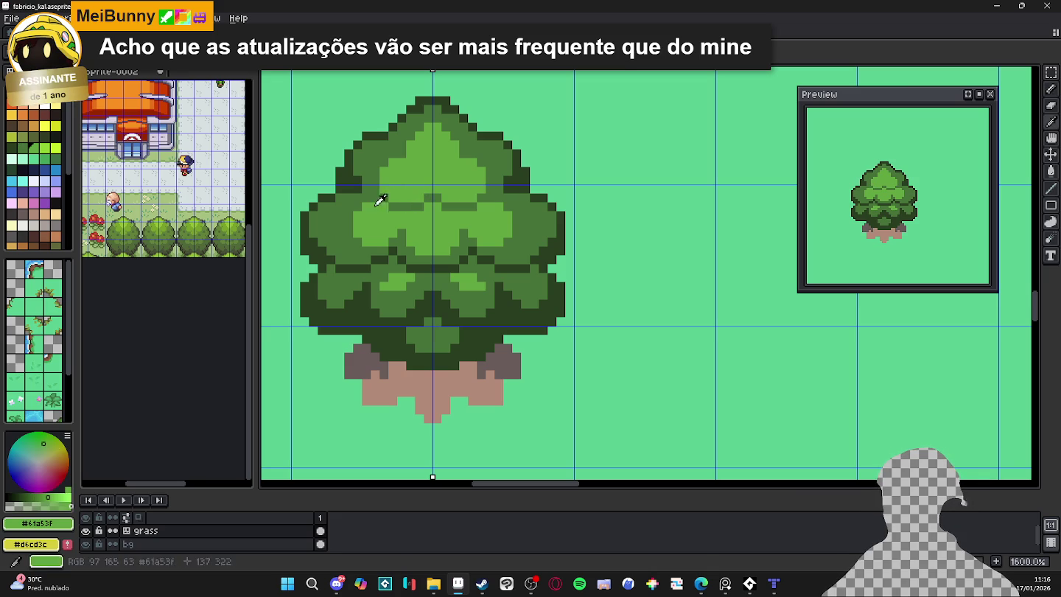
alt+click(375, 196)
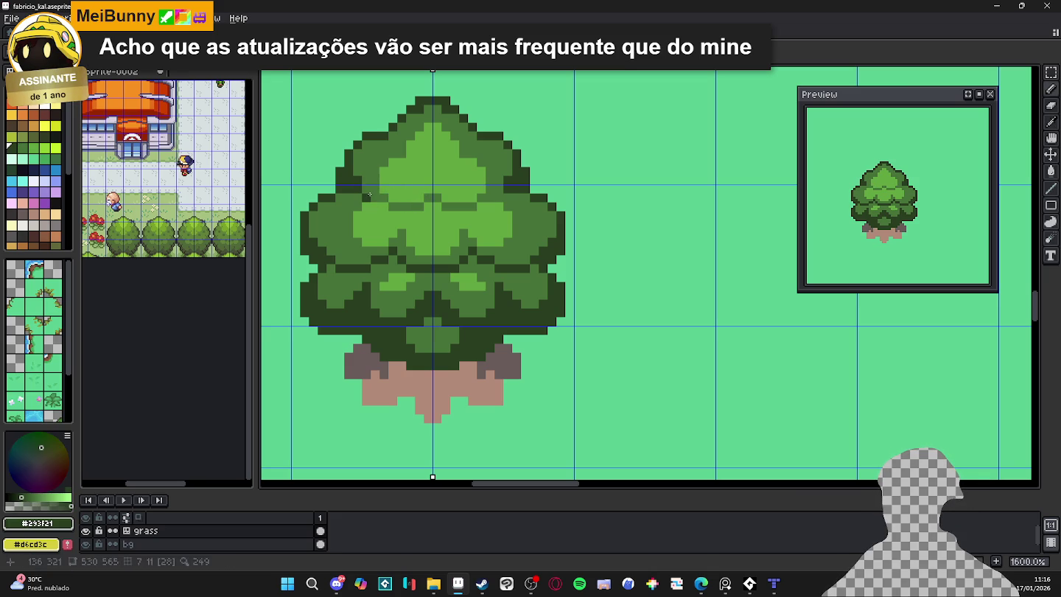
alt+click(435, 191)
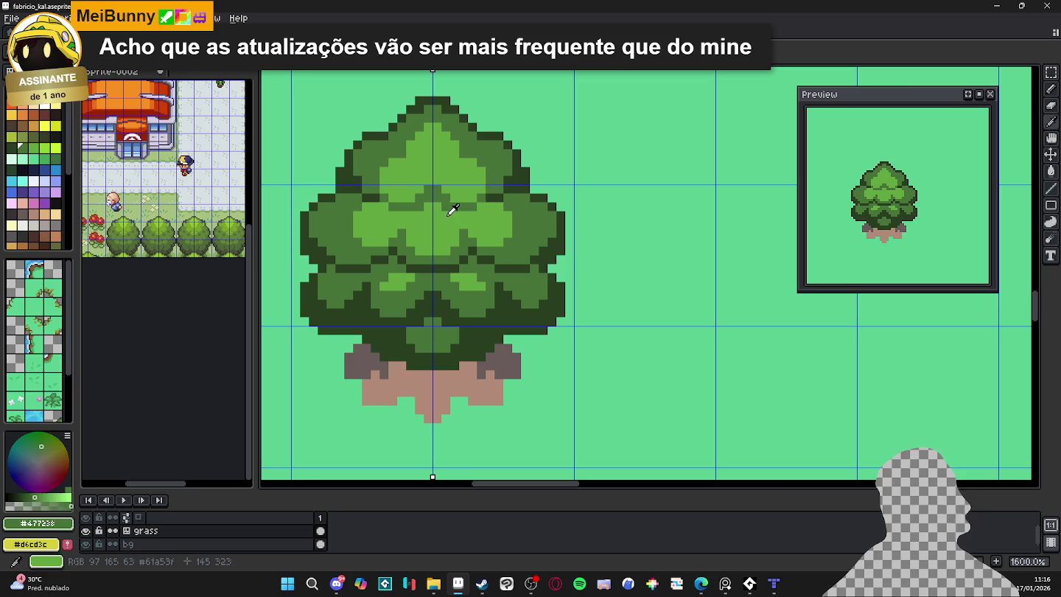
alt+click(451, 208)
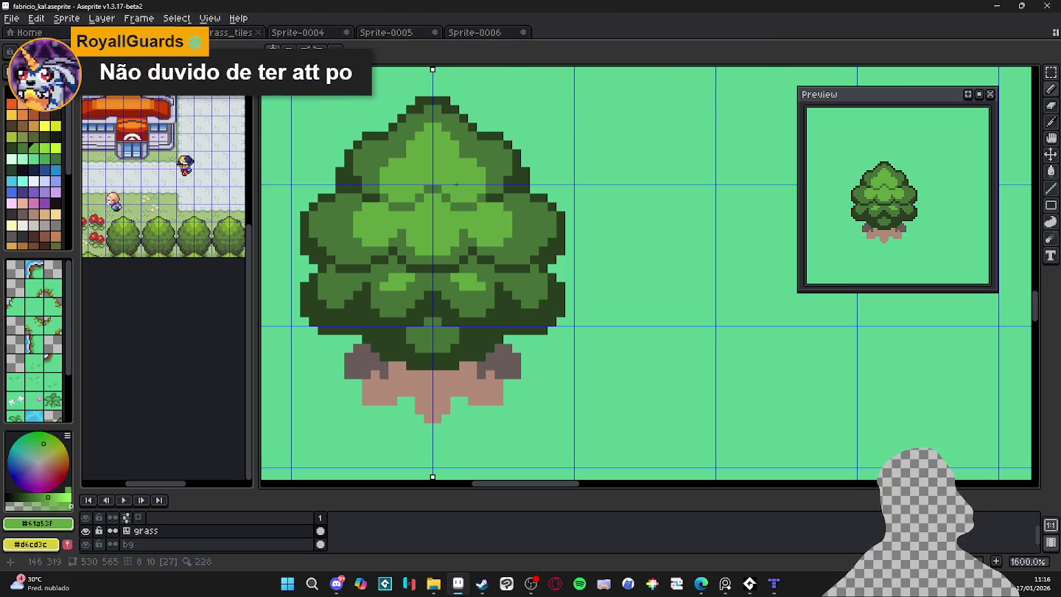
alt+click(473, 206)
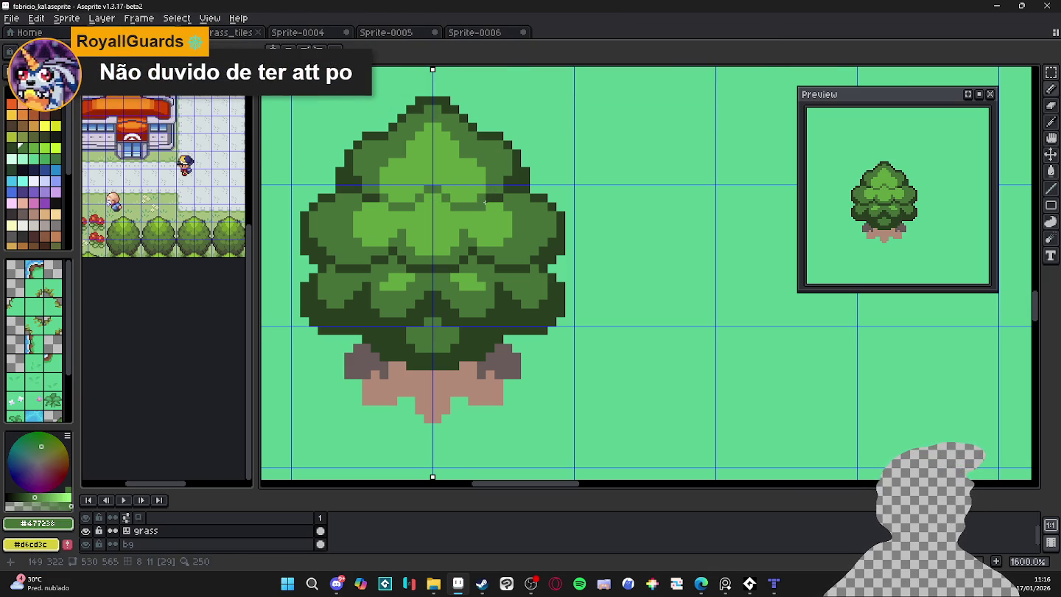
alt+click(504, 190)
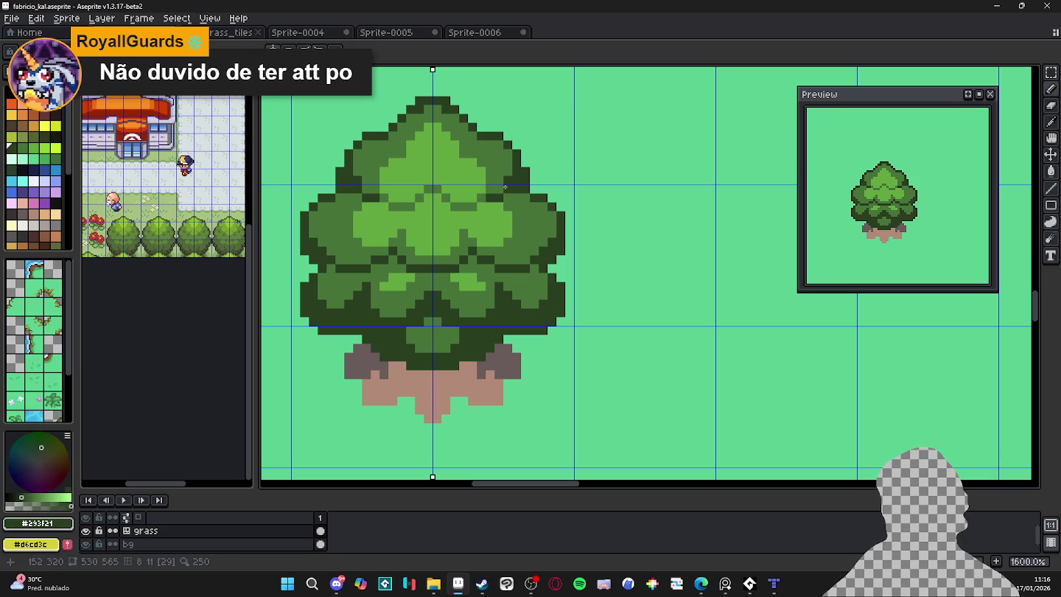
alt+click(502, 198)
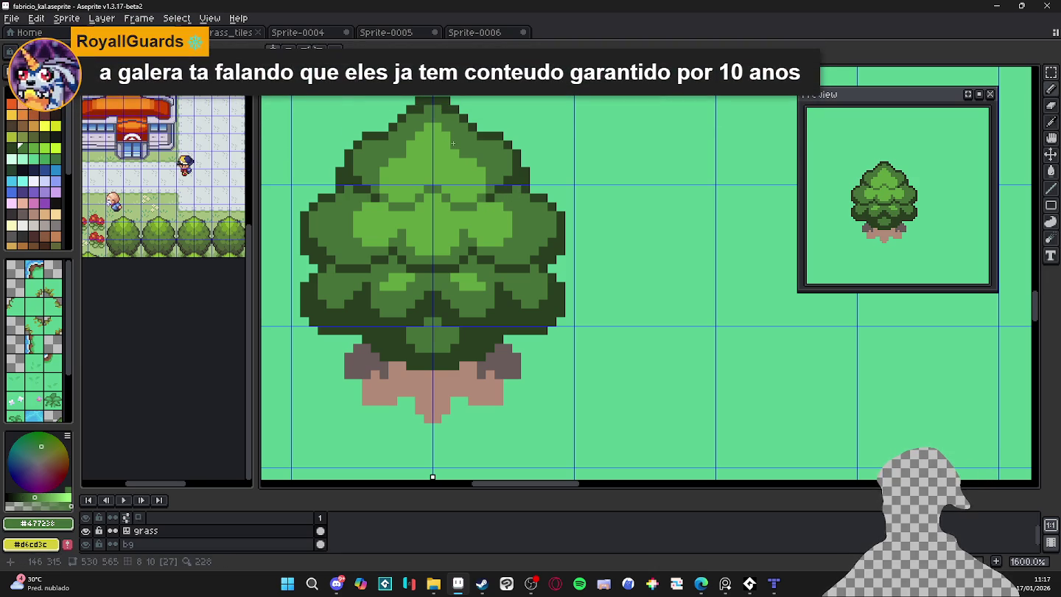
alt+click(382, 191)
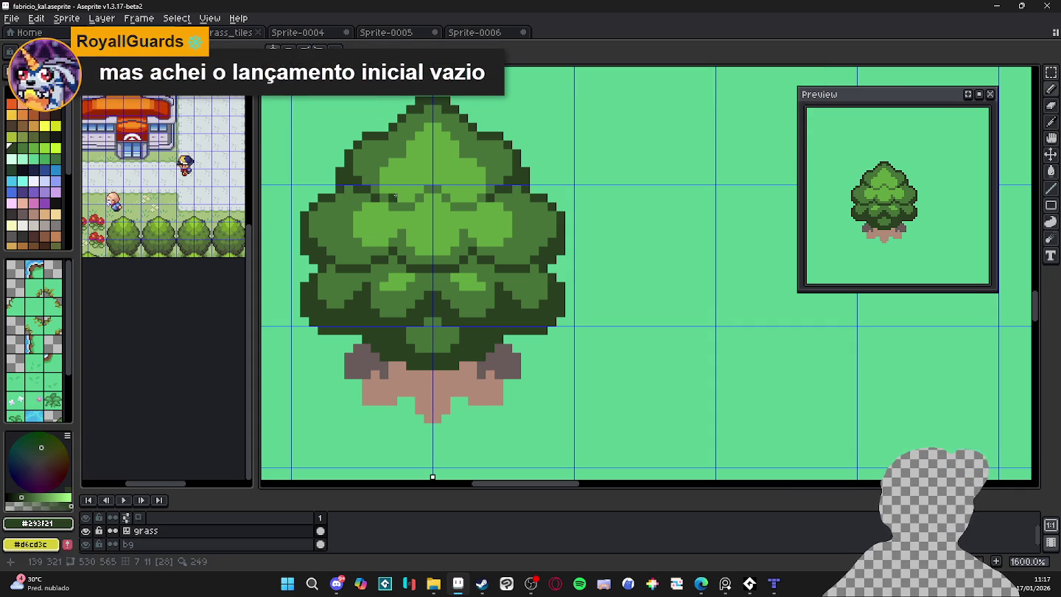